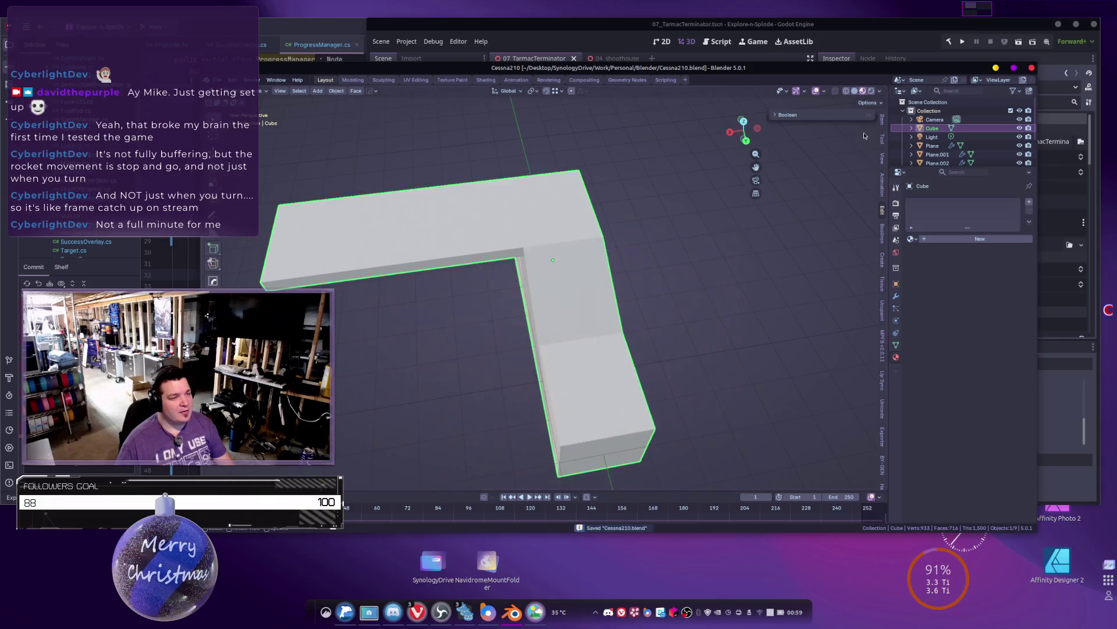
Step: Close Blender, reopen Cessna210.blend from the splash's Recent Files, and deselect the cube
click(1033, 68)
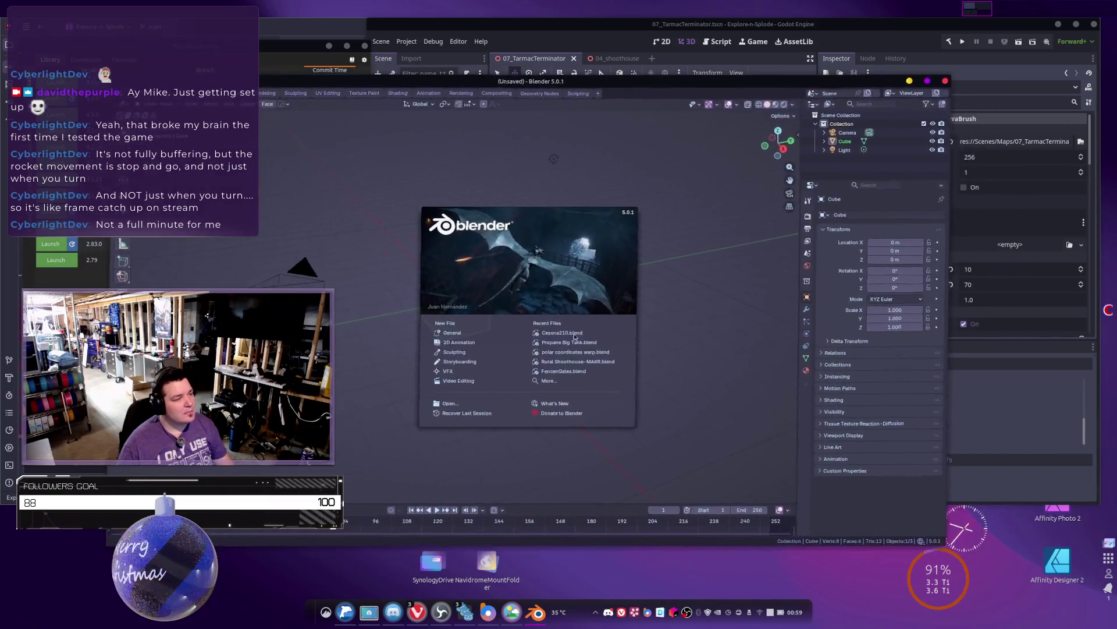
click(560, 334)
click(465, 313)
click(455, 463)
Step: Select the Plane and inspect its blue, green and magenta materials (Material.003–Material.005)
scroll(374, 319, down, 4)
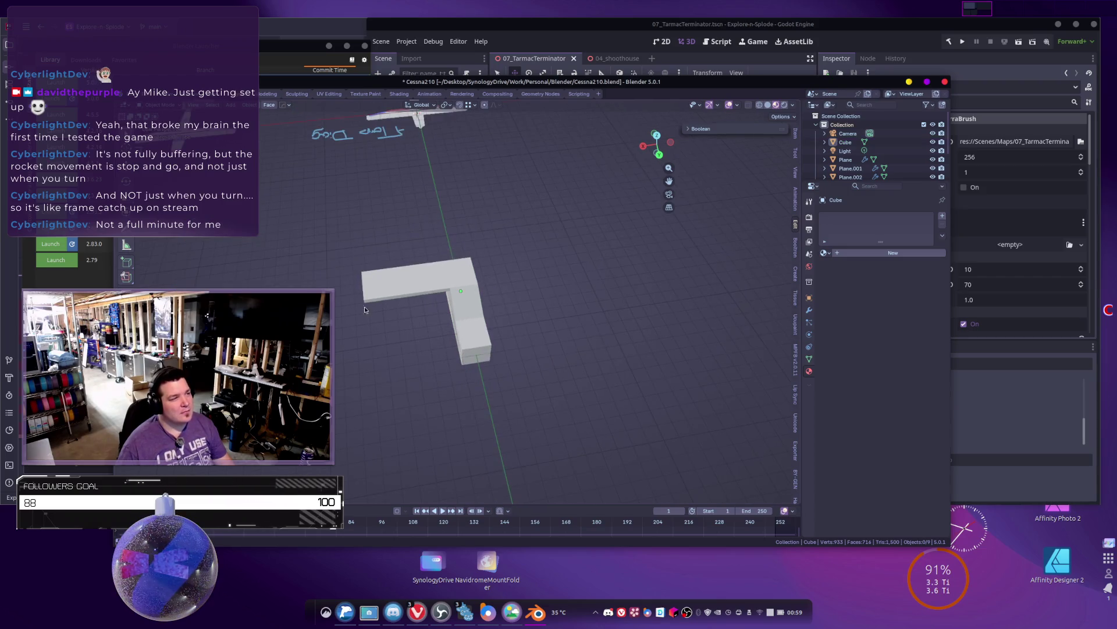
click(419, 120)
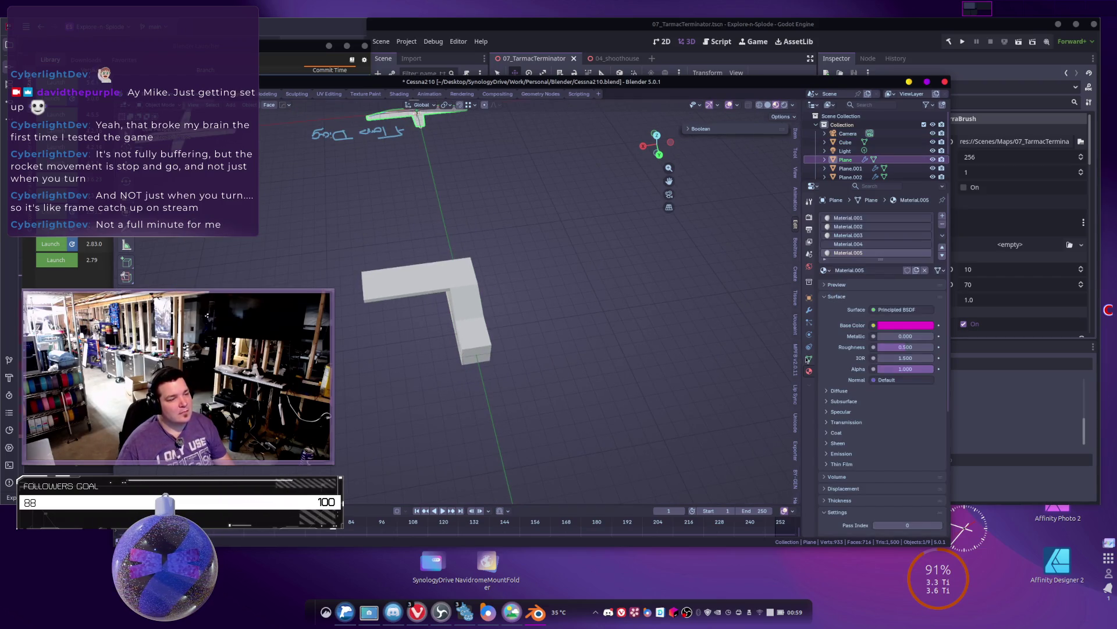
click(808, 369)
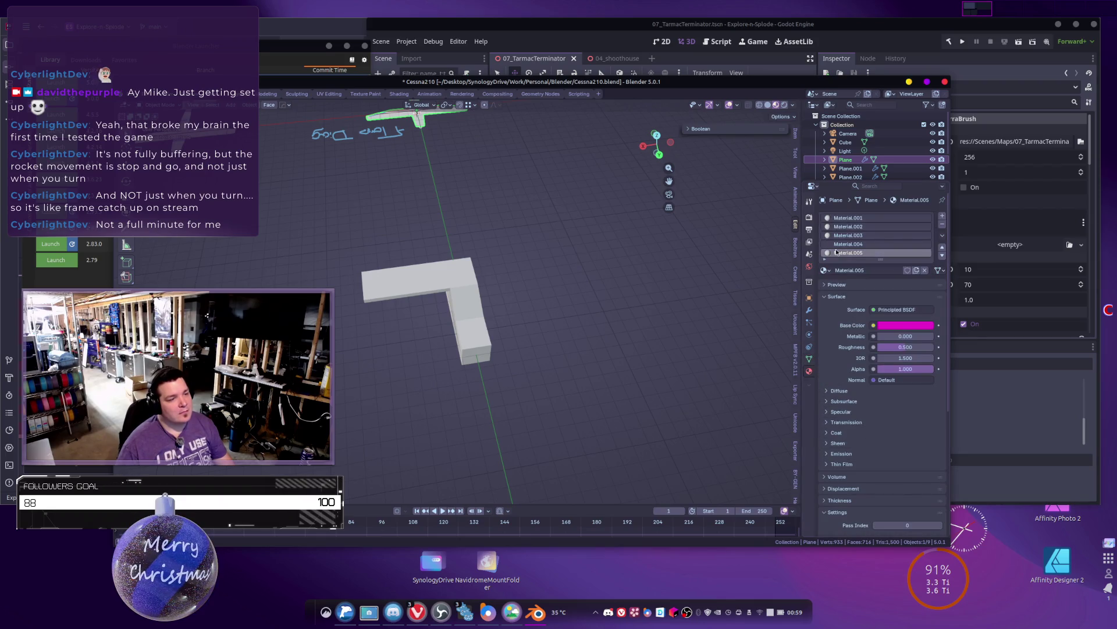
click(887, 236)
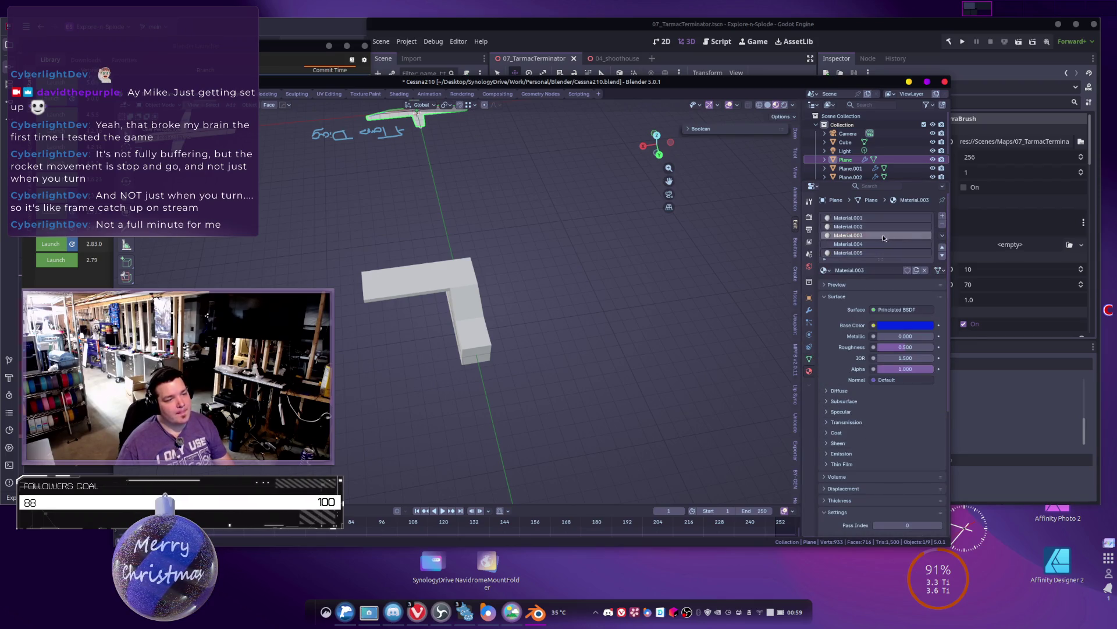
click(878, 244)
click(879, 253)
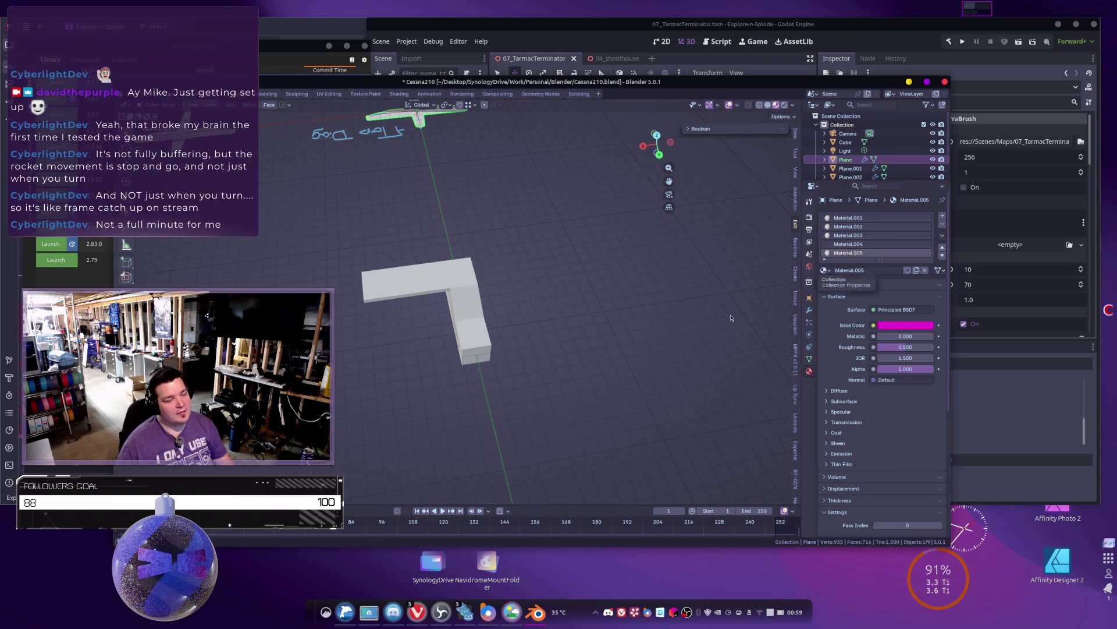
Step: Deselect everything, save Cessna210.blend and quit Blender
key(alt+a)
key(ctrl+s)
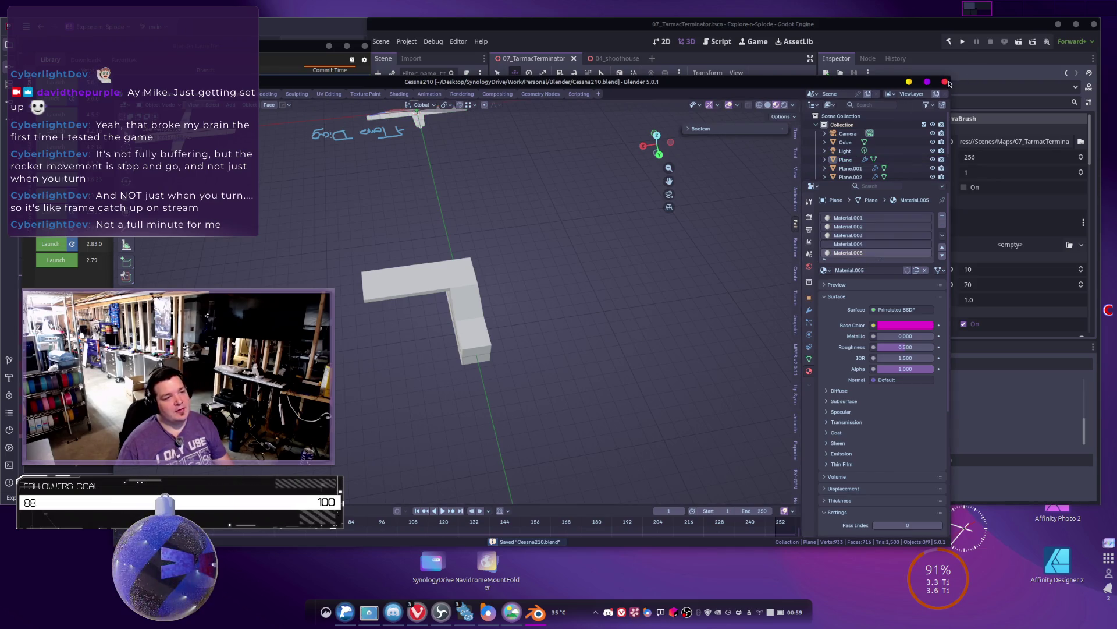
key(ctrl+q)
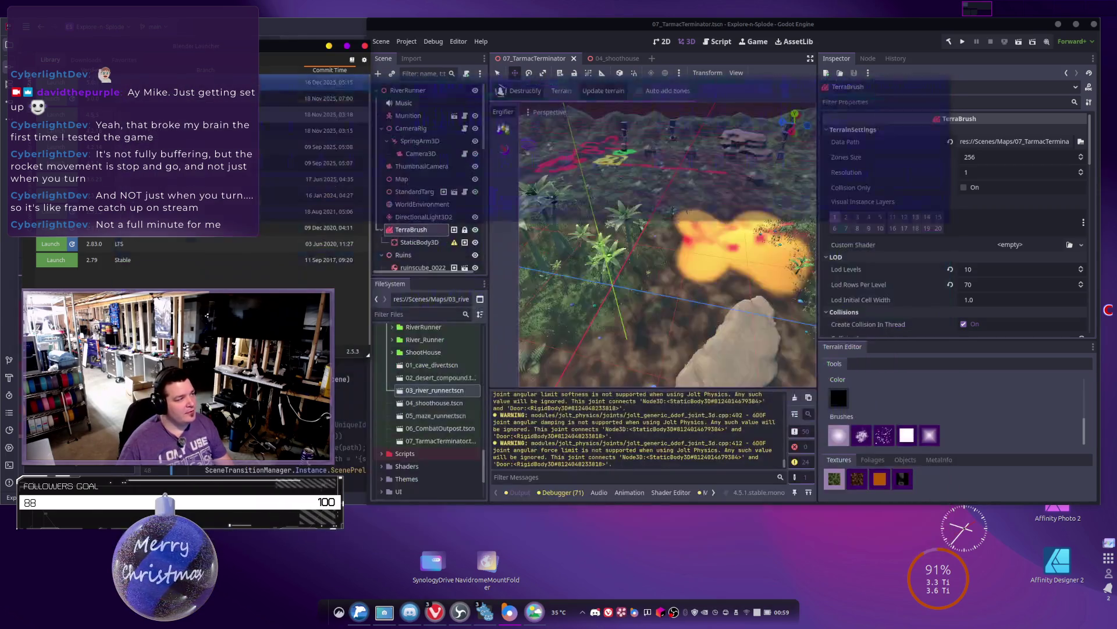
Step: Launch the Blender 4.5.5 LTS build and browse to the Desktop folder to open a file
double_click(329, 114)
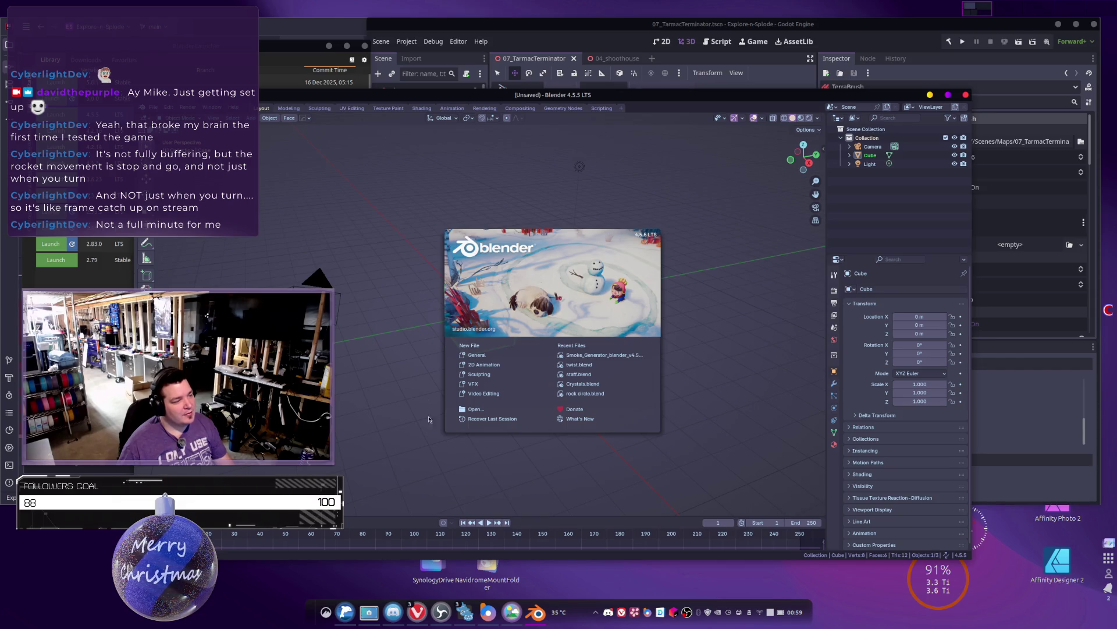
click(485, 410)
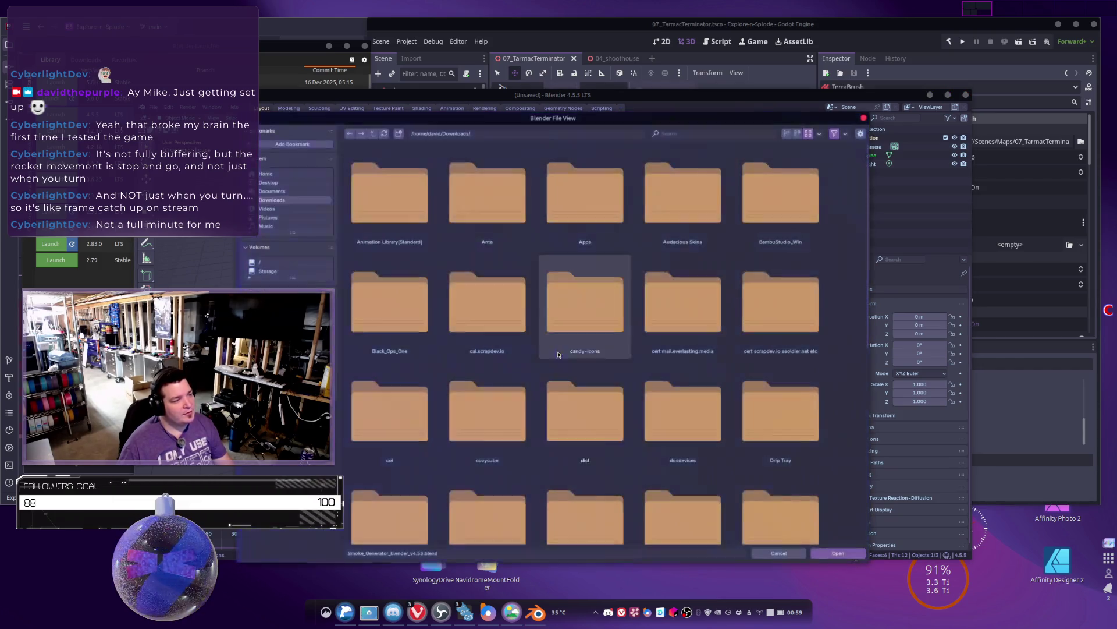
scroll(582, 378, down, 10)
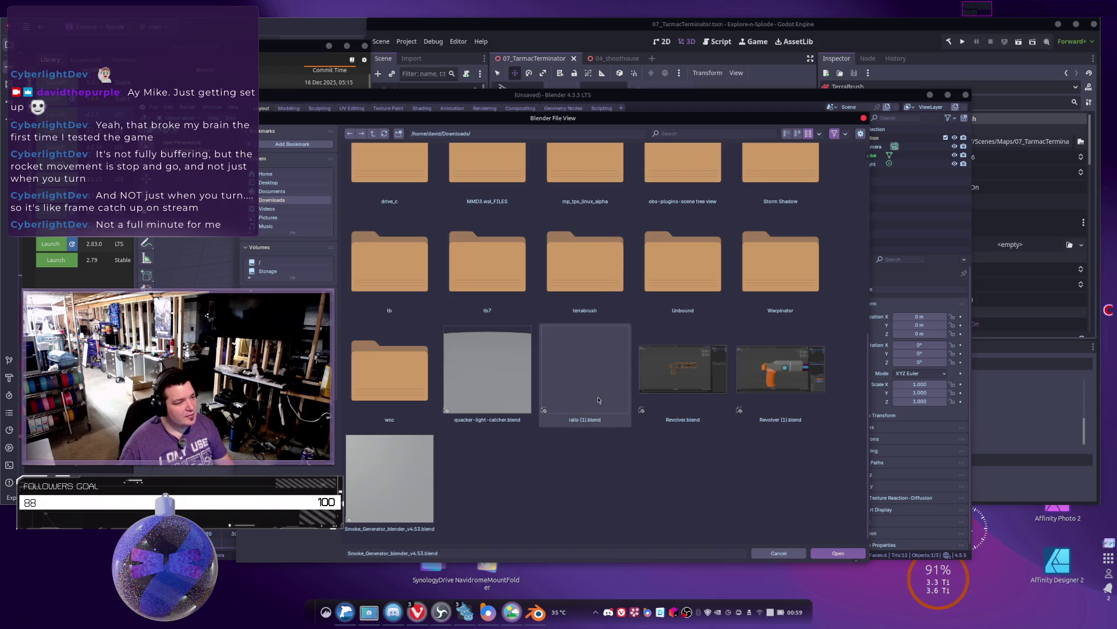
scroll(583, 142, up, 5)
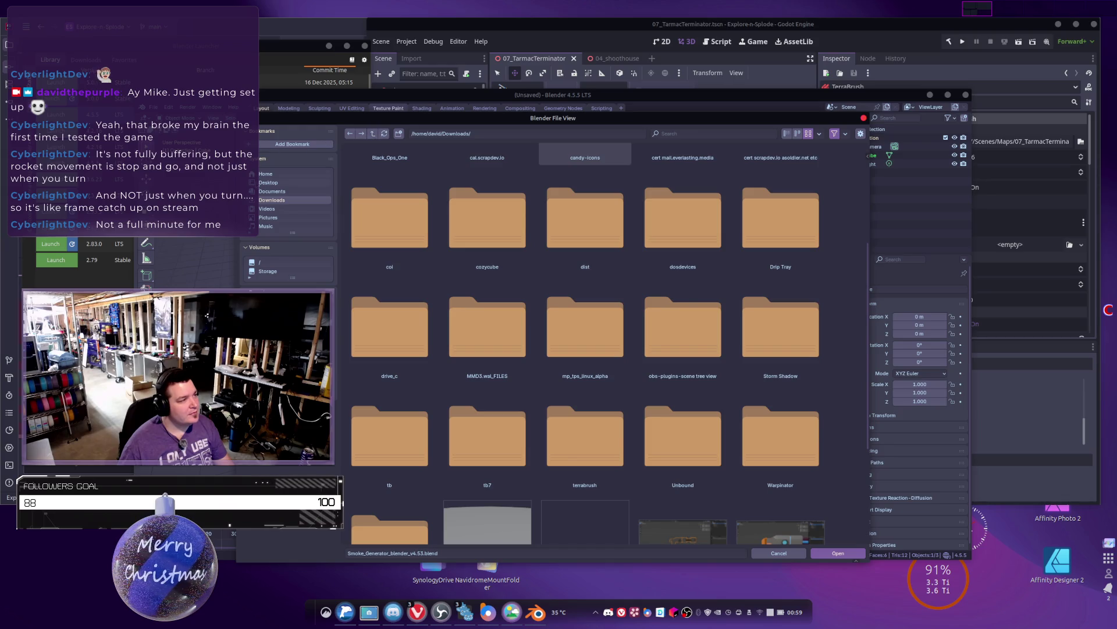
click(268, 181)
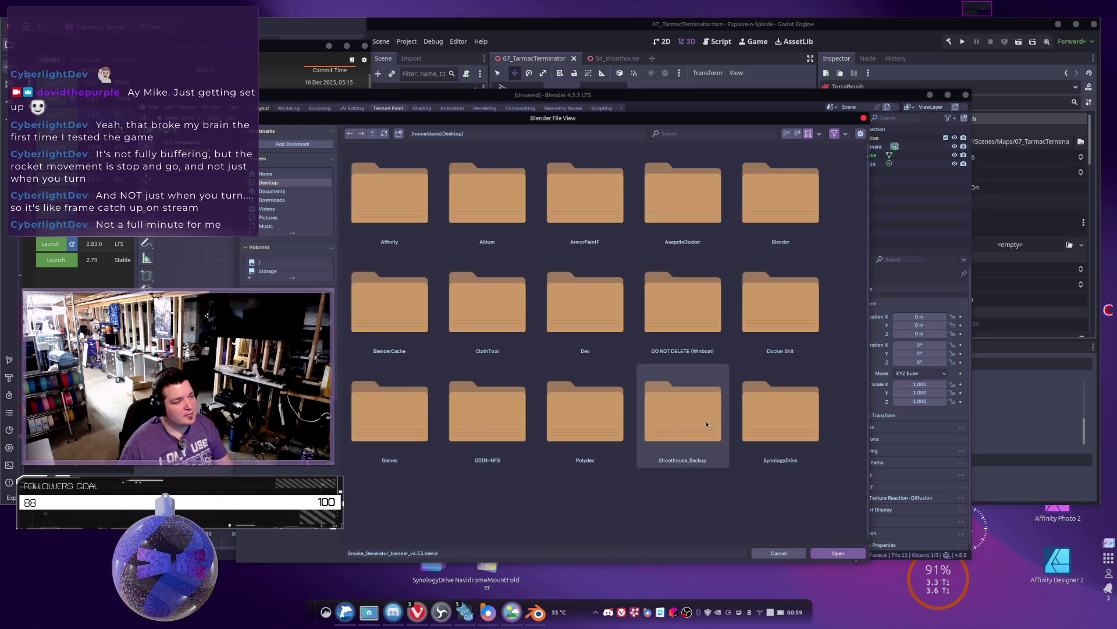
Step: Go into SynologyDrive/Work/Personal/Blender and open Cessna210.blend
double_click(786, 423)
double_click(407, 195)
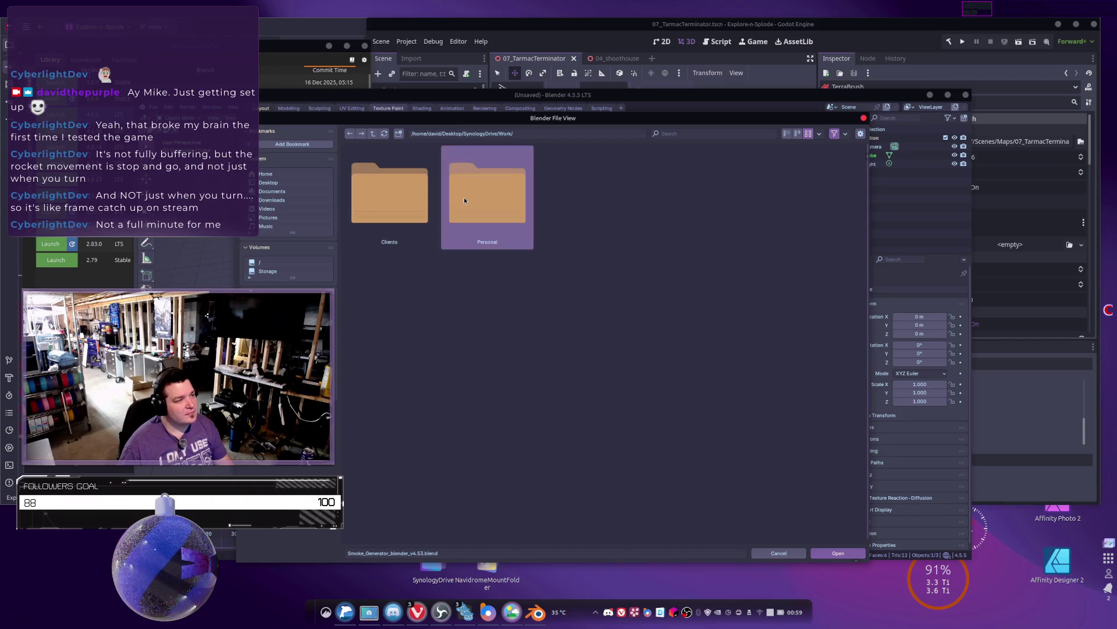
double_click(463, 197)
double_click(390, 299)
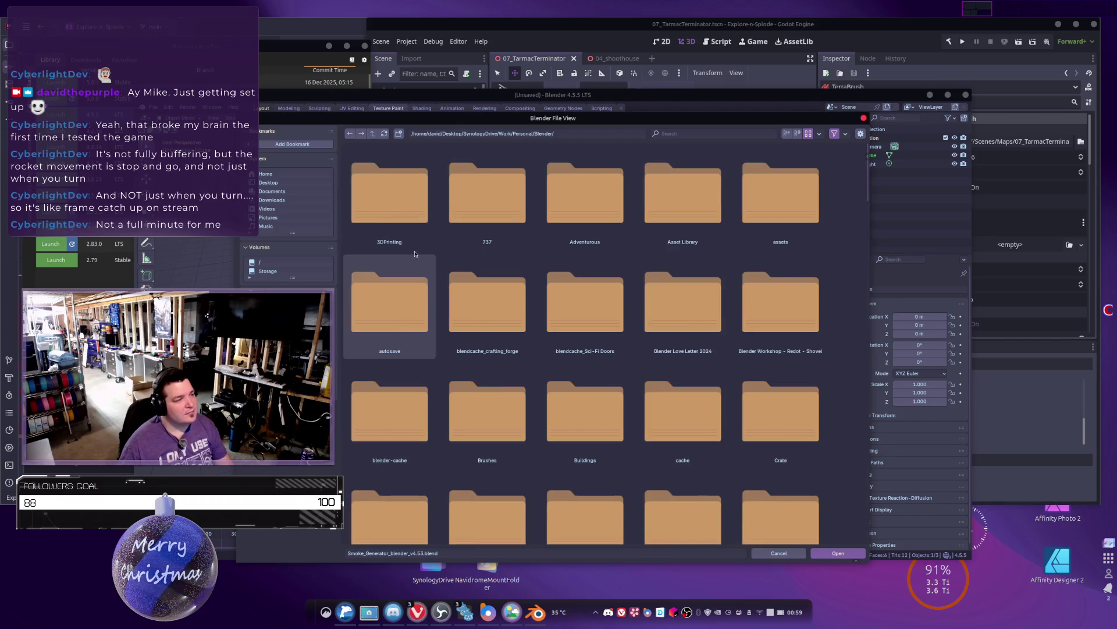
scroll(424, 222, down, 2)
scroll(424, 222, down, 10)
scroll(756, 387, up, 4)
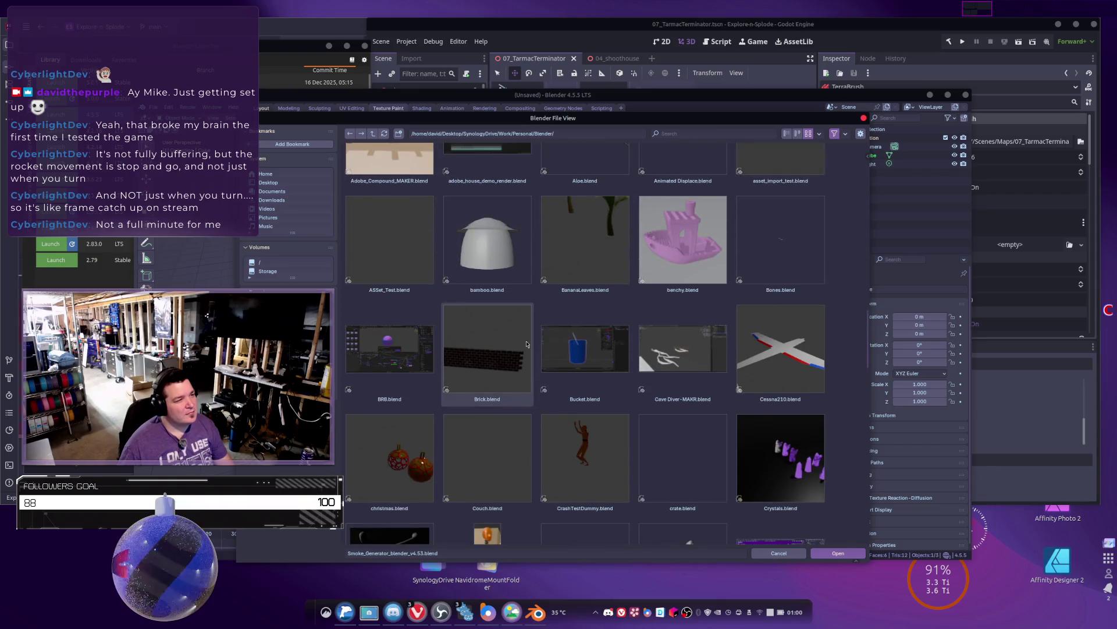
double_click(756, 388)
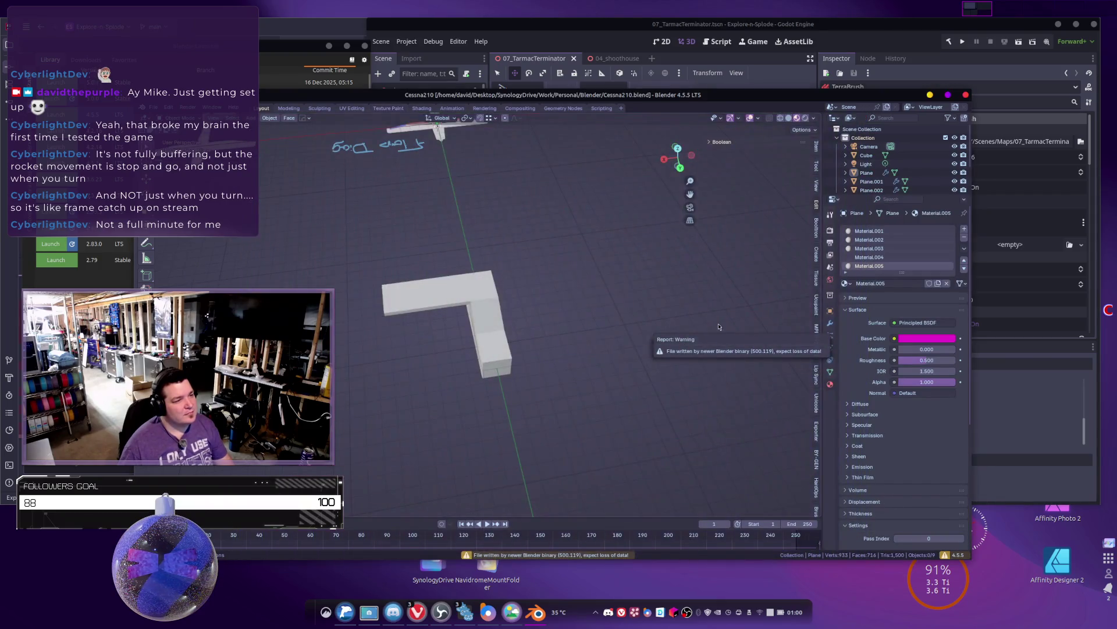
Step: Step through the plane's material slots from Material.002 up to the white Material.001
click(903, 240)
click(880, 257)
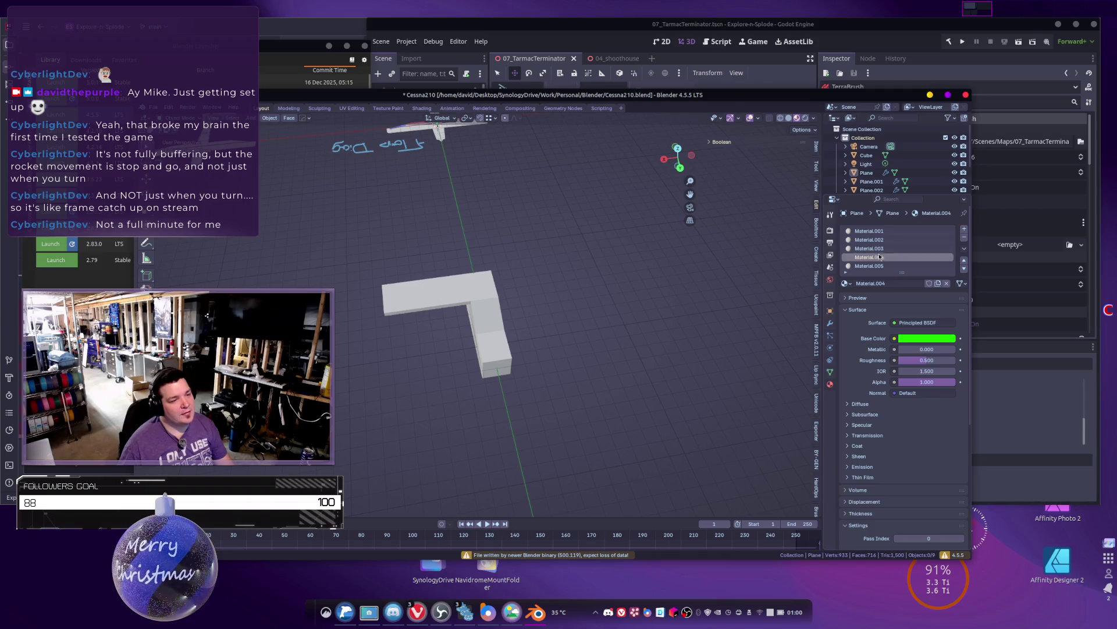
click(874, 249)
click(873, 240)
click(873, 231)
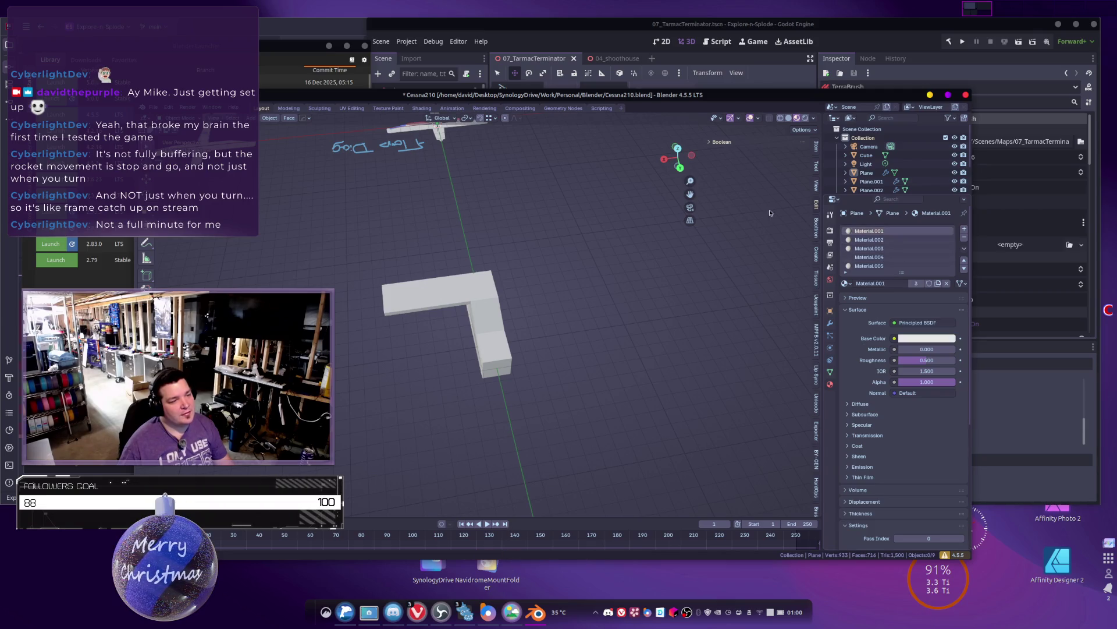
Step: Run File > Clean Up > Purge Unused Data to remove orphaned data-blocks
click(153, 108)
mouse_move(192, 269)
click(295, 270)
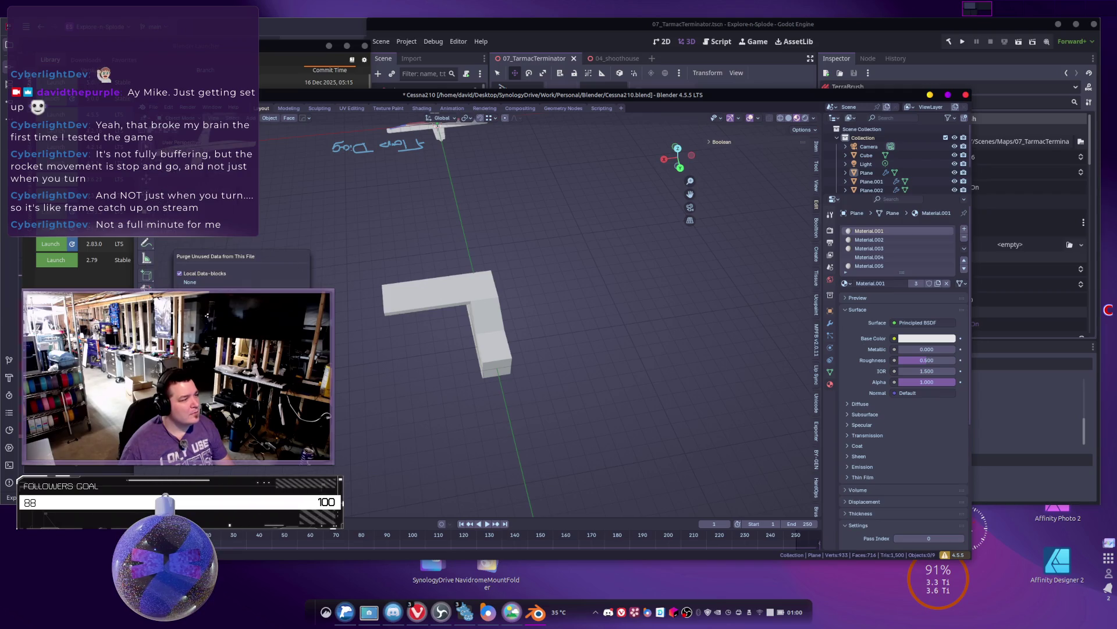
key(Return)
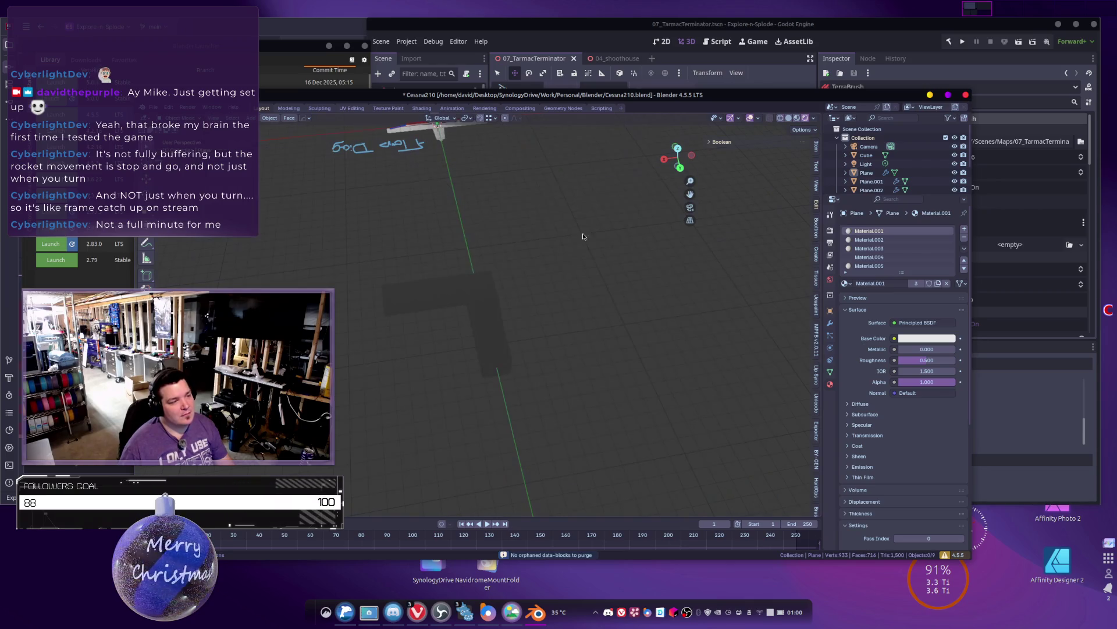
Step: Select the red Material.002 and view it in the Shading workspace
click(884, 248)
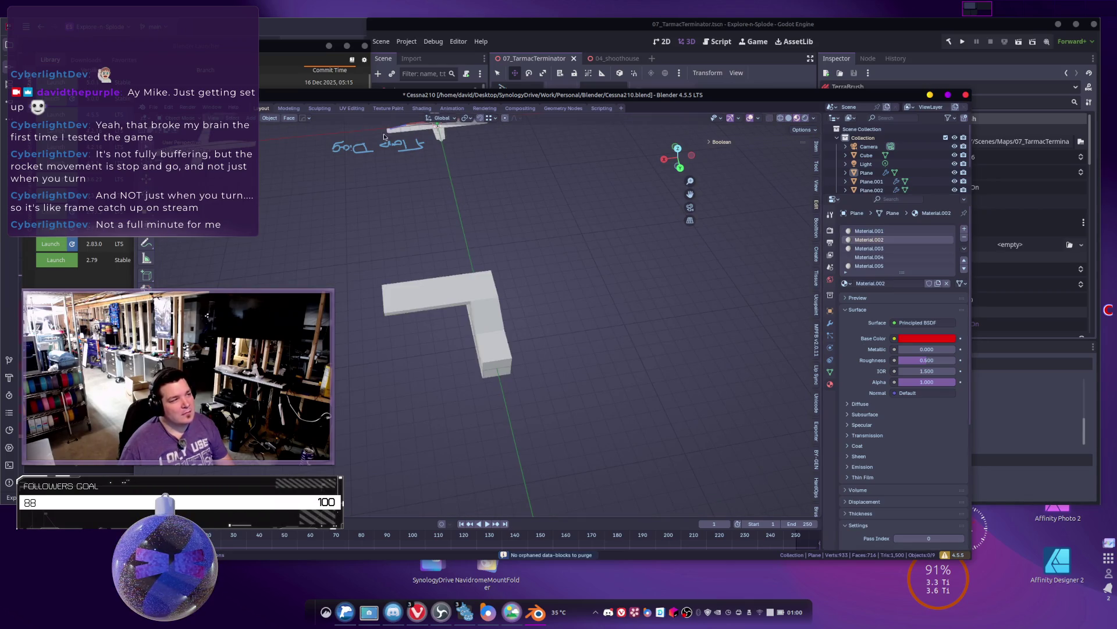
click(883, 239)
click(425, 108)
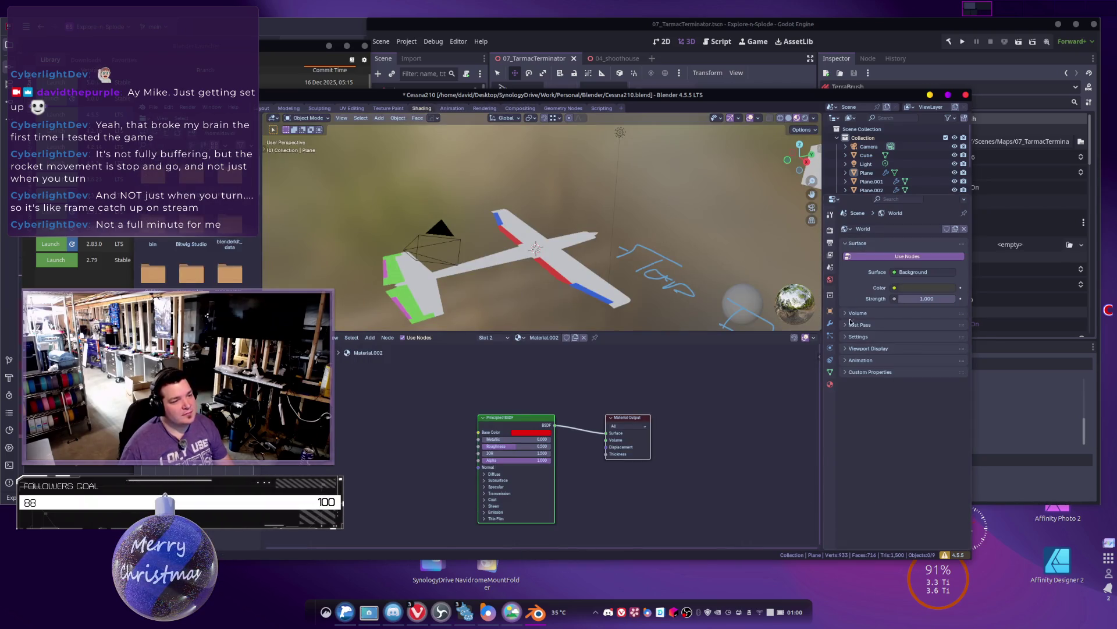
Step: Rename Material.002 to FLAPS and the white Material.001 to Fuselage
click(830, 383)
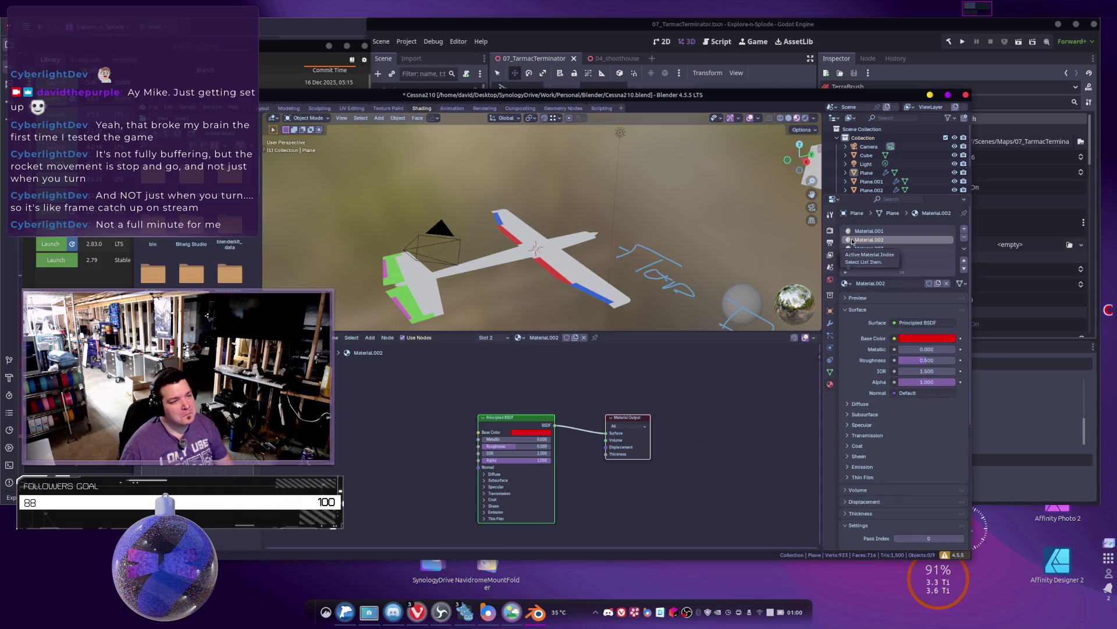
click(882, 284)
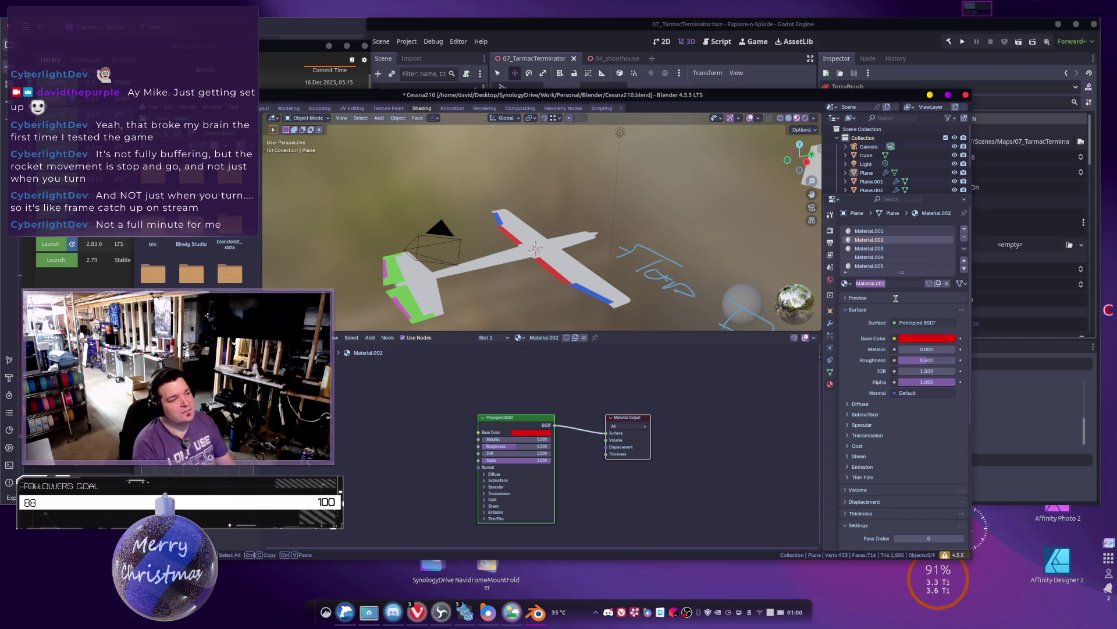
text(fLAPS)
key(Return)
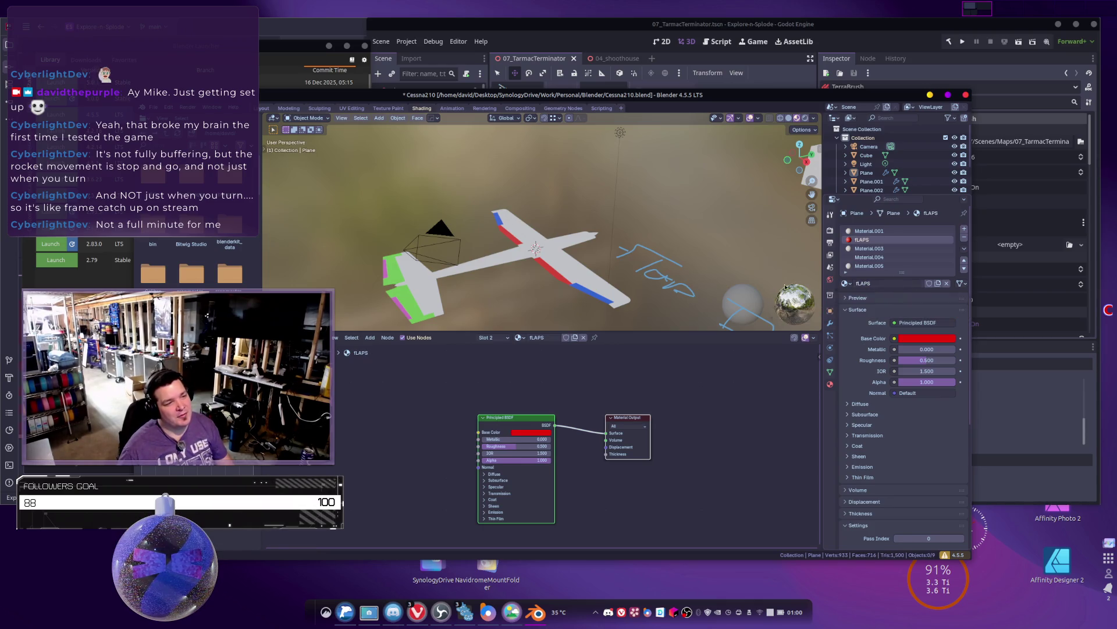
click(869, 231)
click(870, 284)
text(uselage)
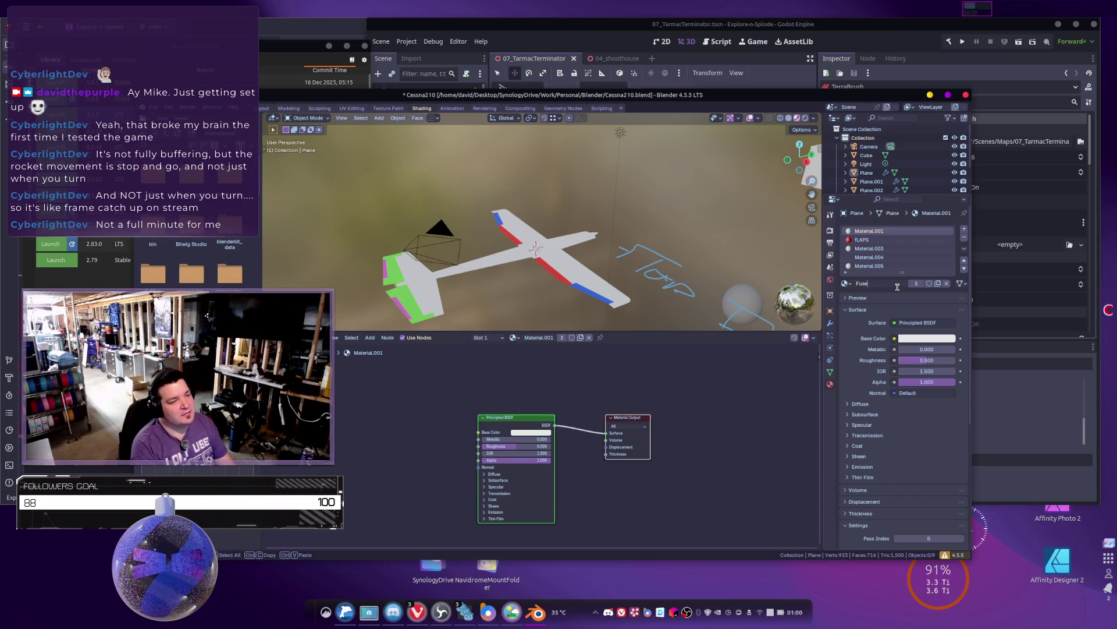
key(Return)
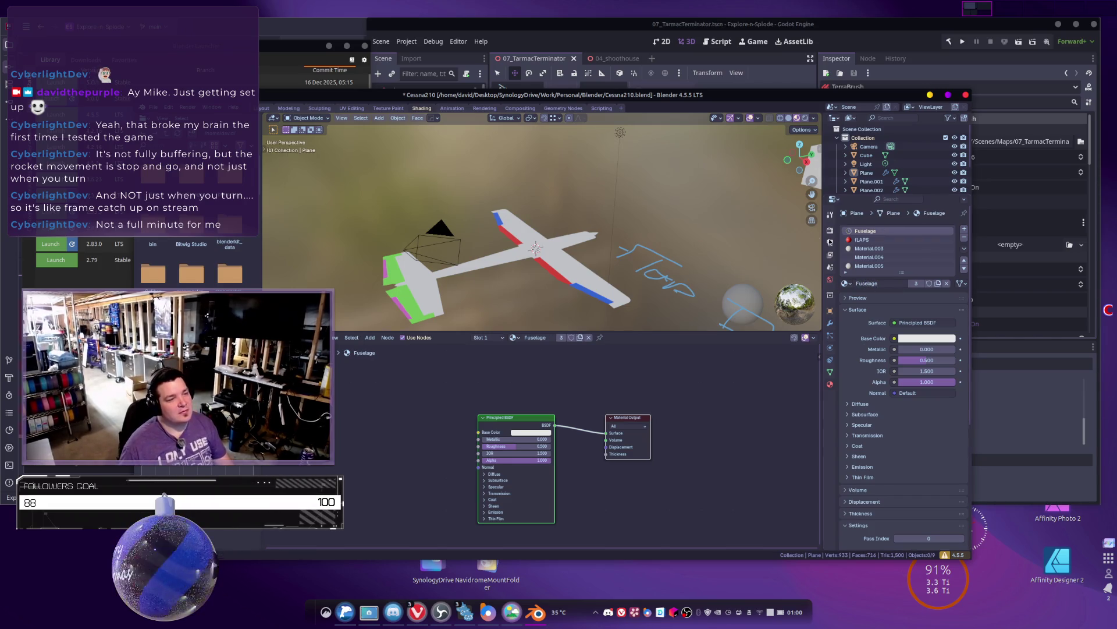
Step: Rename the blue Material.003 to Flaps
click(869, 249)
click(905, 321)
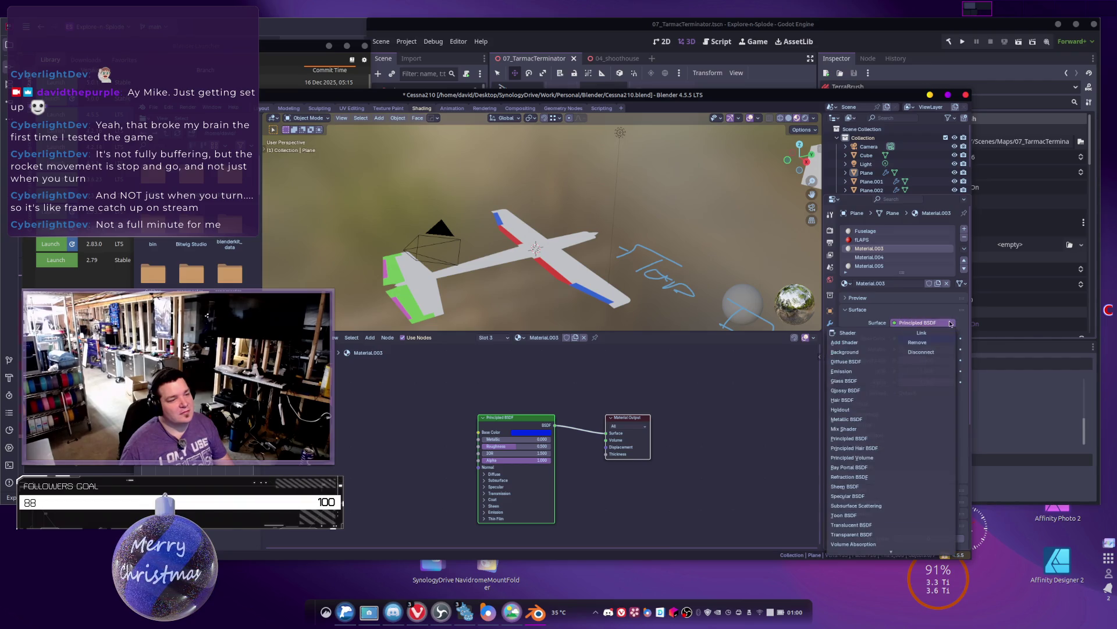
double_click(876, 283)
text(Flaps)
key(Return)
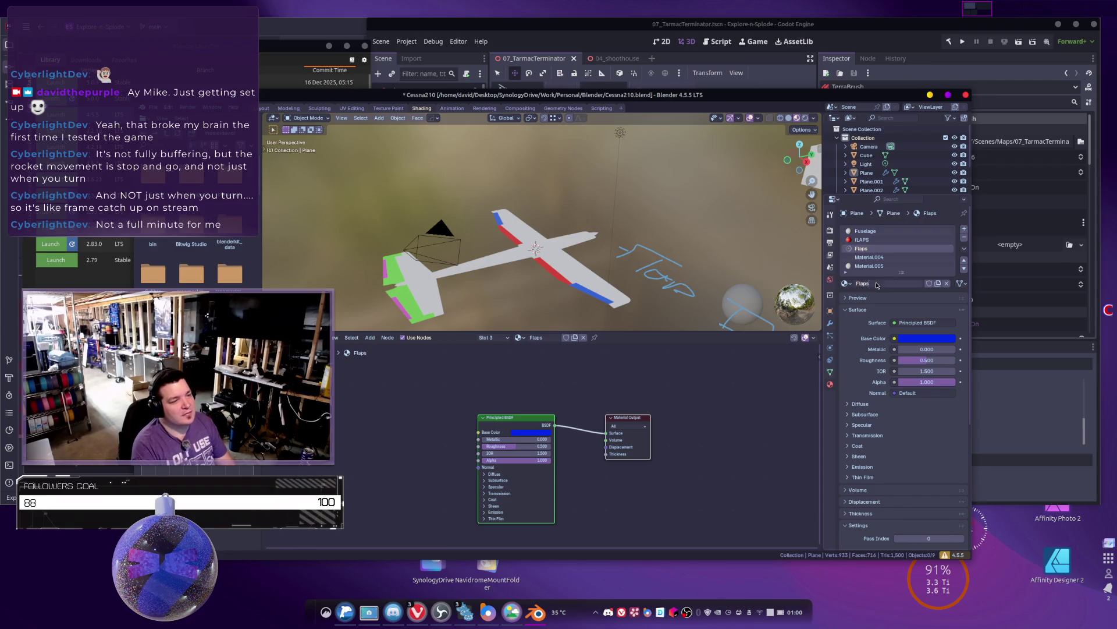
Step: Rename the green and pink materials to Flaps.001 and Flaps.002
click(873, 257)
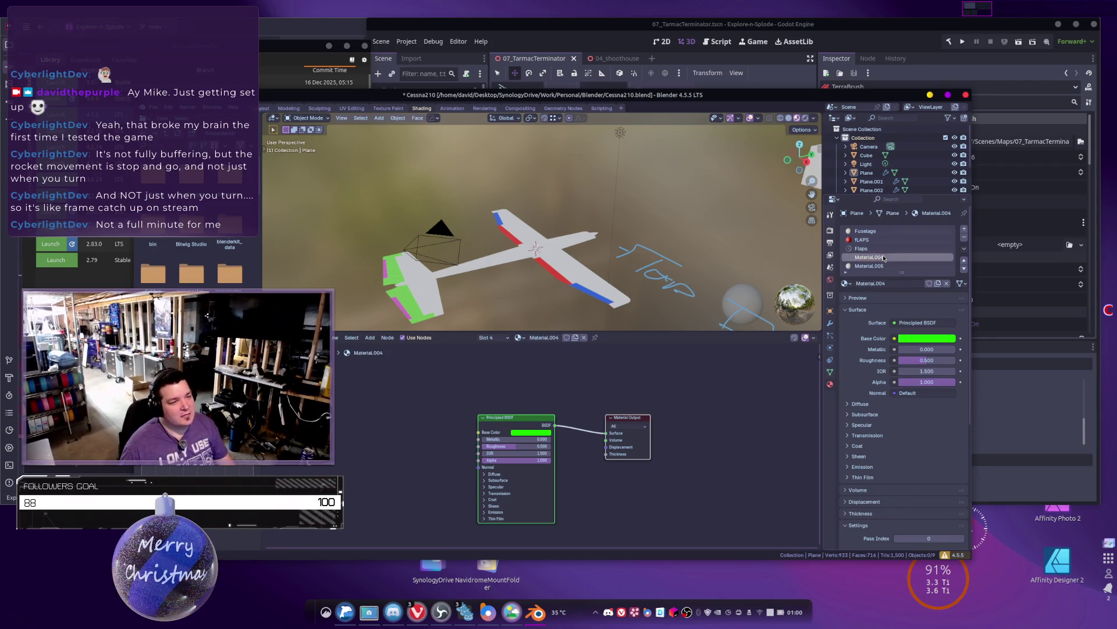
click(926, 323)
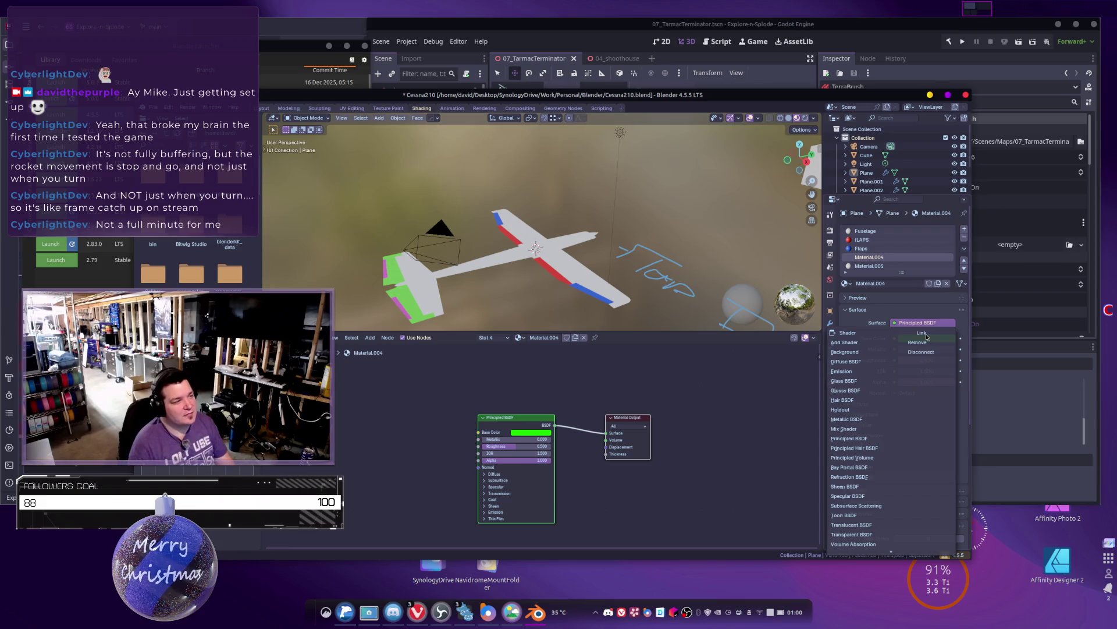
click(876, 298)
click(885, 283)
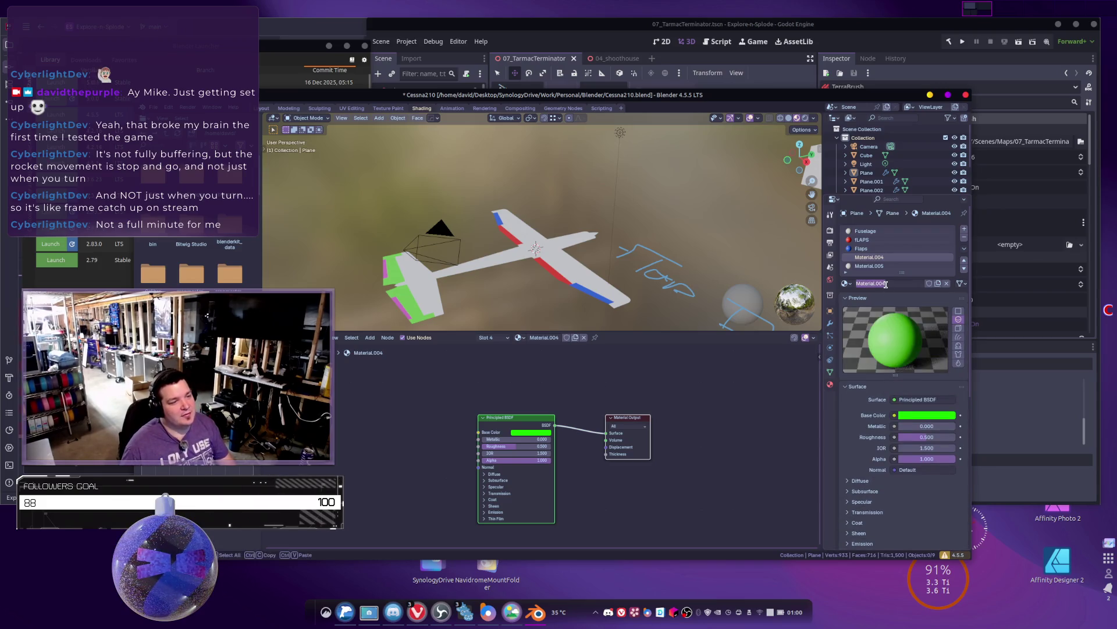
text(Flaps)
key(Return)
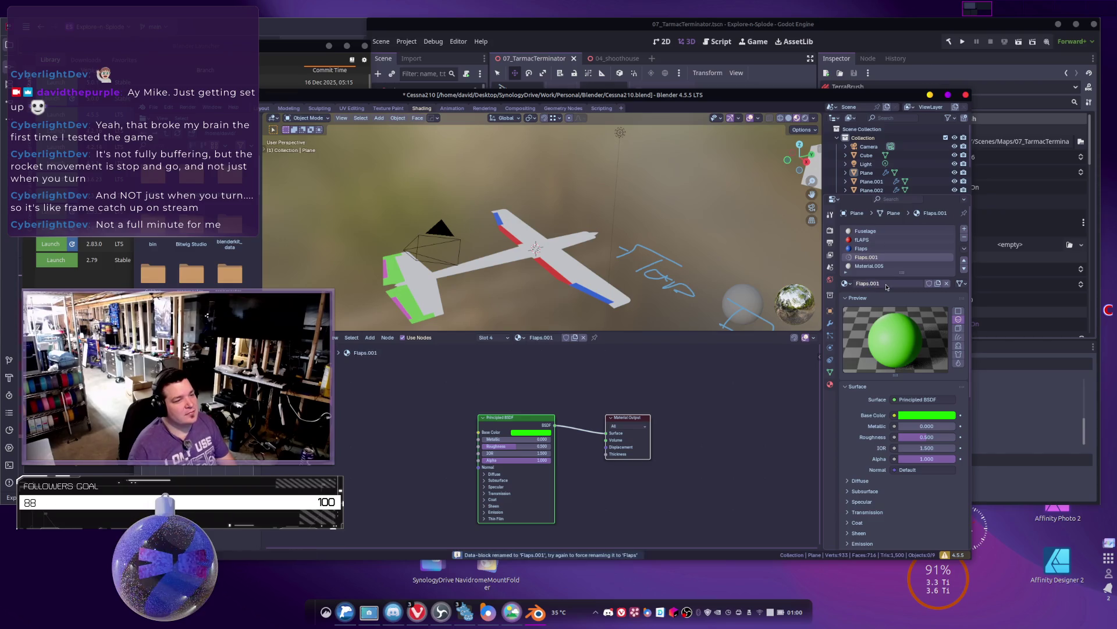
click(873, 267)
click(885, 283)
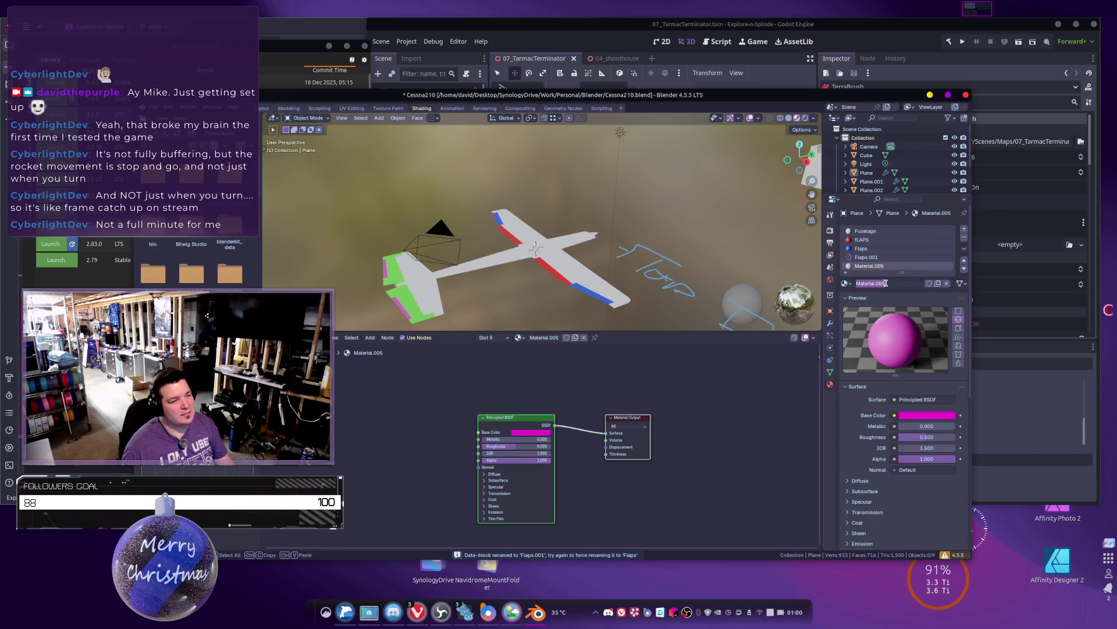
key(Return)
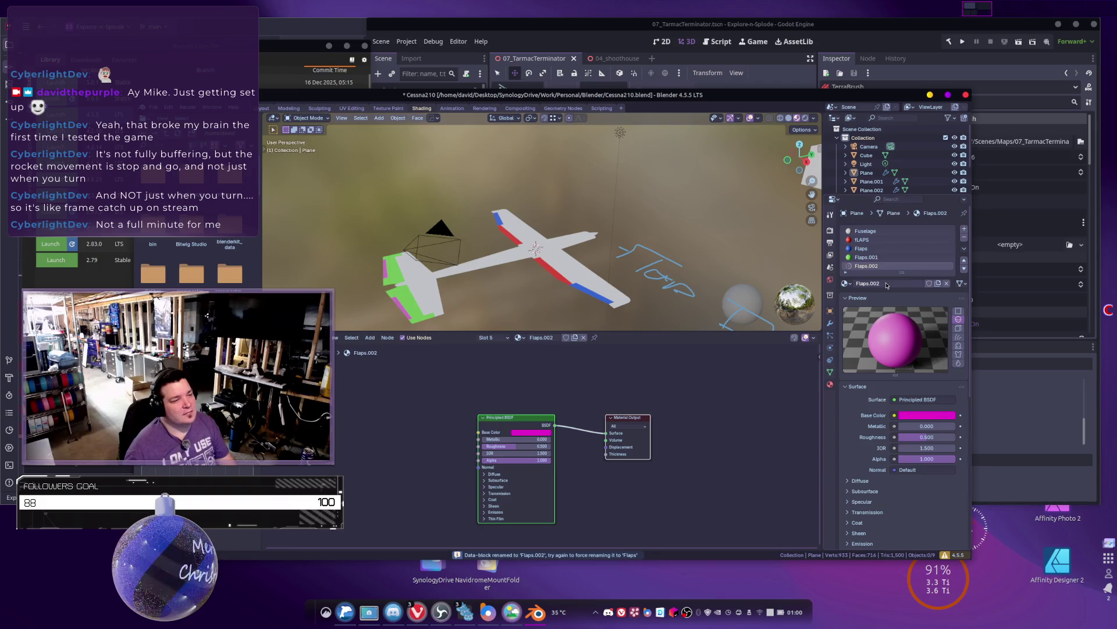
Step: Pan and zoom the viewport over to the white Cube block
scroll(882, 238, down, 3)
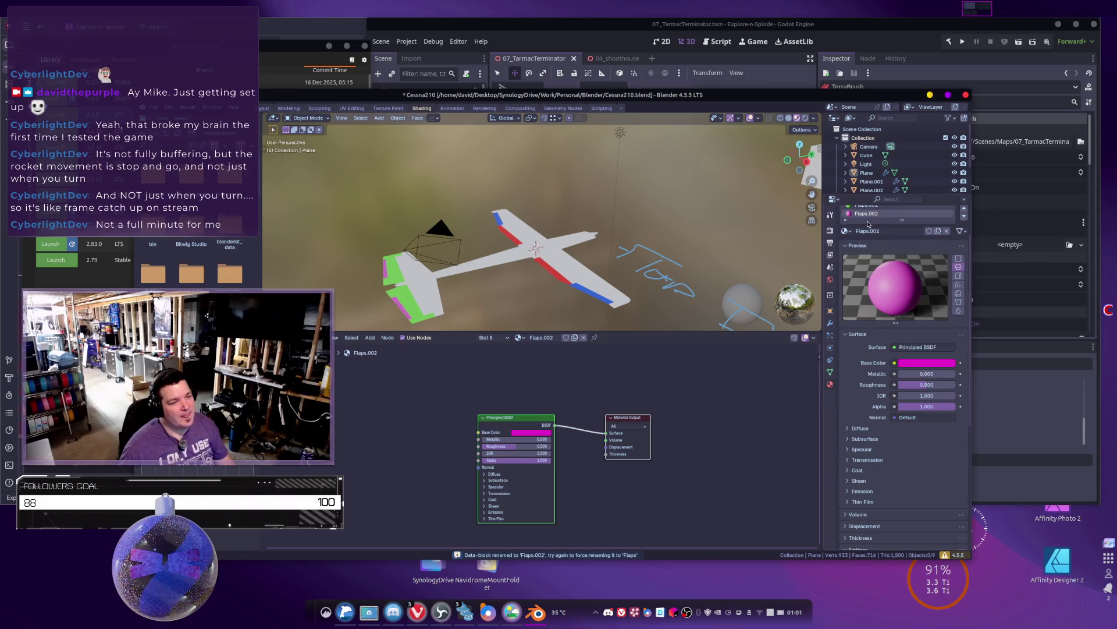
scroll(905, 254, up, 3)
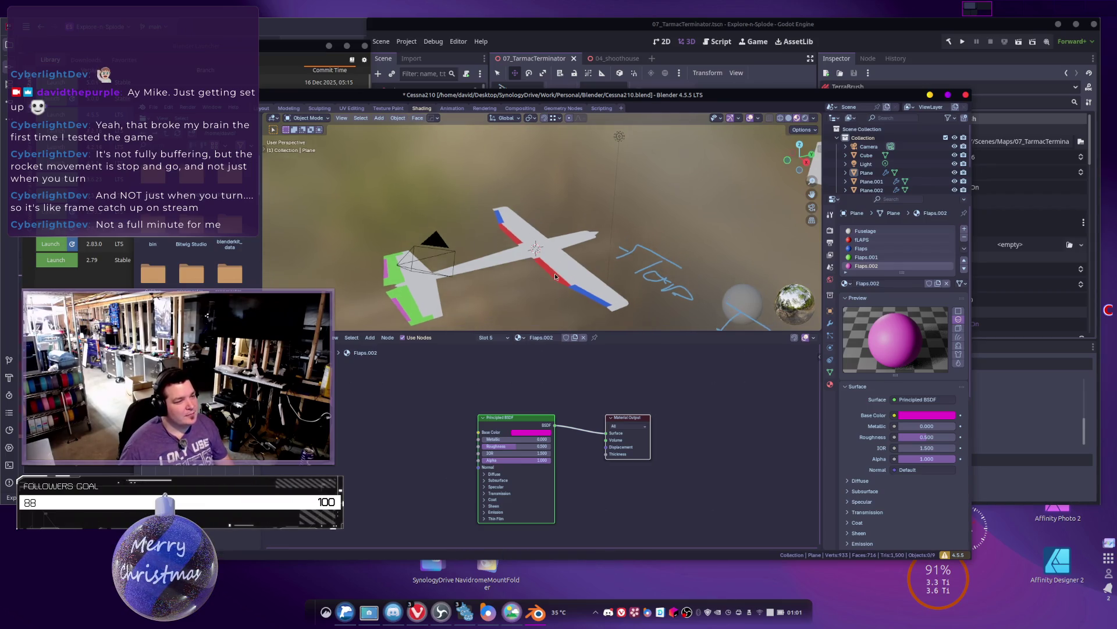
scroll(554, 274, down, 6)
shift+middle_drag(698, 239, 455, 241)
scroll(605, 239, up, 3)
scroll(455, 241, up, 2)
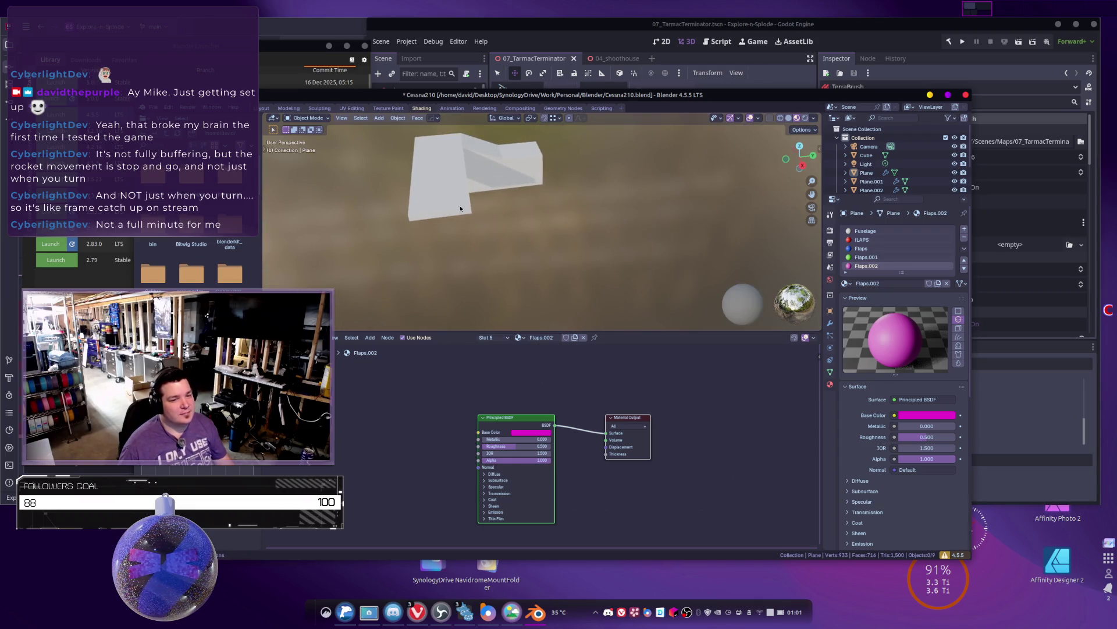
Step: Select the Cube and add a centred loop cut across its narrow section in Edit Mode
click(457, 186)
mouse_move(505, 201)
middle_down()
mouse_move(460, 225)
mouse_move(570, 208)
mouse_move(715, 244)
middle_up()
mouse_move(602, 180)
middle_down()
mouse_move(549, 192)
mouse_move(538, 215)
mouse_move(610, 218)
mouse_move(582, 227)
middle_up()
key(Tab)
key(ctrl+r)
click(538, 215)
right_click(537, 215)
Step: With X-ray on, delete the left half's vertices and return to Object Mode
key(alt+z)
drag(510, 131, 568, 314)
key(x)
click(543, 310)
key(Tab)
middle_drag(524, 228, 556, 242)
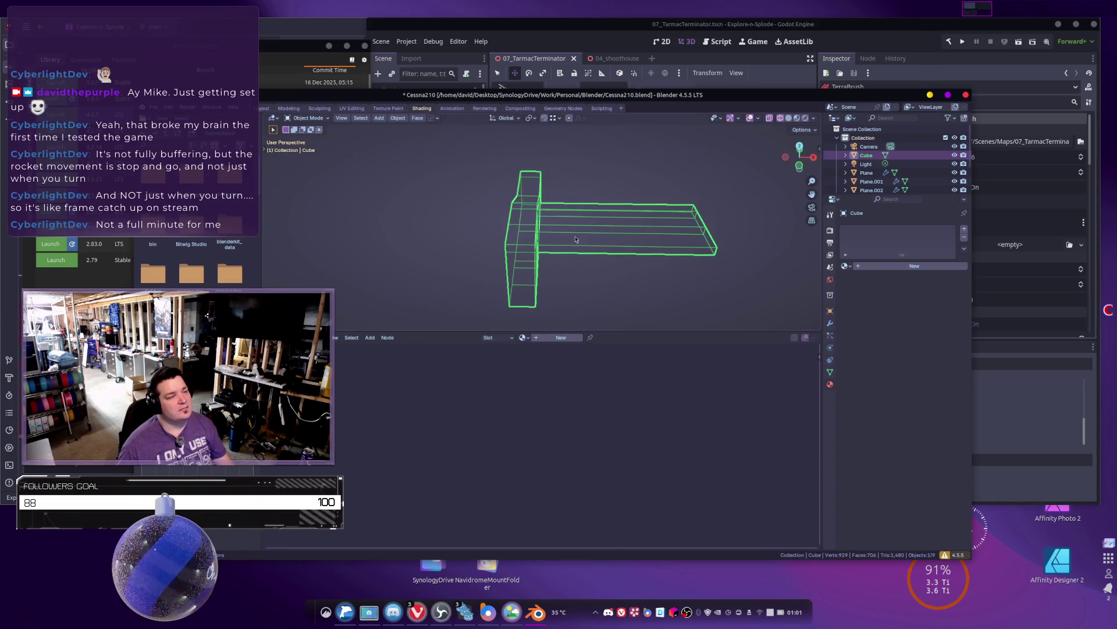
Step: Add a Mirror modifier to the Cube
click(830, 323)
click(862, 229)
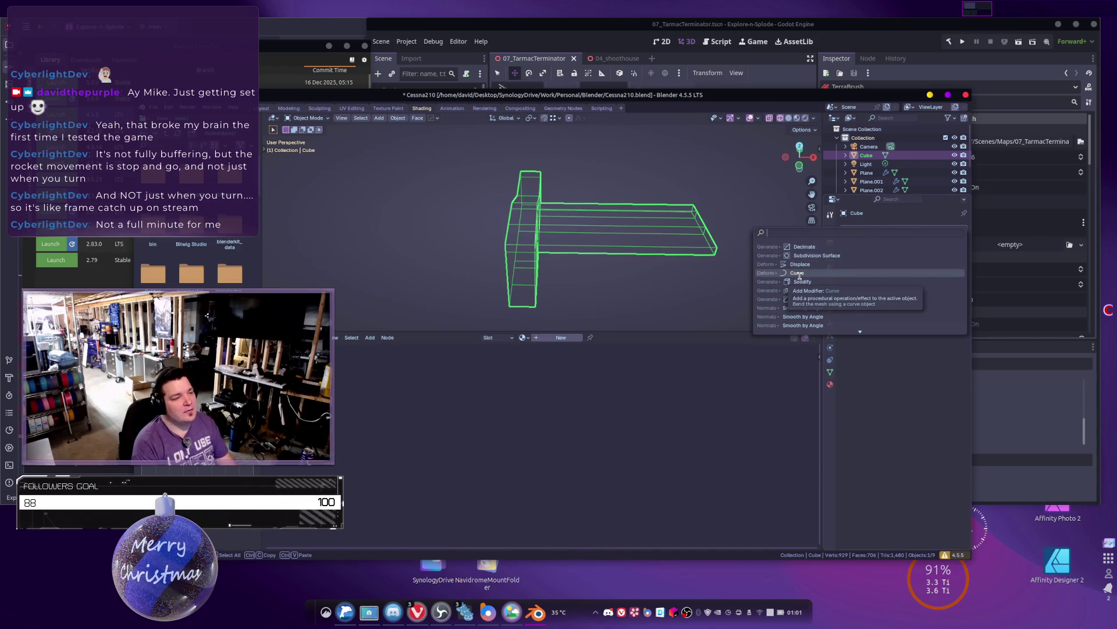
text(mirror)
key(Return)
mouse_move(800, 278)
middle_down()
mouse_move(389, 188)
mouse_move(535, 249)
middle_up()
Step: Return to Edit Mode with Material Preview shading
key(Tab)
key(z)
click(544, 298)
mouse_move(545, 298)
middle_down()
mouse_move(525, 173)
mouse_move(655, 160)
mouse_move(558, 189)
mouse_move(592, 213)
middle_up()
Step: Extrude the box's front face into a long fuselage crossing the wing
click(591, 214)
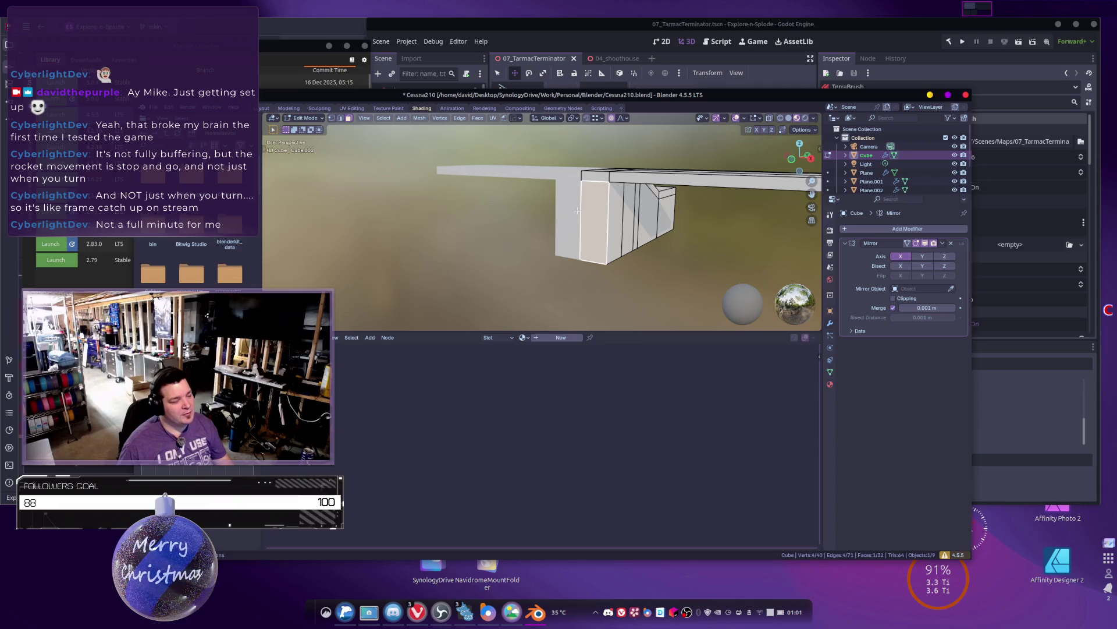
key(alt+a)
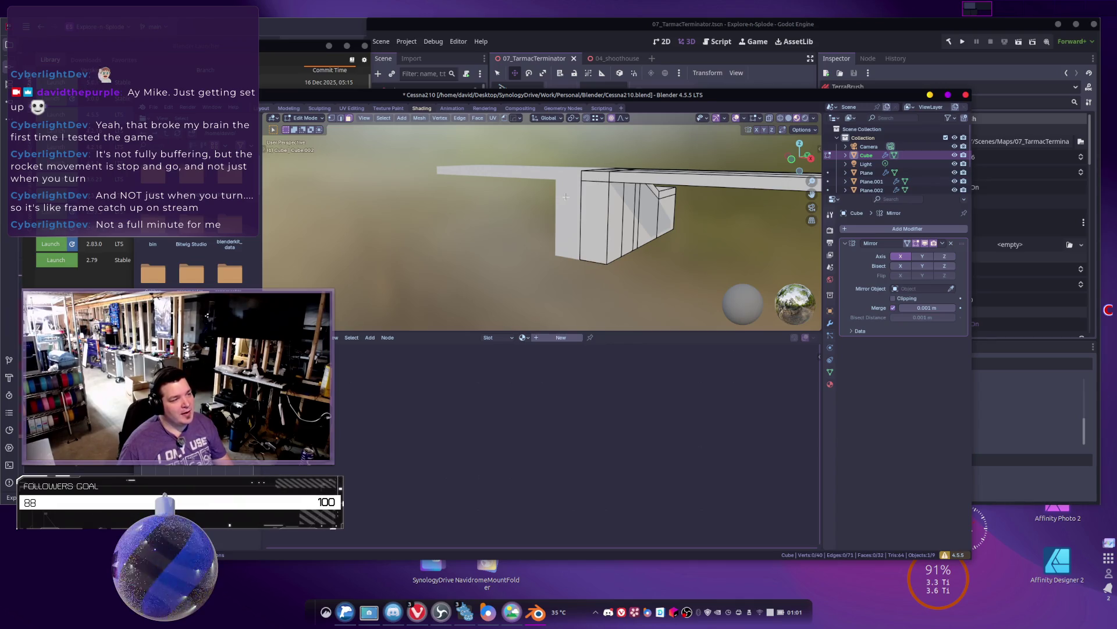
click(597, 200)
scroll(596, 201, down, 3)
middle_drag(597, 201, 518, 250)
key(e)
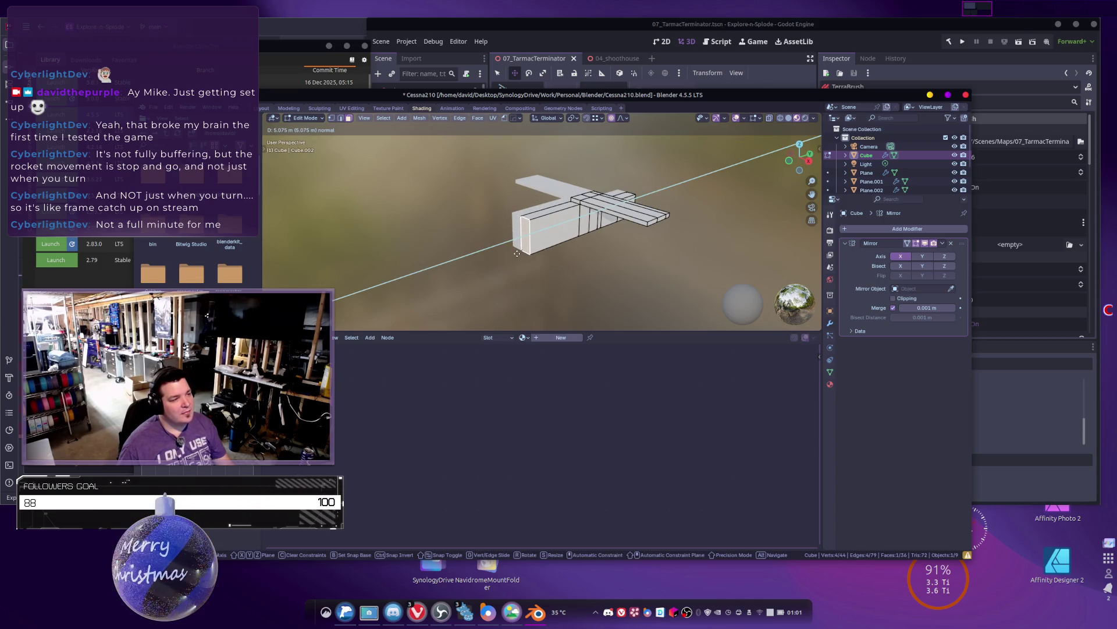
click(517, 253)
scroll(567, 232, up, 5)
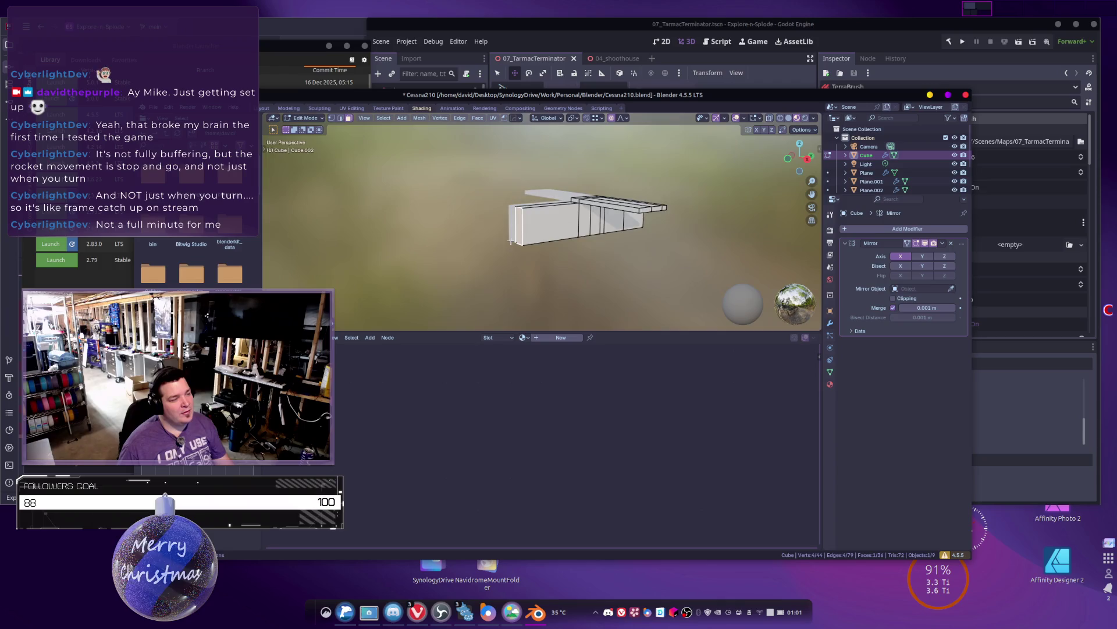
mouse_move(568, 232)
middle_down()
mouse_move(479, 208)
mouse_move(511, 217)
mouse_move(495, 220)
mouse_move(540, 213)
middle_up()
scroll(479, 208, down, 4)
Step: Add a new edge loop across the fuselage
key(ctrl+r)
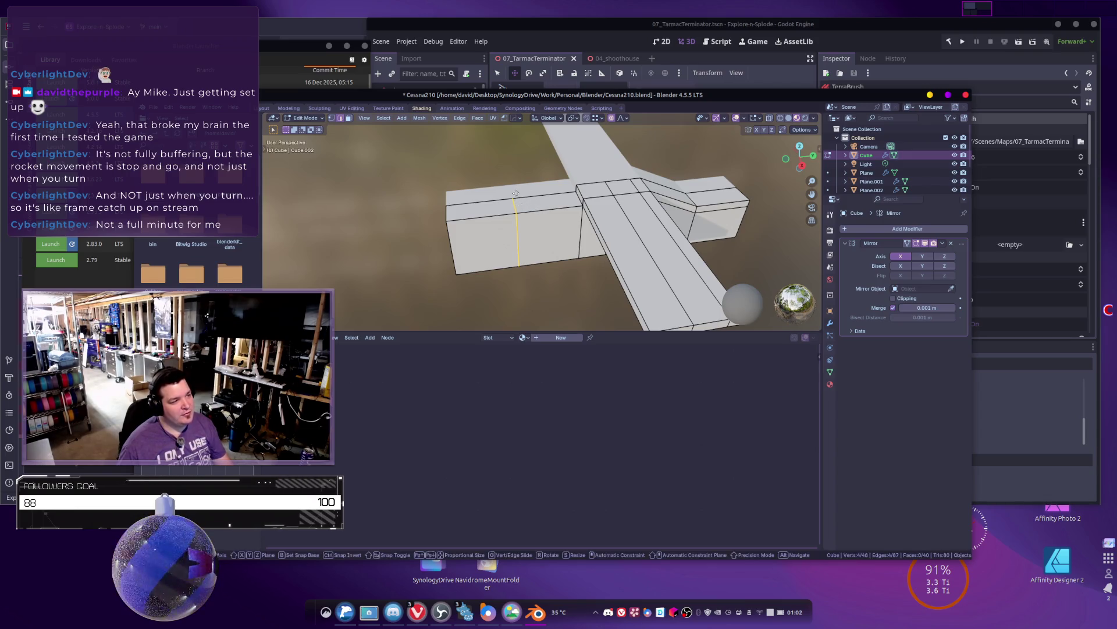
click(516, 193)
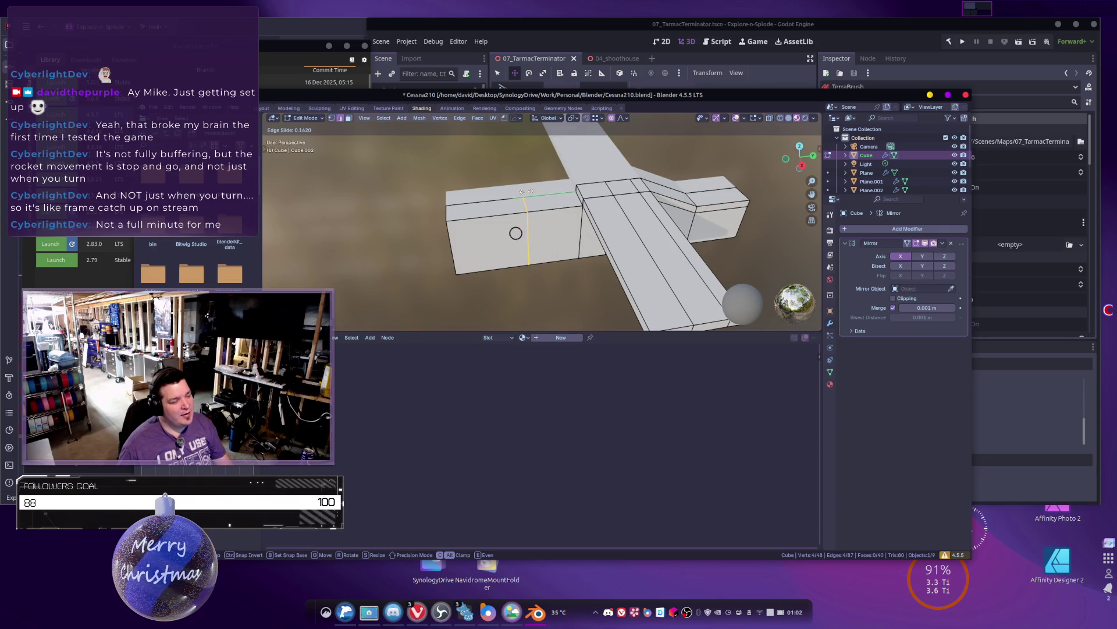
click(526, 191)
middle_drag(527, 191, 599, 213)
Step: In wireframe, select the fuselage's end vertices and scale them to taper that end
key(z)
click(500, 189)
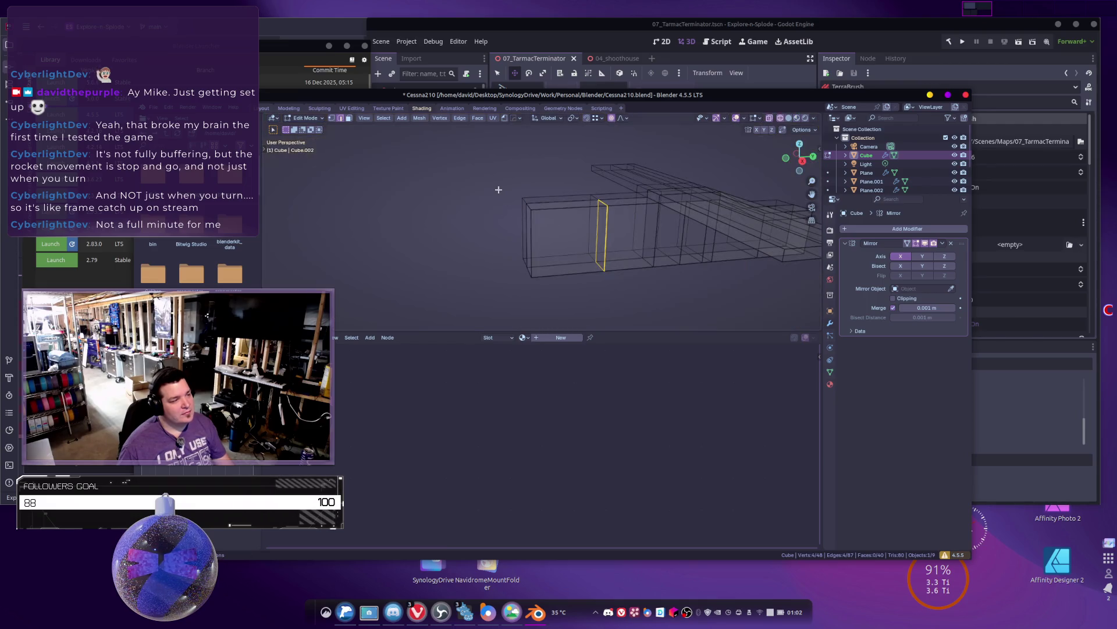
mouse_move(484, 179)
mouse_down()
mouse_move(567, 315)
mouse_move(582, 314)
mouse_up()
middle_drag(582, 314, 498, 221)
key(c)
mouse_move(507, 196)
mouse_down()
mouse_move(499, 232)
mouse_move(515, 259)
mouse_up()
key(s)
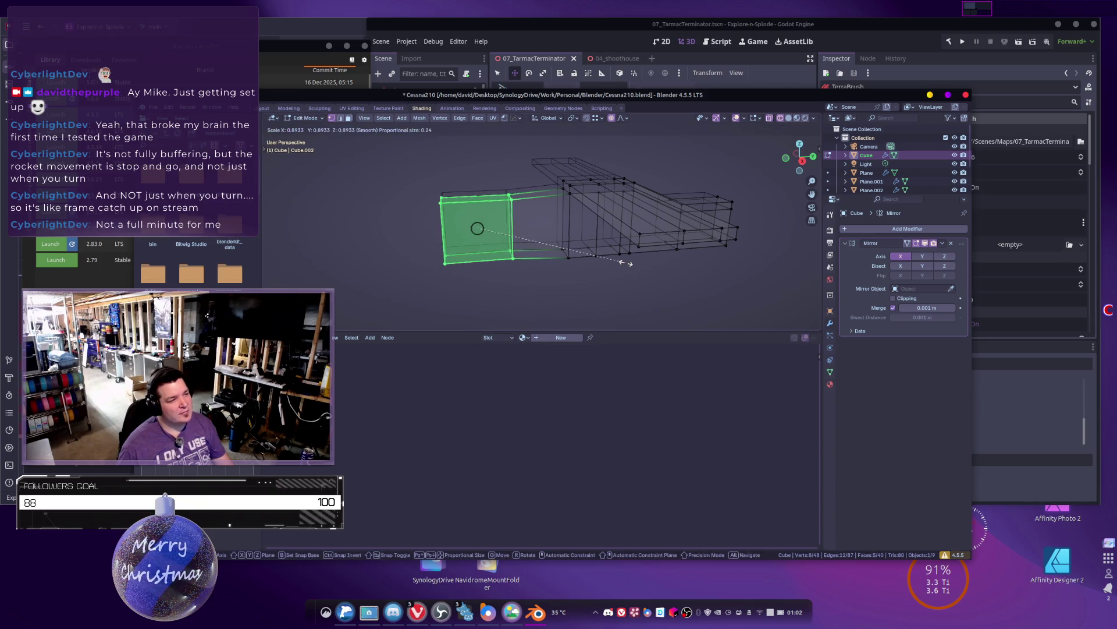
click(594, 254)
Step: Scale the end face, push it outward along Z, then shrink it further
middle_drag(437, 192, 459, 190)
drag(459, 190, 509, 303)
middle_drag(508, 304, 640, 256)
key(s)
click(611, 244)
key(g)
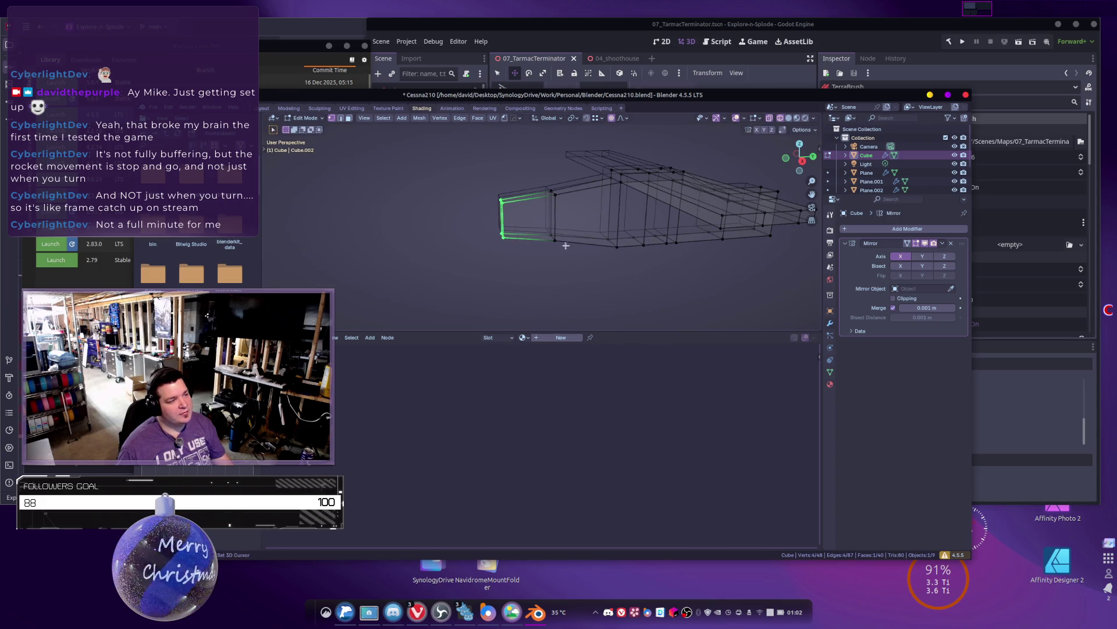
key(z)
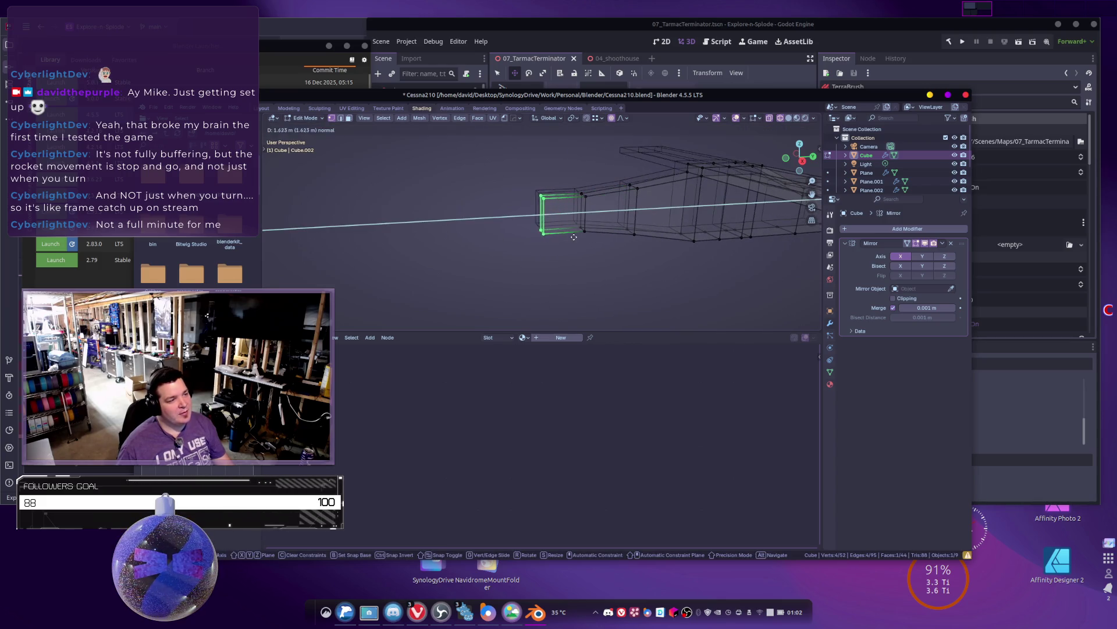
click(527, 241)
key(s)
click(593, 232)
Step: Delete the leftover end face of the mesh near the strut in wireframe Edit Mode
middle_drag(592, 232, 531, 258)
key(Tab)
mouse_move(501, 261)
middle_down()
mouse_move(466, 254)
mouse_move(533, 241)
mouse_move(620, 281)
mouse_move(607, 220)
mouse_move(566, 208)
mouse_move(592, 247)
mouse_move(603, 215)
middle_up()
key(shift+z)
key(Tab)
key(shift+z)
key(x)
click(568, 230)
middle_drag(593, 254, 601, 265)
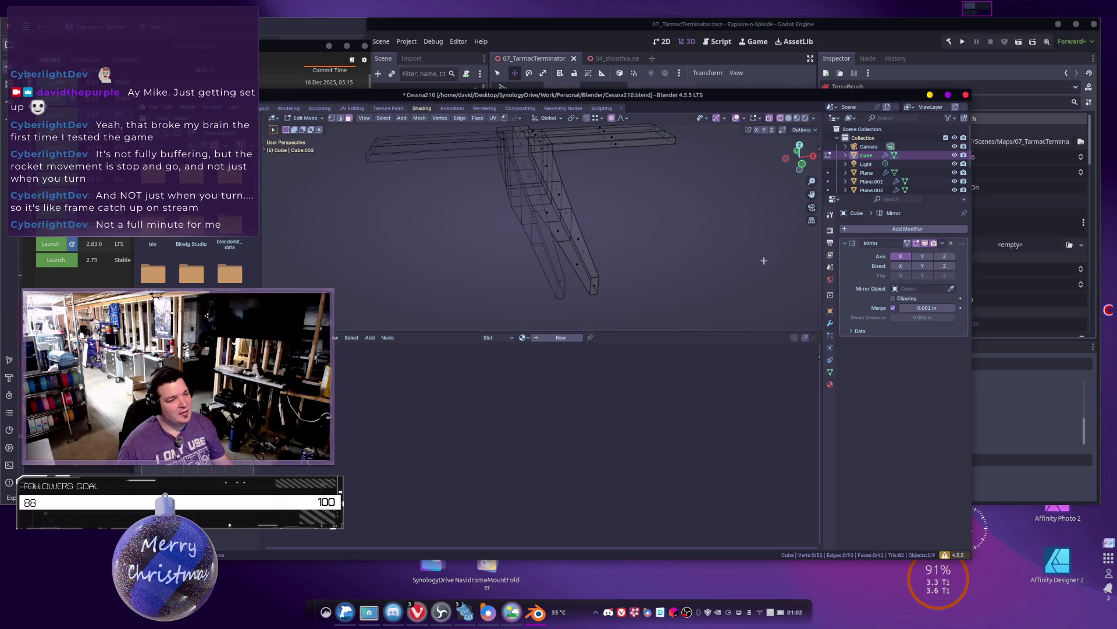
Step: Slide the edge loop along the strut sideways along X
mouse_move(752, 278)
middle_down()
mouse_move(634, 294)
mouse_move(649, 265)
middle_up()
alt+click(609, 289)
key(g)
key(x)
click(639, 259)
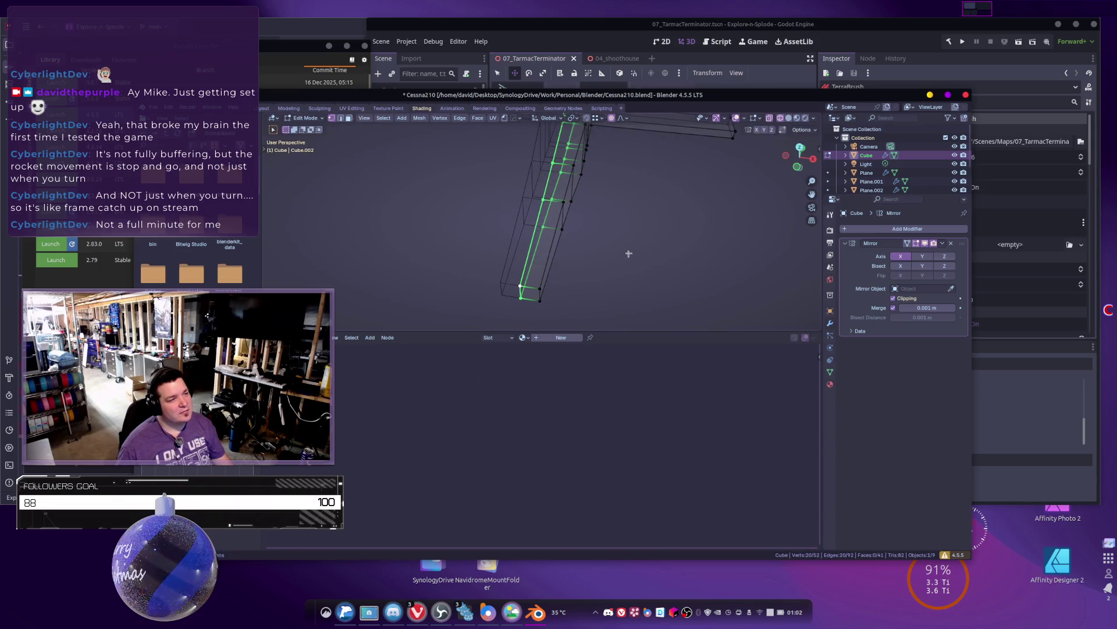
Step: Check the T-shaped mesh in object mode with material preview shading
key(Tab)
key(z)
click(588, 243)
mouse_move(588, 242)
middle_down()
mouse_move(562, 256)
mouse_move(542, 224)
mouse_move(611, 241)
mouse_move(563, 245)
middle_up()
Step: Move a single vertex, then the next selection, sideways along X to reshape the outline
key(Tab)
click(575, 232)
key(g)
key(x)
click(612, 241)
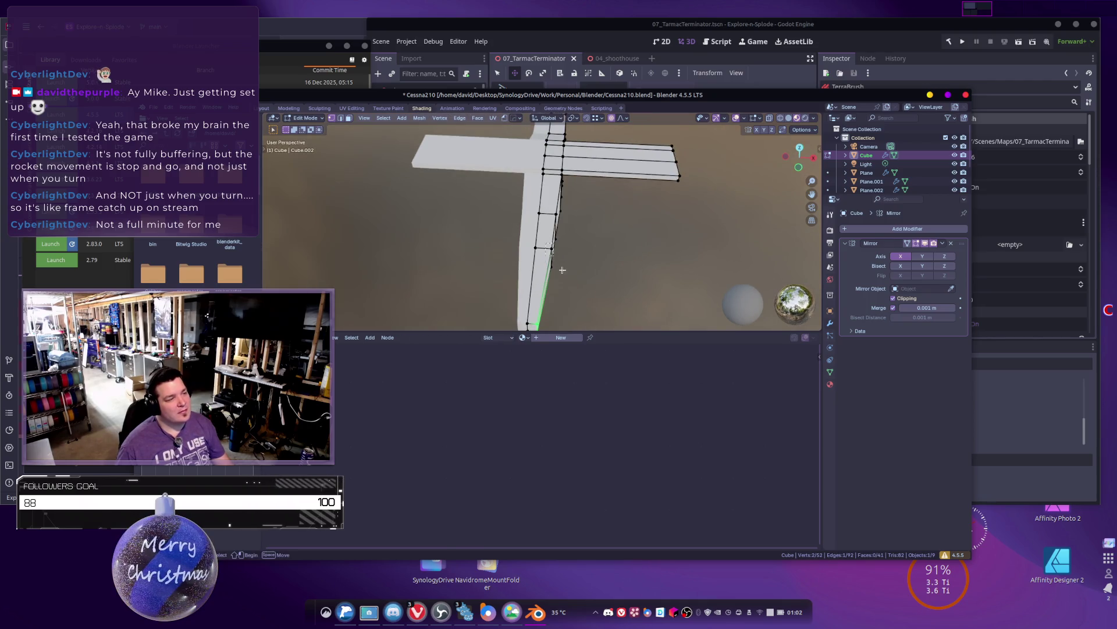
scroll(581, 245, up, 3)
key(g)
key(x)
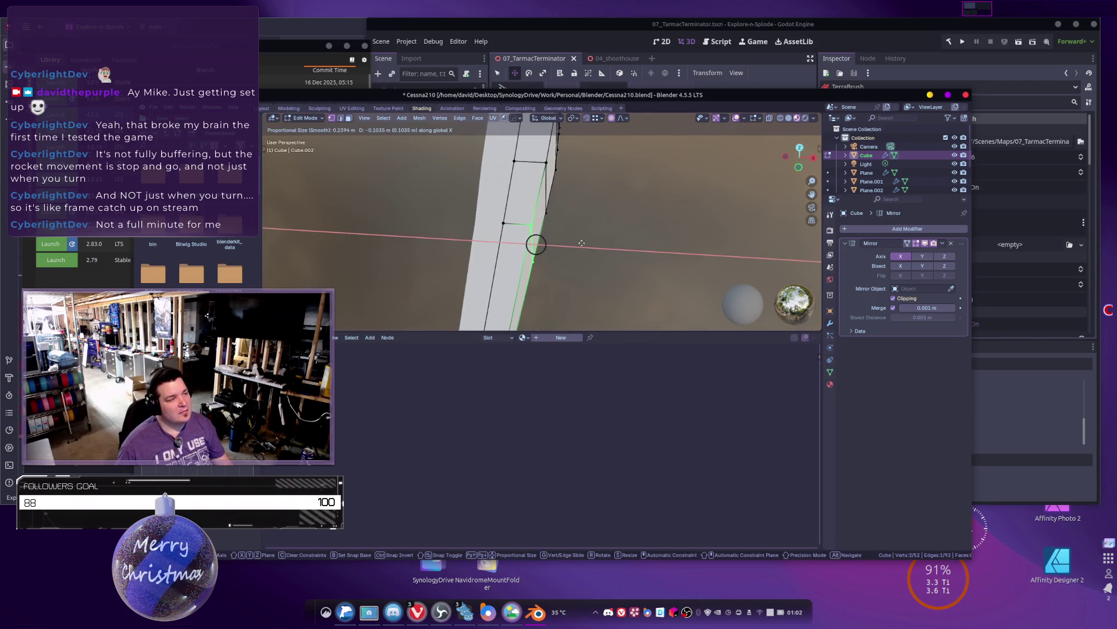
click(582, 242)
Step: Review the whole wing from several angles, then go back into Edit Mode on it
middle_drag(581, 242, 527, 218)
key(Tab)
scroll(607, 222, down, 5)
mouse_move(606, 222)
middle_down()
mouse_move(519, 216)
mouse_move(587, 234)
mouse_move(551, 231)
mouse_move(599, 226)
middle_up()
scroll(499, 244, up, 5)
middle_drag(490, 232, 522, 231)
key(Tab)
mouse_move(542, 191)
middle_down()
mouse_move(519, 206)
mouse_move(541, 253)
mouse_move(480, 248)
middle_up()
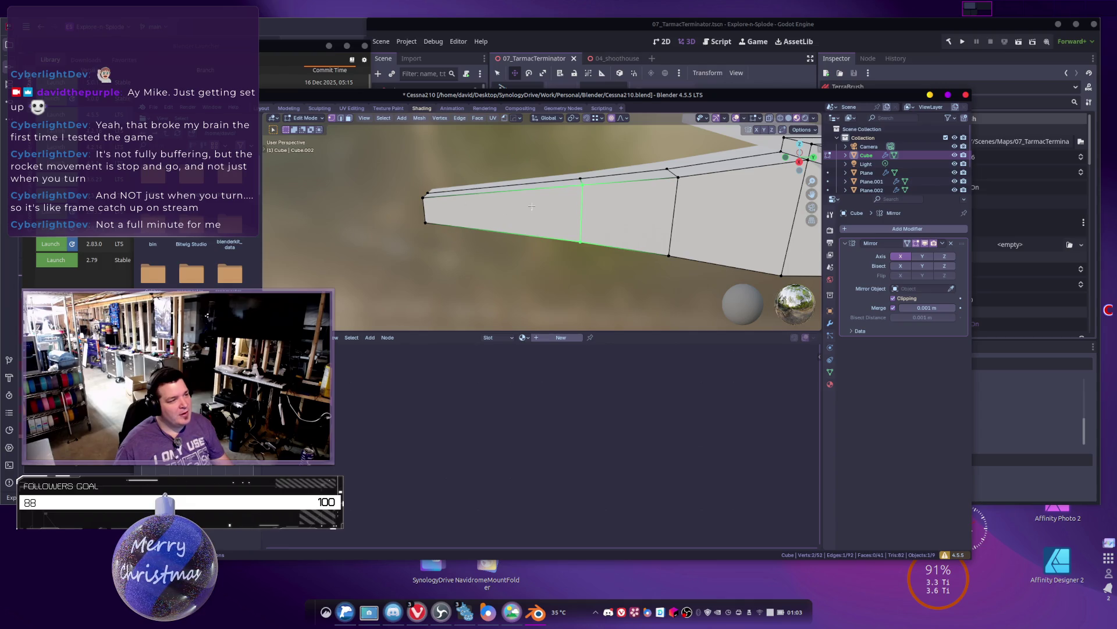
Step: Add a centred loop cut across the wing, trial-bevel one wing edge, and undo that bevel
key(ctrl+r)
click(578, 213)
right_click(578, 213)
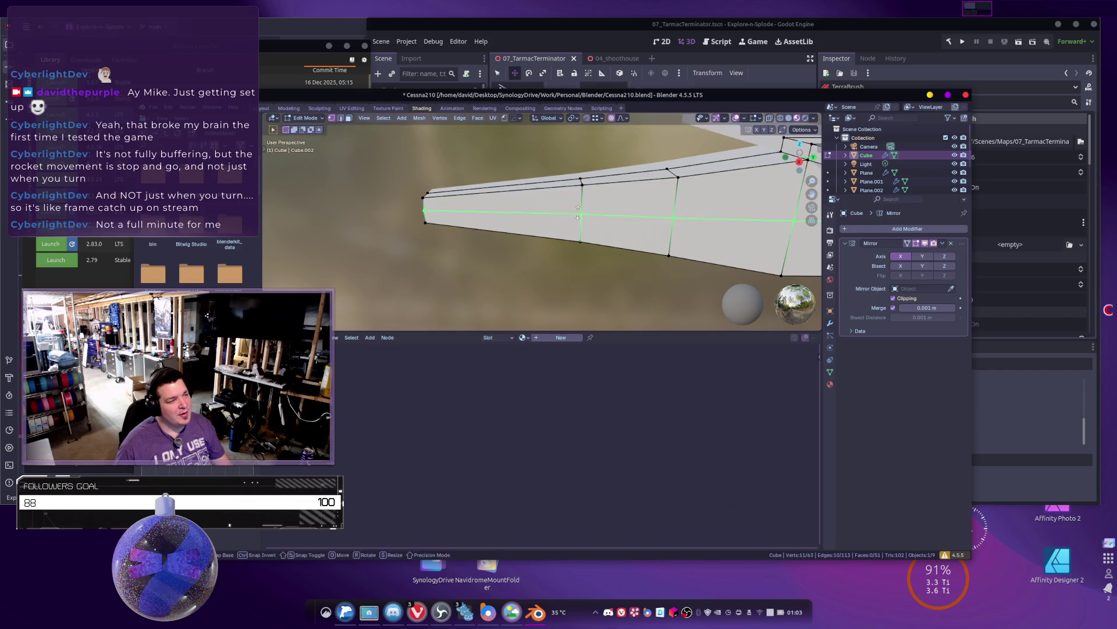
shift+middle_drag(478, 224, 483, 220)
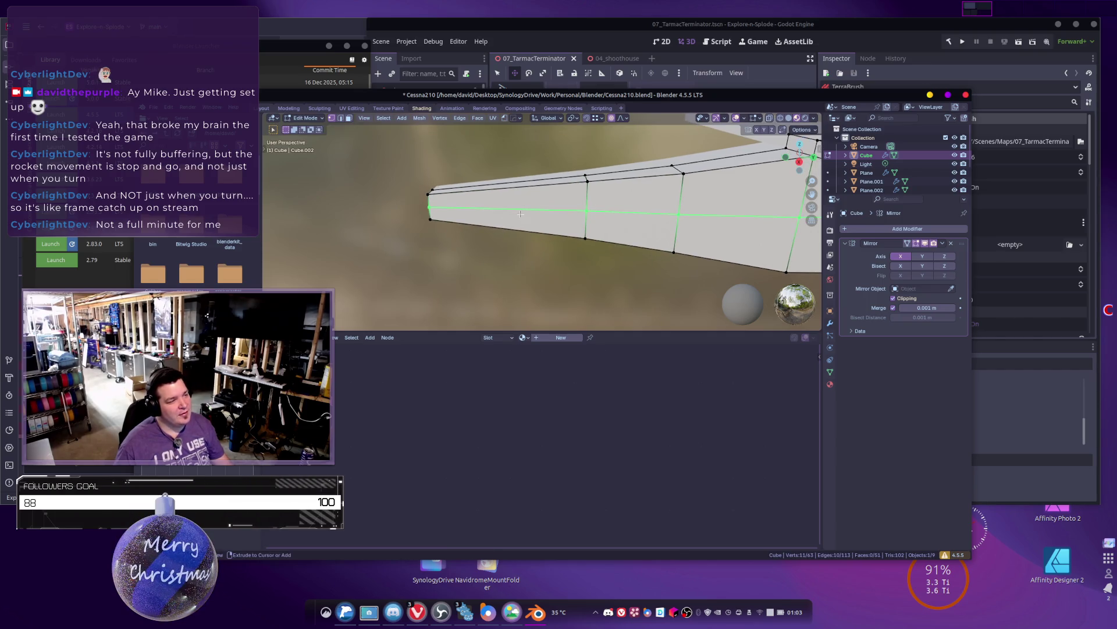
click(520, 209)
shift+middle_drag(550, 228, 534, 228)
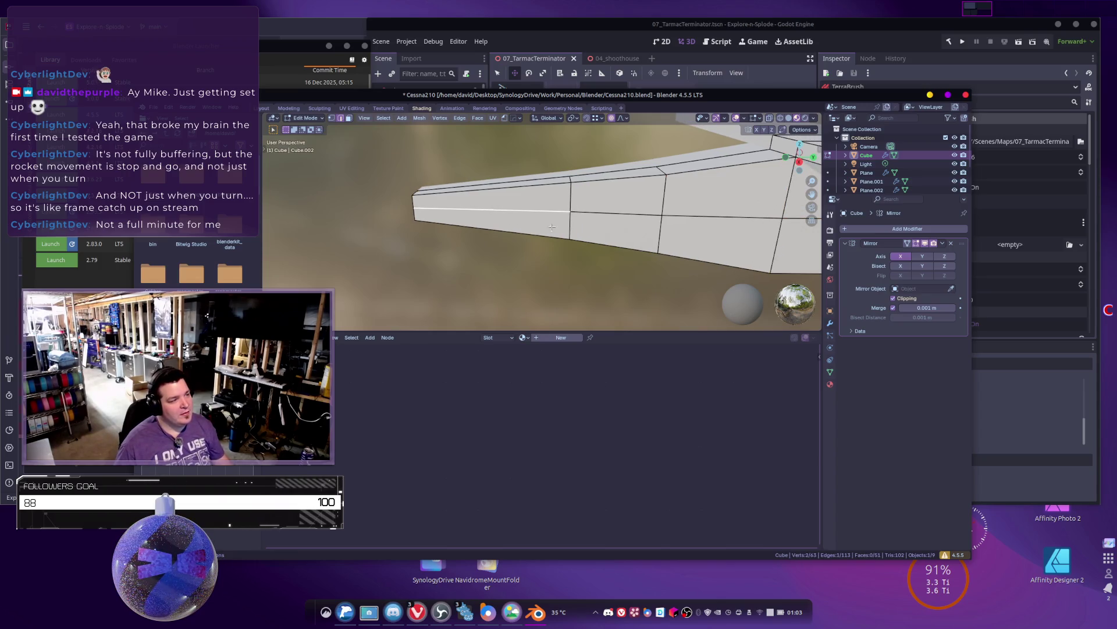
key(ctrl+b)
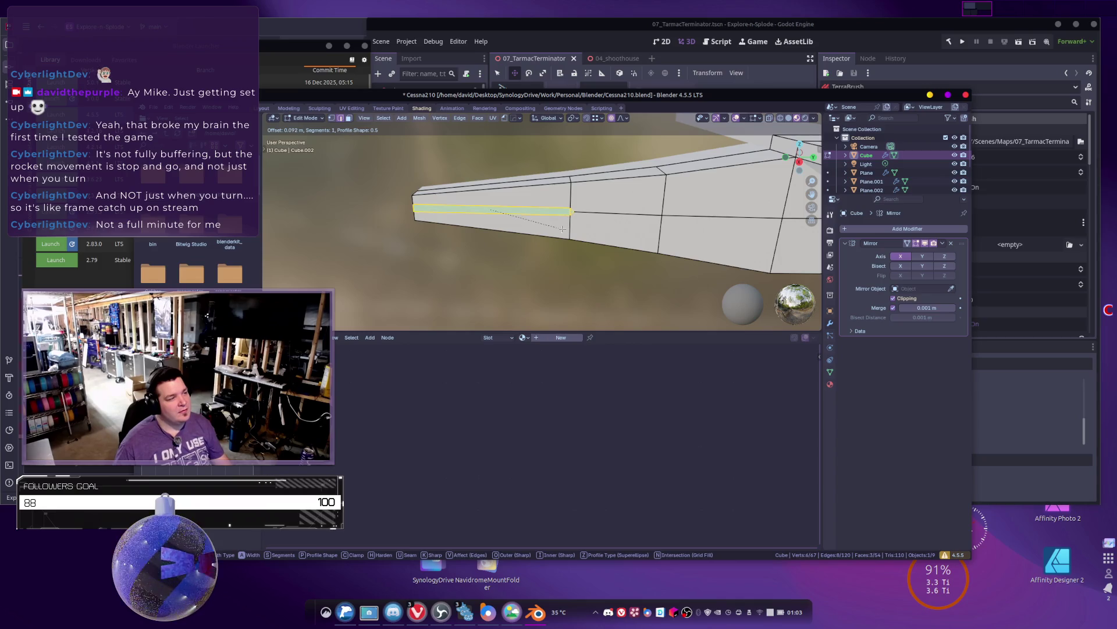
click(497, 220)
shift+middle_drag(492, 220, 544, 226)
key(ctrl+z)
Step: Widen the fuselage's narrow end by scaling its box-selected vertices along X
middle_drag(659, 226, 445, 216)
drag(386, 195, 475, 280)
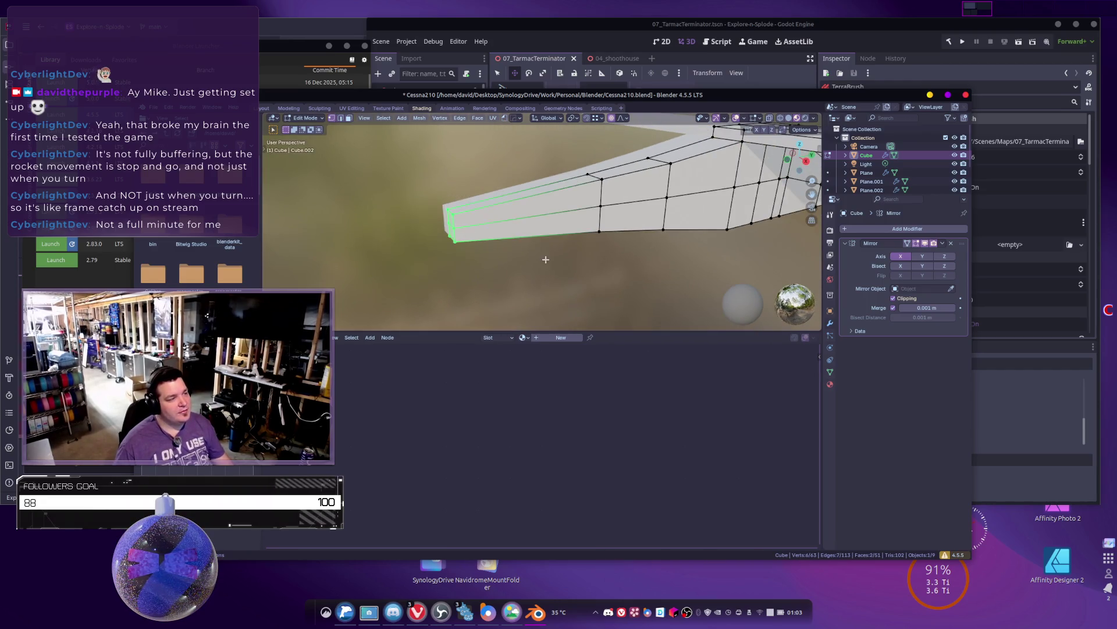
key(s)
key(z)
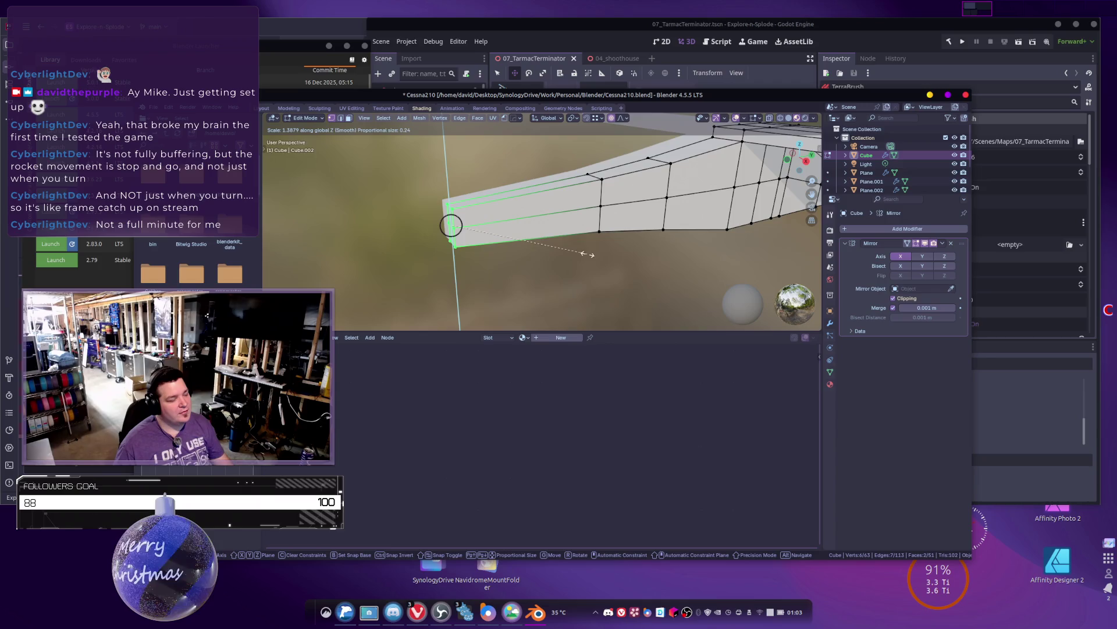
key(x)
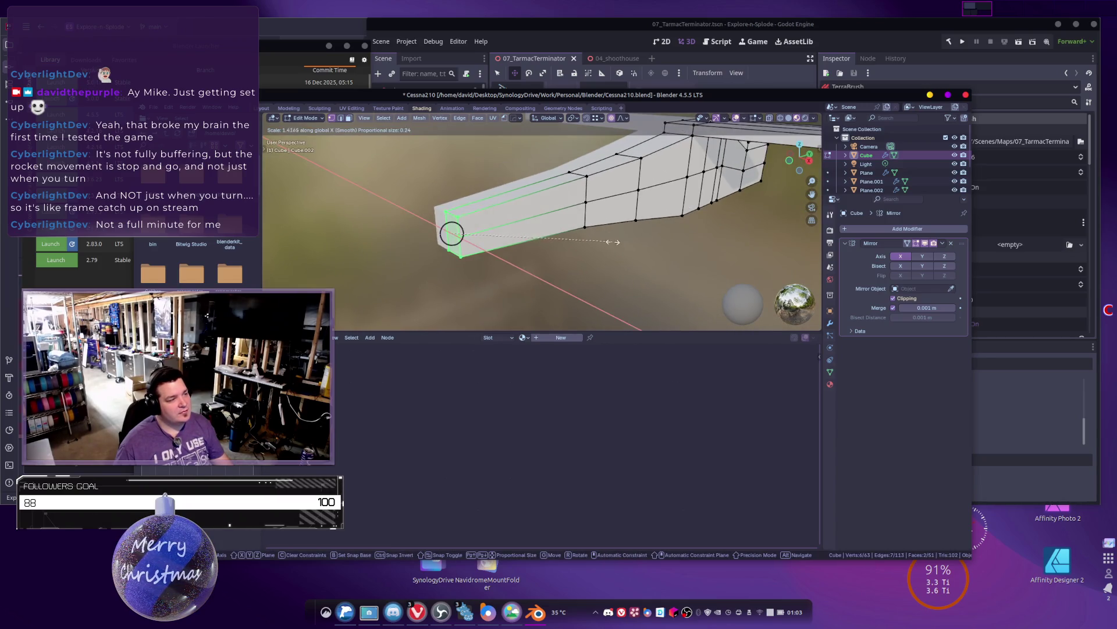
click(610, 242)
Step: Bevel one edge along the fuselage side into a thin face strip
mouse_move(610, 242)
middle_down()
mouse_move(609, 218)
mouse_move(535, 219)
middle_up()
click(535, 219)
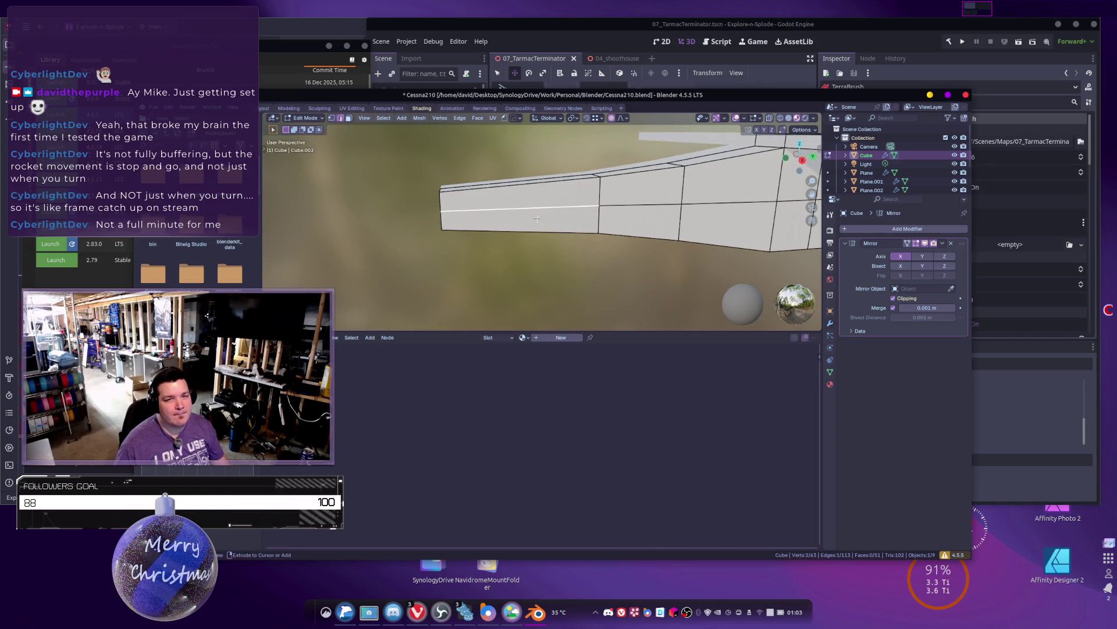
key(ctrl+b)
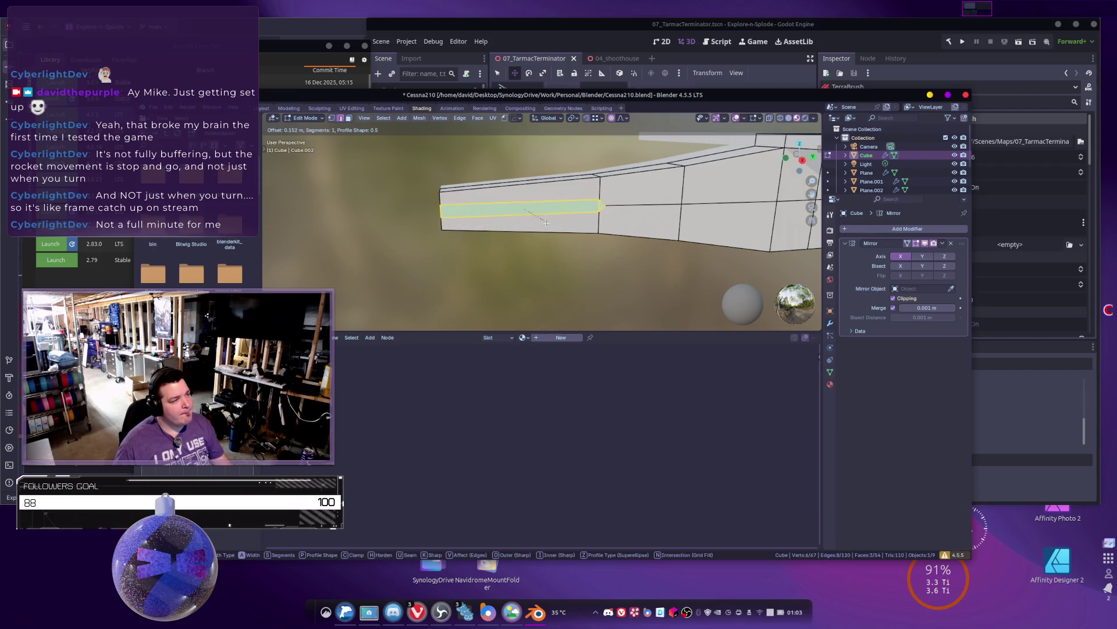
click(547, 223)
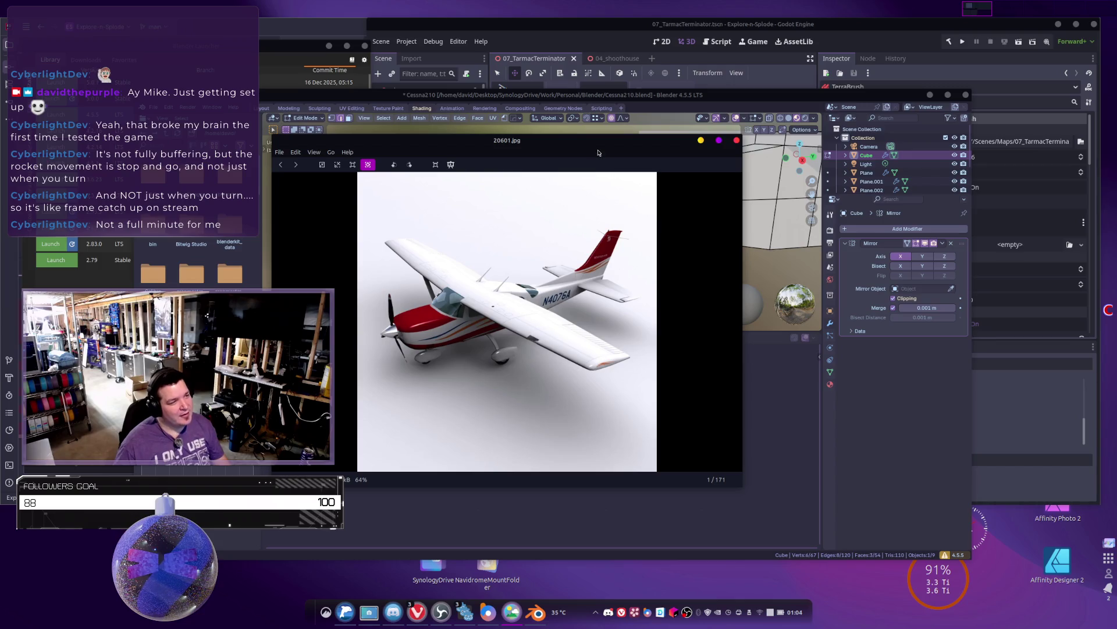
key(ctrl+w)
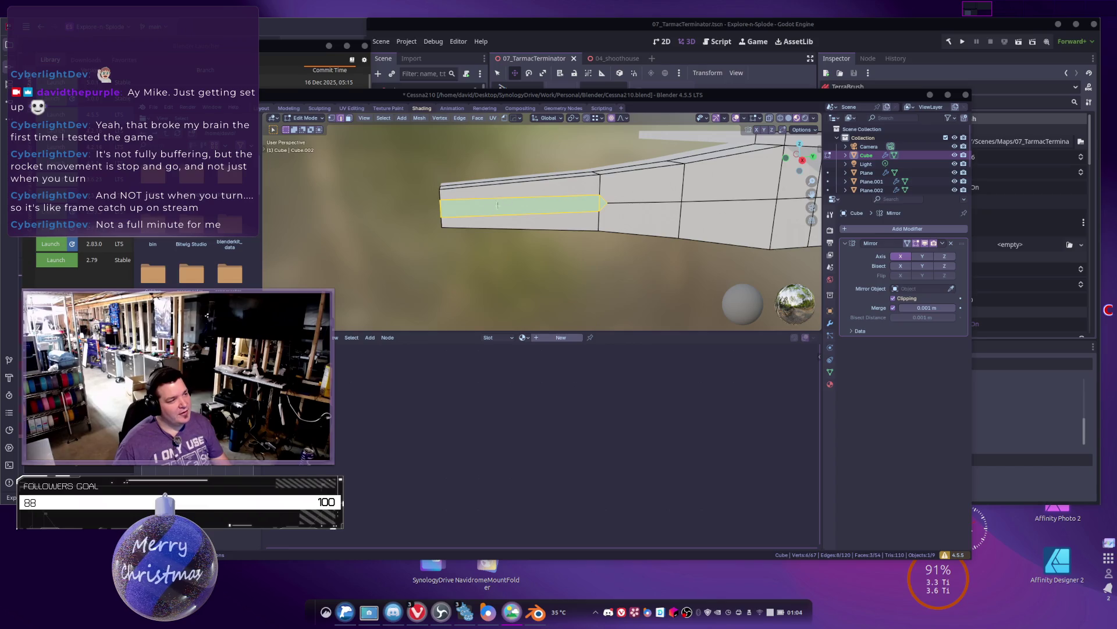
Step: Try adding and sliding an edge loop across the fuselage, then undo it
key(ctrl+r)
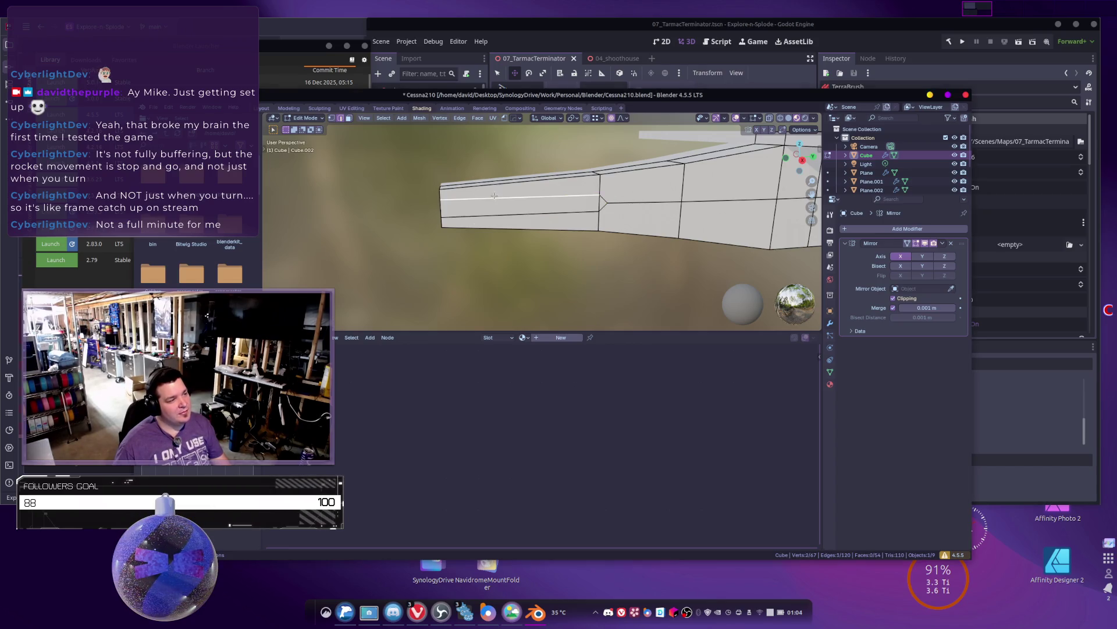
click(477, 181)
key(g)
key(g)
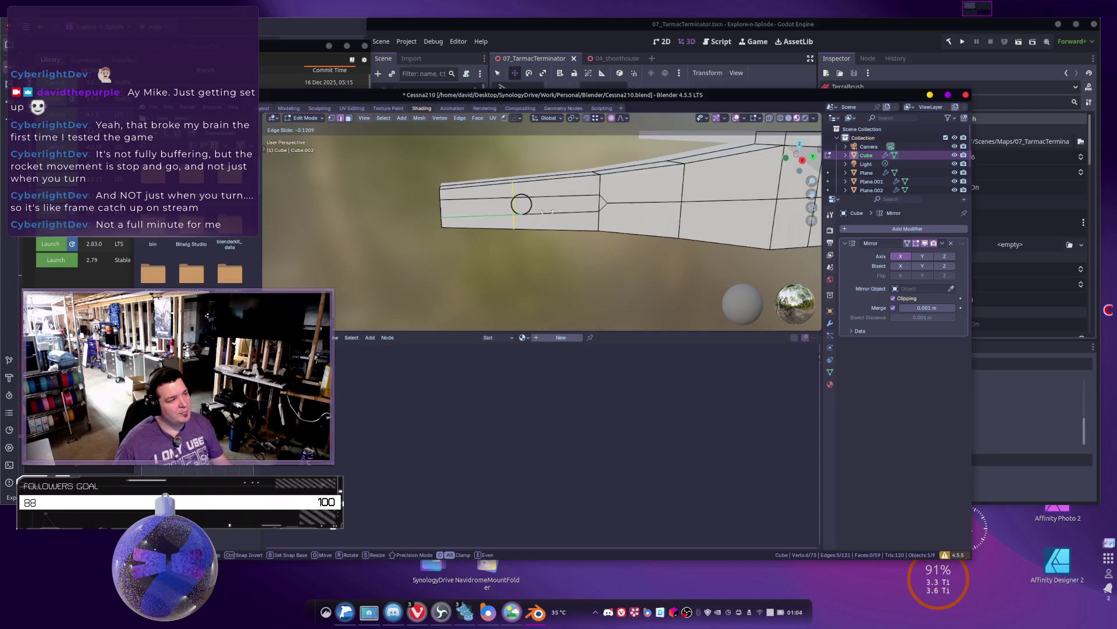
click(521, 207)
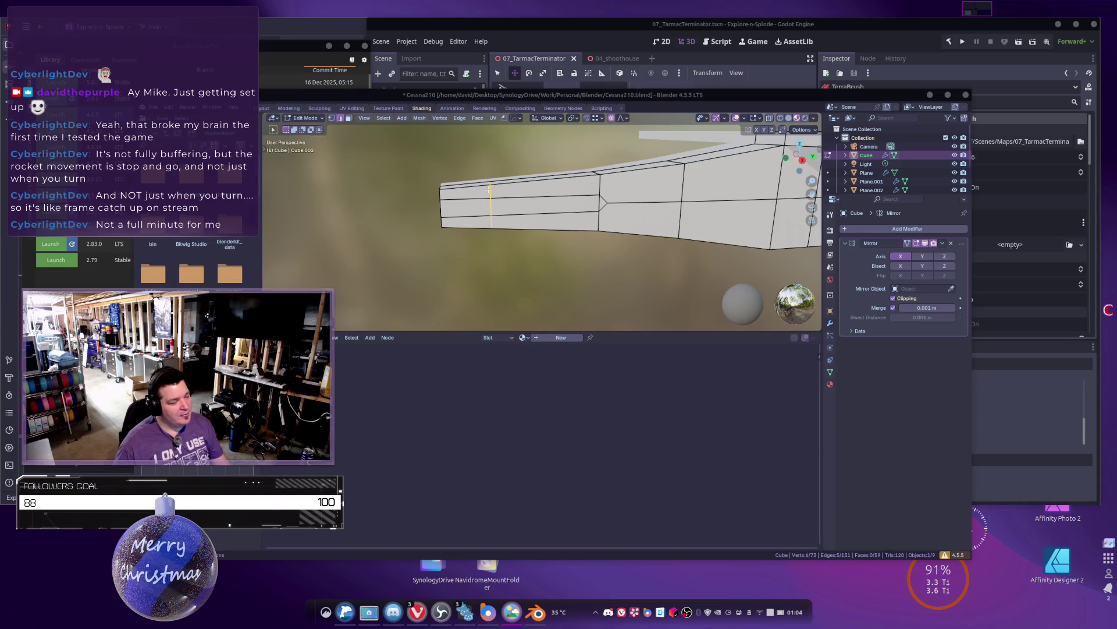
mouse_move(490, 186)
middle_down()
mouse_move(505, 205)
mouse_move(495, 230)
mouse_move(508, 239)
middle_up()
key(ctrl+z)
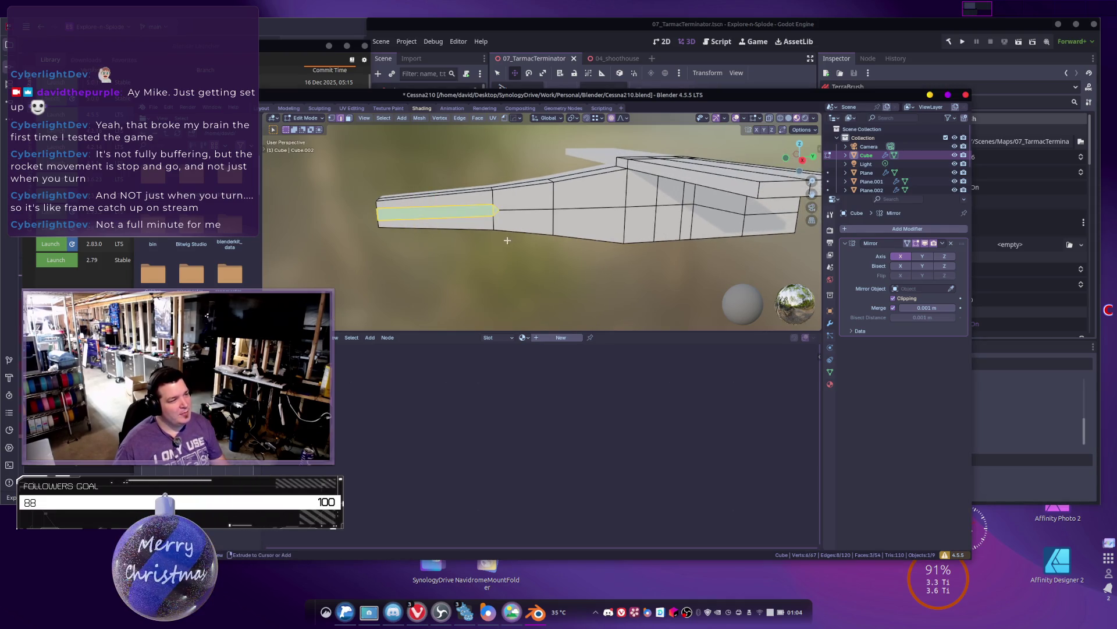
shift+middle_drag(442, 256, 506, 241)
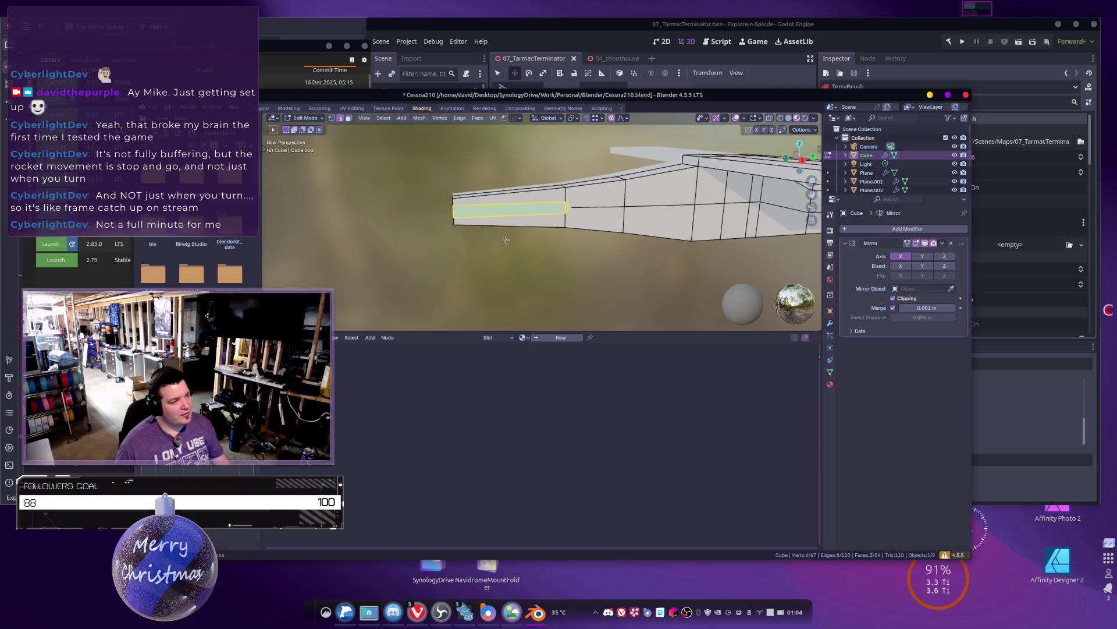
scroll(506, 241, up, 1)
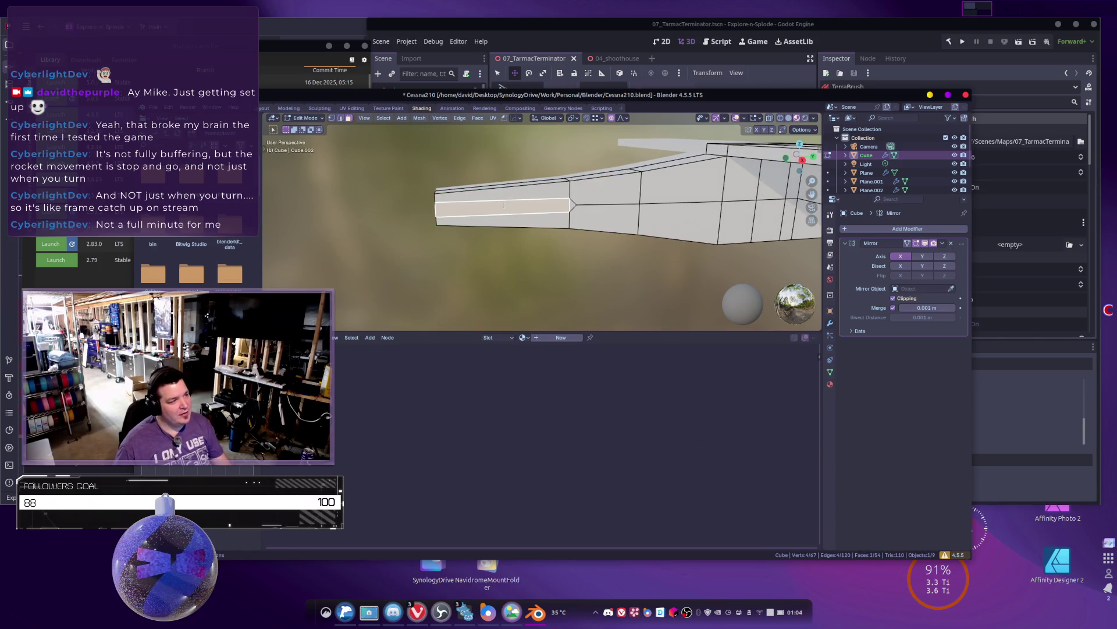
Step: Flatten the selected face strip by scaling it on Z
key(s)
key(z)
click(504, 208)
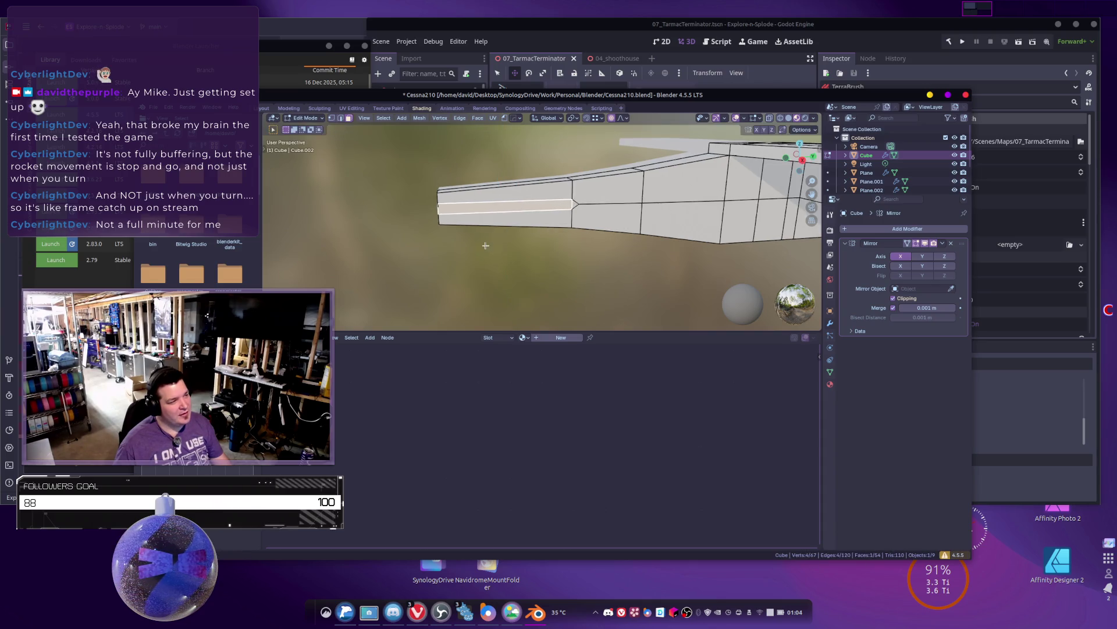
shift+middle_drag(465, 202, 483, 205)
Step: Add two centred loop cuts across the fuselage's narrow end
key(ctrl+r)
click(482, 205)
right_click(489, 203)
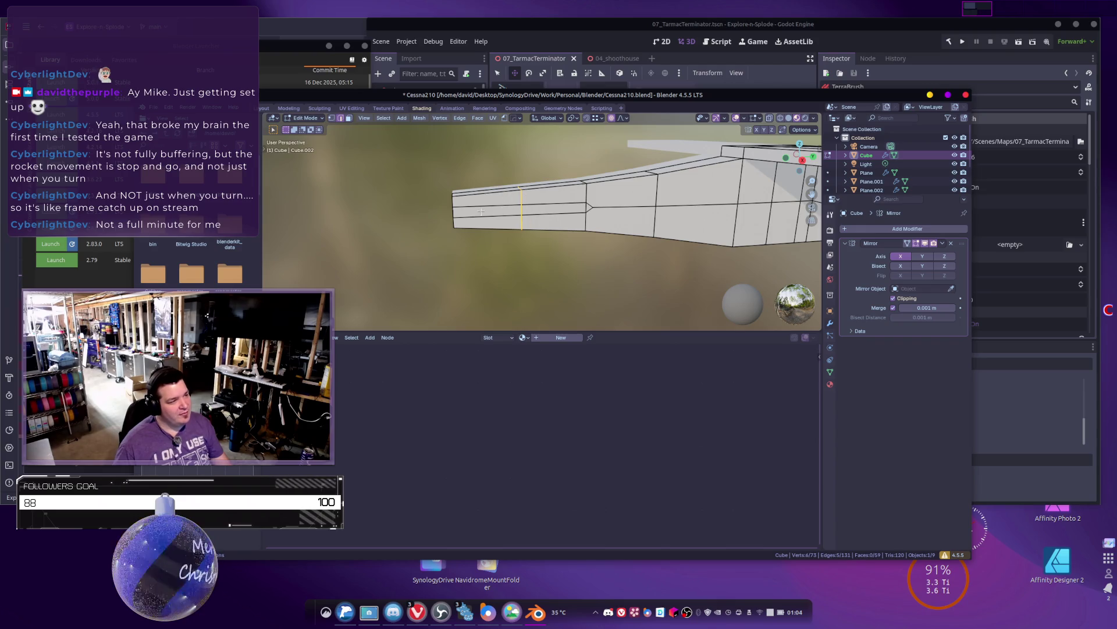
key(ctrl+r)
click(476, 196)
right_click(476, 197)
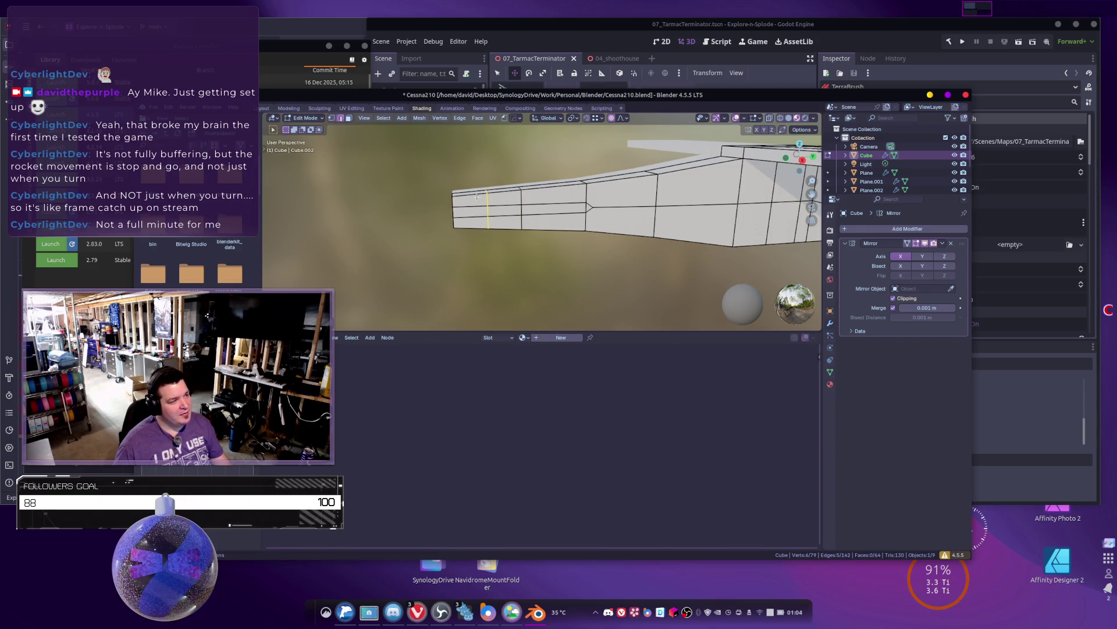
Step: Select three side faces near the narrow end and extrude them outward
click(505, 211)
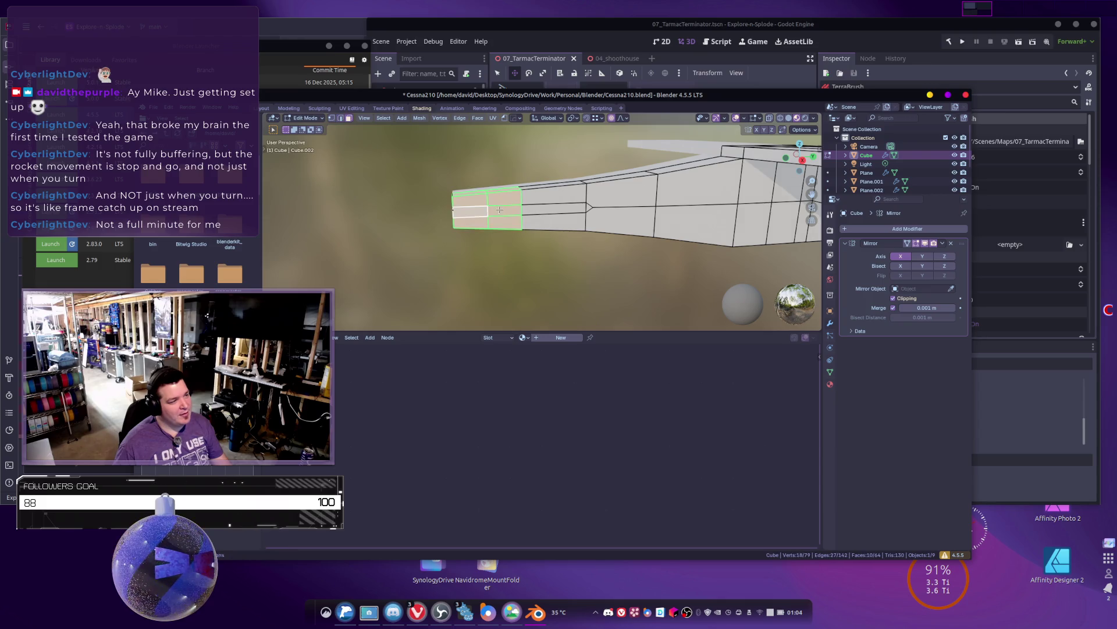
shift+click(556, 212)
scroll(555, 214, down, 1)
mouse_move(555, 214)
middle_down()
mouse_move(502, 234)
mouse_move(526, 202)
mouse_move(534, 208)
middle_up()
shift+click(524, 199)
key(e)
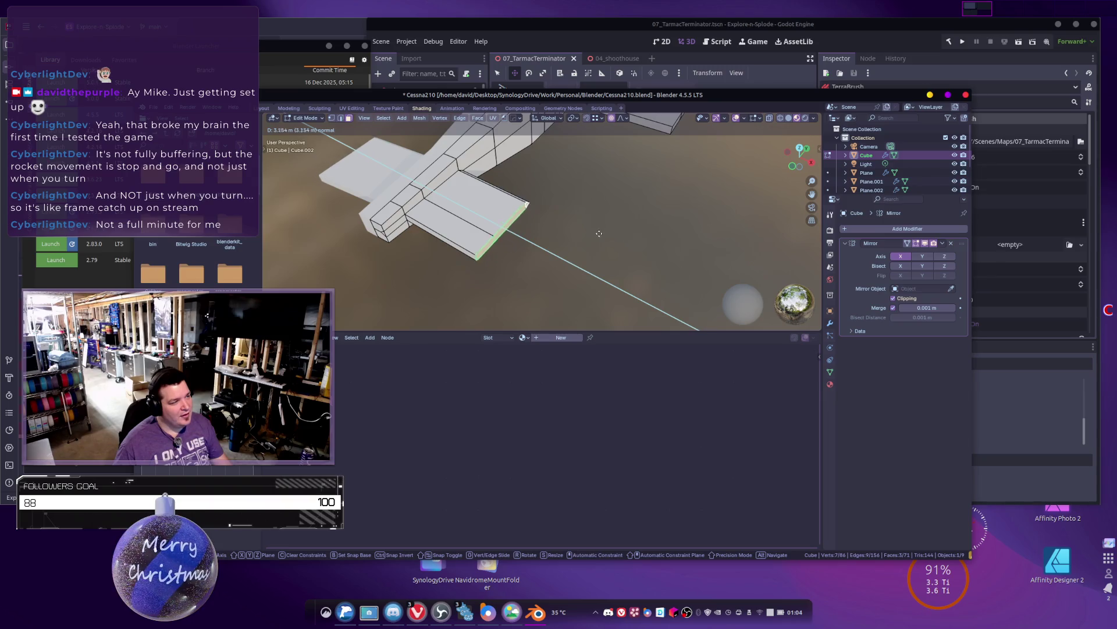
Step: Extrude the end face 4.862 m along X into a long beam
click(548, 223)
mouse_move(544, 225)
middle_down()
mouse_move(518, 232)
mouse_move(561, 252)
mouse_move(533, 245)
mouse_move(580, 242)
middle_up()
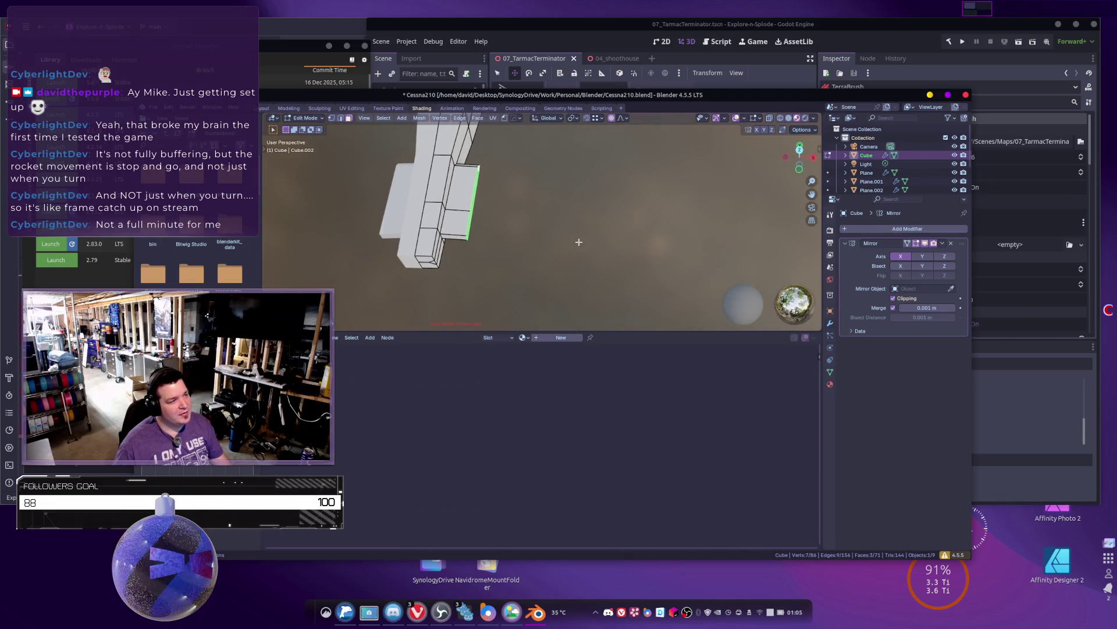
key(e)
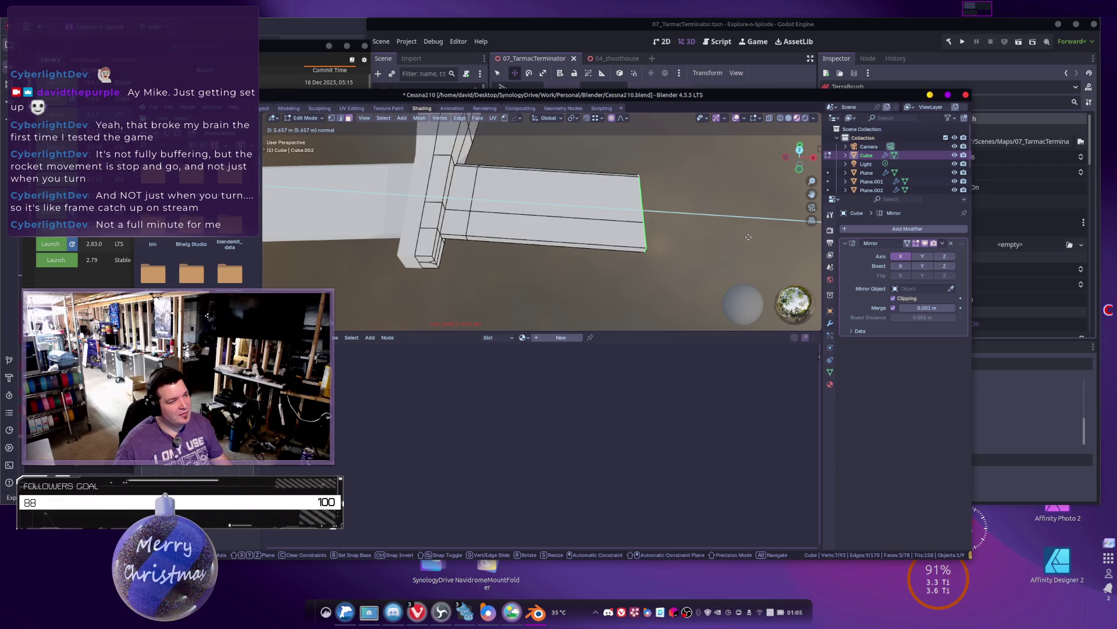
key(x)
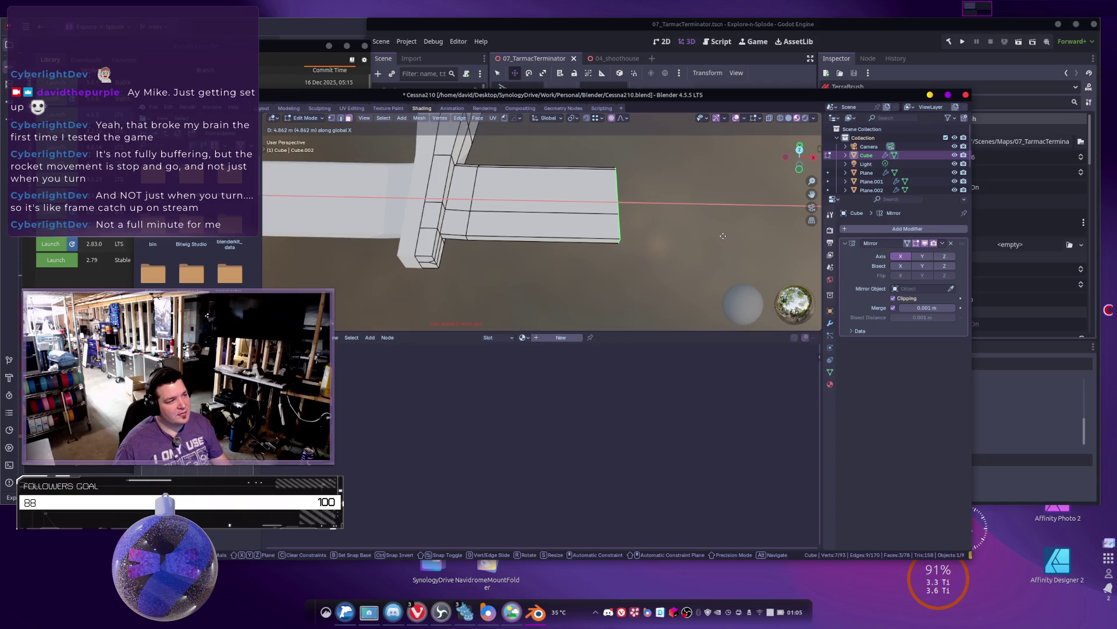
click(723, 235)
Step: Reposition the end face and then the selection along X
mouse_move(722, 236)
middle_down()
mouse_move(671, 229)
mouse_move(627, 286)
mouse_move(617, 250)
middle_up()
key(g)
key(x)
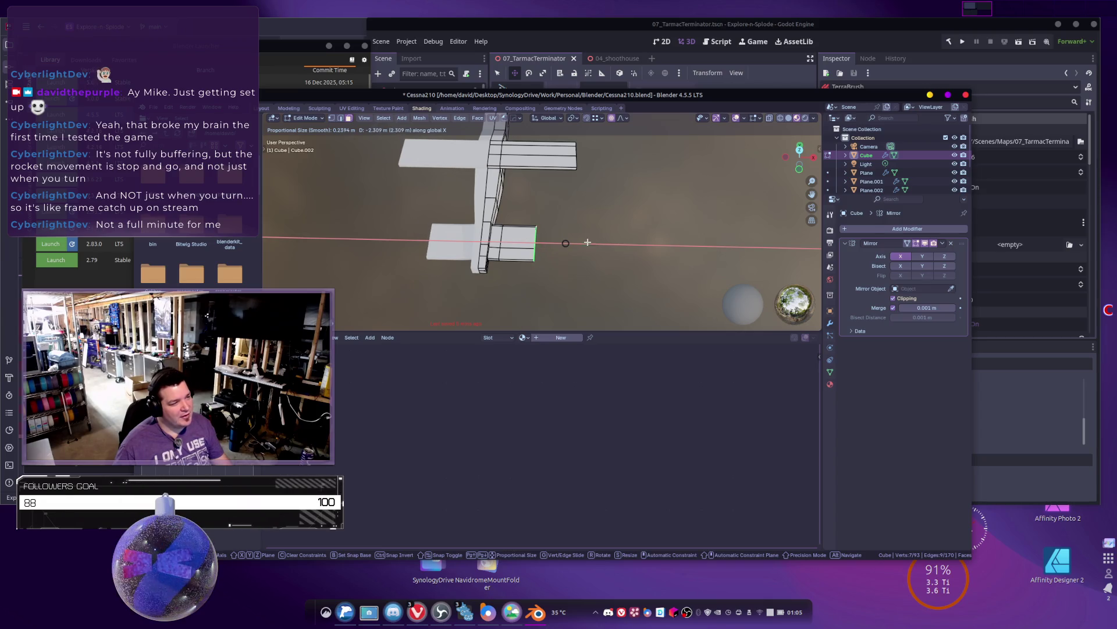
click(545, 250)
scroll(545, 251, up, 3)
mouse_move(545, 250)
middle_down()
mouse_move(604, 242)
mouse_move(571, 226)
middle_up()
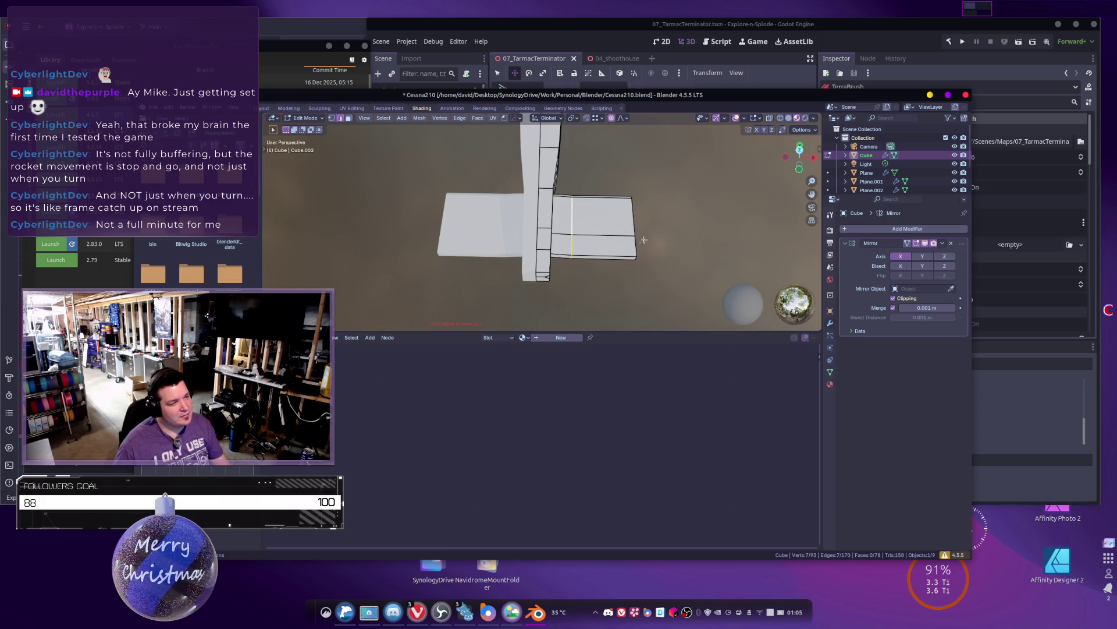
key(g)
key(x)
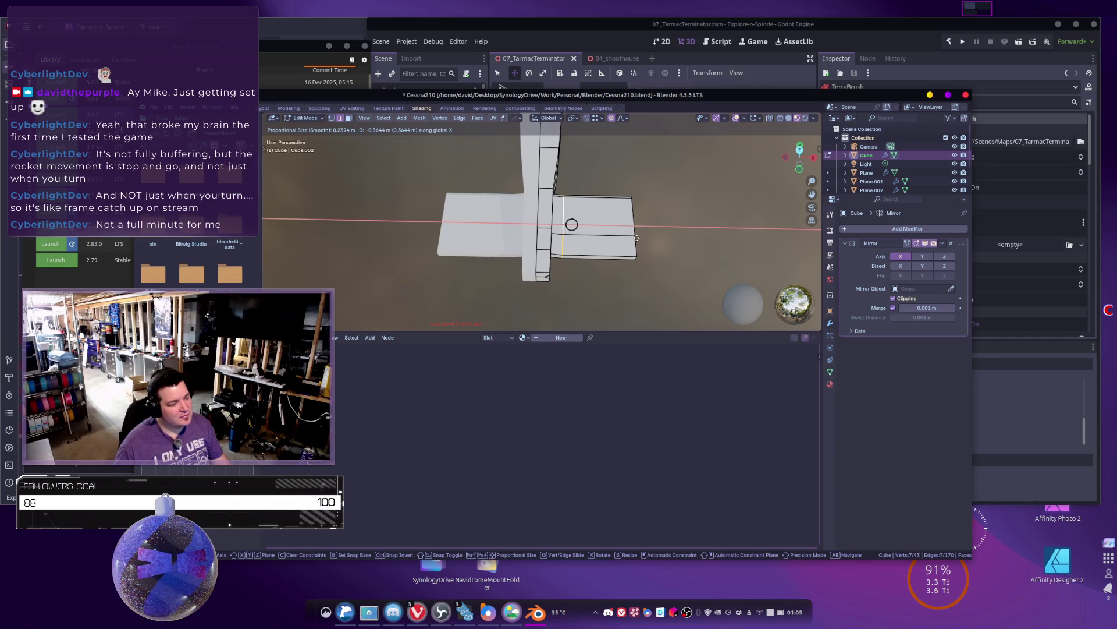
click(636, 238)
Step: Extrude the bottom strip of faces along its normal
middle_drag(637, 238, 570, 239)
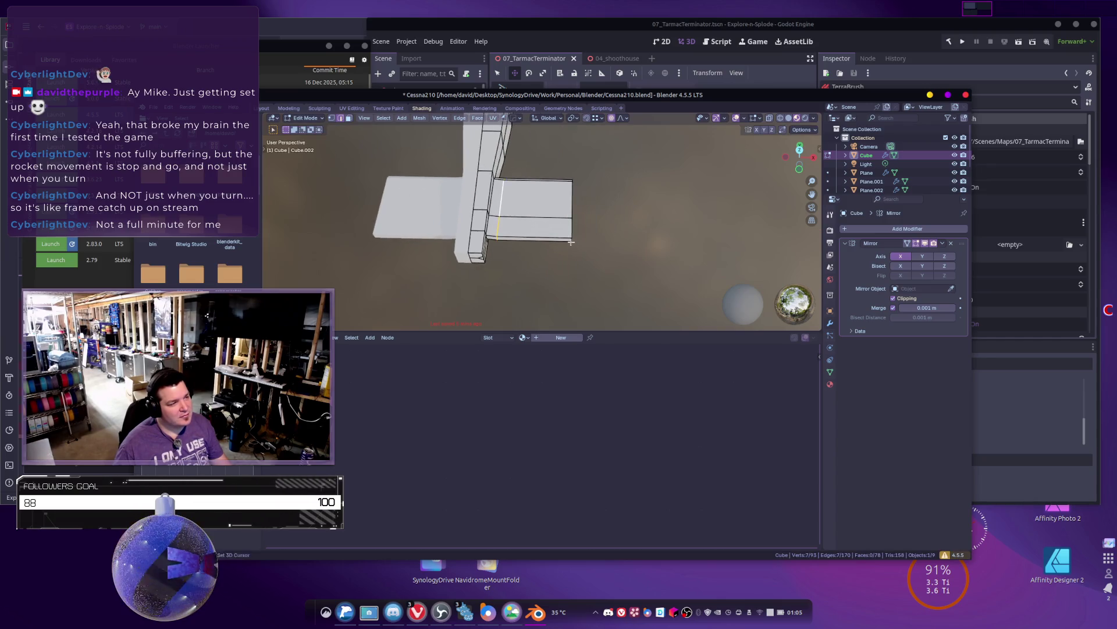
scroll(571, 238, up, 2)
click(542, 254)
key(e)
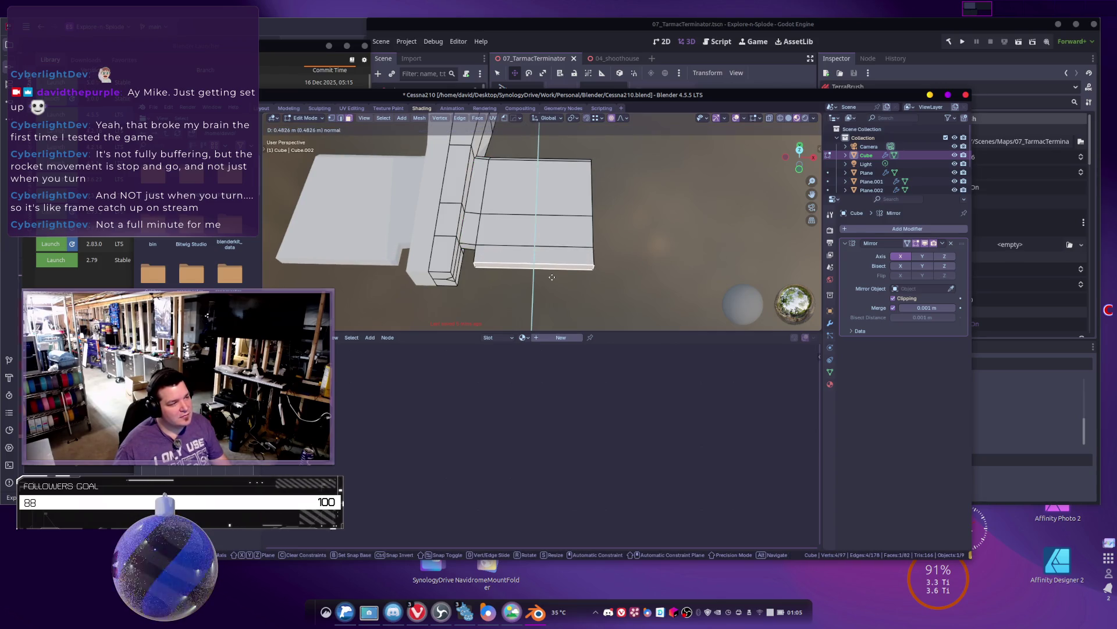
click(552, 277)
mouse_move(552, 277)
middle_down()
mouse_move(556, 250)
mouse_move(582, 290)
middle_up()
Step: Review the whole plane in object mode, then return to editing the mesh
key(Tab)
scroll(556, 248, down, 3)
scroll(554, 242, up, 3)
scroll(555, 242, up, 2)
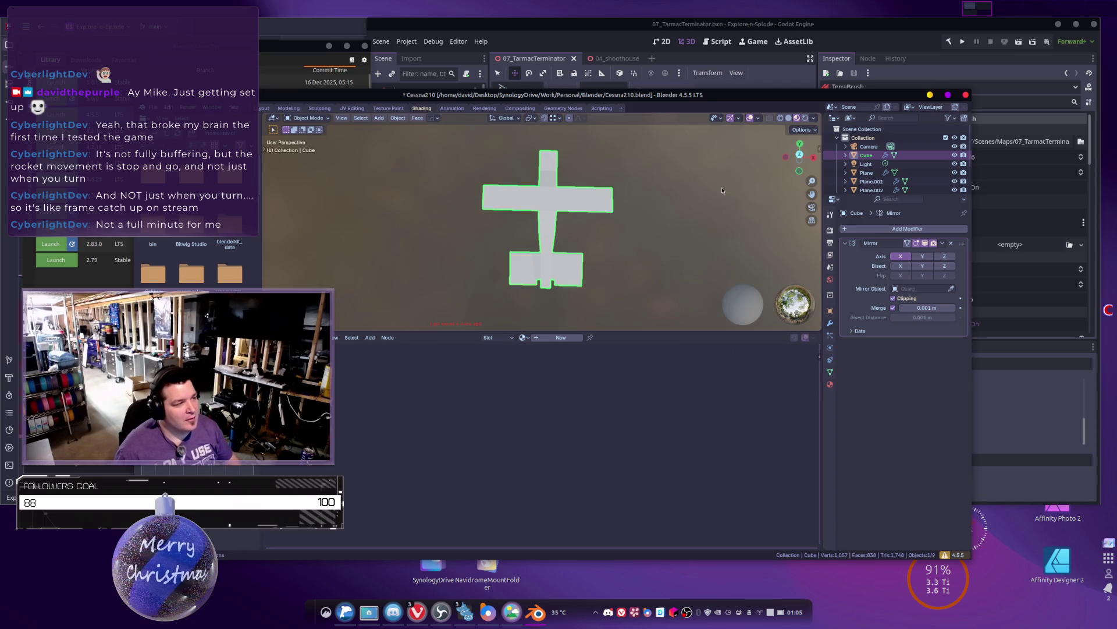
scroll(563, 234, up, 3)
key(Tab)
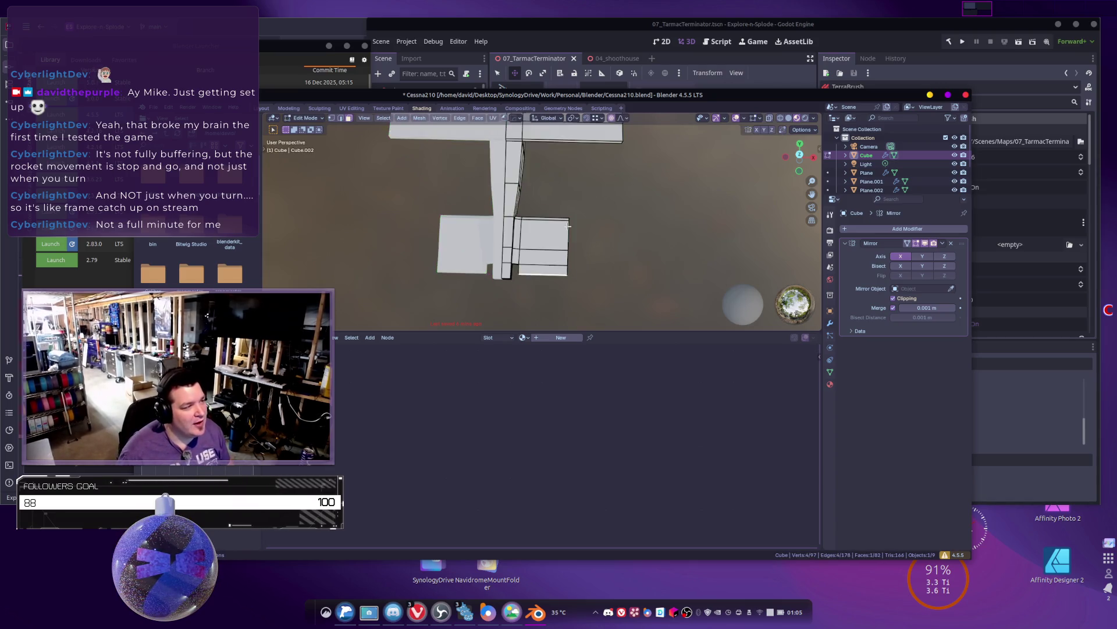
scroll(565, 227, up, 2)
Step: In see-through wireframe, shift the right-side faces along Y
key(z)
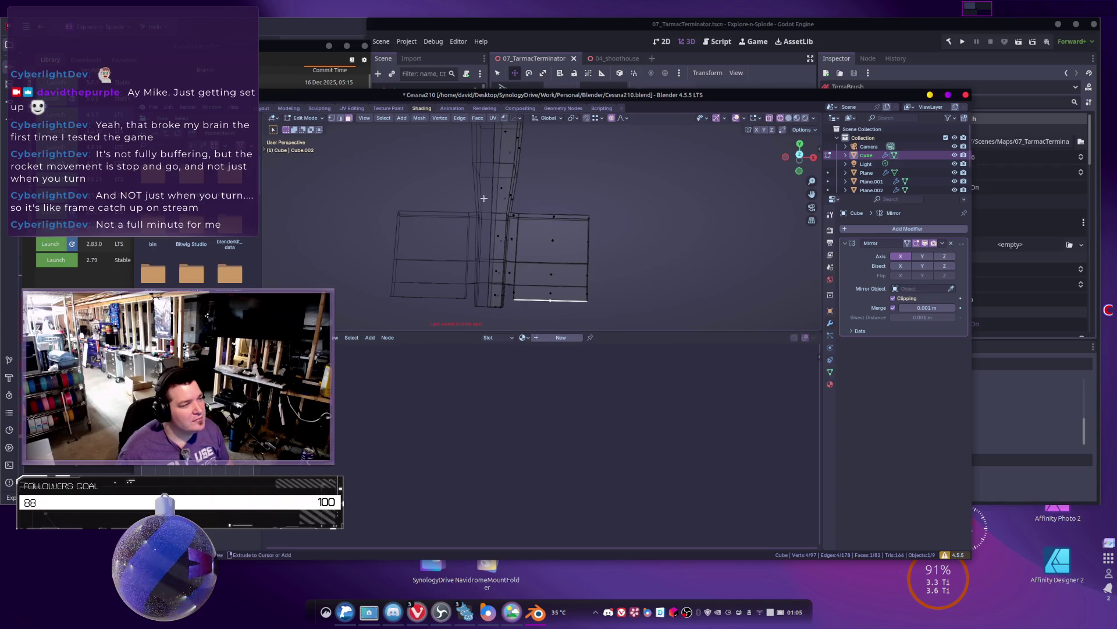
drag(477, 201, 634, 232)
key(g)
key(y)
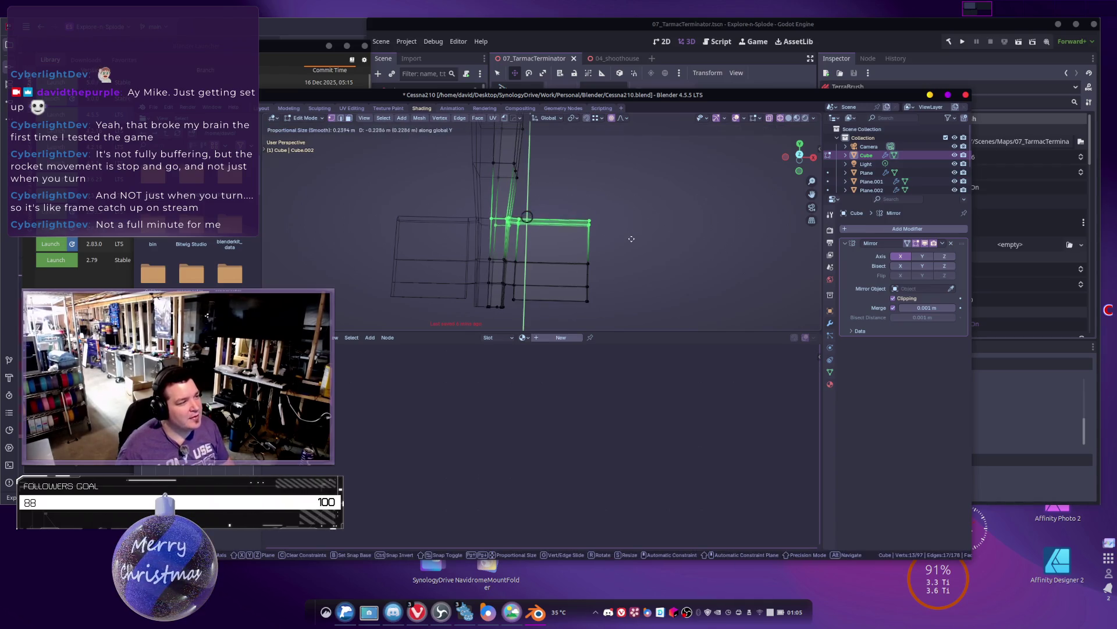
click(626, 248)
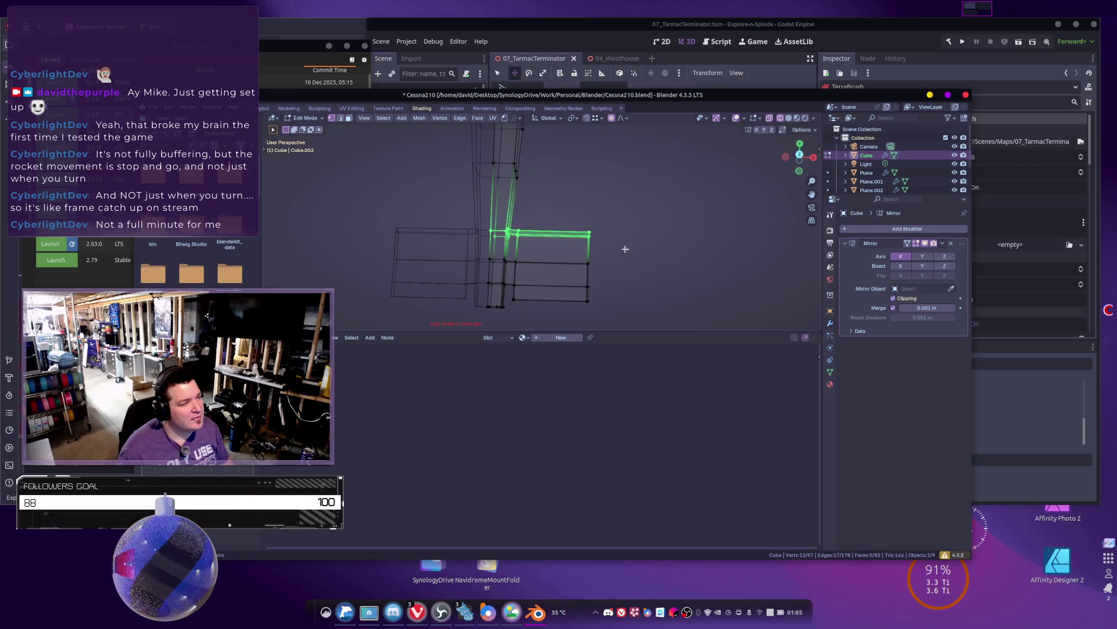
Step: Inspect the plane in object mode with material preview shading
key(Tab)
key(z)
click(593, 256)
middle_drag(590, 231, 577, 222)
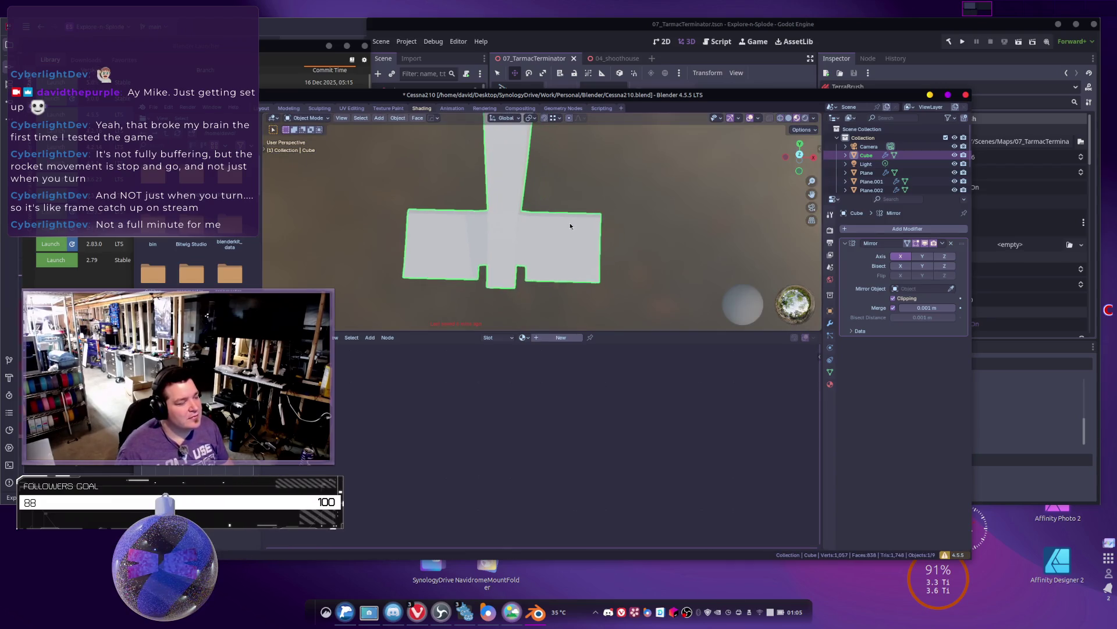
Step: Narrow the wing-tip faces by scaling them along Y, then return to object mode
key(Tab)
click(605, 262)
mouse_move(618, 277)
middle_down()
mouse_move(633, 252)
mouse_move(591, 240)
mouse_move(667, 231)
middle_up()
key(s)
key(y)
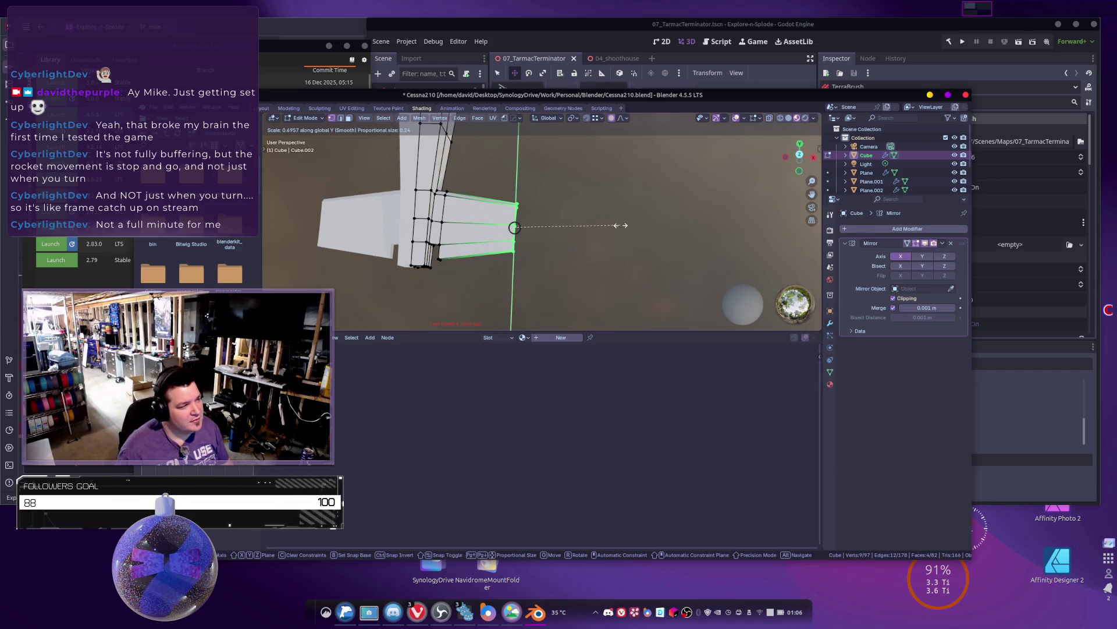
click(618, 225)
mouse_move(608, 225)
middle_down()
mouse_move(623, 223)
mouse_move(594, 237)
mouse_move(544, 227)
mouse_move(551, 173)
middle_up()
scroll(594, 237, up, 3)
key(Tab)
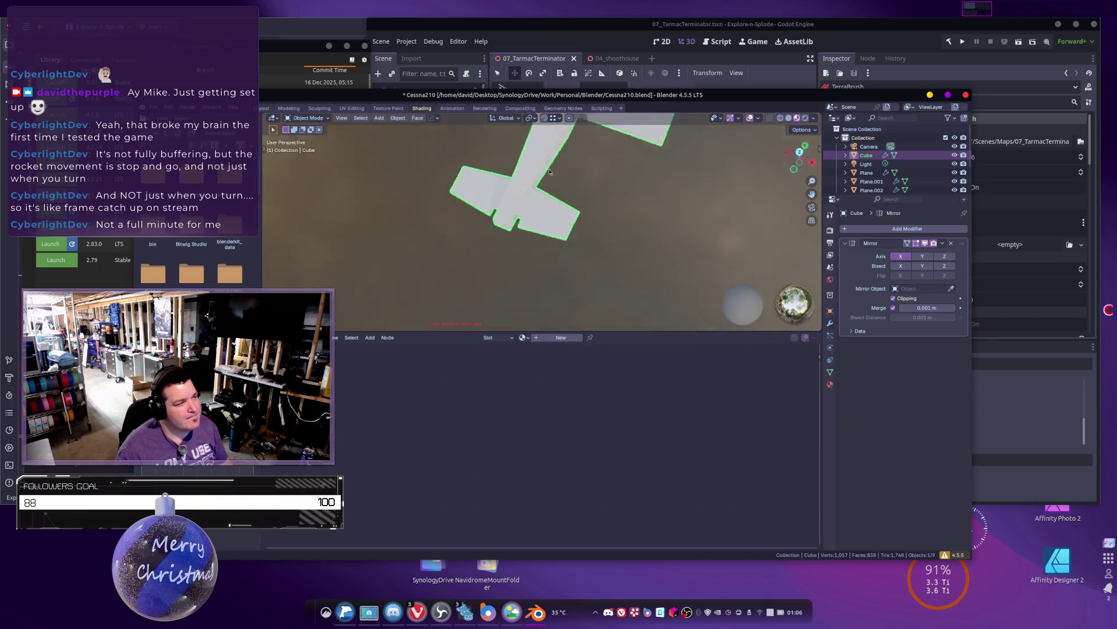
Step: Look around the plane, enter Edit Mode, and open the 20601.jpg Cessna reference photo
scroll(551, 173, down, 5)
mouse_move(624, 195)
middle_down()
mouse_move(530, 145)
mouse_move(620, 211)
middle_up()
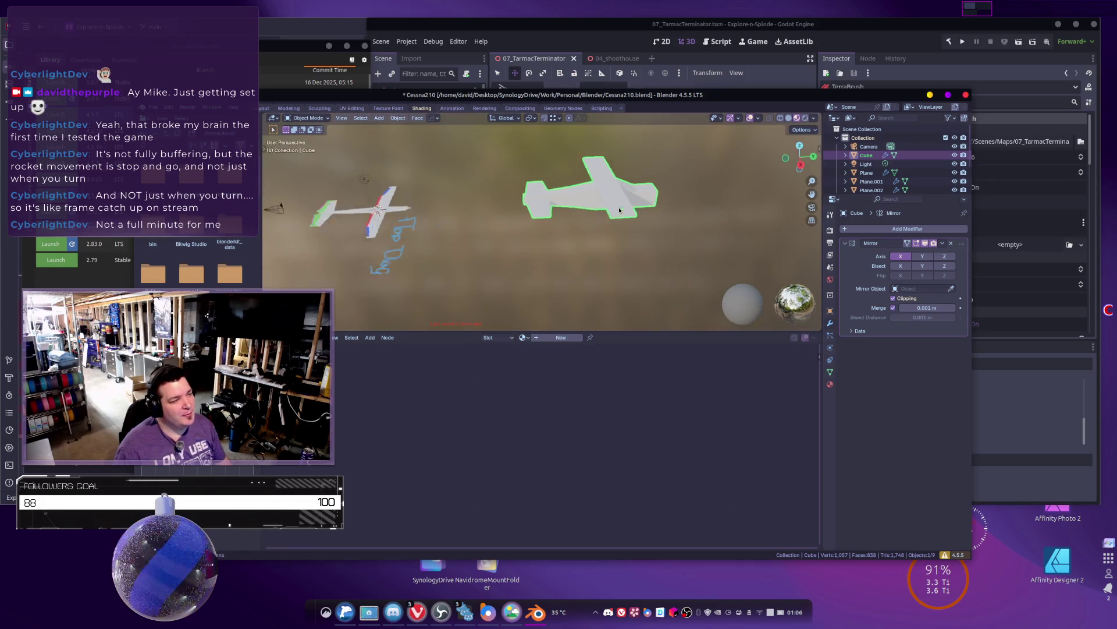
scroll(619, 209, up, 4)
middle_drag(560, 180, 539, 225)
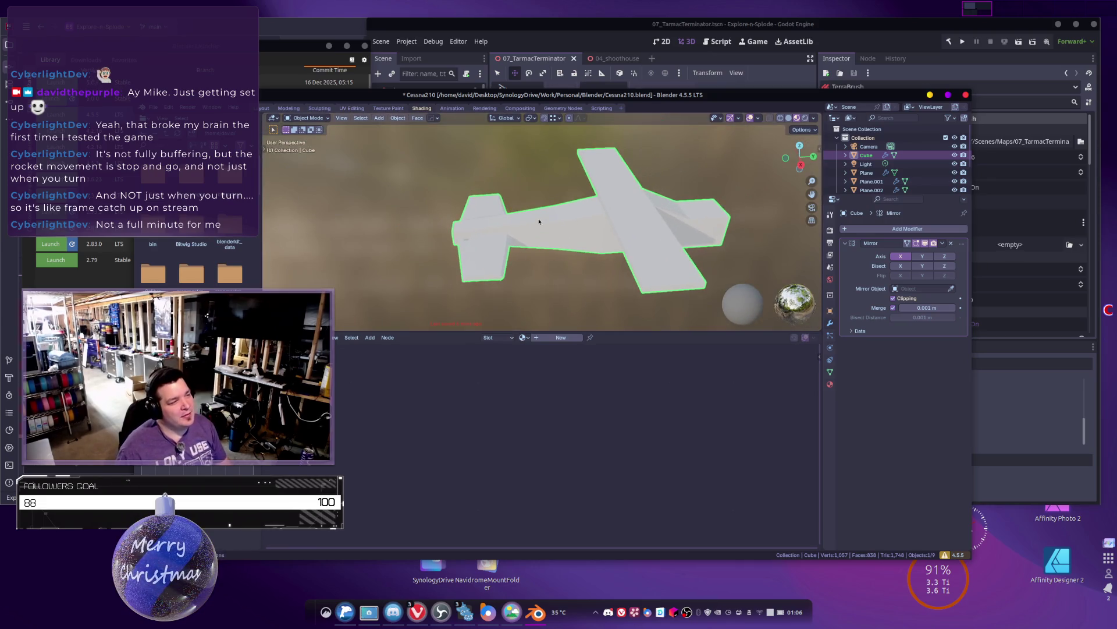
scroll(539, 227, up, 5)
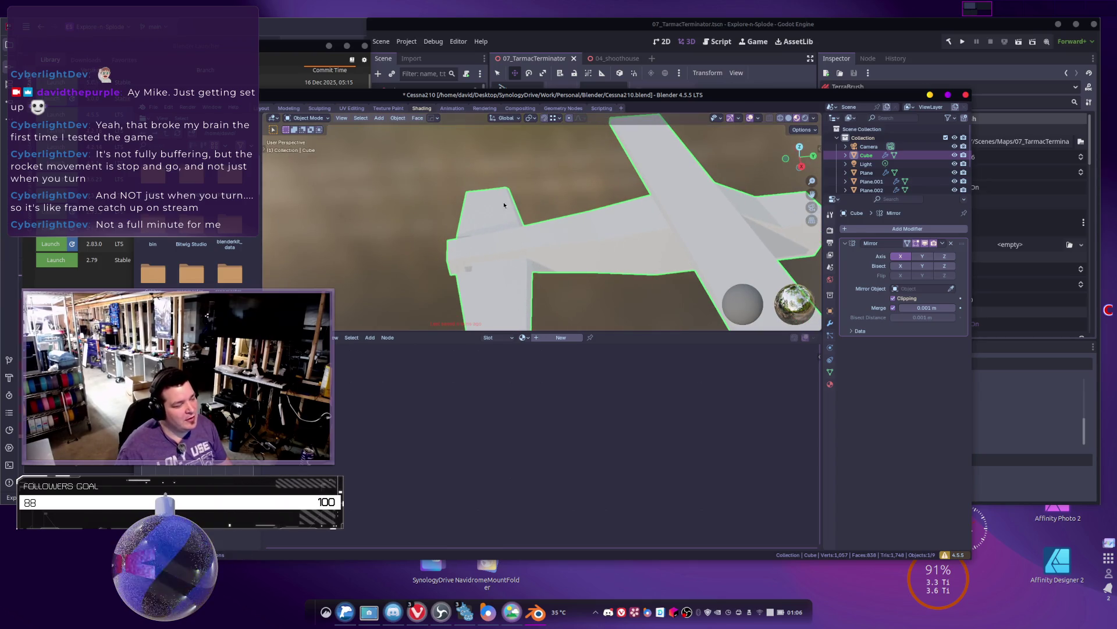
mouse_move(626, 211)
middle_down()
mouse_move(595, 239)
mouse_move(631, 185)
mouse_move(582, 199)
middle_up()
key(Tab)
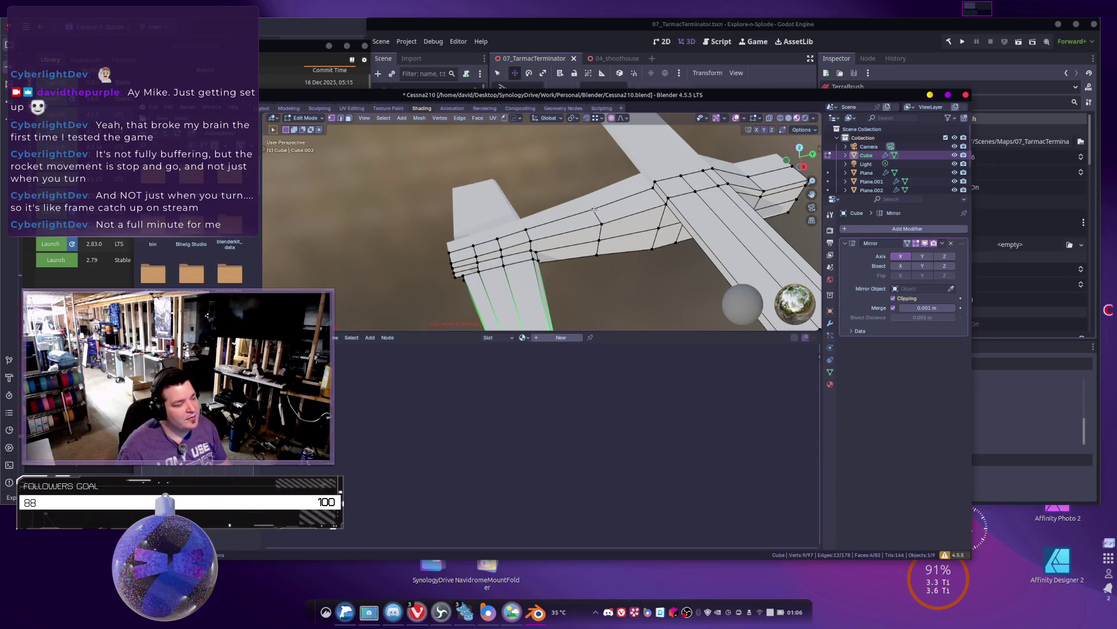
double_click(487, 567)
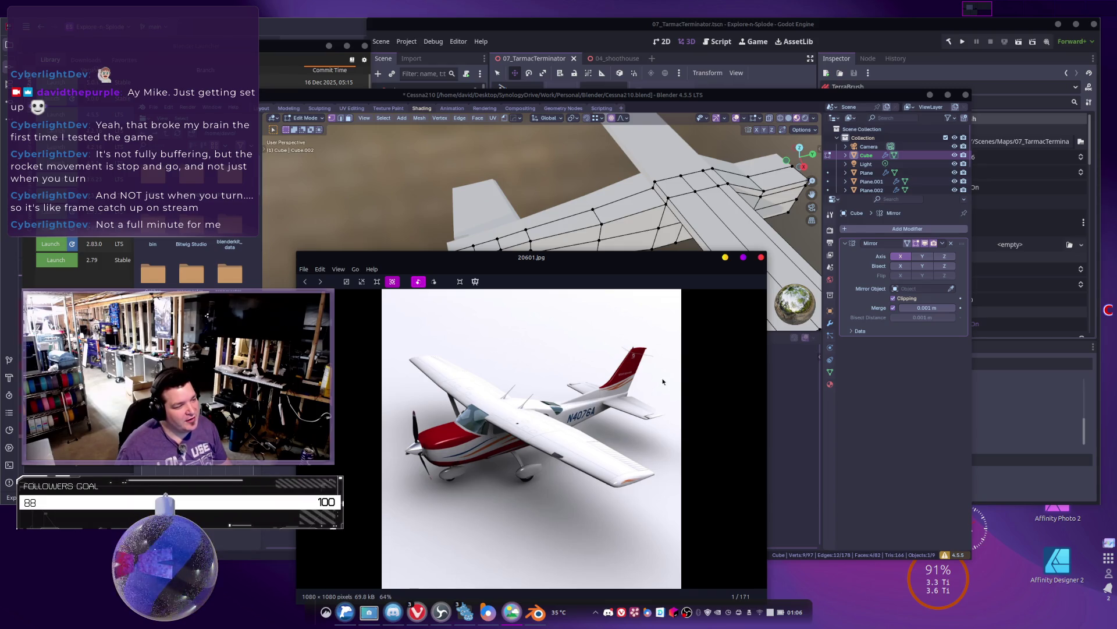
Step: Close the 20601.jpg reference photo window
key(ctrl+w)
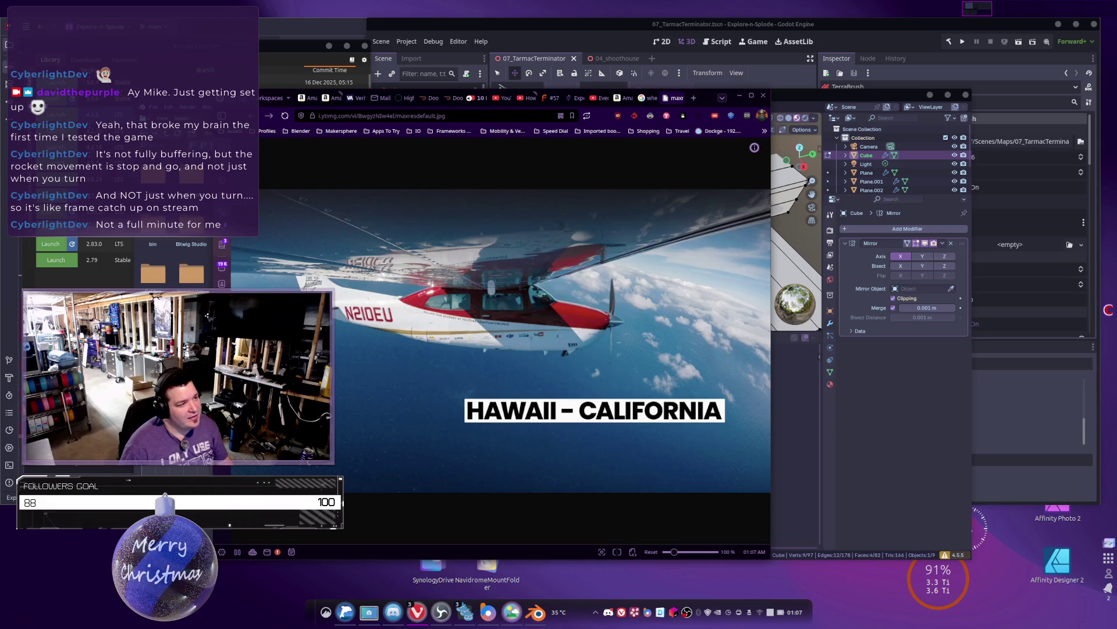
Step: Place the 20601.jpg reference window on the right and bring the in-flight Cessna photo forward
mouse_move(757, 277)
mouse_down()
mouse_move(838, 75)
mouse_move(897, 139)
mouse_up()
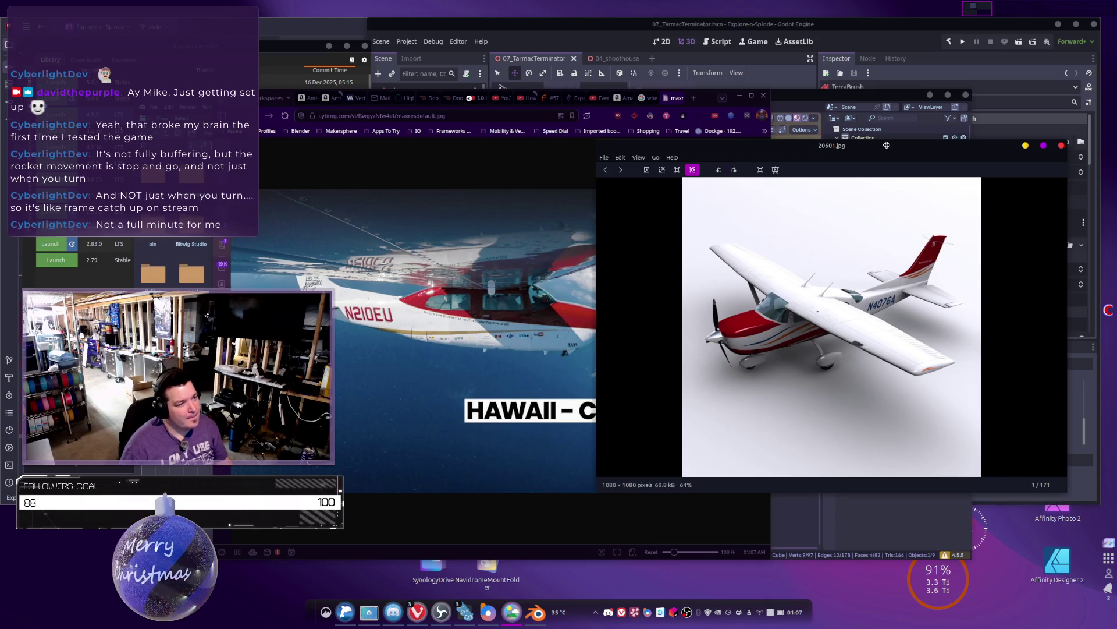
drag(888, 147, 889, 192)
key(Escape)
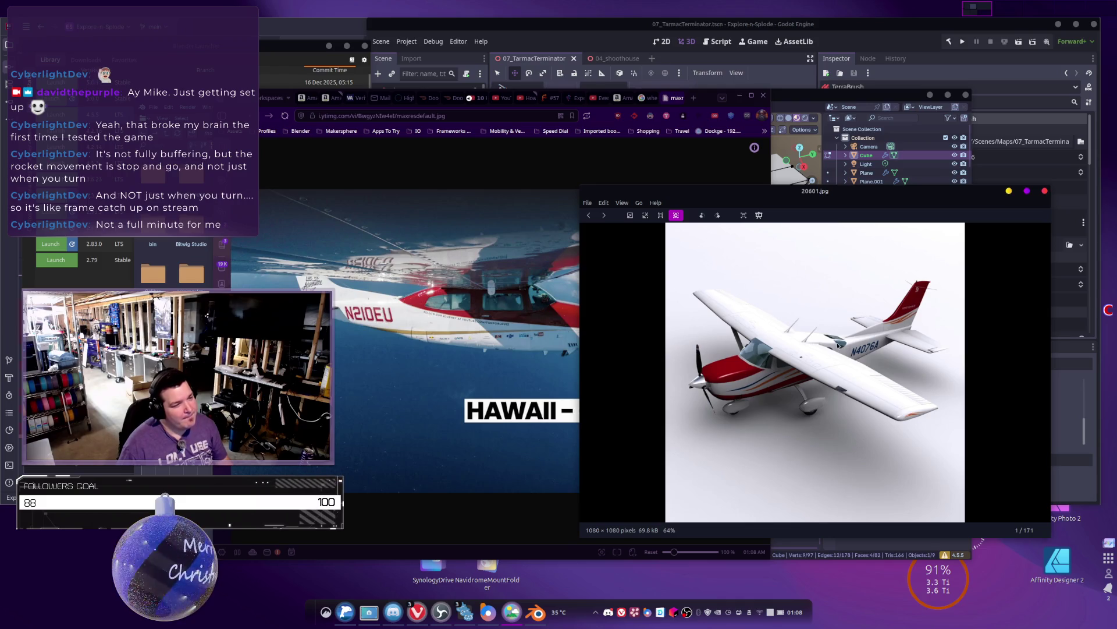
click(565, 295)
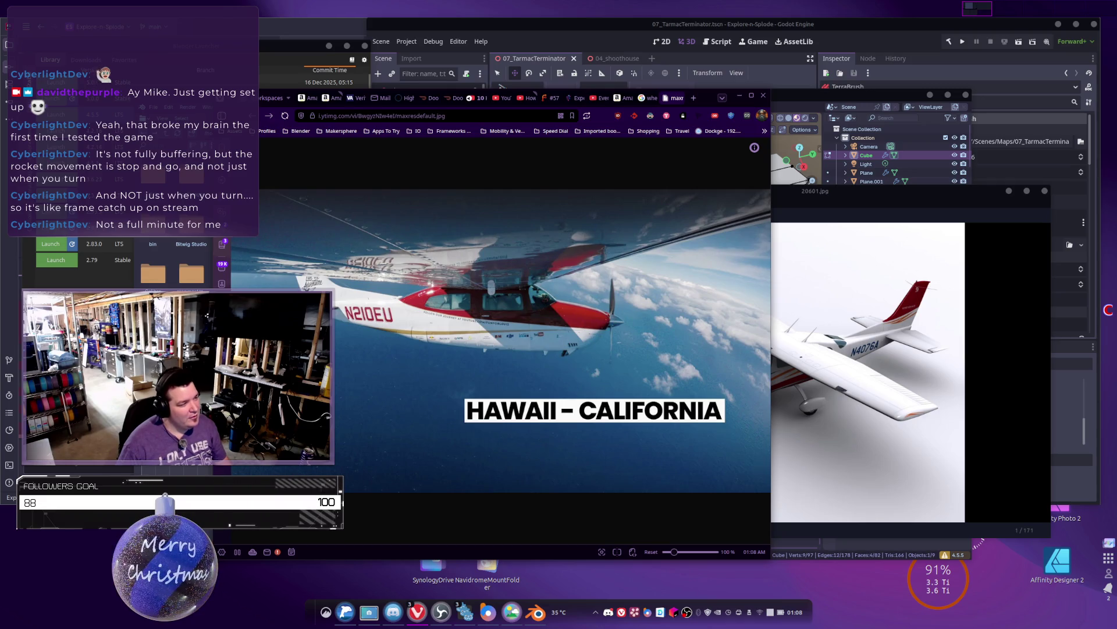
key(alt+Tab)
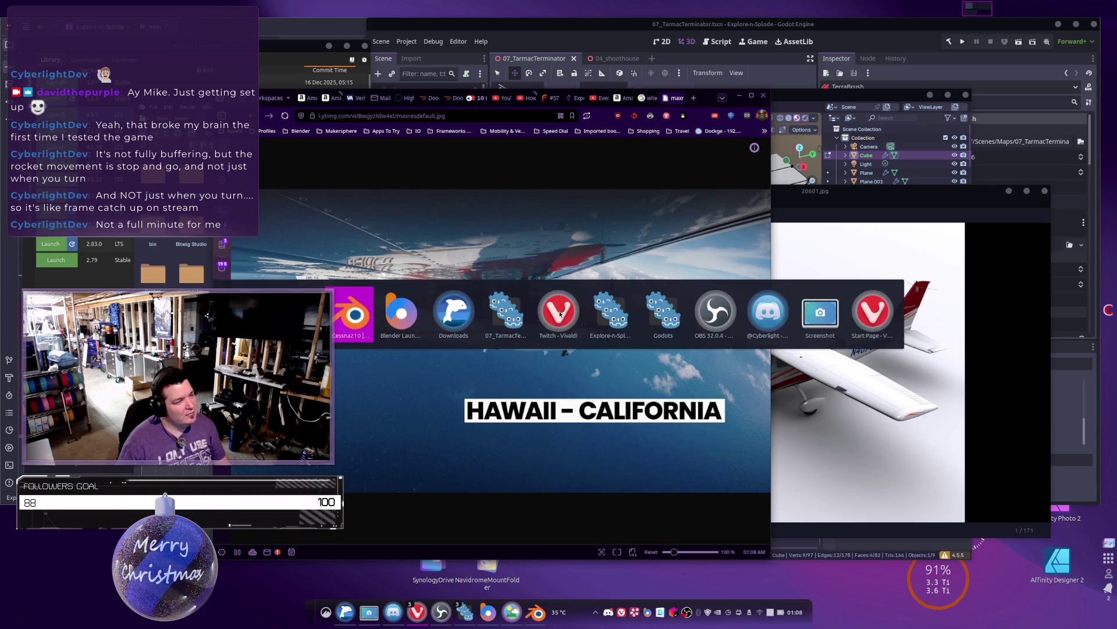
Step: With X-ray on, lower one top fuselage edge slightly along Z using proportional falloff
click(357, 314)
mouse_move(613, 280)
middle_down()
mouse_move(586, 195)
mouse_move(571, 194)
middle_up()
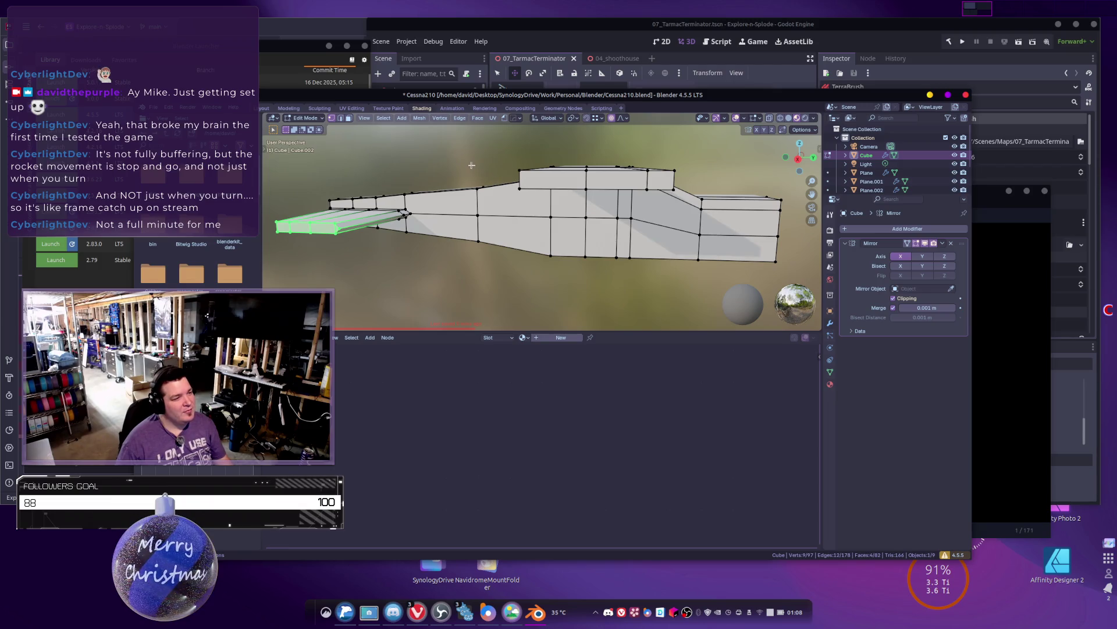
middle_drag(476, 201, 512, 205)
key(alt+z)
click(495, 202)
key(g)
key(z)
click(620, 214)
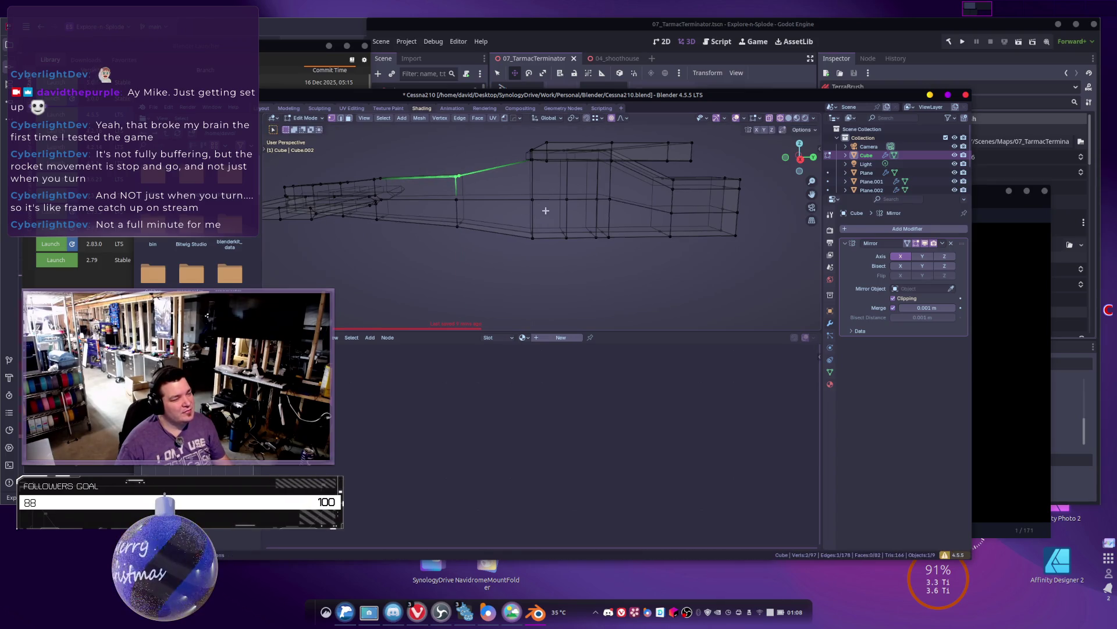
Step: Inspect the reshaped cabin roofline toward the tail, then return to Object Mode with X-ray off
middle_drag(559, 207, 463, 189)
middle_drag(706, 163, 603, 198)
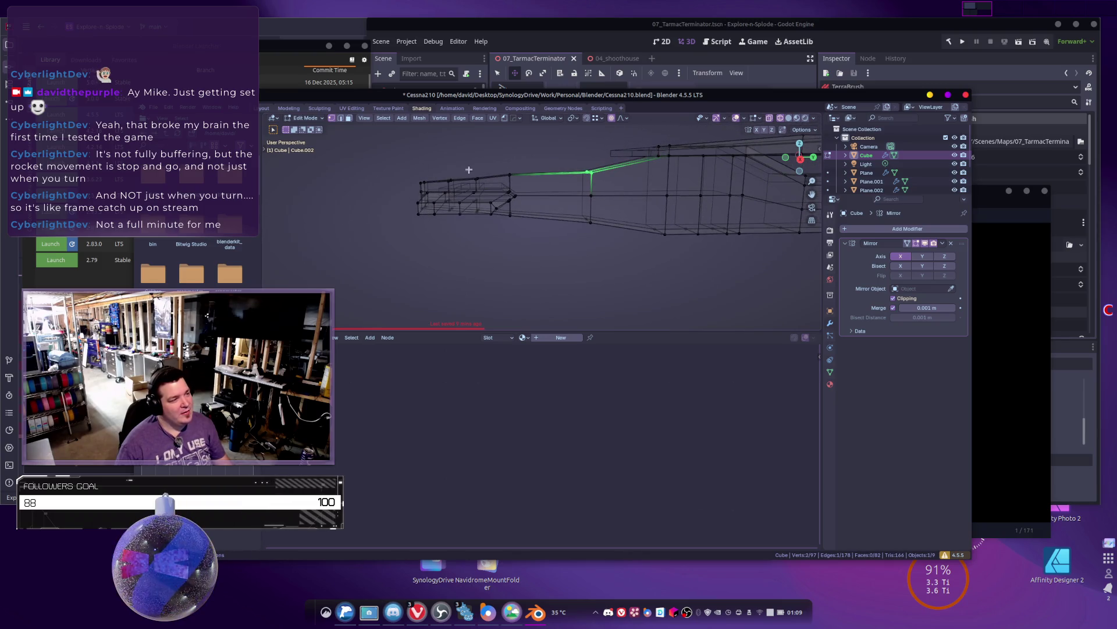
mouse_move(433, 176)
middle_down()
mouse_move(526, 224)
mouse_move(458, 166)
middle_up()
key(Tab)
key(shift+z)
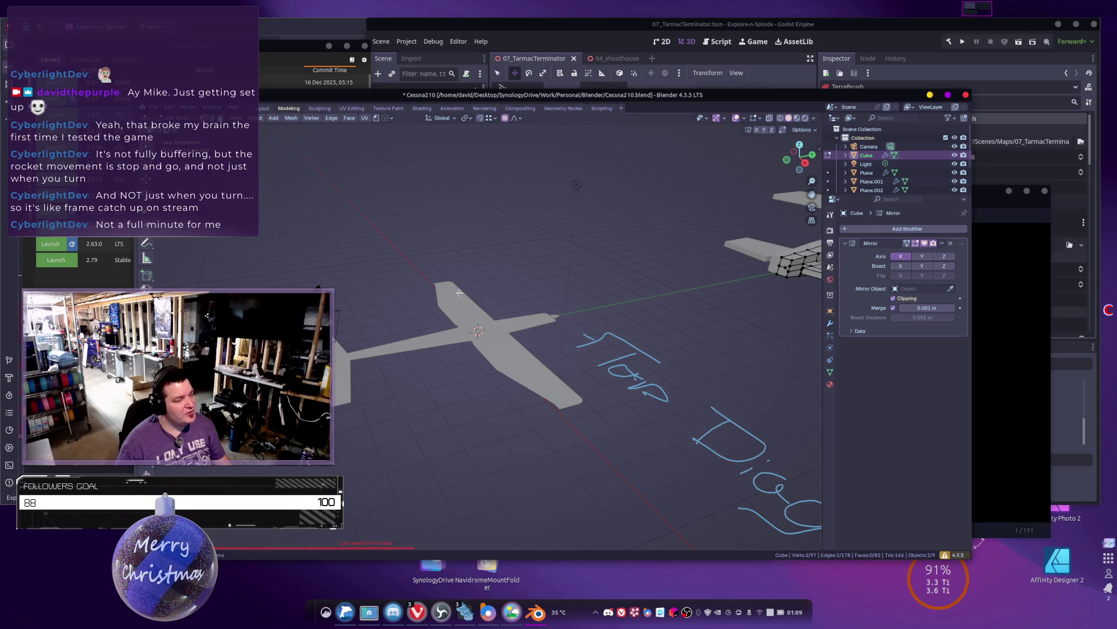
Step: Frame the selected edge and compare the wing-fuselage area against the Cessna photo
key(KP_Decimal)
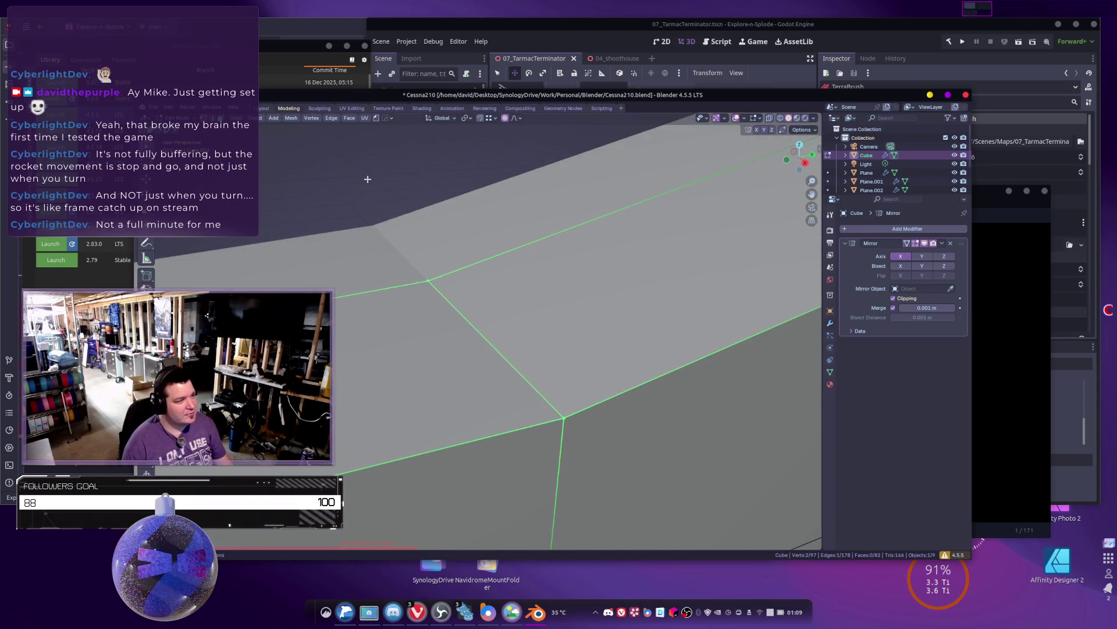
scroll(344, 234, down, 5)
mouse_move(344, 234)
middle_down()
mouse_move(392, 367)
mouse_move(422, 341)
middle_up()
key(alt+Tab)
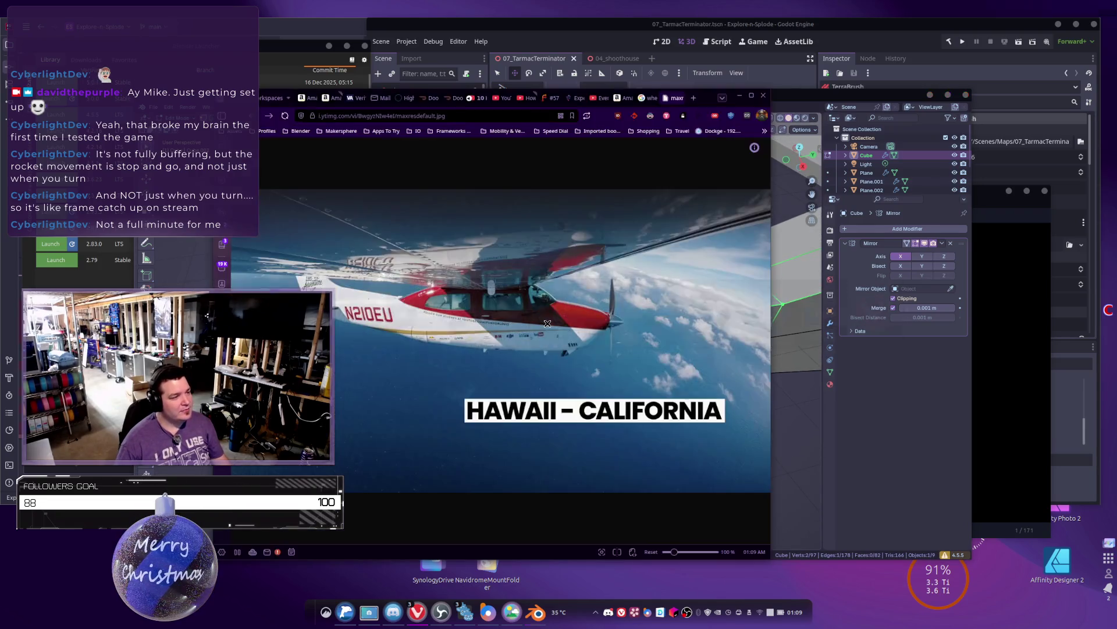
key(alt+Tab)
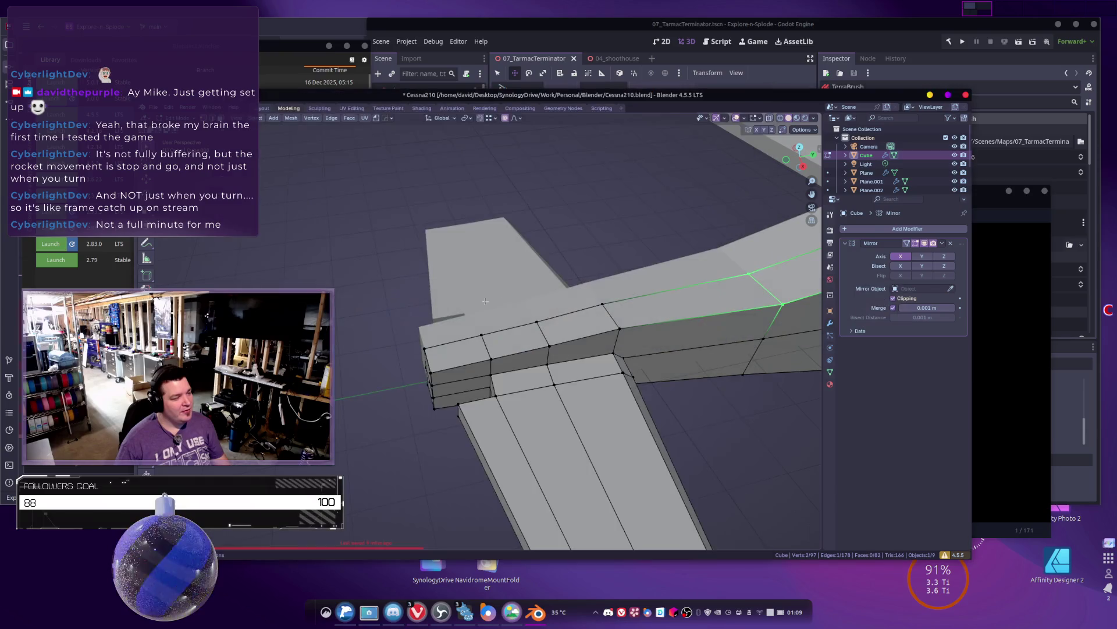
scroll(592, 346, down, 5)
scroll(592, 345, up, 5)
Step: Pick a vertex on the fuselage top just behind the wing and confirm a new edge cut
scroll(591, 346, up, 5)
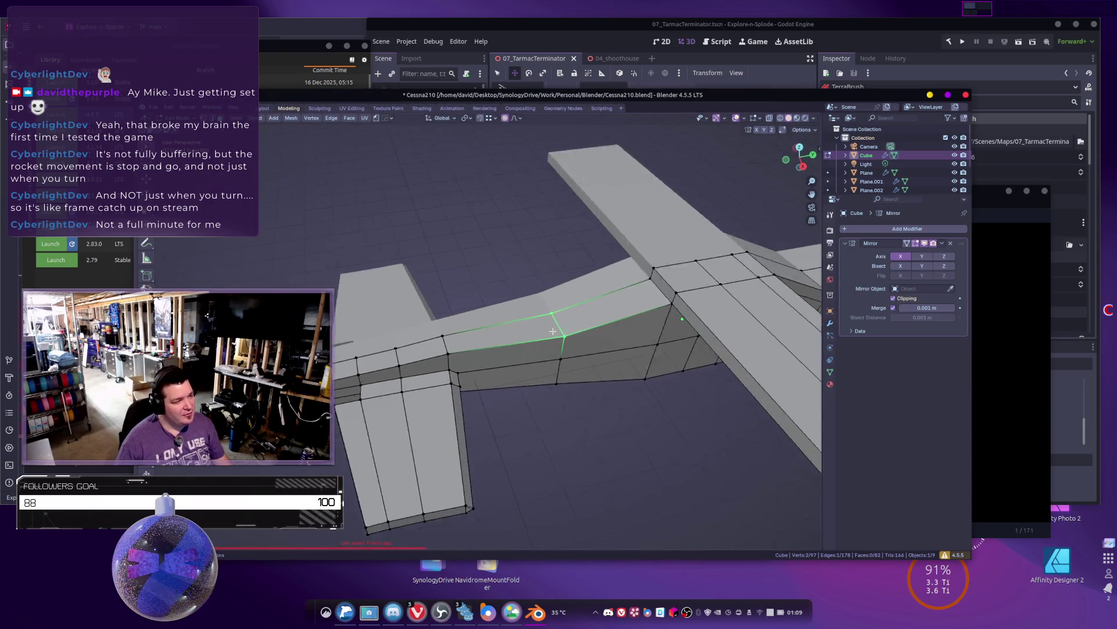
middle_drag(592, 345, 571, 243)
click(563, 230)
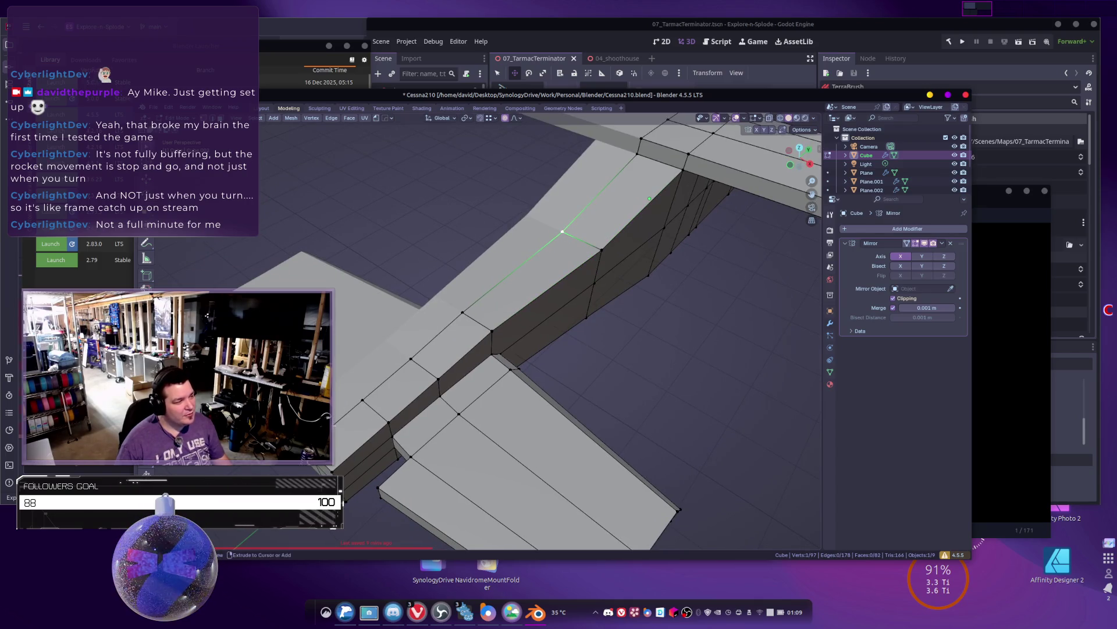
key(alt+Tab)
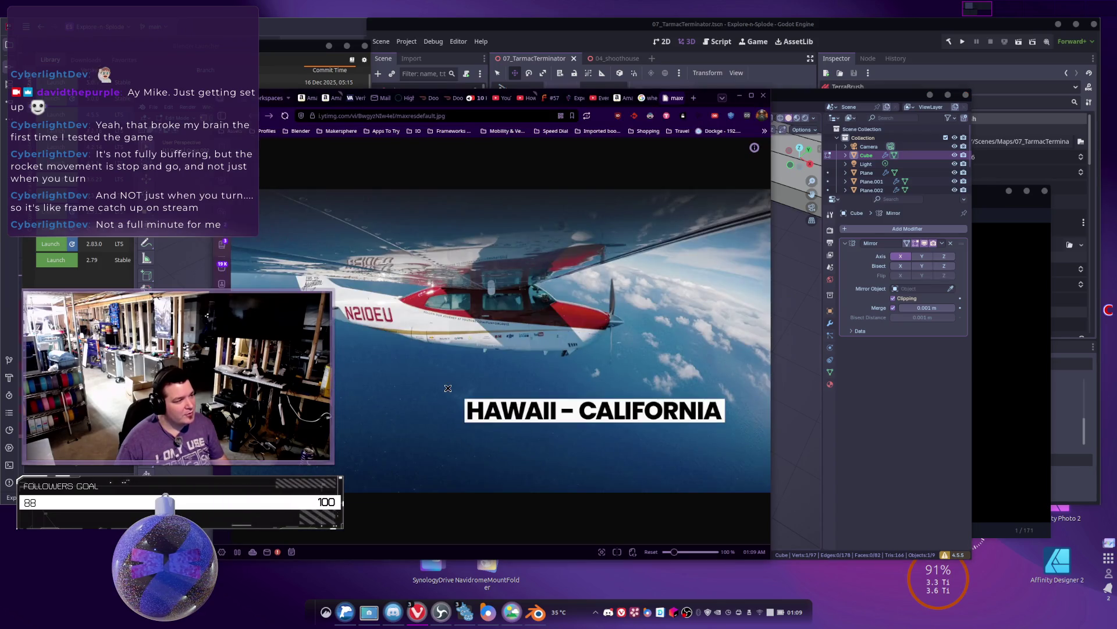
key(alt+Tab)
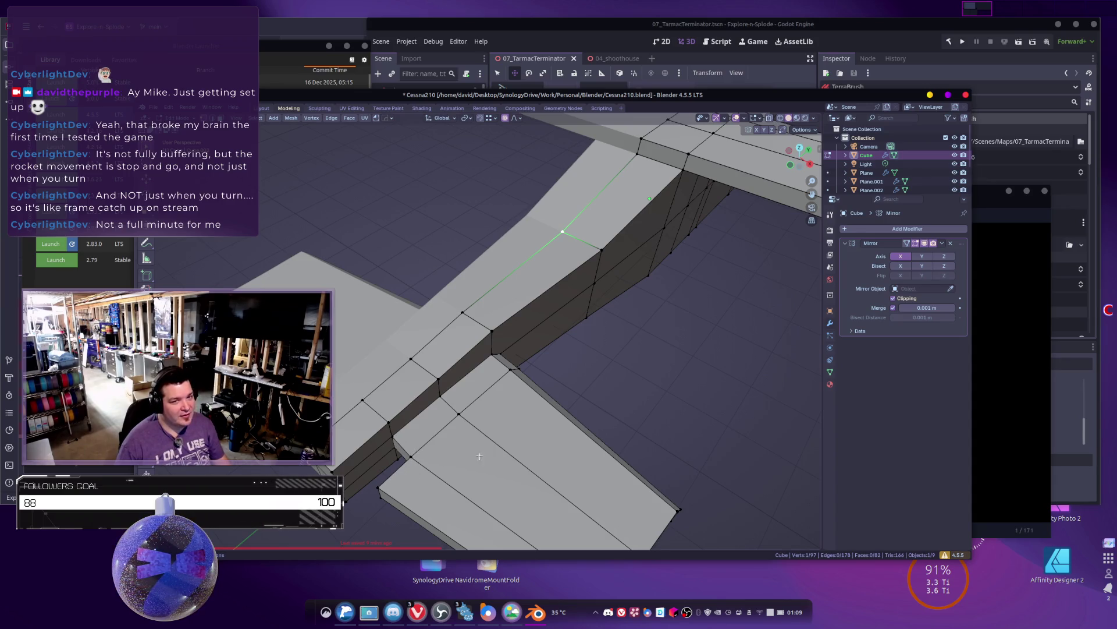
click(362, 398)
key(Return)
Step: Add an edge loop around the fuselage at the wing junction and grow it into a face band
shift+click(560, 239)
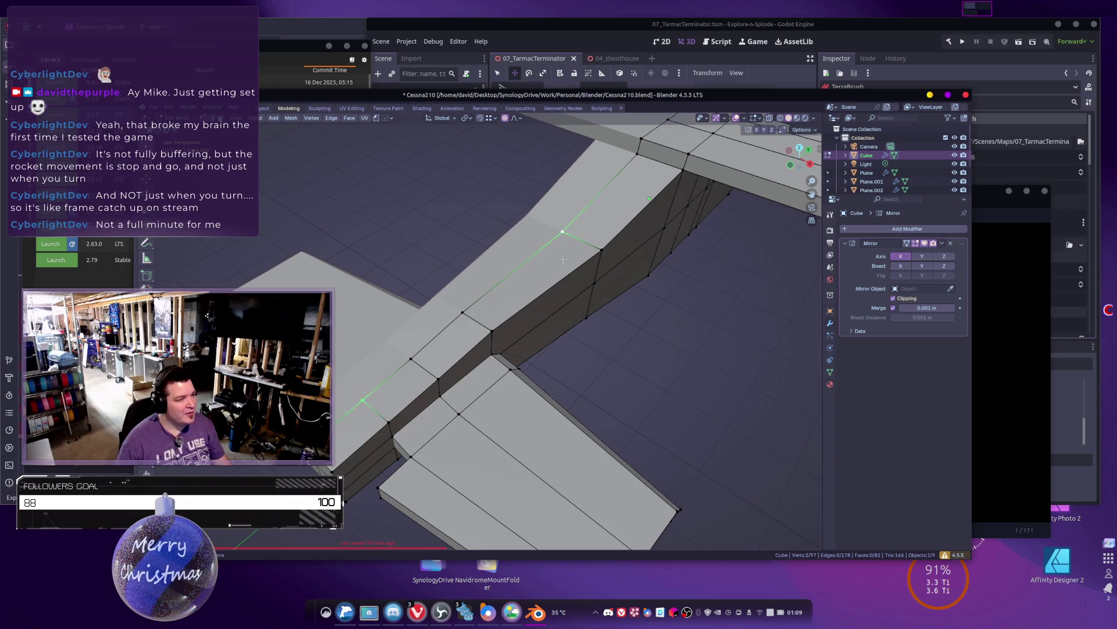
click(448, 326)
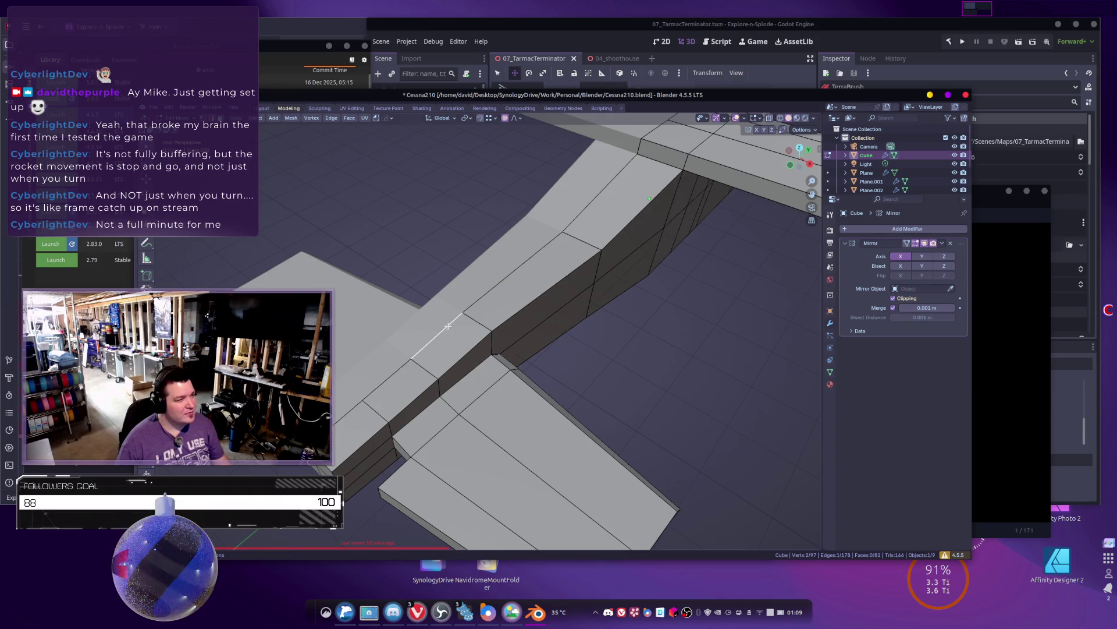
key(ctrl+r)
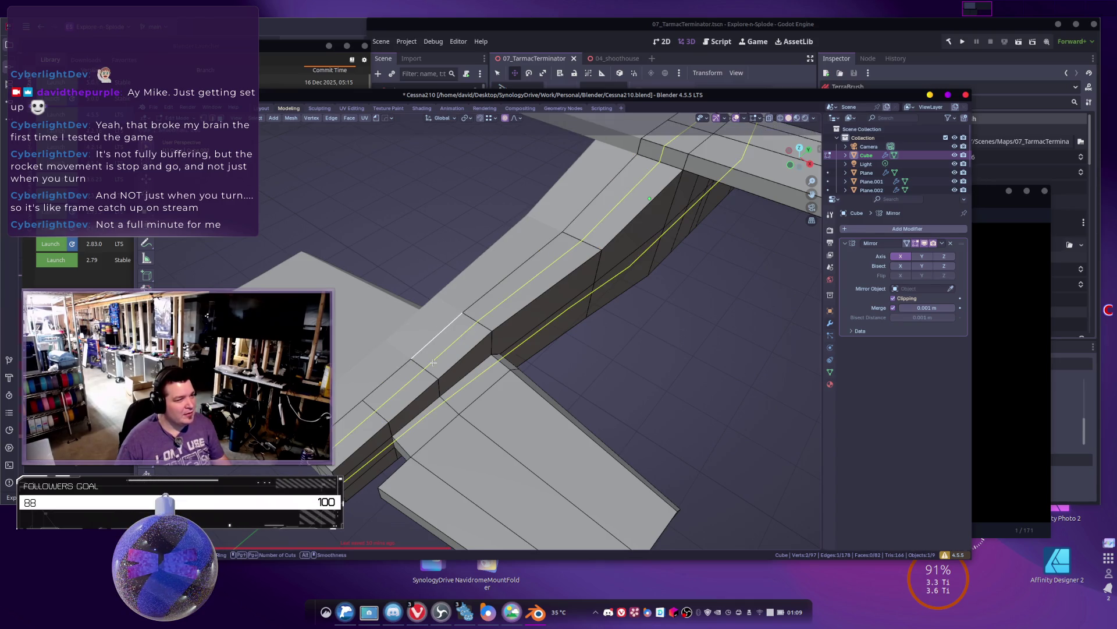
click(434, 362)
middle_drag(463, 374, 550, 368)
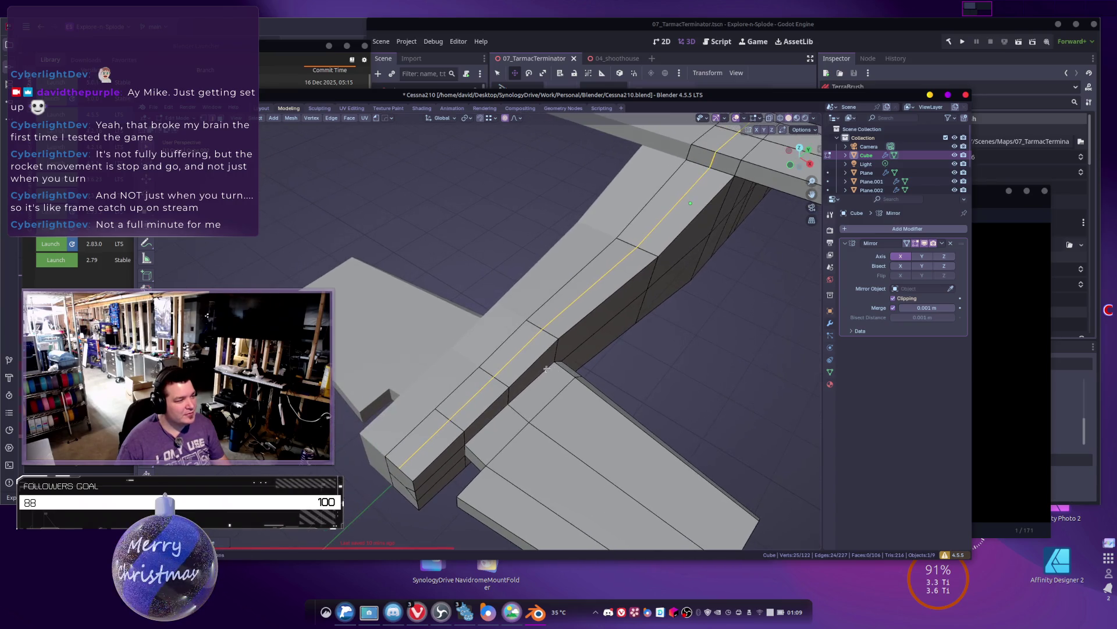
key(ctrl+KP_Add)
Step: Nudge several fuselage-top vertices near the wing root with proportional falloff into a cleaner line
click(616, 249)
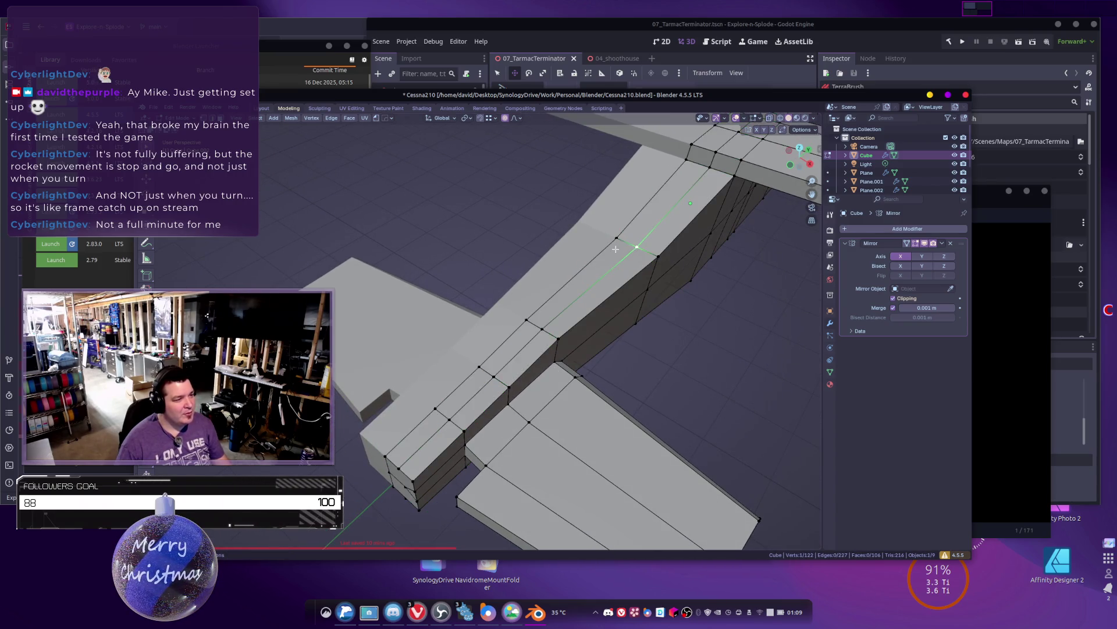
key(g)
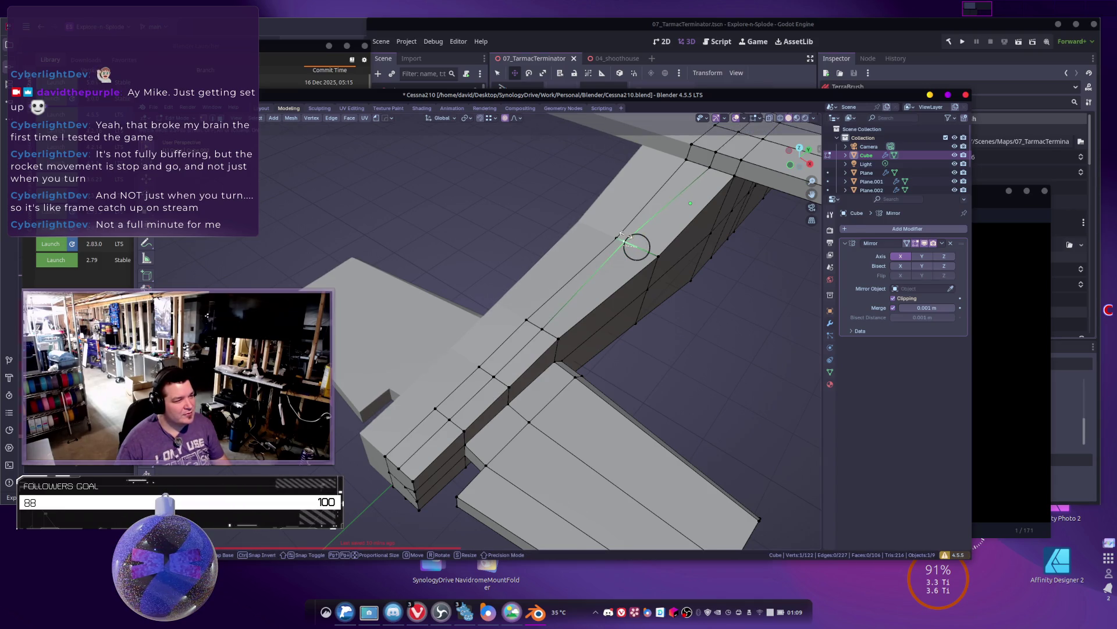
click(620, 235)
click(541, 326)
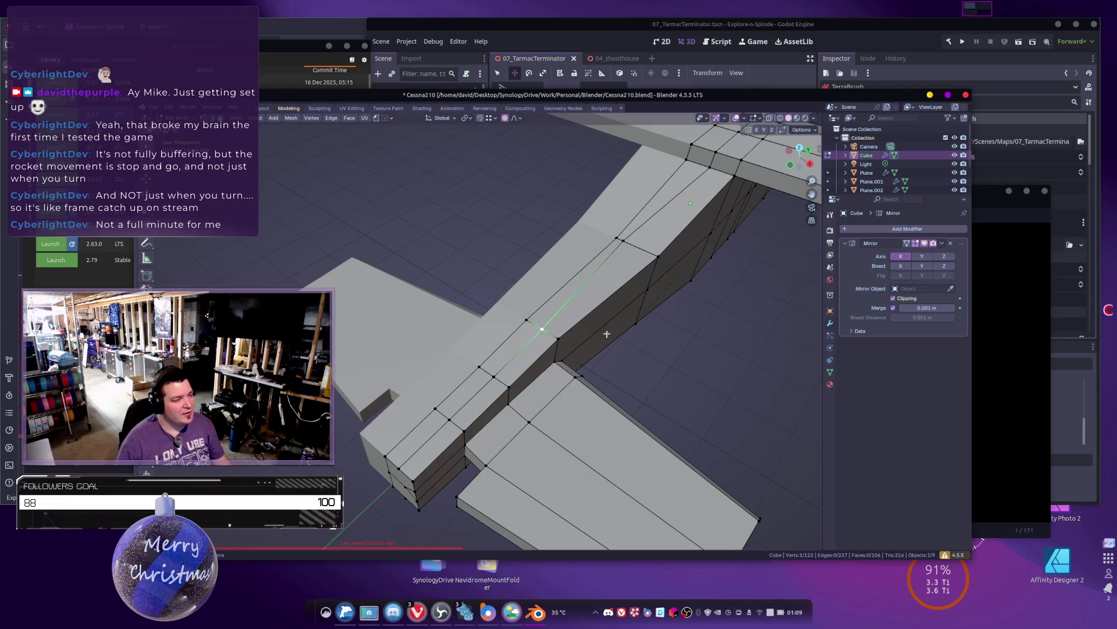
key(g)
click(505, 353)
shift+middle_drag(505, 354, 584, 337)
key(g)
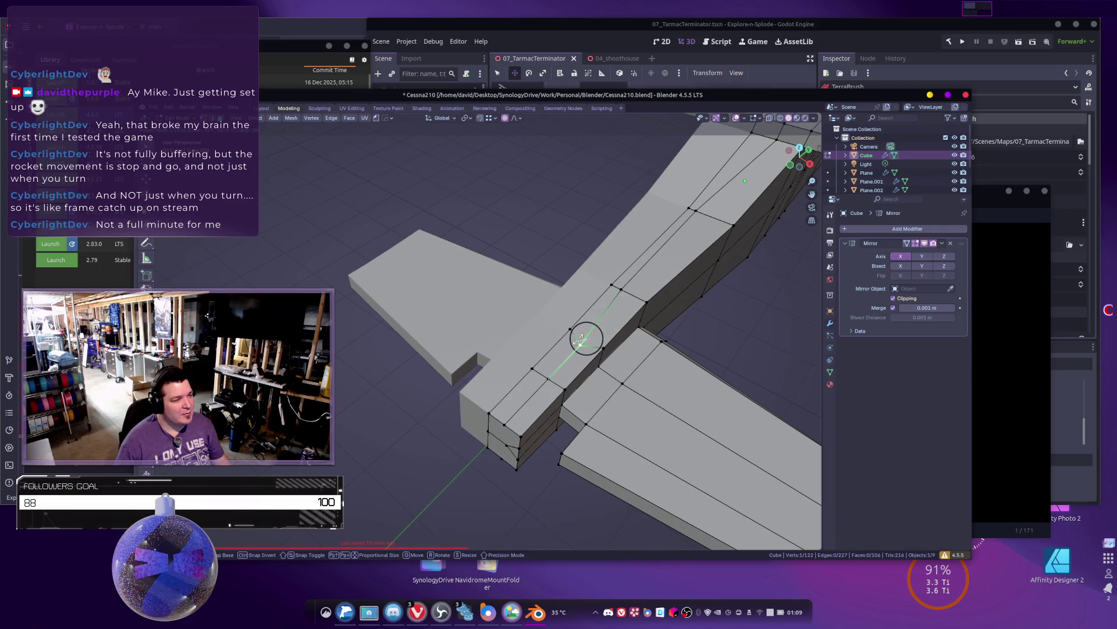
click(579, 338)
key(g)
click(587, 337)
Step: Select the edge path along the fuselage top and show the sidebar with LoopTools
shift+middle_drag(587, 336, 542, 347)
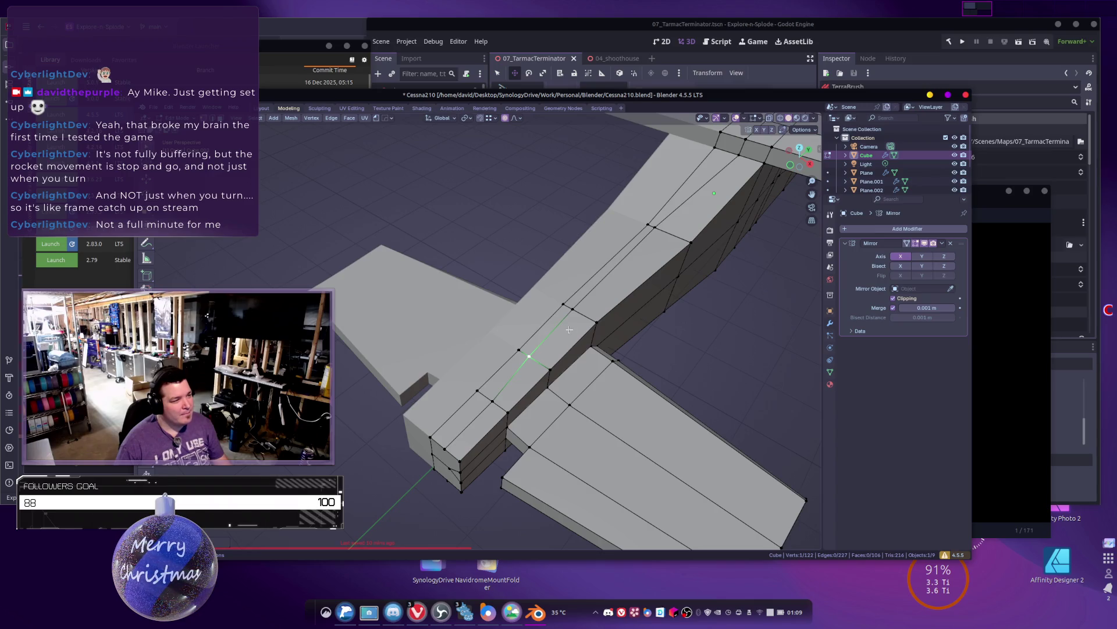
click(513, 384)
ctrl+click(661, 229)
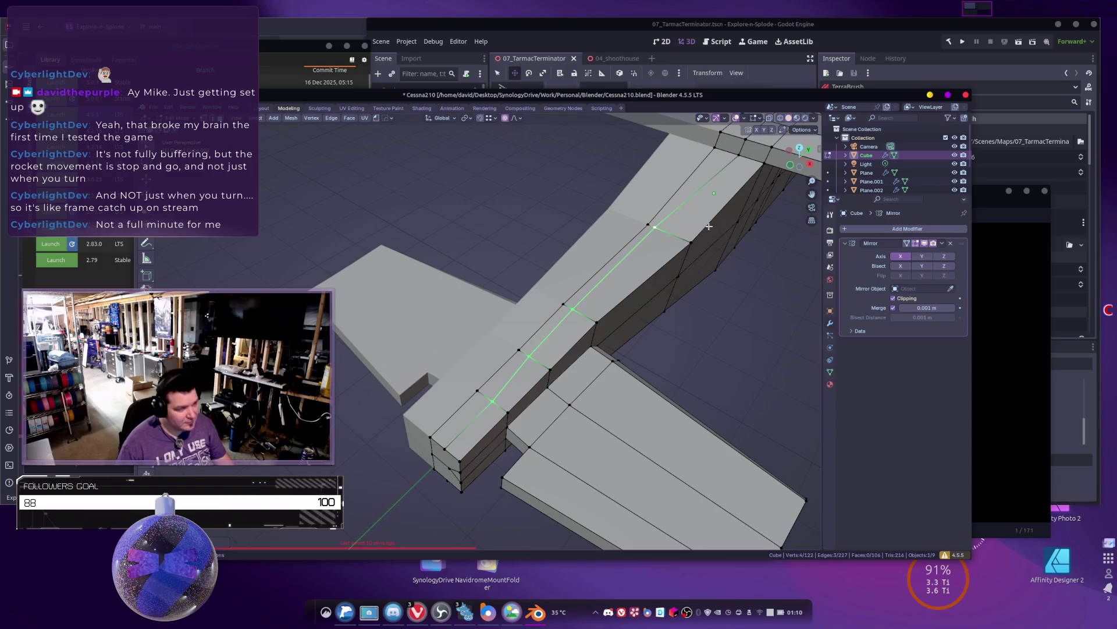
key(n)
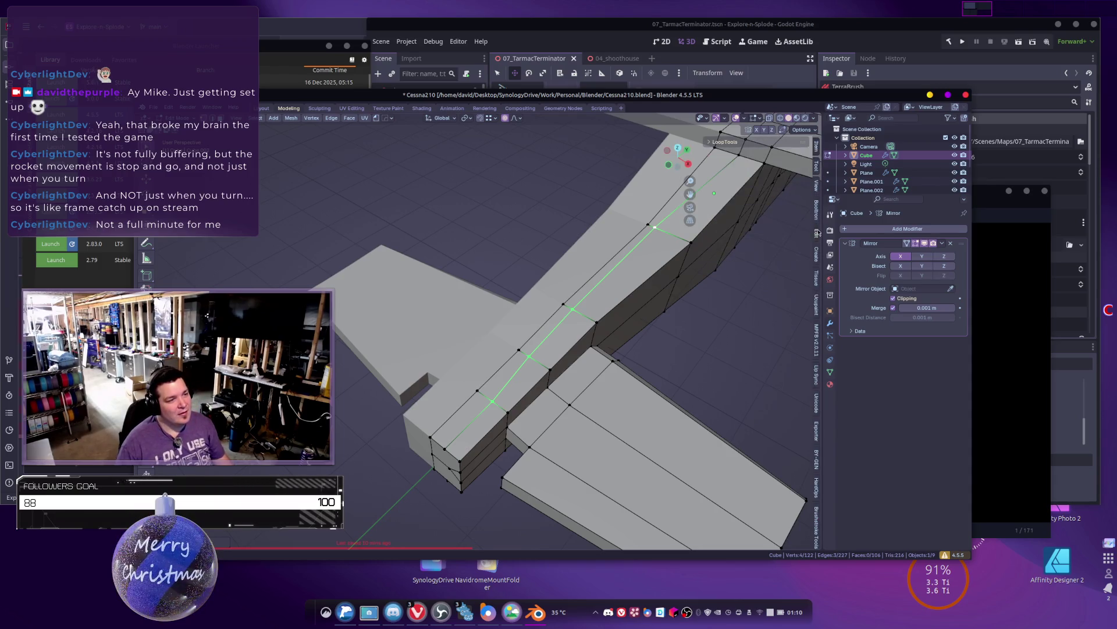
Step: Relax the fuselage-top edge paths repeatedly with LoopTools Relax
click(722, 141)
click(765, 207)
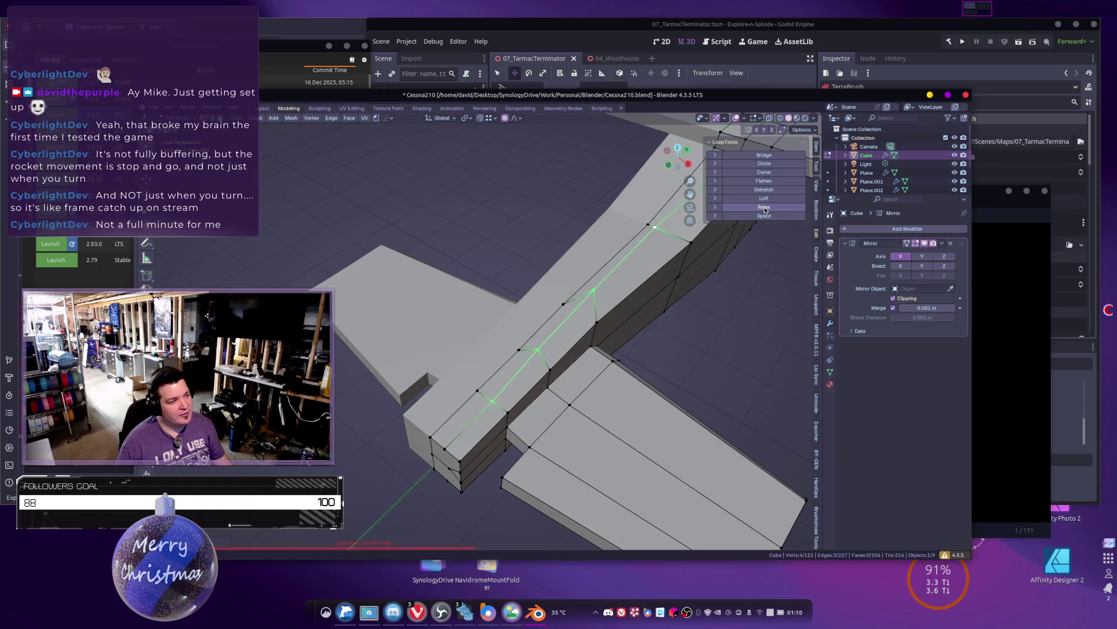
click(765, 207)
click(764, 207)
click(764, 207)
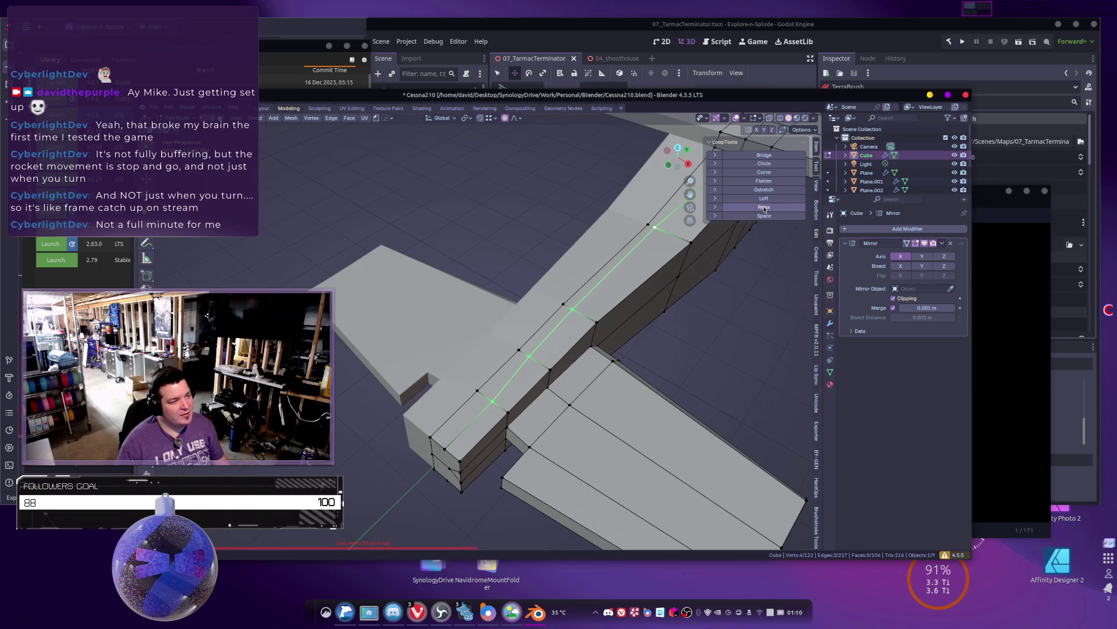
shift+middle_drag(549, 331, 534, 315)
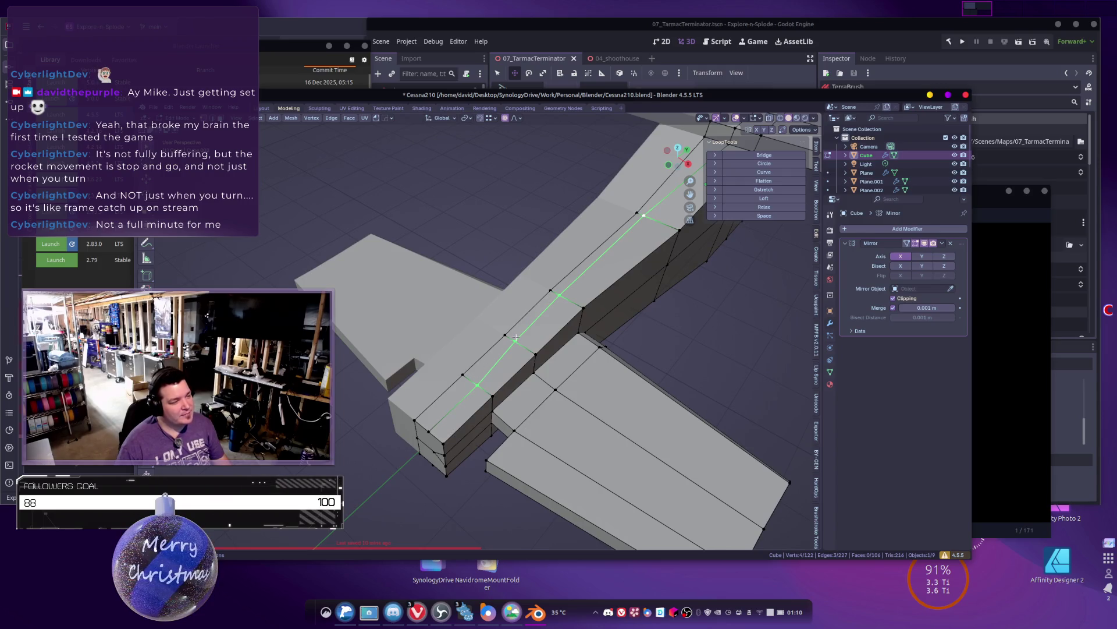
click(515, 337)
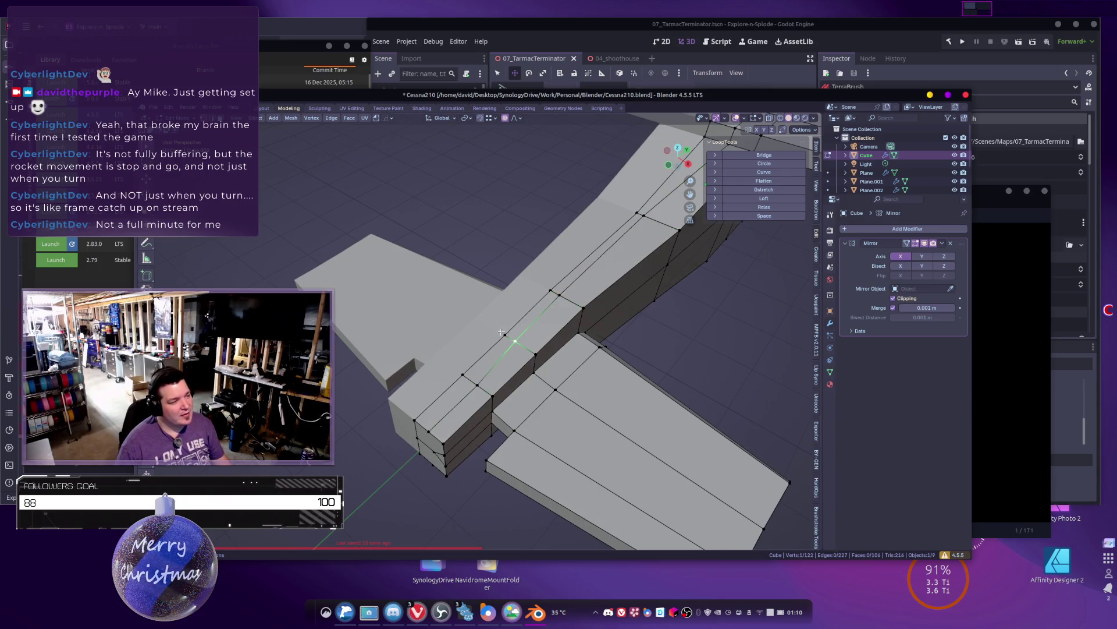
click(766, 211)
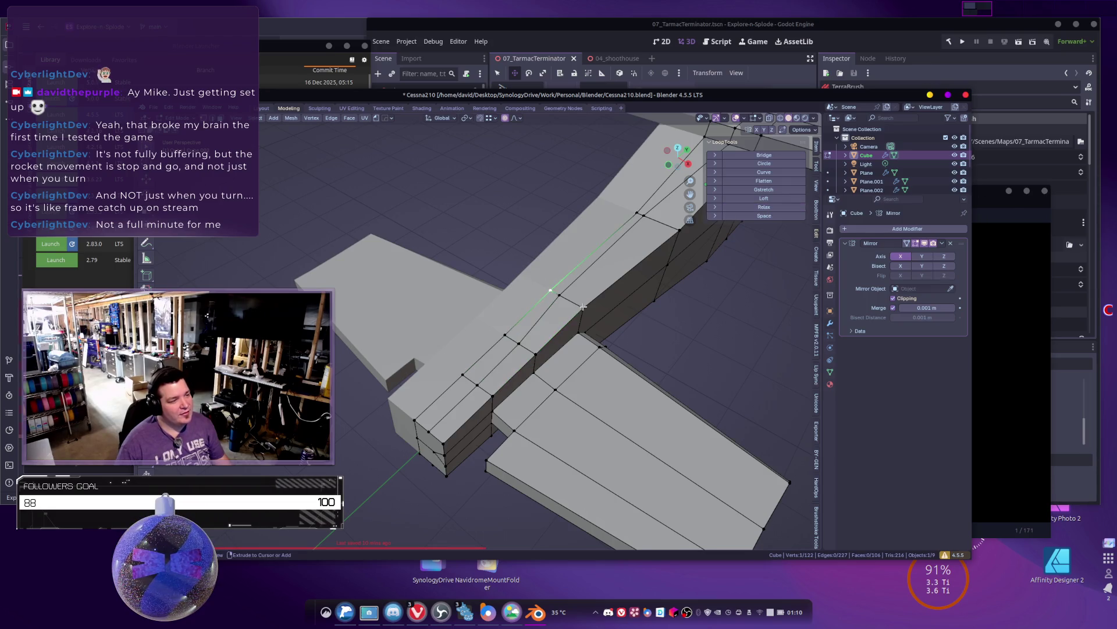
click(779, 208)
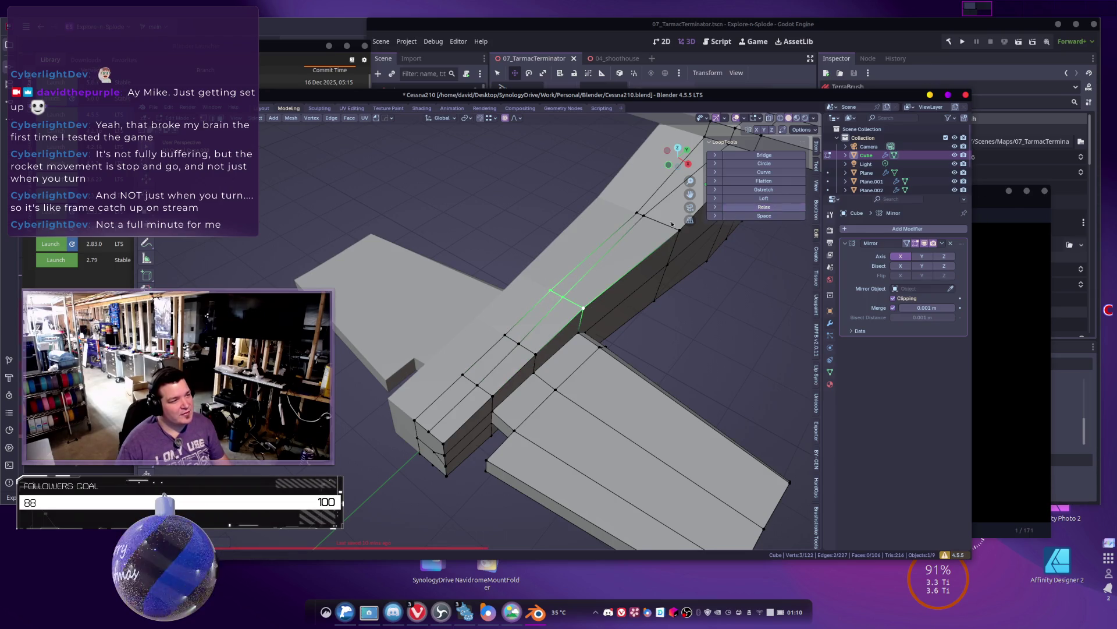
Step: Try selecting faces around the wing root, then clear the selection in vertex mode
click(455, 402)
shift+scroll(465, 408, up, 3)
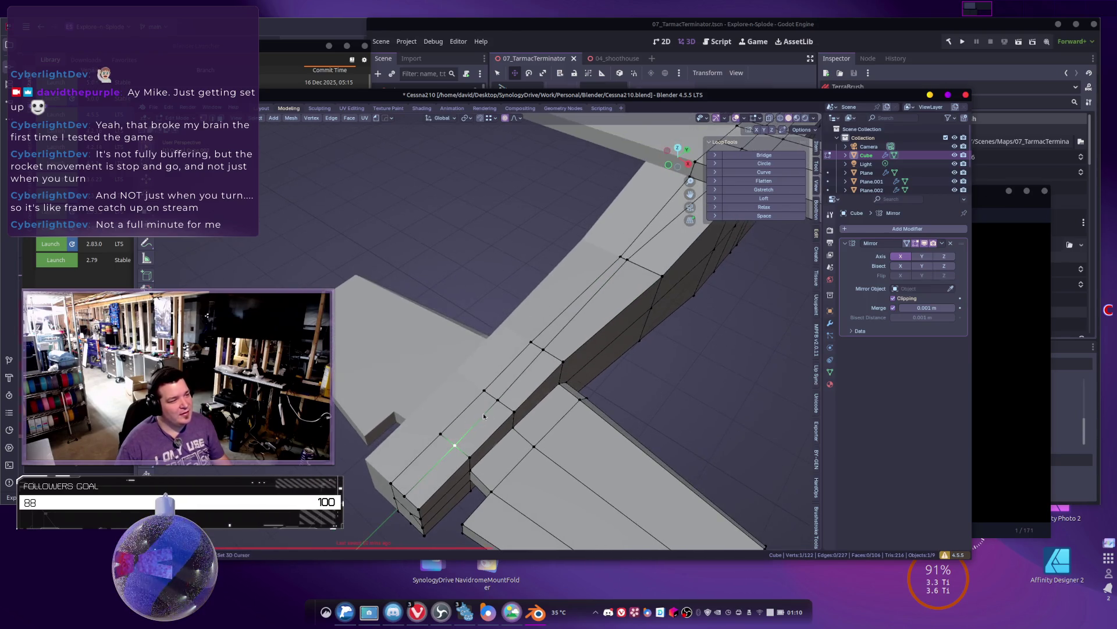
key(ctrl+KP_Add)
click(591, 283)
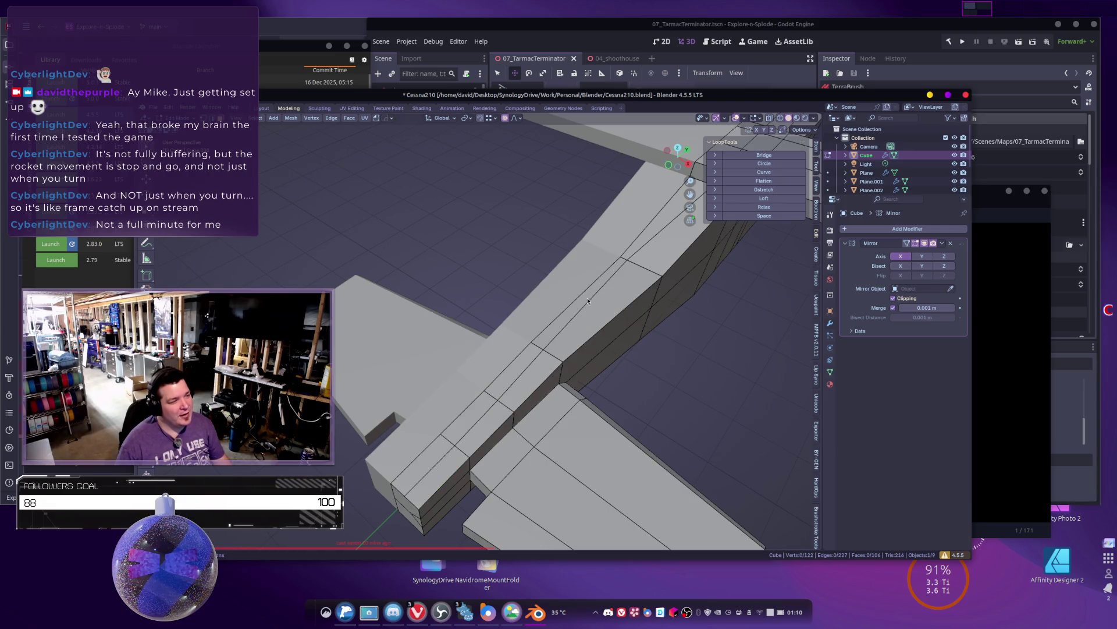
scroll(593, 313, down, 3)
key(1)
key(alt+a)
middle_drag(593, 313, 626, 332)
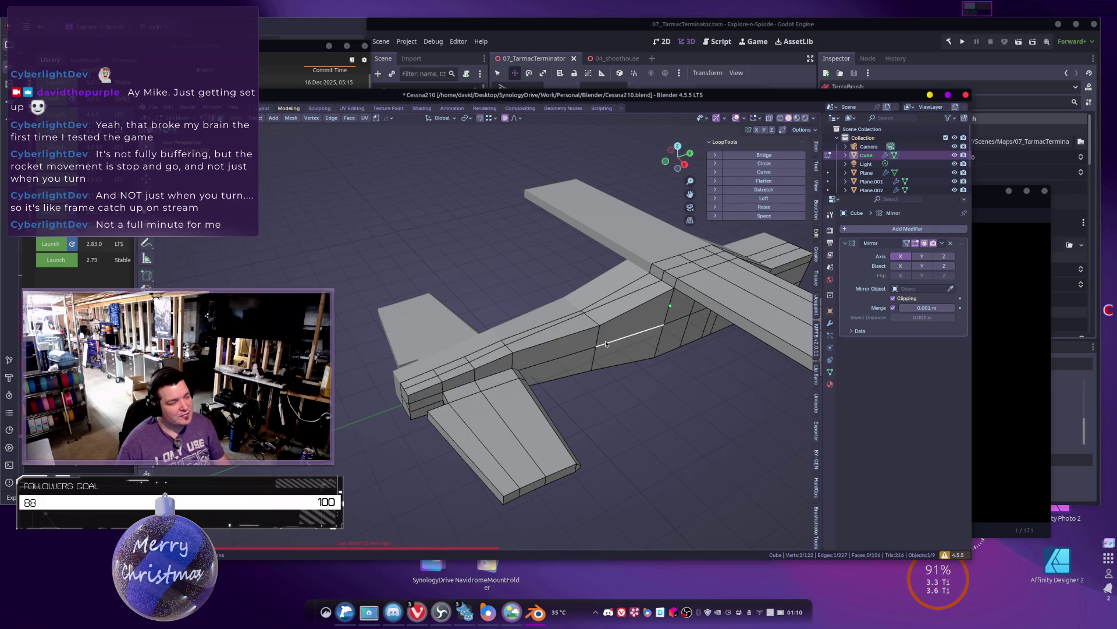
Step: Preview the plane with a level 3, then 2, Subdivision, then remove it, keeping only Mirror
key(Tab)
key(ctrl+3)
scroll(606, 343, down, 5)
middle_drag(606, 344, 527, 300)
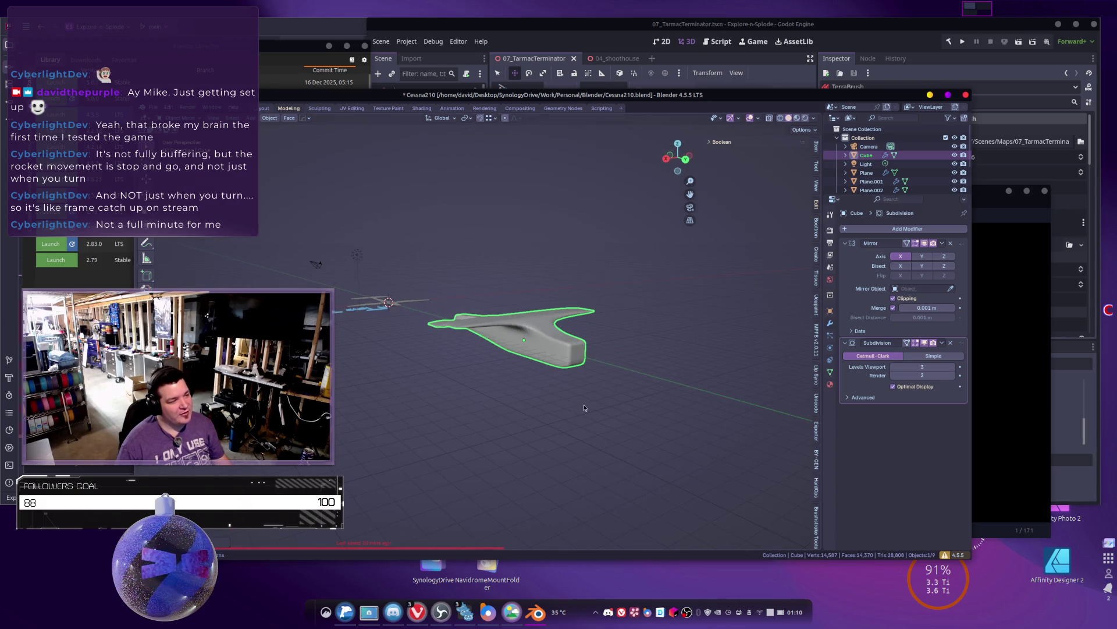
mouse_move(536, 408)
middle_down()
mouse_move(564, 383)
mouse_move(533, 364)
mouse_move(452, 359)
mouse_move(571, 383)
mouse_move(533, 362)
middle_up()
key(ctrl+2)
key(ctrl+0)
scroll(570, 383, up, 3)
Step: Back in Edit Mode, select the thin face strip on the rear fuselage top
key(Tab)
scroll(564, 287, up, 5)
mouse_move(564, 286)
shift+middle_down()
mouse_move(529, 330)
mouse_move(605, 396)
shift+middle_up()
click(606, 395)
click(495, 396)
middle_drag(495, 396, 406, 445)
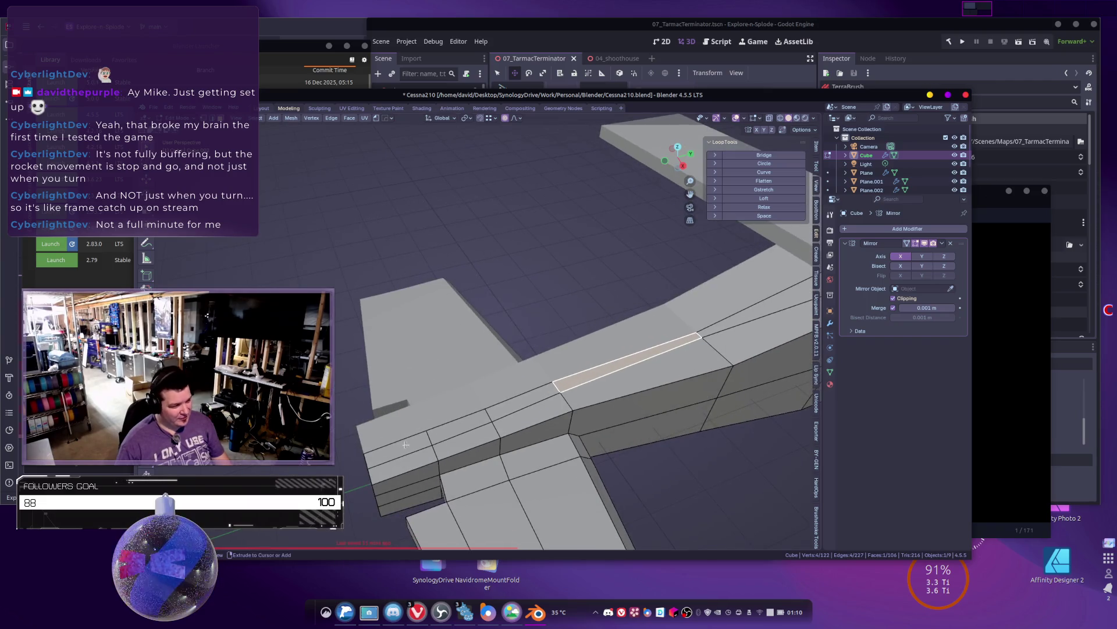
Step: Extrude the three-face rear strip straight up along Z into a tall tail fin, then view the Cessna photo
ctrl+click(438, 430)
mouse_move(597, 418)
middle_down()
mouse_move(550, 391)
mouse_move(519, 402)
middle_up()
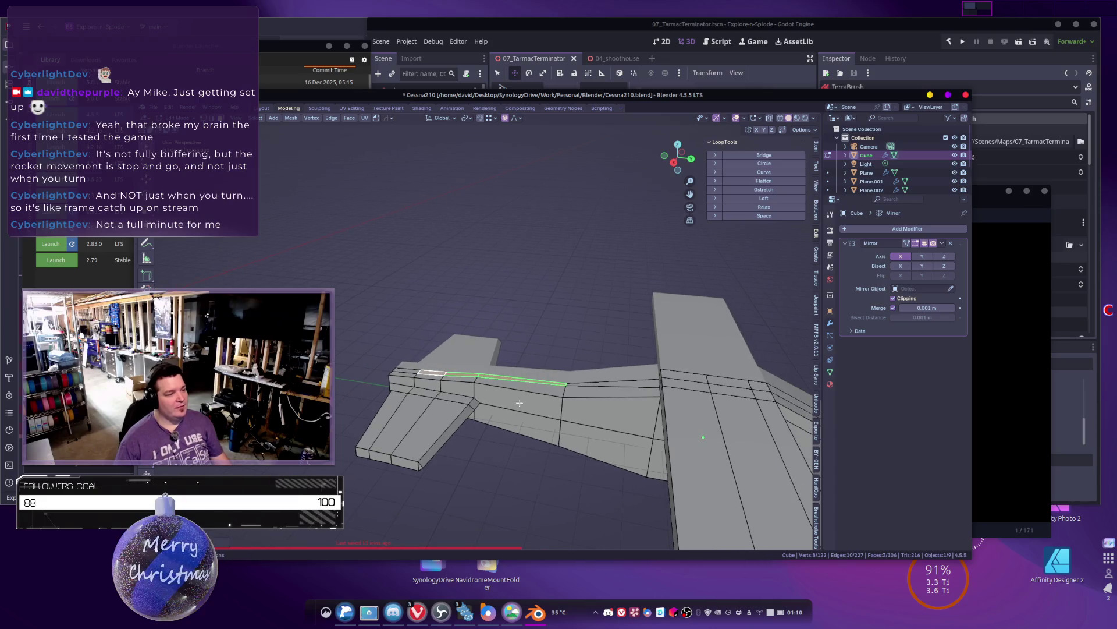
key(e)
key(z)
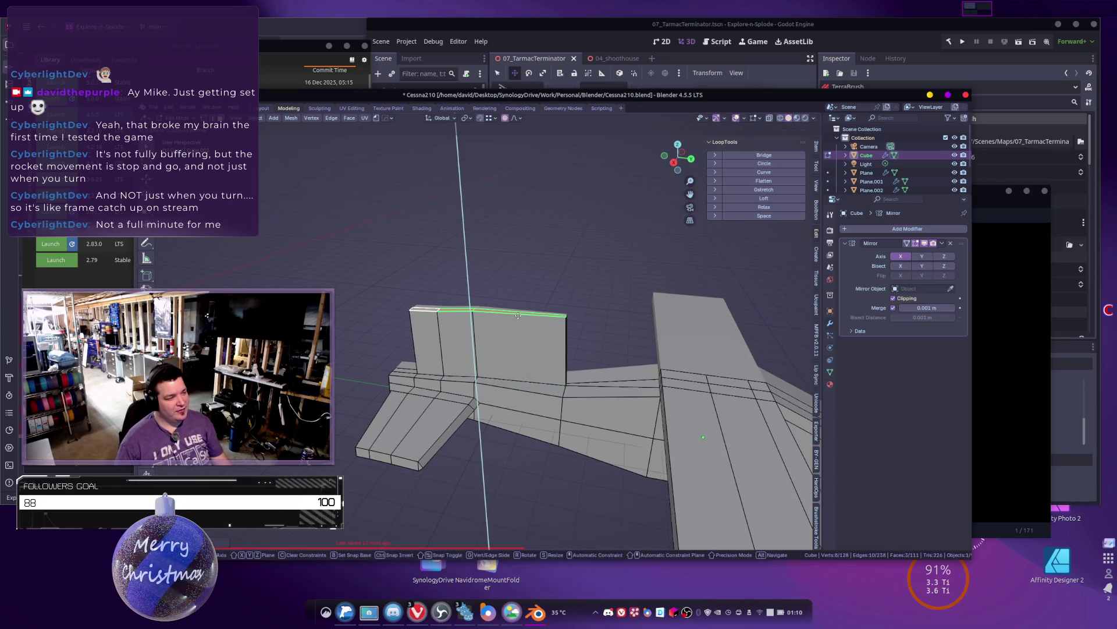
click(517, 321)
scroll(495, 349, down, 3)
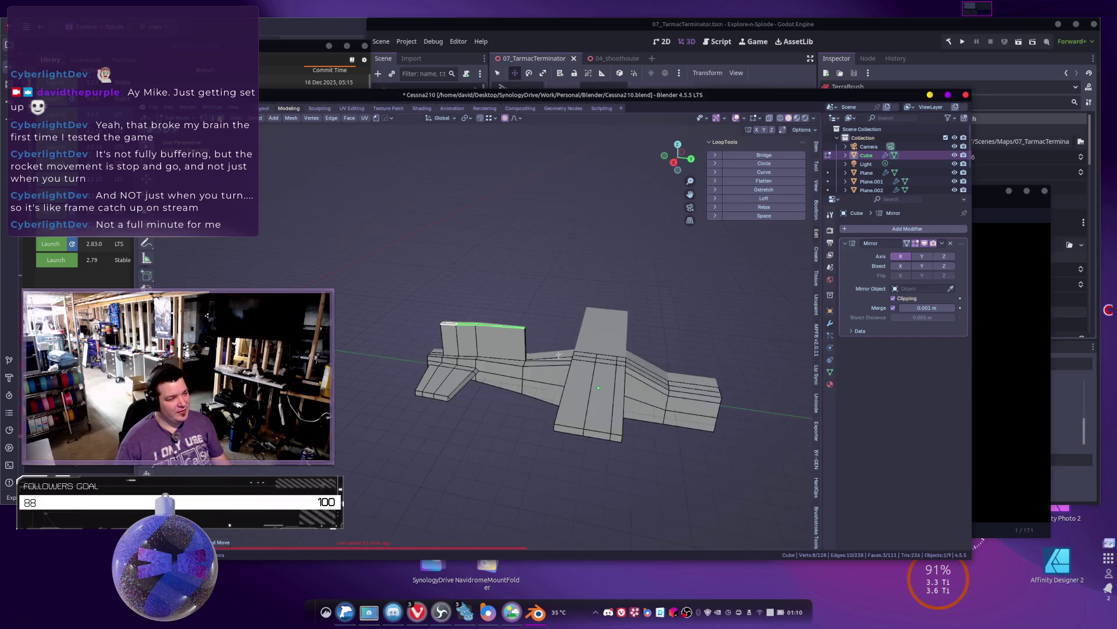
middle_drag(491, 380, 452, 356)
key(alt+Tab)
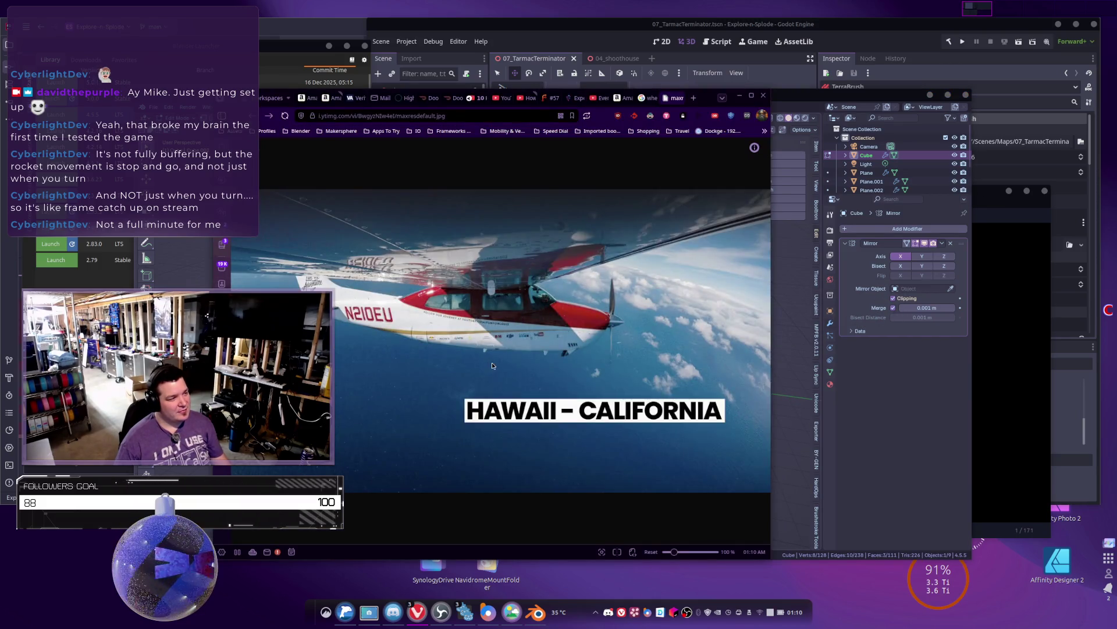
Step: Recheck the Cessna photo, then add a horizontal loop cut across the tail fin
key(alt+Tab)
key(alt+Tab)
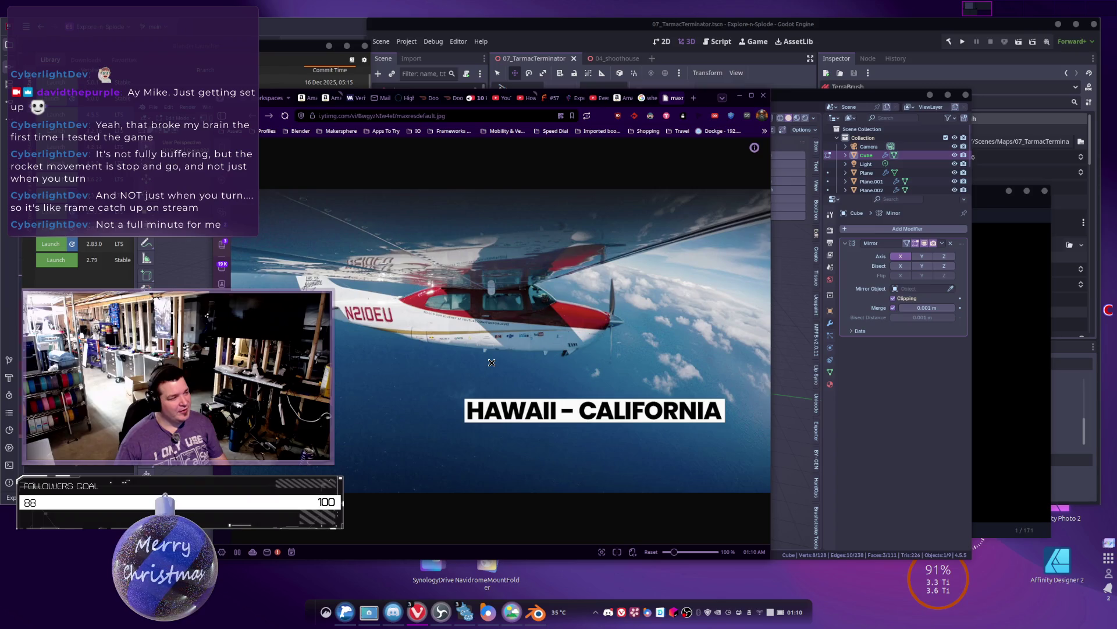
key(alt+Tab)
middle_drag(482, 378, 460, 332)
key(ctrl+r)
click(466, 325)
scroll(474, 320, up, 5)
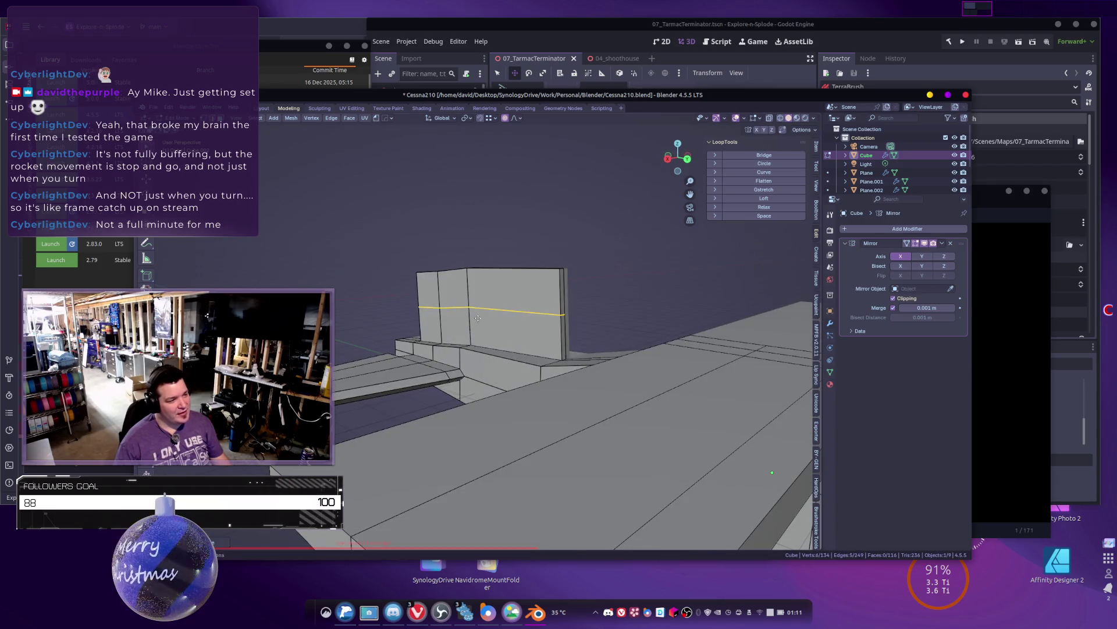
Step: Slide the new edge loop down, then lower the top vertical edge at the rear end
key(g)
key(g)
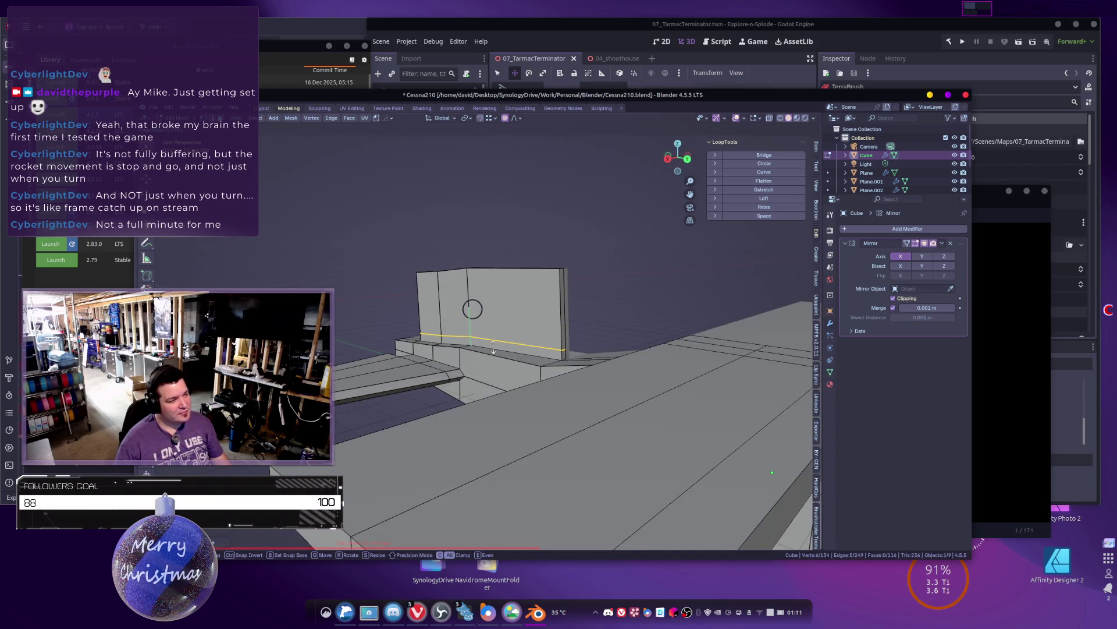
click(489, 337)
mouse_move(489, 337)
middle_down()
mouse_move(638, 293)
mouse_move(582, 304)
mouse_move(518, 295)
mouse_move(550, 317)
mouse_move(526, 350)
middle_up()
click(637, 294)
click(519, 300)
key(g)
key(g)
click(527, 349)
Step: In wireframe, lower the horizontal edge near the top and soft-move its vertex
key(shift+z)
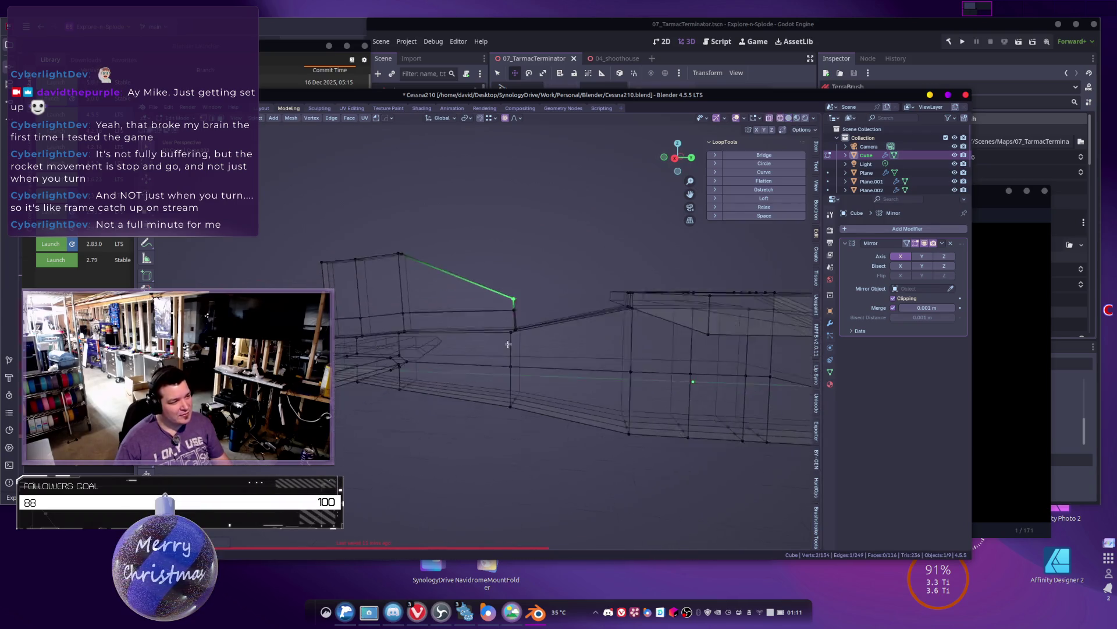
scroll(527, 349, up, 6)
click(469, 305)
key(g)
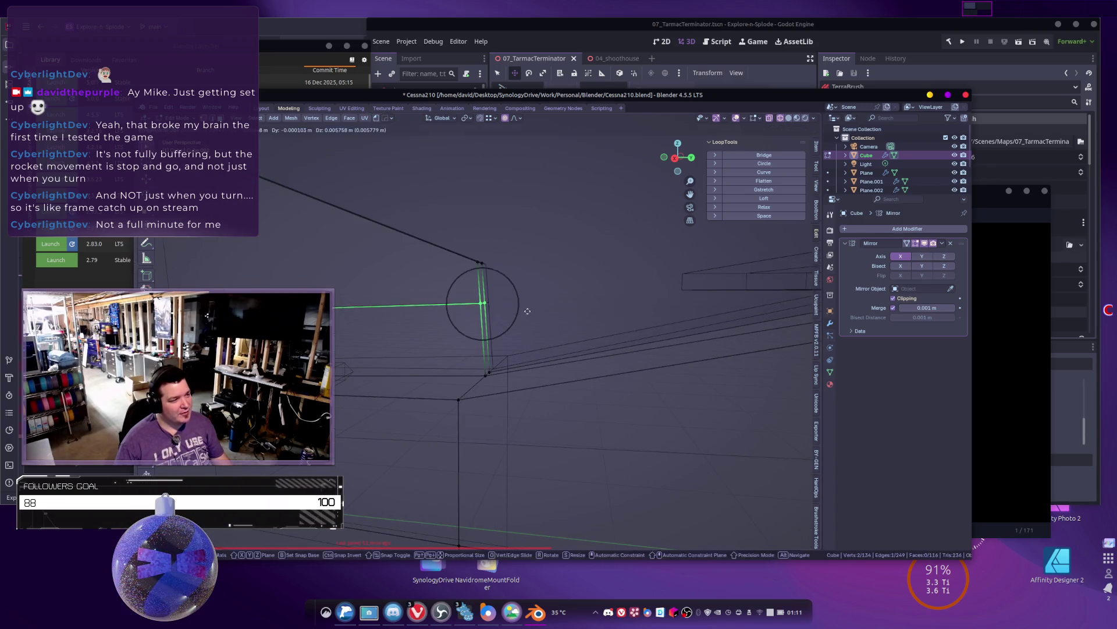
click(527, 361)
key(g)
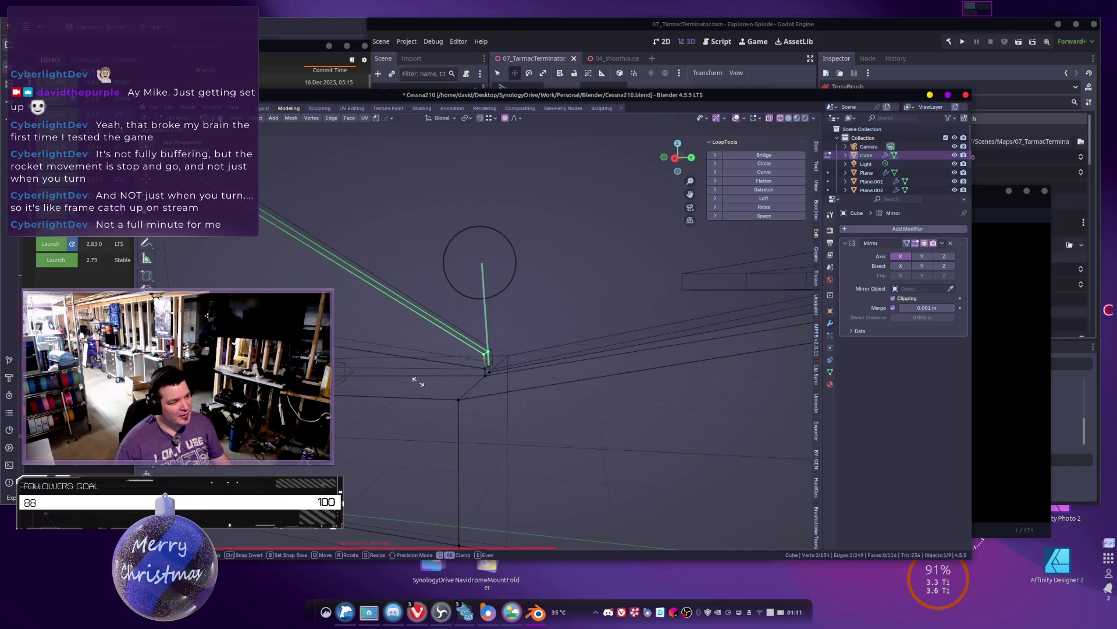
click(468, 301)
Step: Move the top vertex up and to the left, then raise it straight up along Z
scroll(468, 301, down, 5)
mouse_move(468, 301)
middle_down()
mouse_move(417, 269)
mouse_move(456, 270)
middle_up()
scroll(456, 270, up, 6)
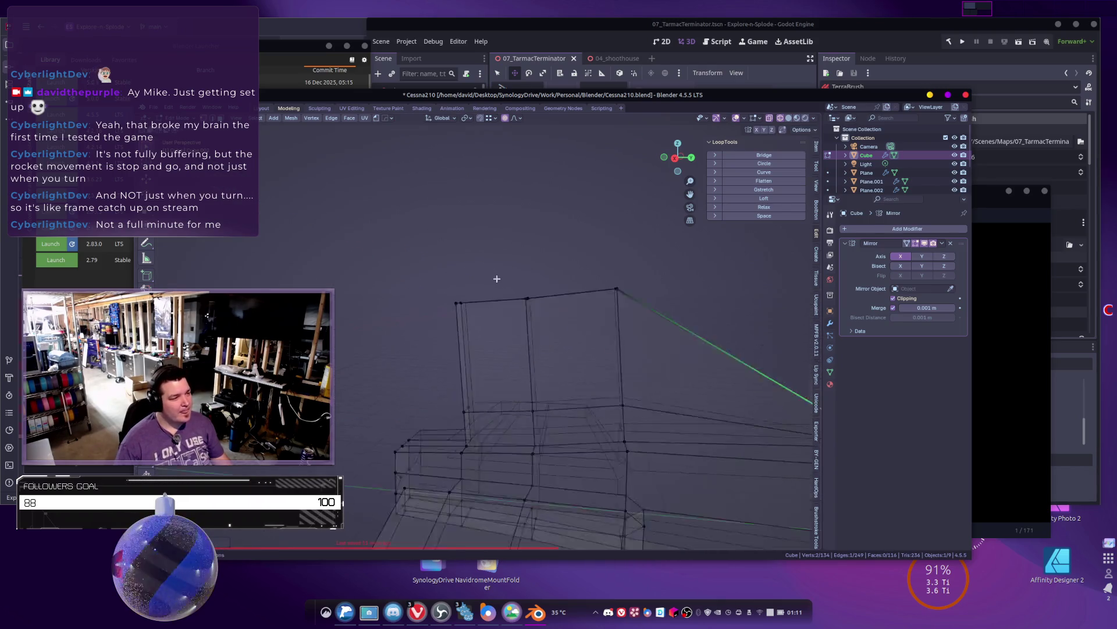
drag(384, 210, 474, 274)
middle_drag(475, 274, 495, 265)
drag(521, 342, 566, 379)
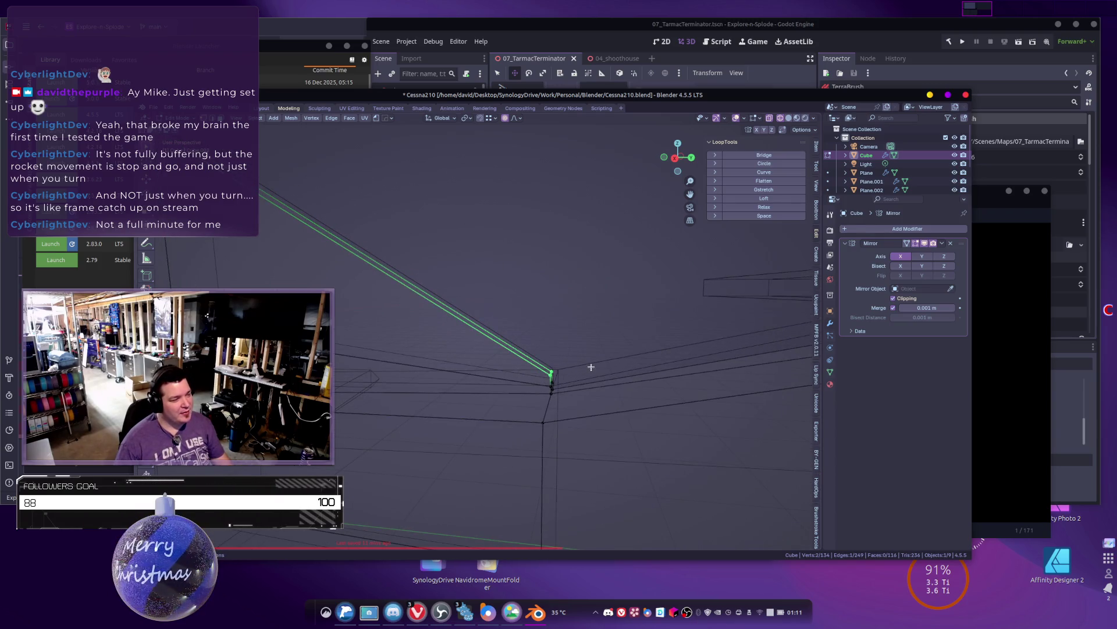
key(g)
click(538, 339)
mouse_move(538, 339)
middle_down()
mouse_move(601, 316)
mouse_move(544, 287)
middle_up()
key(g)
key(z)
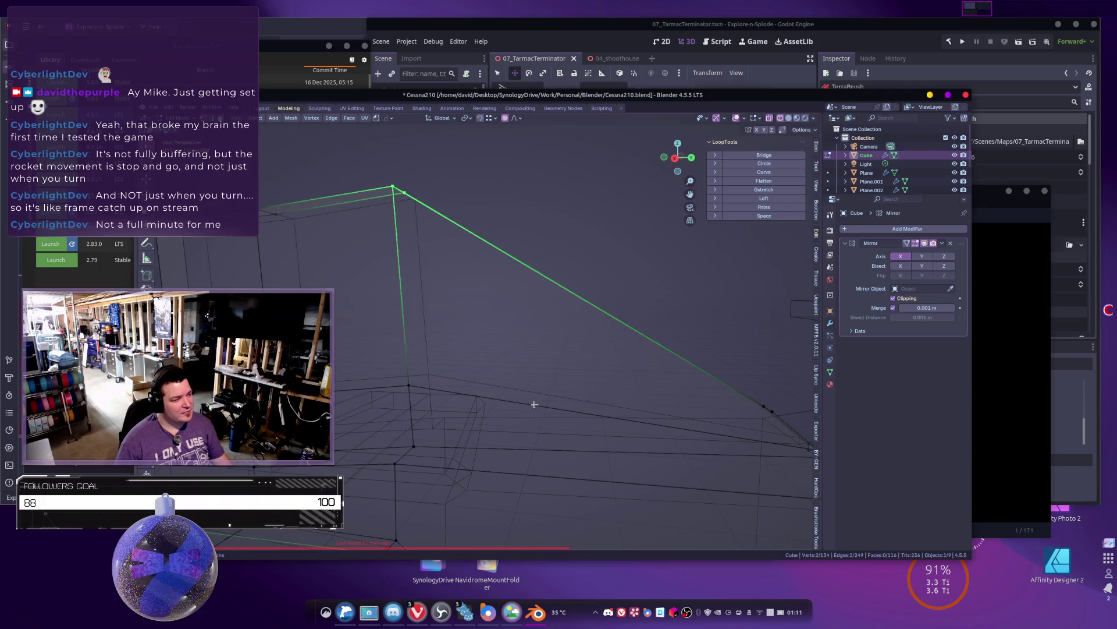
click(544, 488)
Step: Slide a vertex along its edge, then reposition another vertex using Z and Y constraints
mouse_move(484, 365)
middle_down()
mouse_move(540, 479)
mouse_move(462, 360)
mouse_move(491, 372)
mouse_move(536, 367)
middle_up()
key(g)
key(g)
click(504, 372)
mouse_move(456, 304)
middle_down()
mouse_move(452, 282)
mouse_move(491, 274)
mouse_move(479, 256)
middle_up()
key(g)
key(z)
key(y)
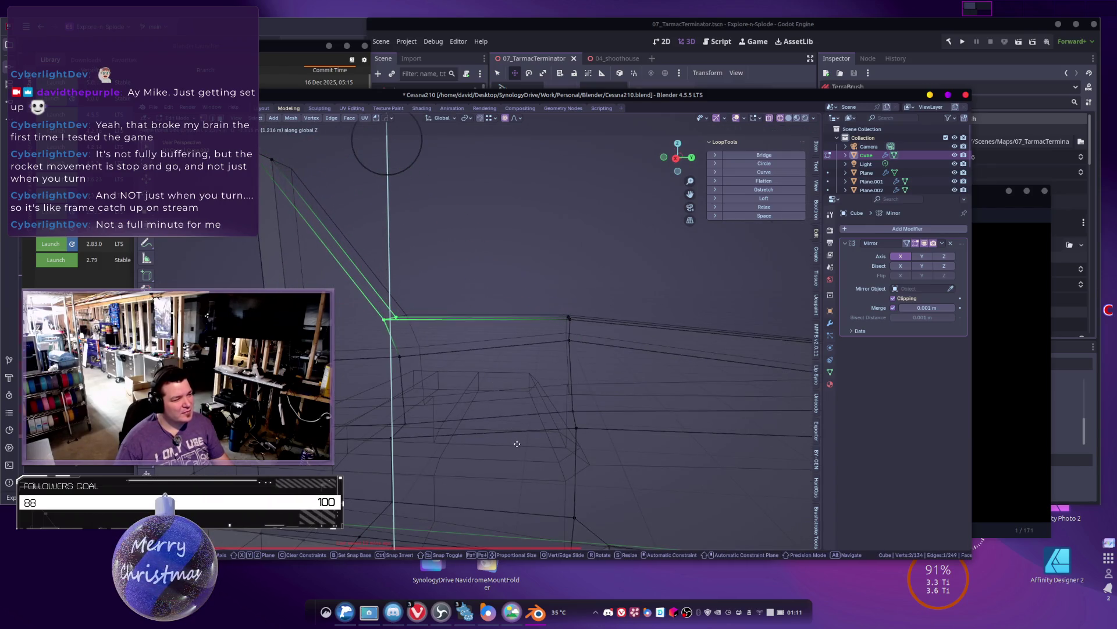
alt+middle_drag(544, 444, 387, 239)
key(z)
alt+middle_drag(419, 274, 473, 329)
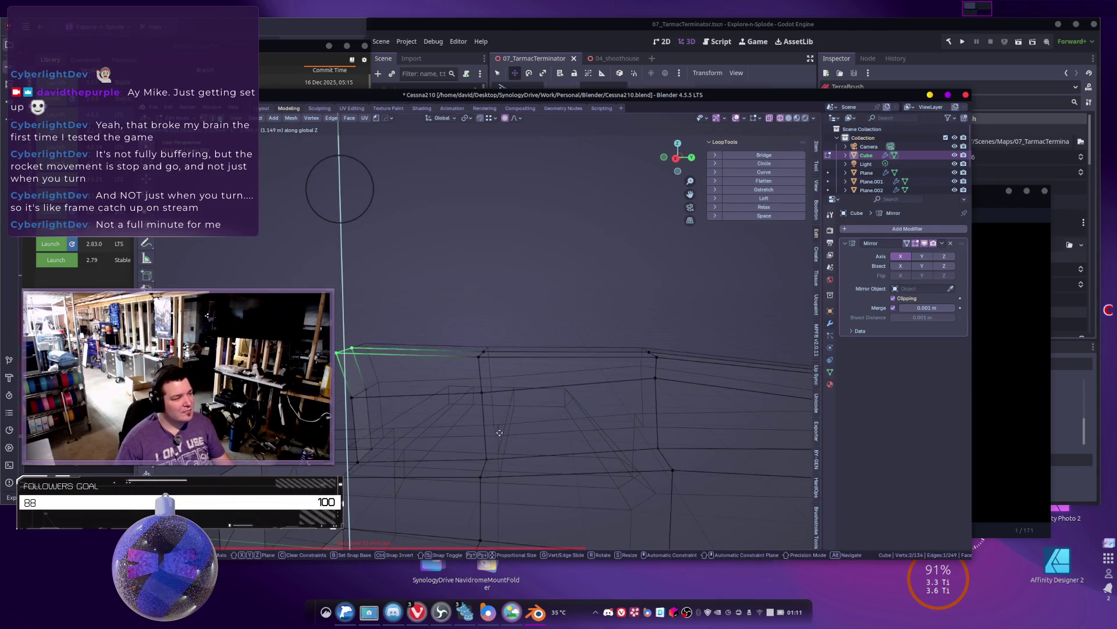
key(y)
click(525, 431)
Step: Extrude the two rear top faces upward into a tall tail fin
mouse_move(516, 406)
middle_down()
mouse_move(531, 382)
mouse_move(460, 371)
mouse_move(517, 356)
middle_up()
key(l)
click(546, 391)
key(e)
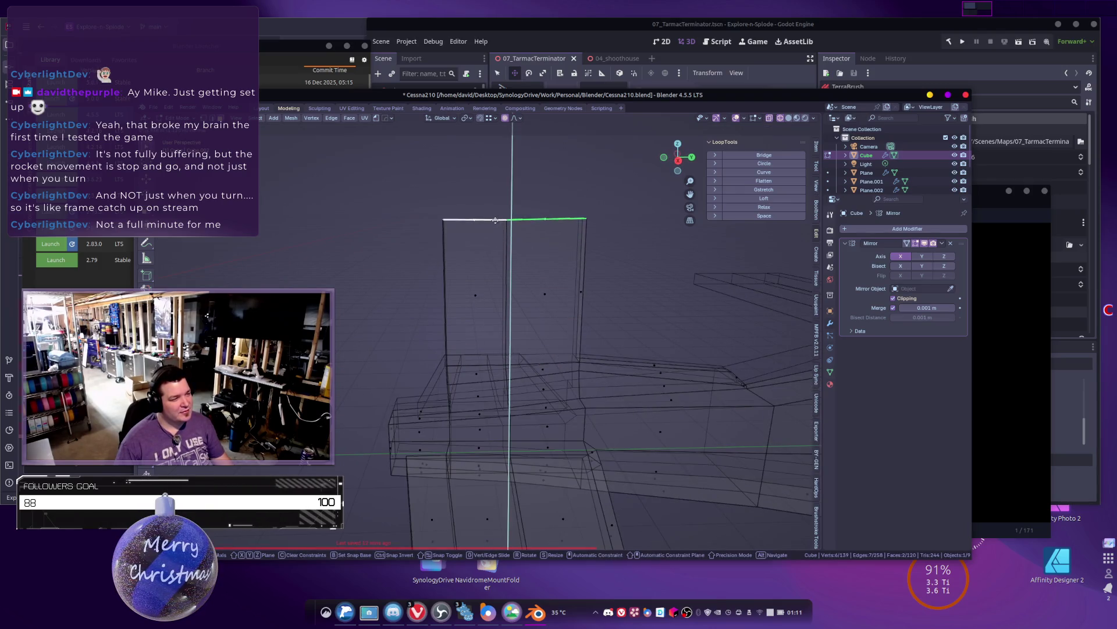
click(489, 172)
Step: Compare with the Cessna reference photo and shift the fin's thin front face forward
key(alt+Tab)
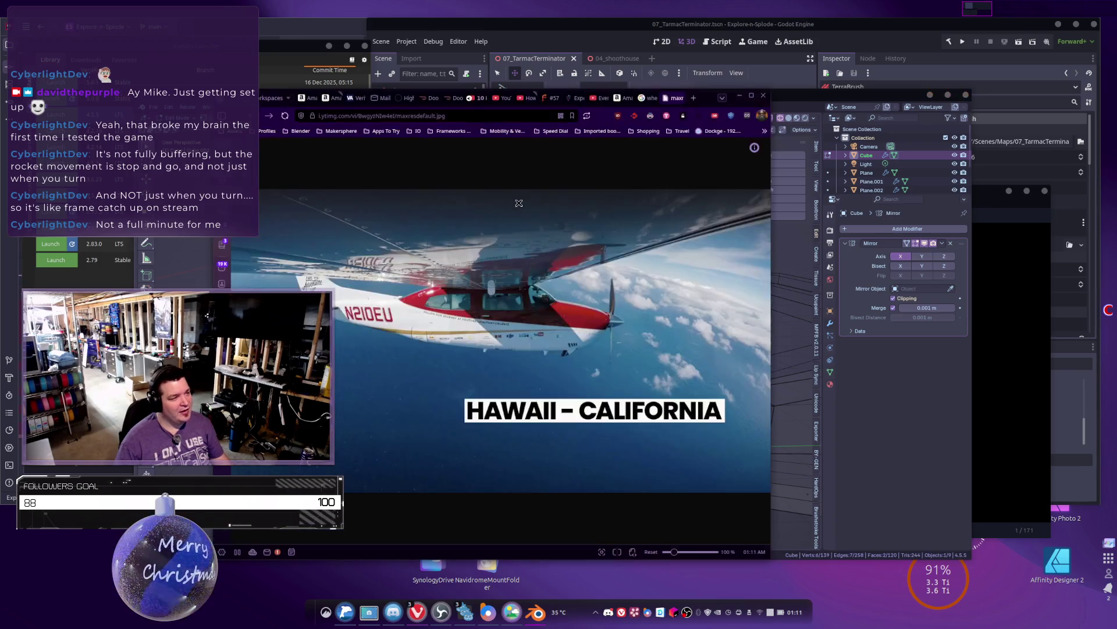
key(alt+Tab)
middle_drag(539, 247, 547, 244)
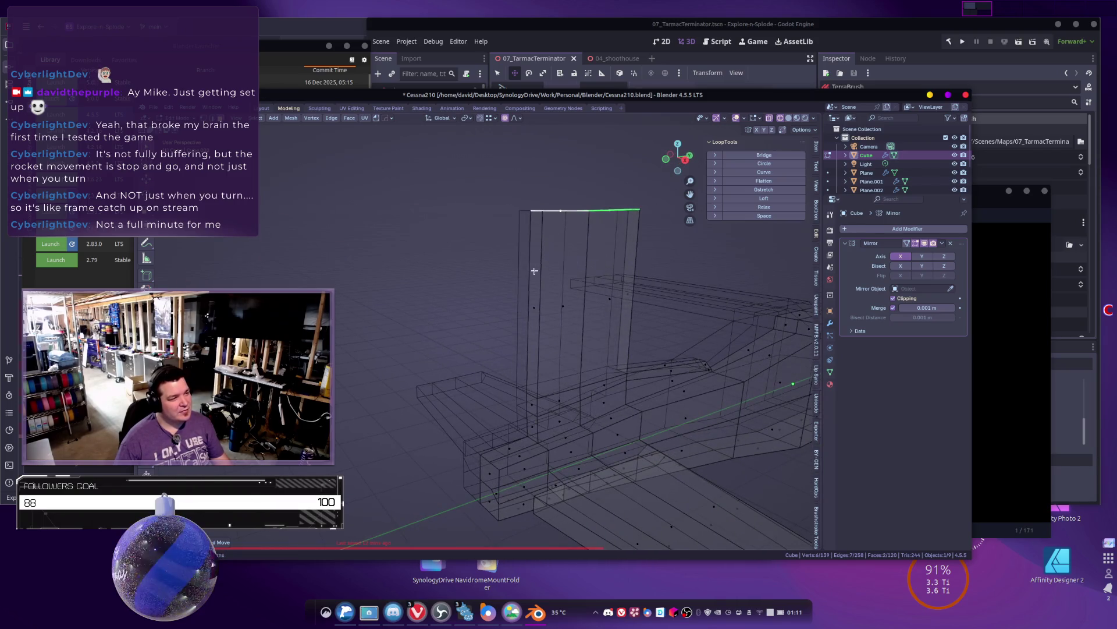
click(533, 298)
mouse_move(533, 298)
middle_down()
mouse_move(519, 320)
mouse_move(547, 319)
mouse_move(541, 296)
mouse_move(505, 553)
middle_up()
key(g)
click(483, 327)
Step: Move the fin's vertical corner edge along Y to sweep the fin, then exit Edit Mode
click(489, 266)
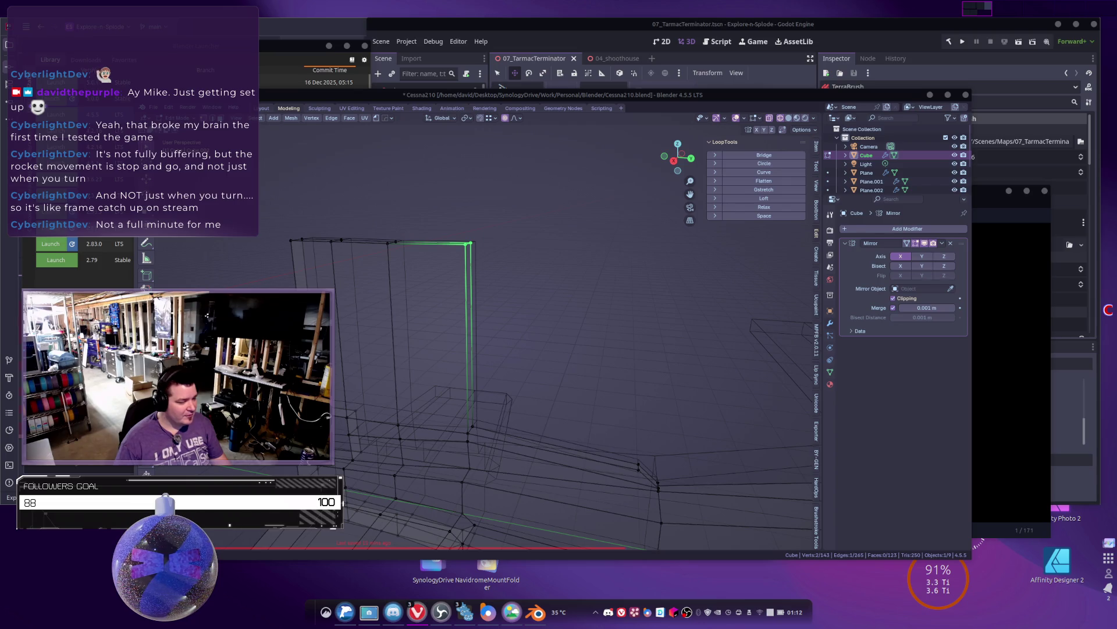
key(alt+Tab)
click(739, 96)
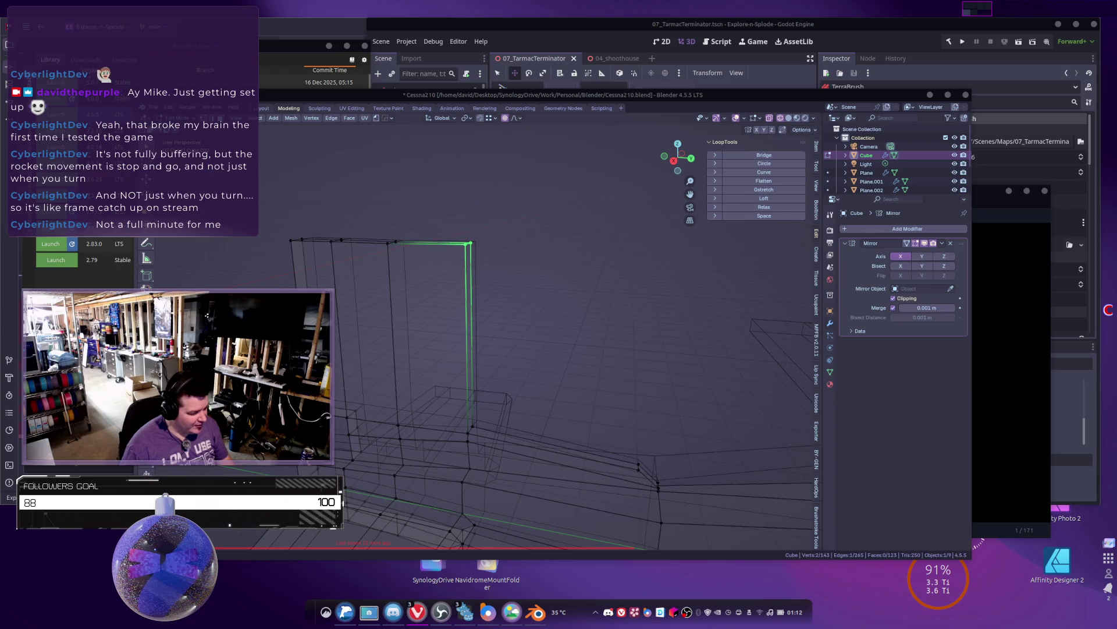
scroll(514, 315, up, 3)
key(g)
key(y)
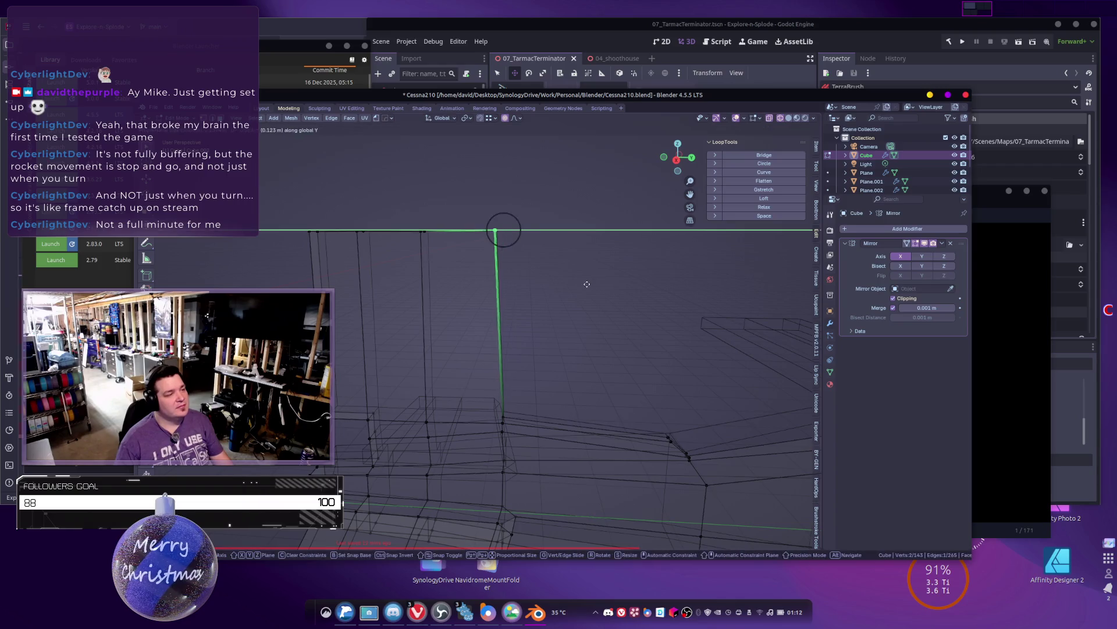
click(516, 292)
scroll(504, 292, down, 3)
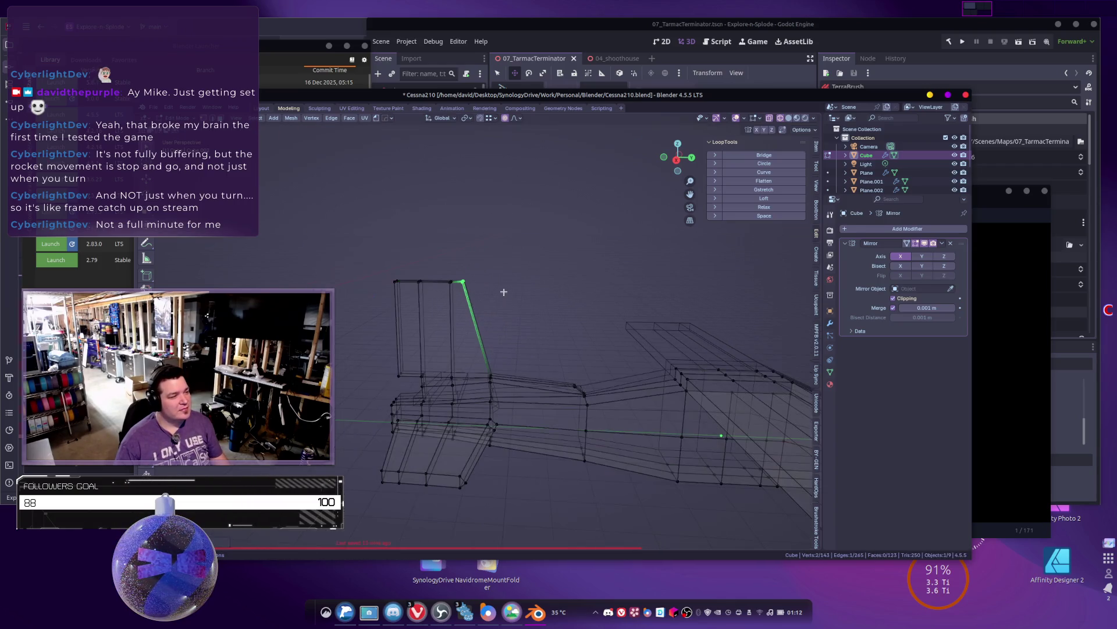
key(Tab)
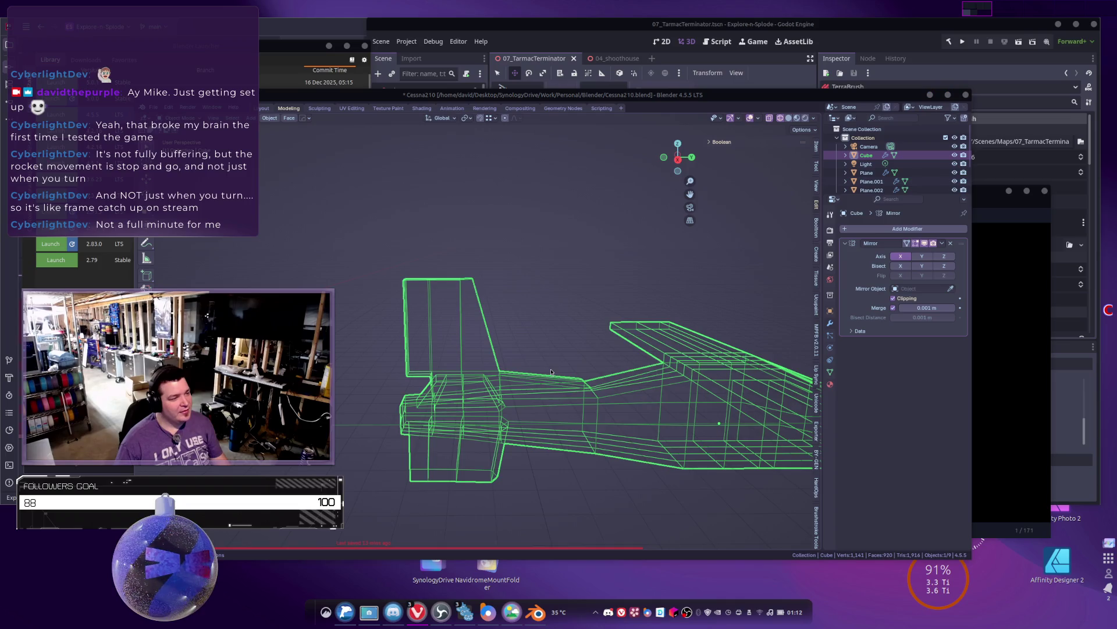
Step: Inspect the plane in solid view, then enter Edit Mode on the tail in wireframe
scroll(528, 356, down, 4)
key(shift+z)
mouse_move(531, 444)
middle_down()
mouse_move(549, 399)
mouse_move(453, 406)
mouse_move(442, 393)
mouse_move(588, 252)
mouse_move(559, 315)
mouse_move(544, 375)
mouse_move(554, 382)
middle_up()
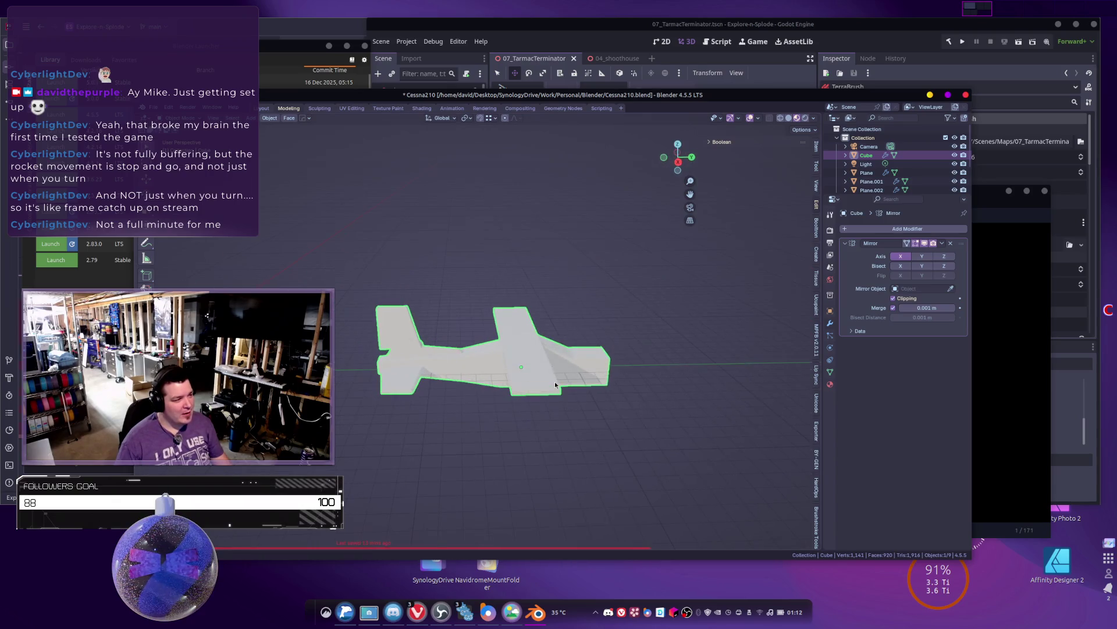
scroll(554, 382, up, 6)
middle_drag(494, 336, 487, 306)
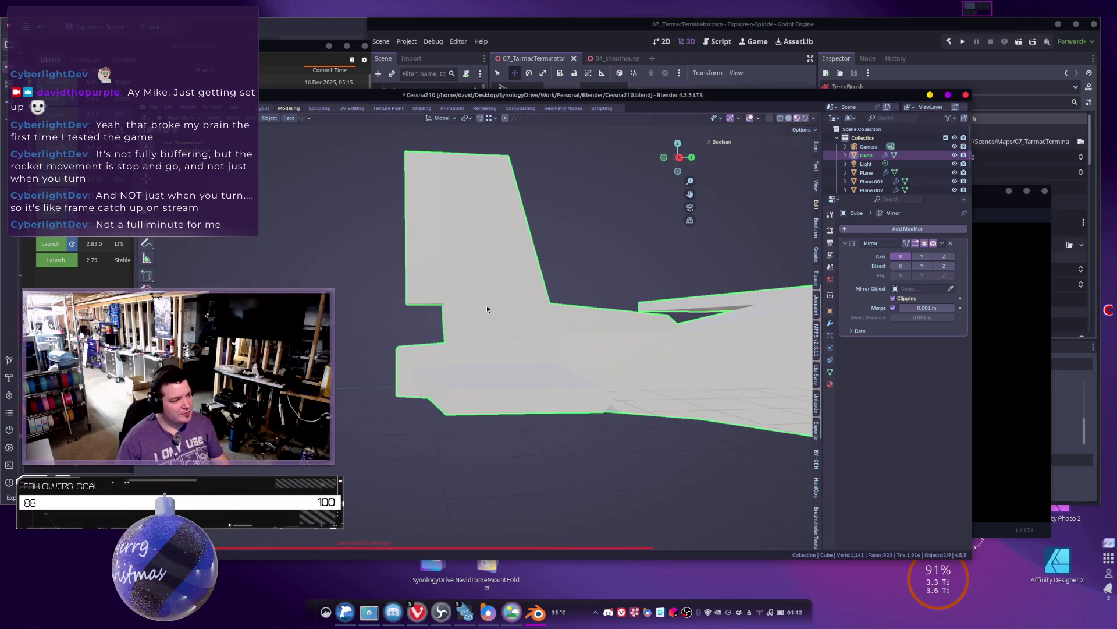
key(Tab)
scroll(416, 298, up, 3)
middle_drag(415, 298, 377, 326)
key(shift+z)
Step: Lower the fuselage top edges near the fin along Z and drop one vertex to match
drag(295, 290, 586, 342)
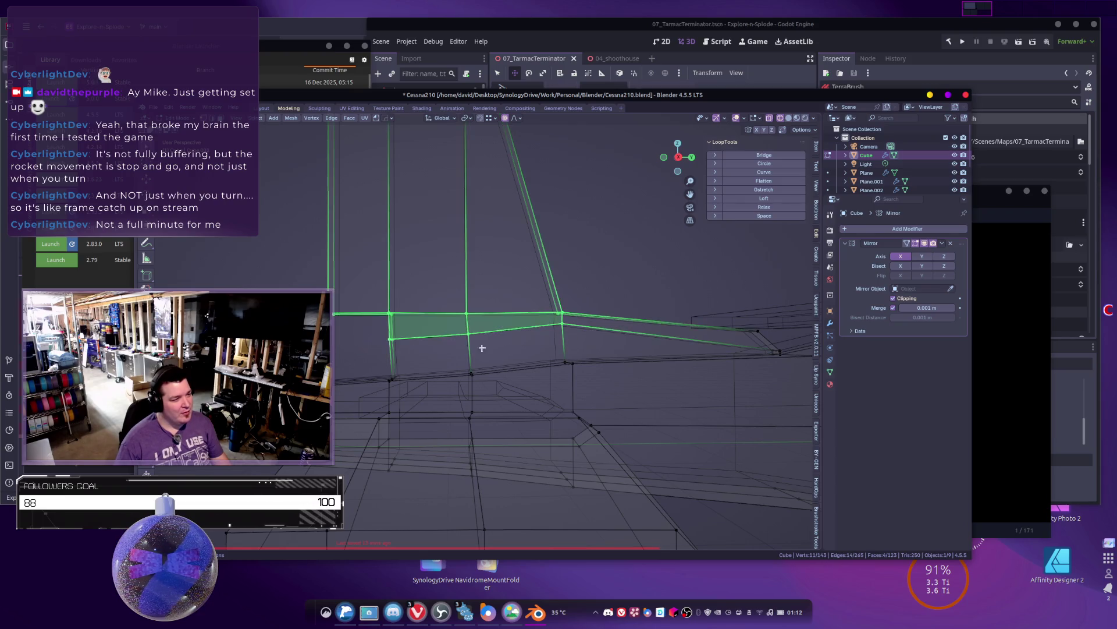
ctrl+scroll(449, 335, up, 2)
key(g)
key(z)
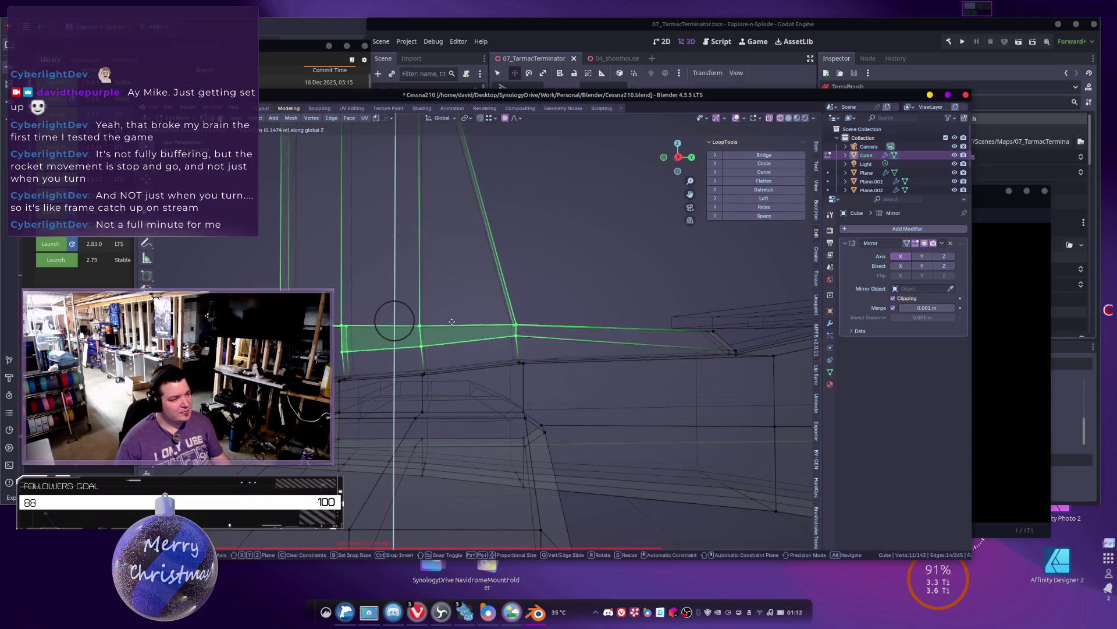
click(454, 333)
ctrl+scroll(454, 334, up, 3)
drag(425, 368, 425, 368)
key(g)
key(z)
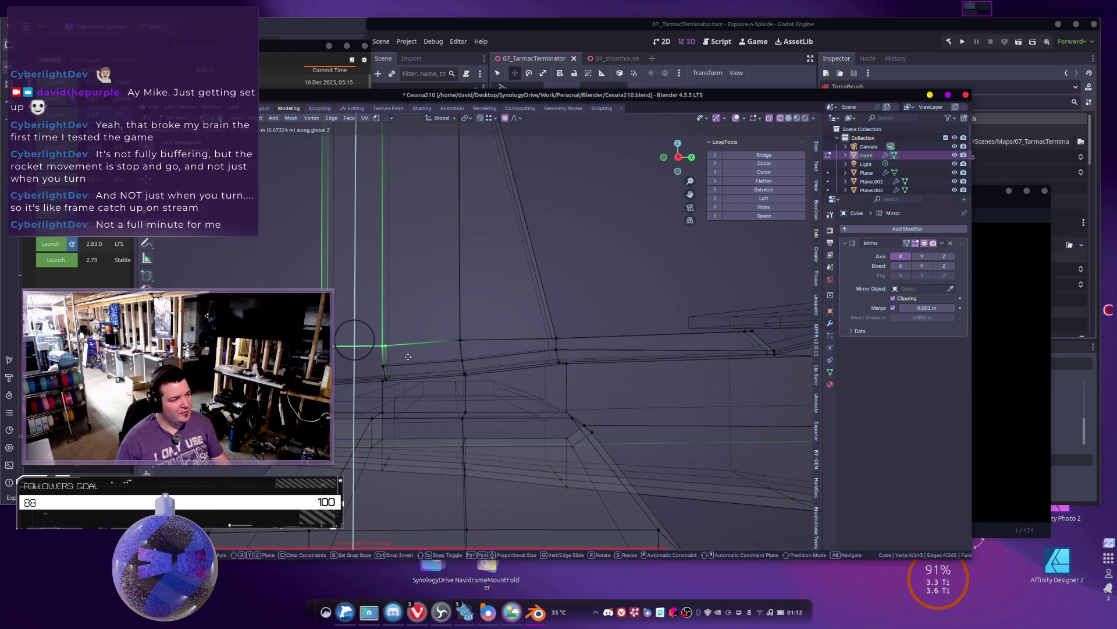
ctrl+scroll(409, 366, up, 4)
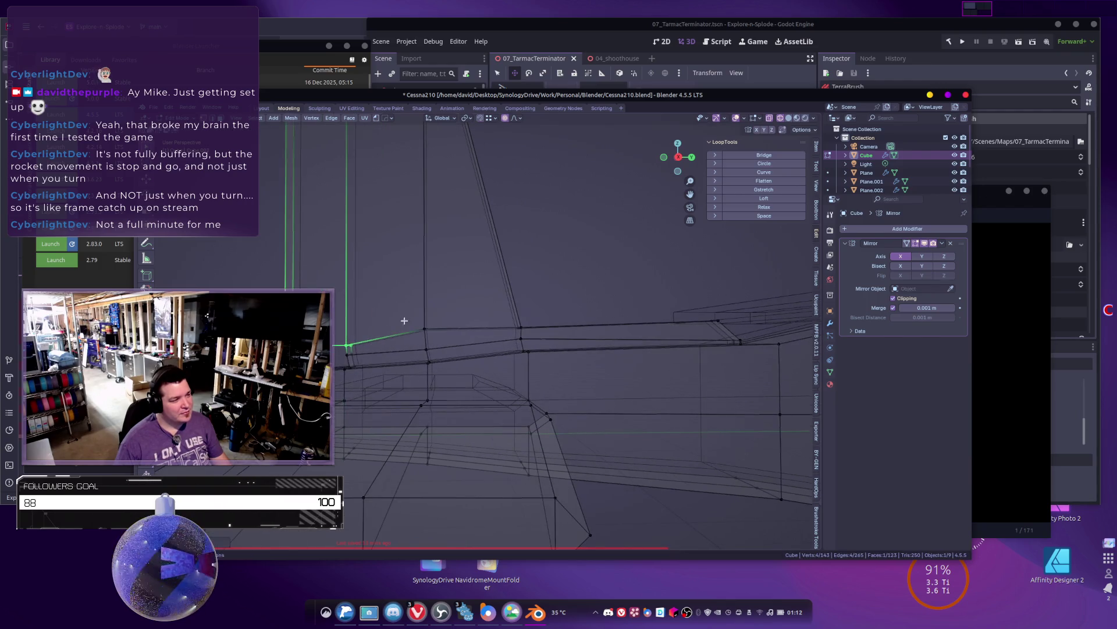
click(436, 347)
key(Tab)
Step: Review the plane from above in solid shading, then return to Edit Mode
scroll(436, 348, down, 6)
mouse_move(437, 347)
middle_down()
mouse_move(484, 419)
mouse_move(464, 335)
mouse_move(480, 363)
mouse_move(544, 386)
mouse_move(444, 353)
mouse_move(695, 384)
mouse_move(719, 372)
mouse_move(705, 354)
mouse_move(771, 361)
mouse_move(669, 361)
mouse_move(684, 327)
mouse_move(650, 341)
mouse_move(613, 421)
middle_up()
key(shift+z)
scroll(481, 362, up, 3)
scroll(613, 422, up, 4)
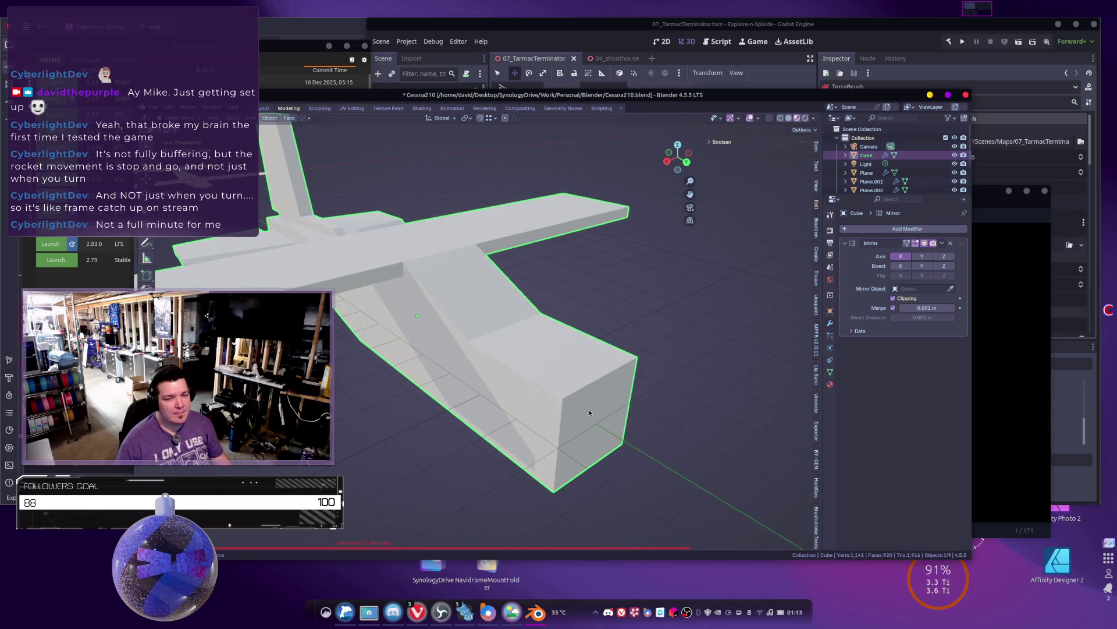
shift+middle_drag(558, 351, 526, 326)
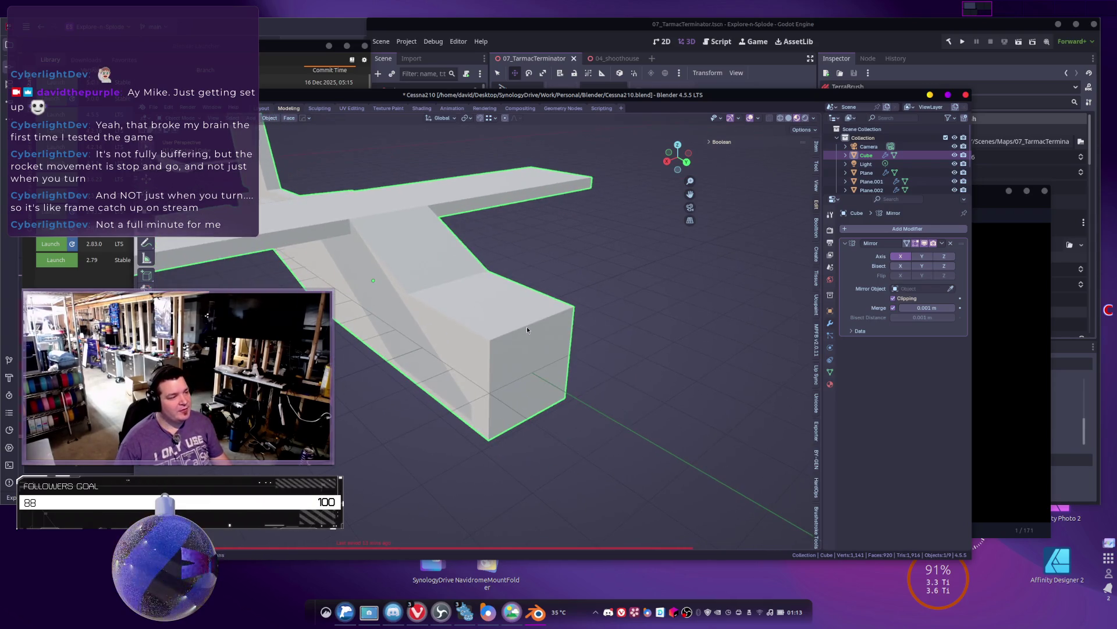
click(1010, 318)
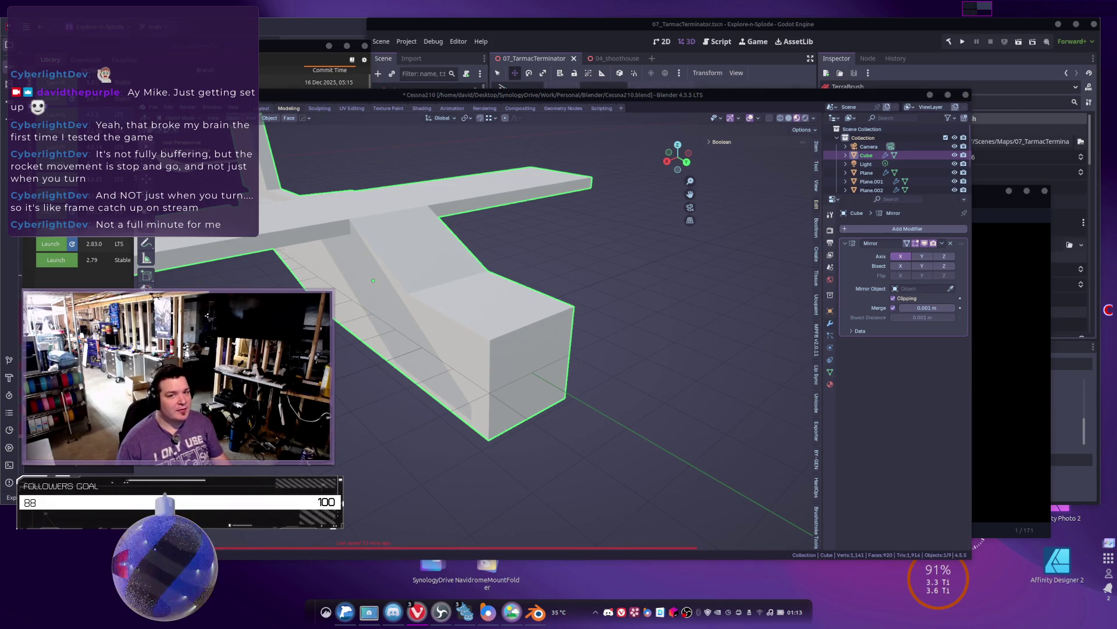
click(567, 309)
key(Tab)
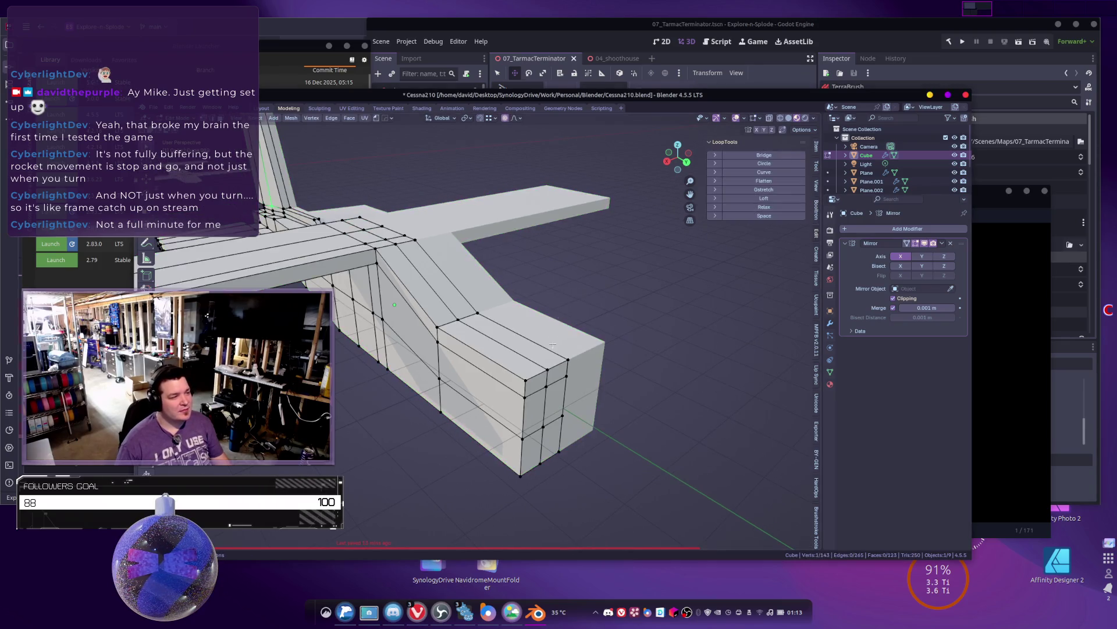
Step: Close the reference photo window and orbit to a straight side view of the nose
middle_drag(526, 367, 613, 379)
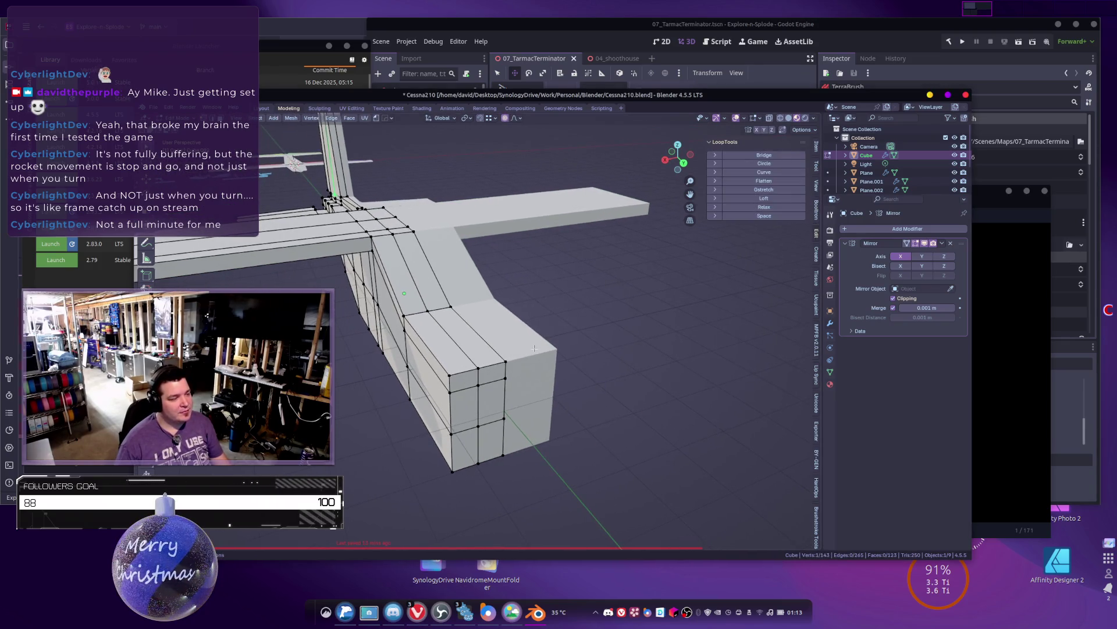
key(alt+Tab)
key(alt+Tab)
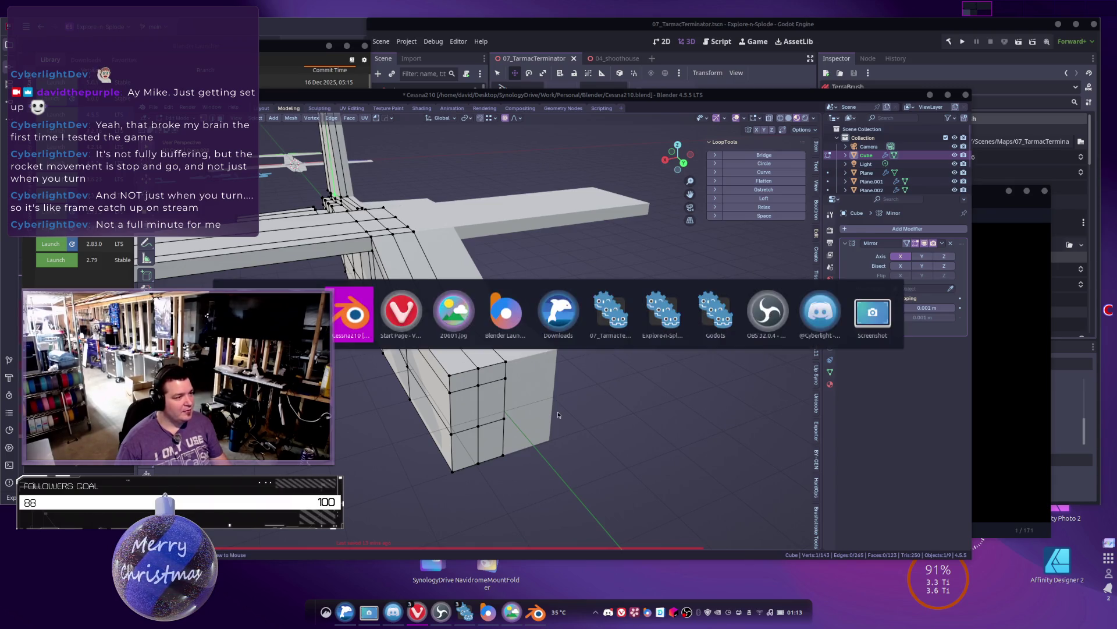
key(alt+Tab)
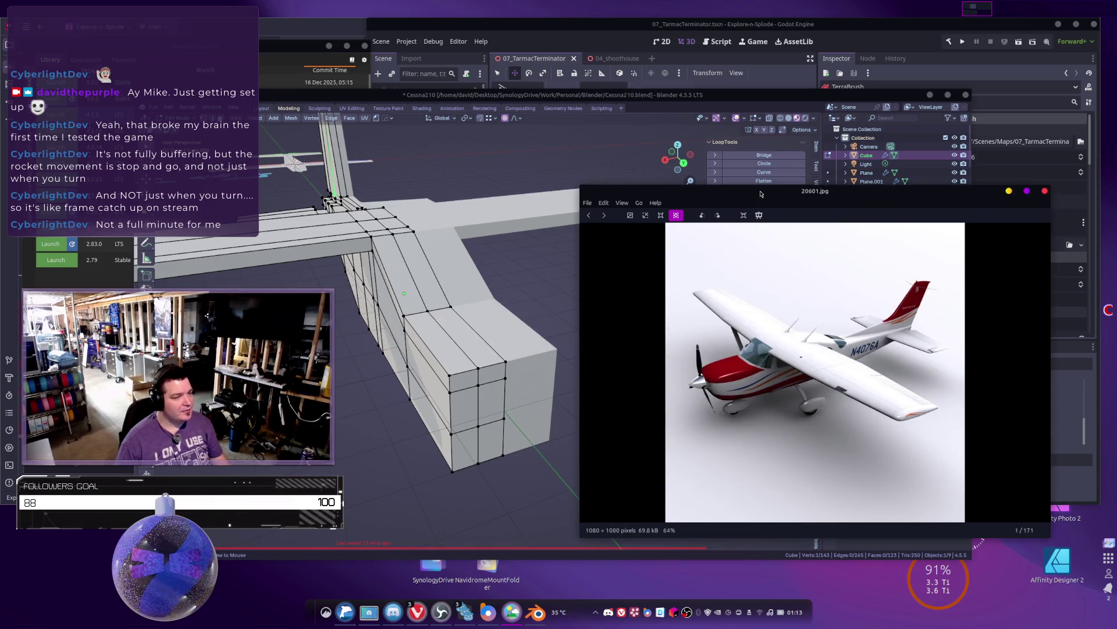
key(alt+F4)
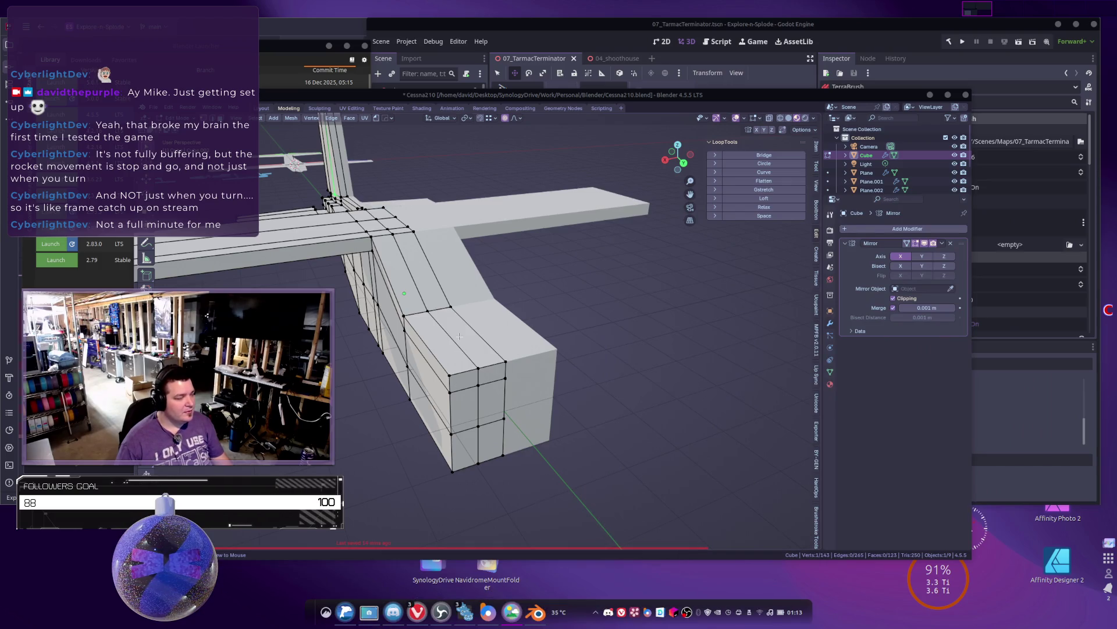
middle_drag(504, 286, 501, 273)
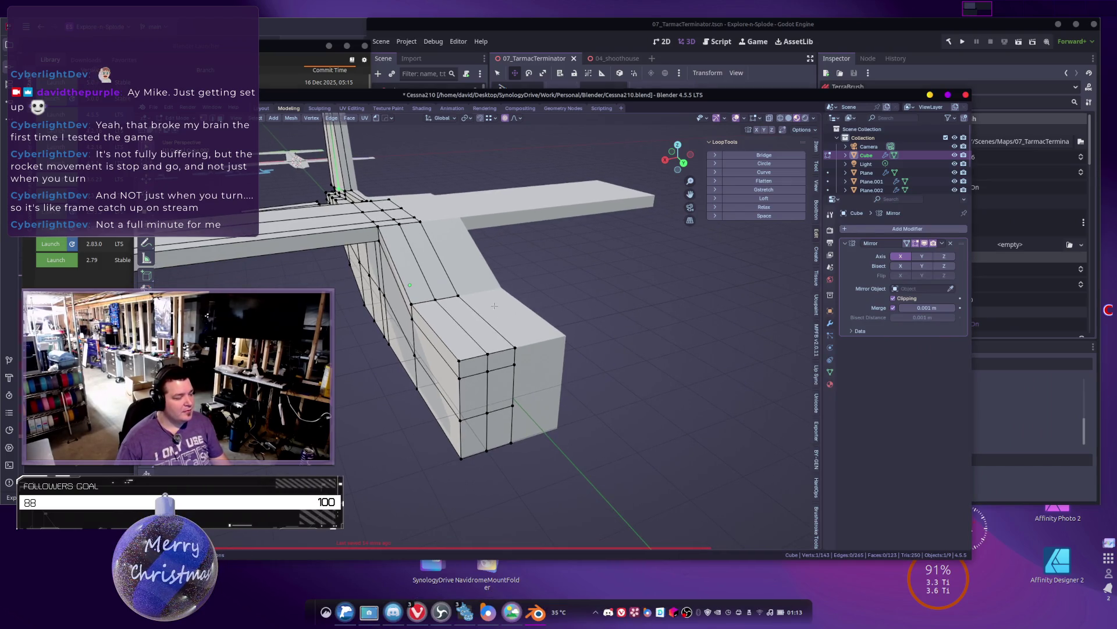
mouse_move(501, 353)
middle_down()
mouse_move(636, 354)
mouse_move(625, 281)
mouse_move(671, 304)
middle_up()
Step: Move the nose underside edges vertically along Z, then leave Edit Mode
key(g)
key(y)
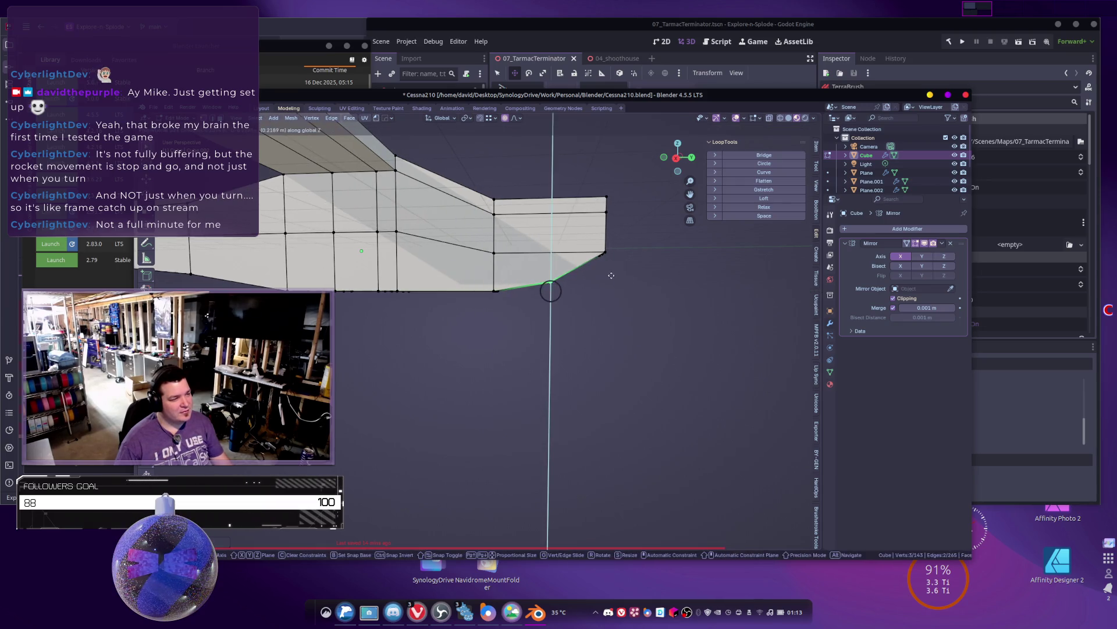
key(z)
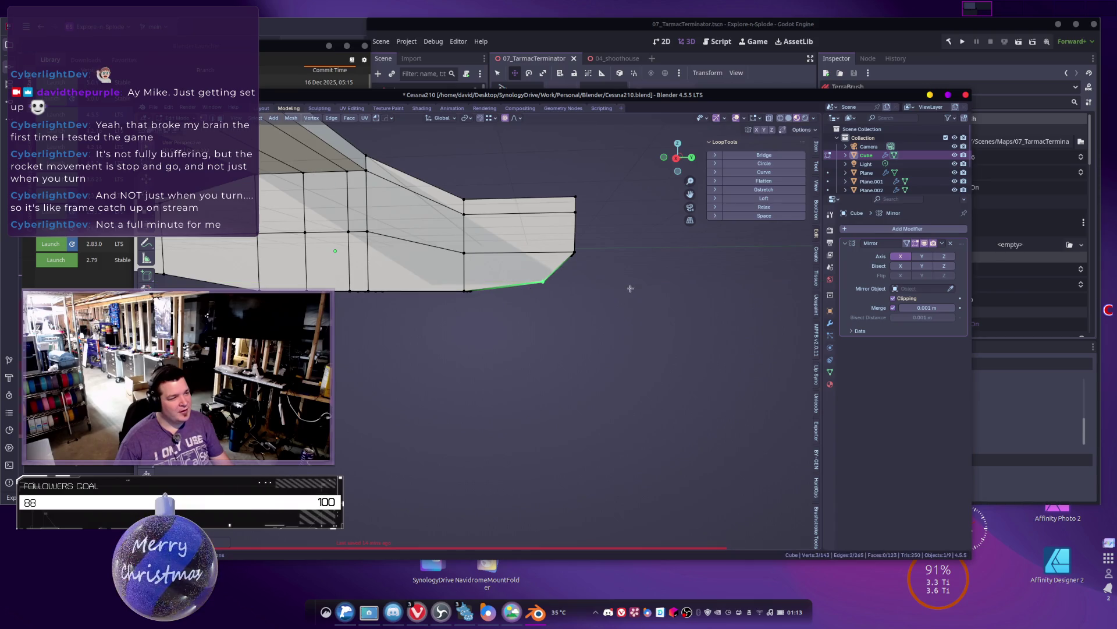
key(Escape)
middle_drag(594, 290, 572, 280)
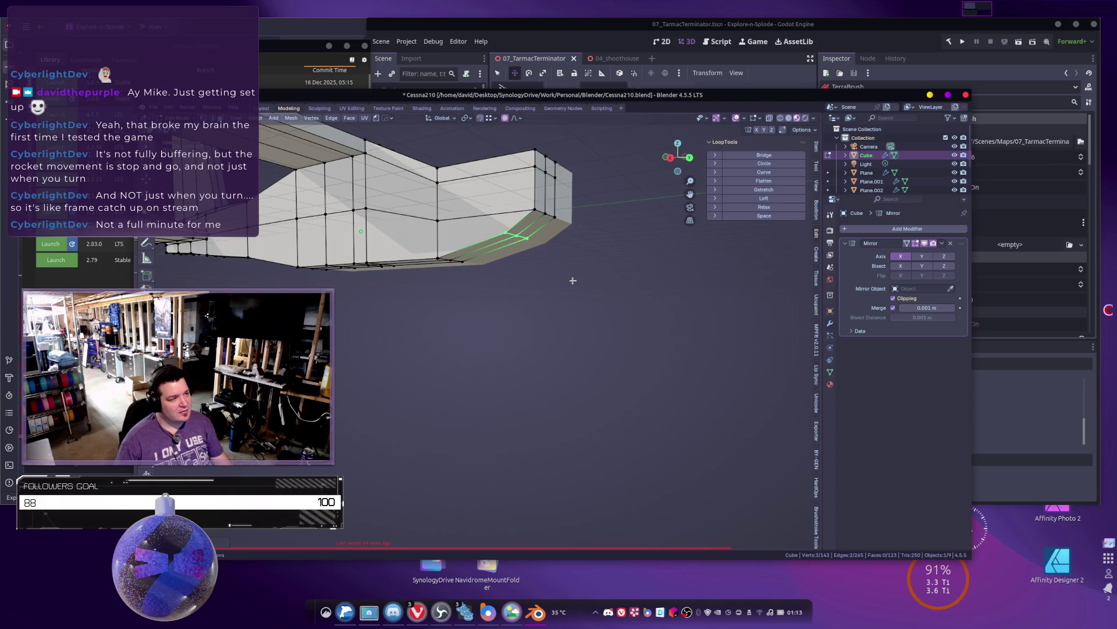
key(g)
key(z)
click(576, 284)
key(Tab)
scroll(575, 288, down, 5)
mouse_move(575, 291)
middle_down()
mouse_move(672, 377)
mouse_move(354, 325)
mouse_move(791, 420)
mouse_move(774, 402)
mouse_move(559, 379)
mouse_move(446, 343)
mouse_move(641, 289)
mouse_move(544, 280)
mouse_move(549, 232)
mouse_move(592, 257)
middle_up()
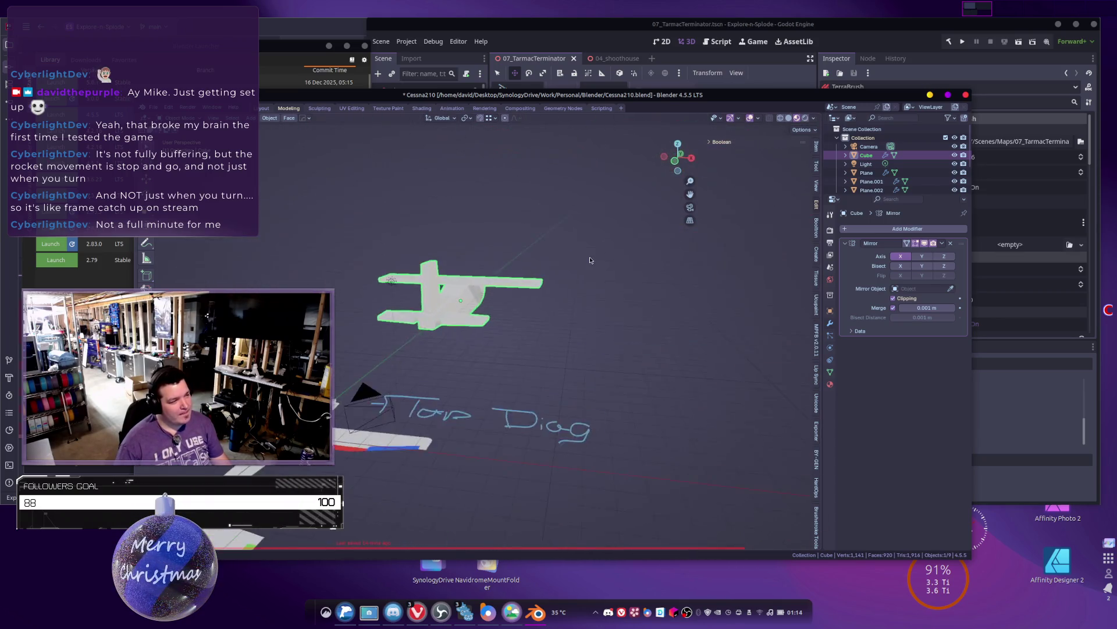
Step: Select the tail fin's side faces and move them along the X axis
scroll(666, 275, up, 5)
mouse_move(475, 381)
middle_down()
mouse_move(458, 361)
mouse_move(517, 389)
mouse_move(447, 314)
mouse_move(524, 339)
mouse_move(597, 390)
middle_up()
key(Tab)
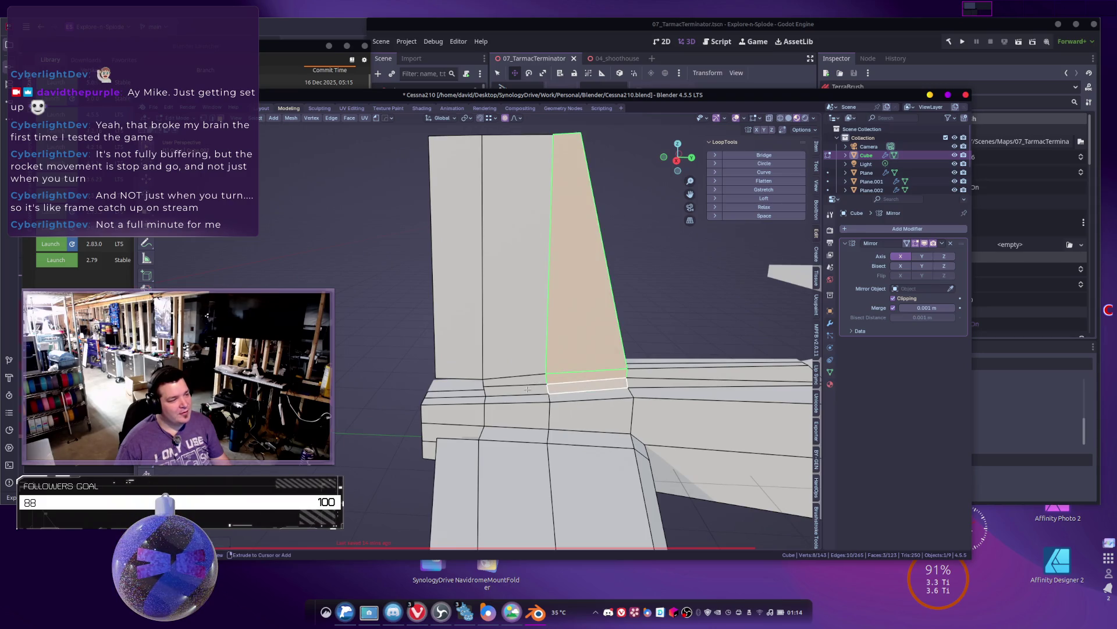
mouse_move(495, 330)
middle_down()
mouse_move(513, 315)
mouse_move(495, 233)
mouse_move(611, 301)
mouse_move(643, 283)
mouse_move(286, 262)
mouse_move(385, 340)
middle_up()
shift+click(495, 227)
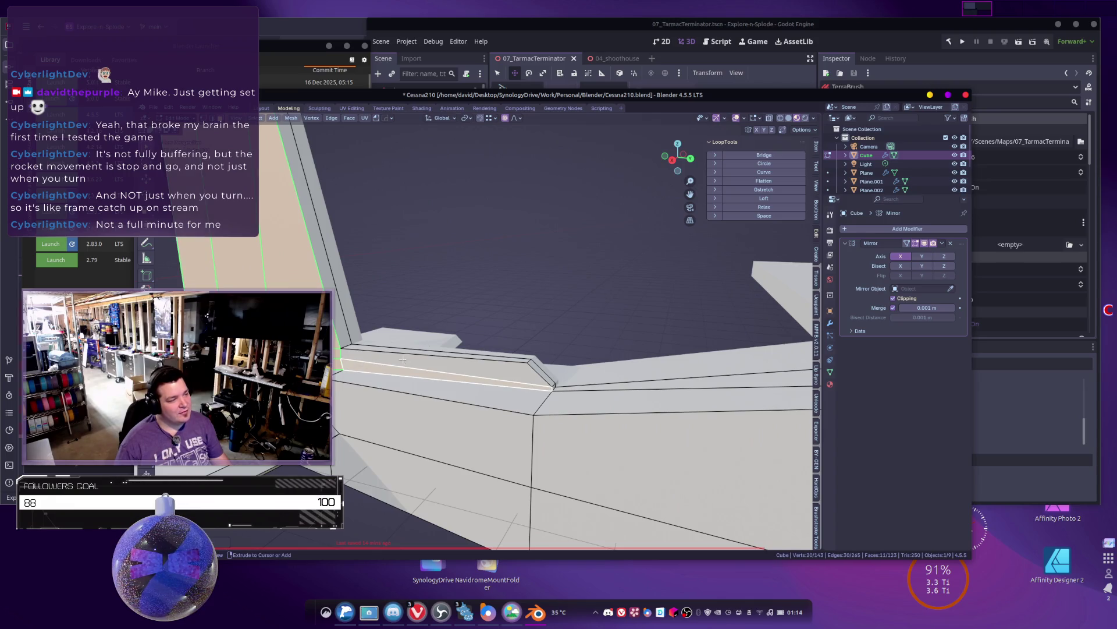
middle_drag(474, 364, 550, 348)
shift+click(550, 349)
key(g)
key(x)
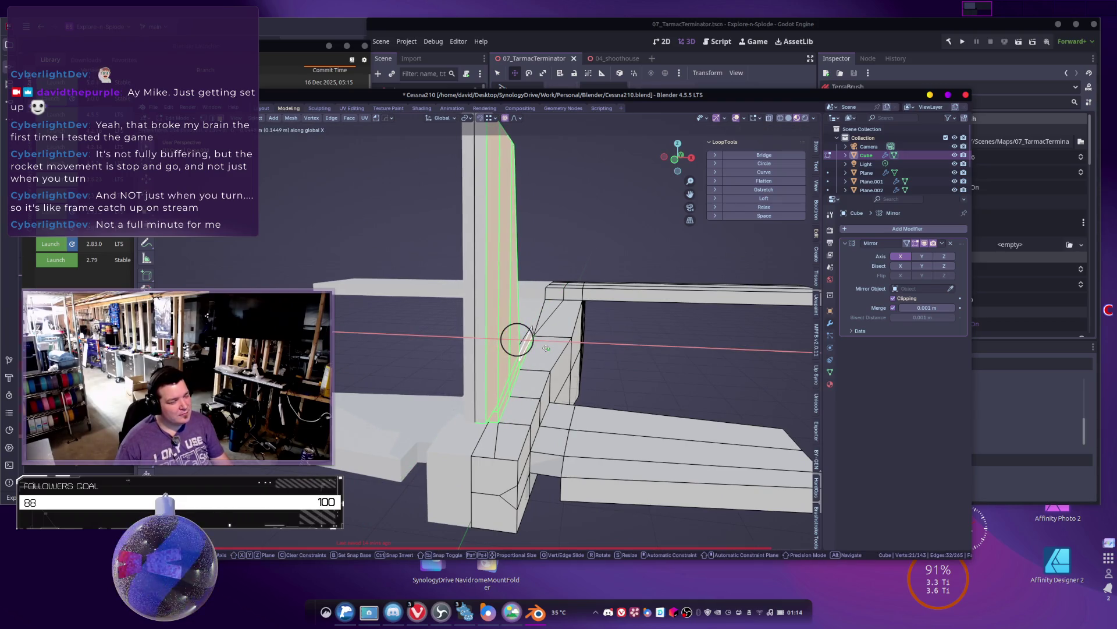
click(546, 348)
Step: Orbit to the wing root and select the face strip there
scroll(546, 348, down, 5)
mouse_move(546, 348)
middle_down()
mouse_move(524, 378)
mouse_move(547, 384)
mouse_move(574, 317)
mouse_move(518, 293)
mouse_move(473, 298)
mouse_move(493, 355)
mouse_move(466, 373)
mouse_move(494, 375)
middle_up()
scroll(551, 404, up, 4)
scroll(547, 384, up, 6)
click(494, 375)
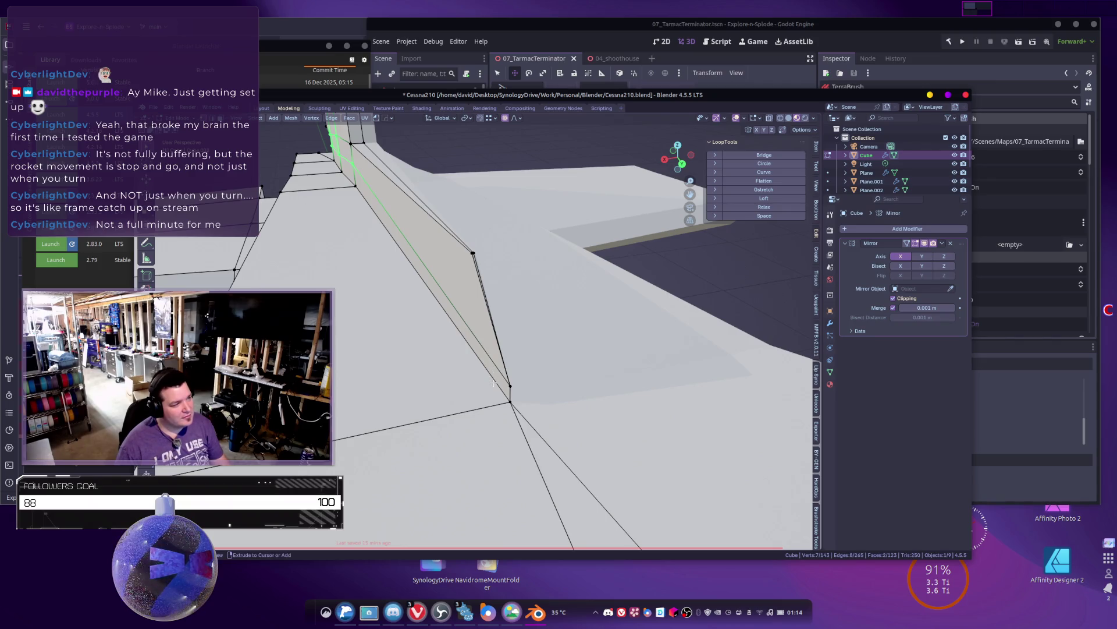
Step: Select two wing-root wall faces and make a first slide along X
key(c)
key(Escape)
alt+click(516, 371)
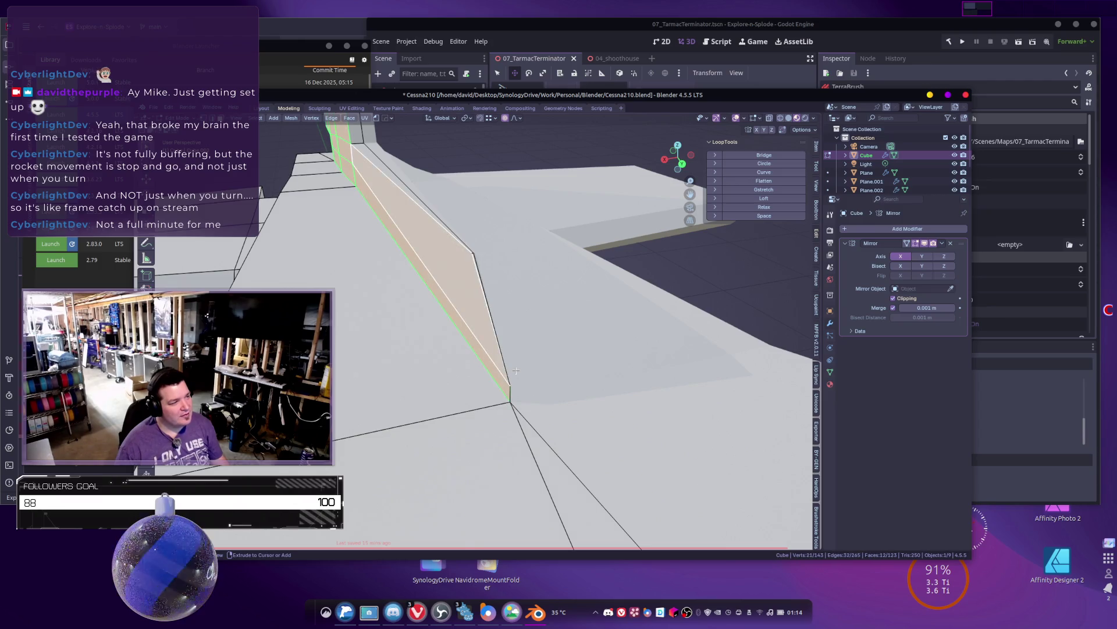
key(ctrl+z)
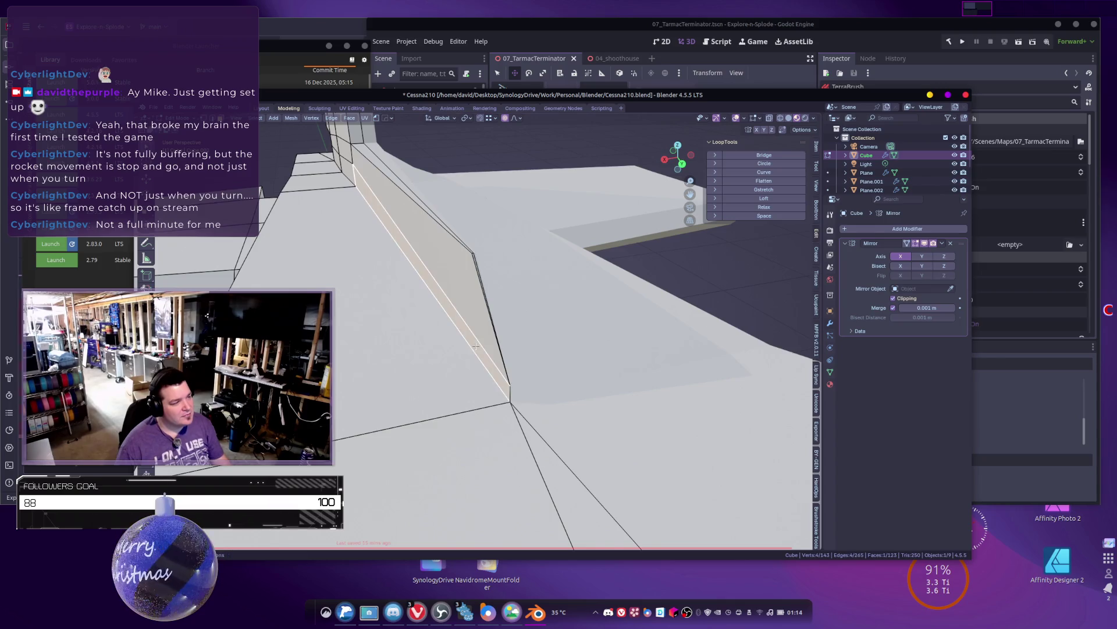
key(g)
key(x)
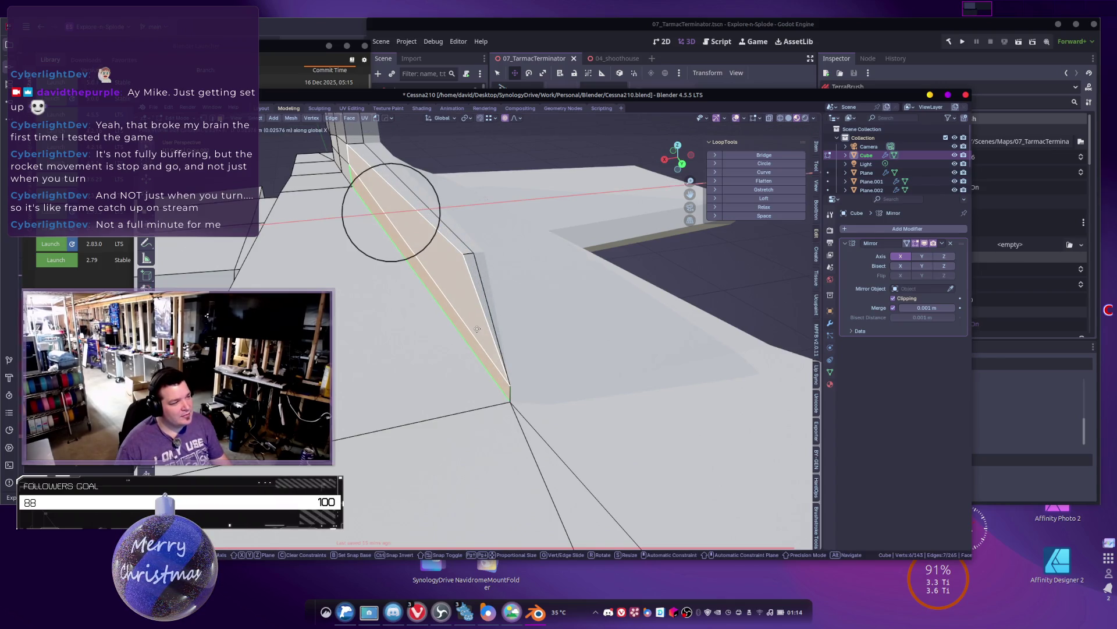
click(462, 335)
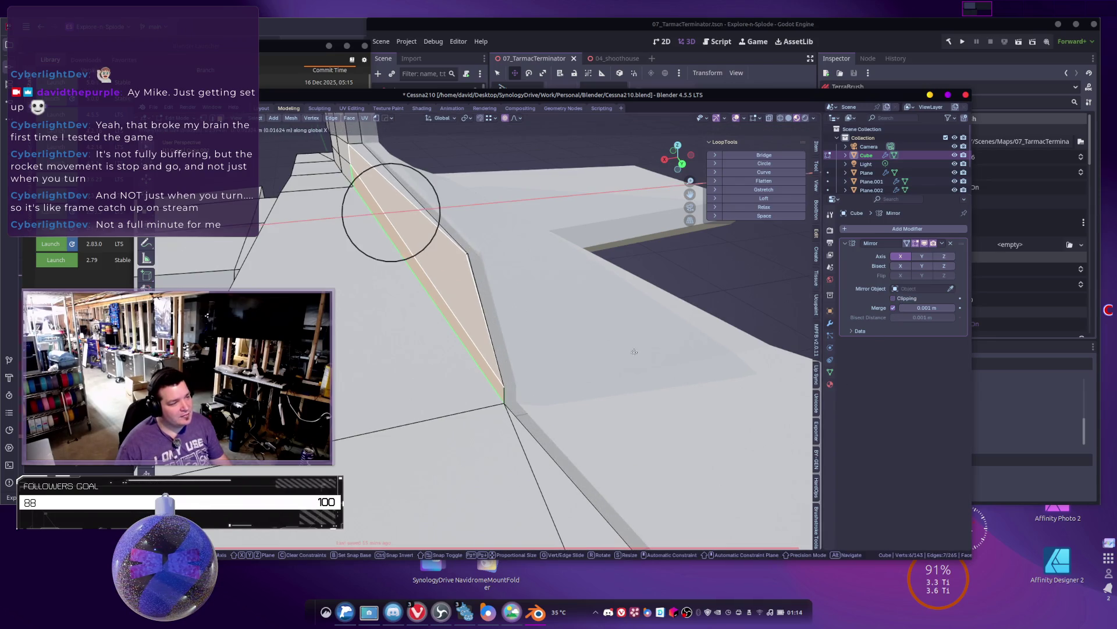
key(ctrl+z)
key(ctrl+z)
key(ctrl+z)
Step: Slide the wing-root wall faces along X several more times, trimming one face from the selection
mouse_move(579, 361)
middle_down()
mouse_move(545, 374)
mouse_move(568, 372)
middle_up()
key(g)
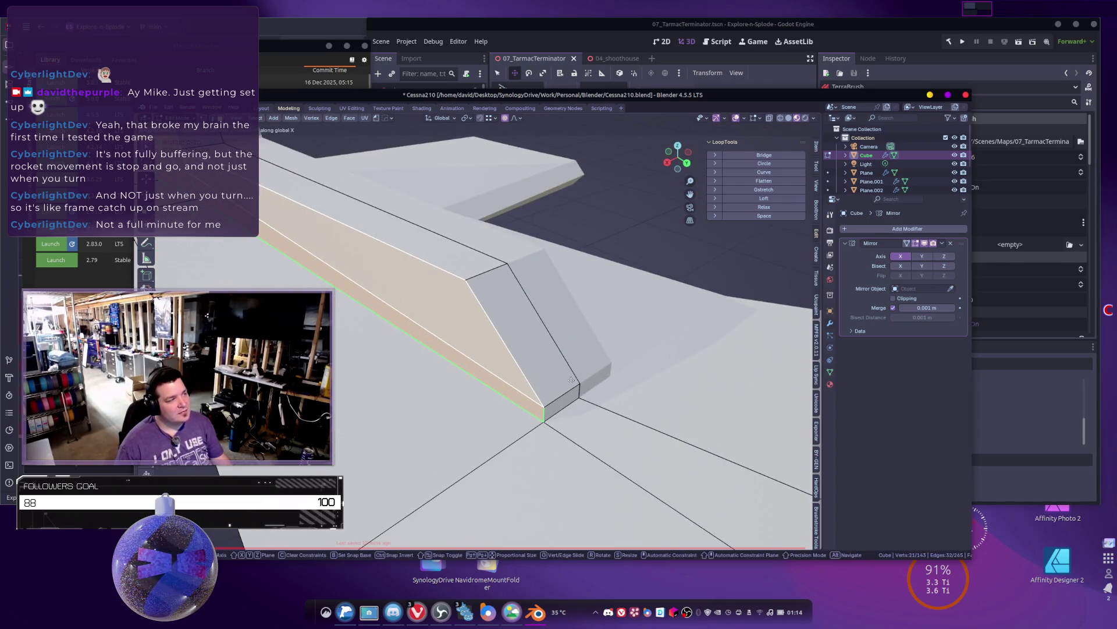
key(x)
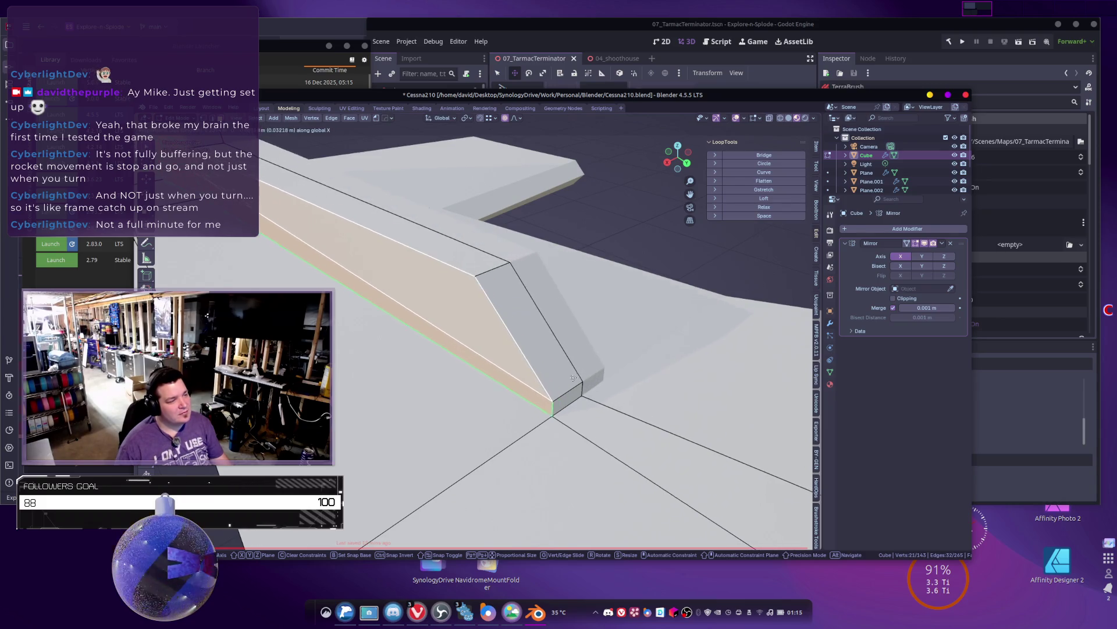
click(572, 380)
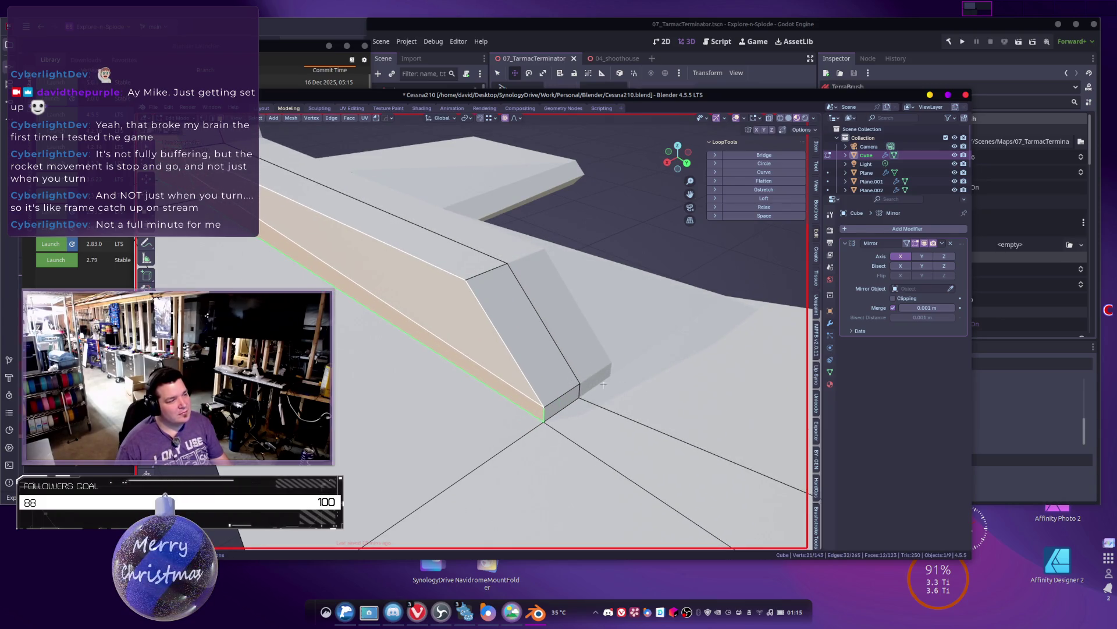
key(g)
key(x)
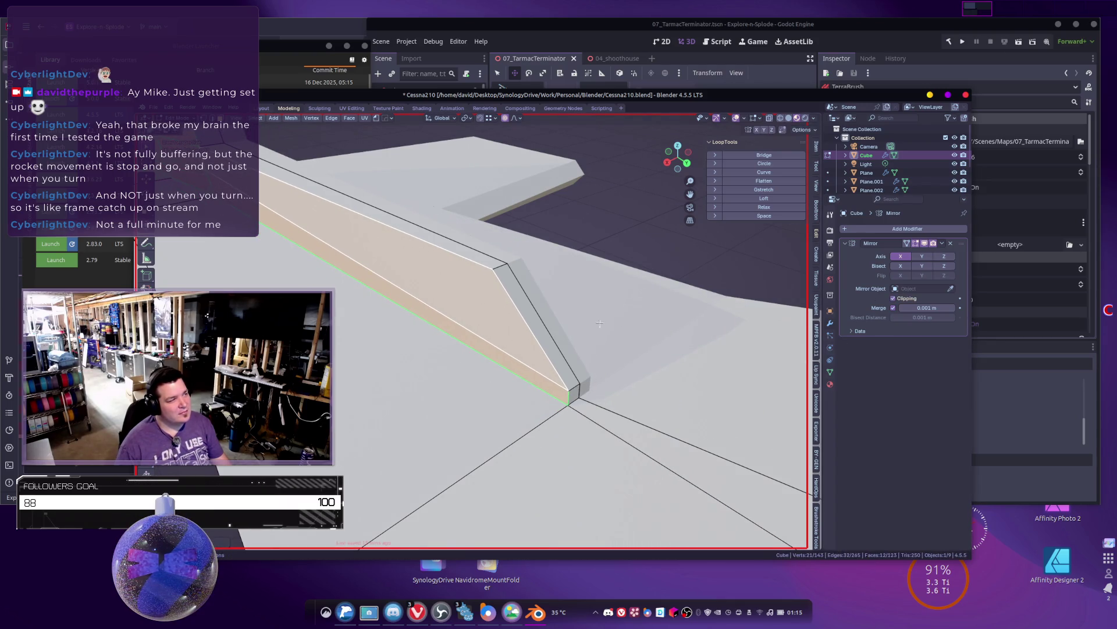
click(575, 383)
shift+drag(522, 356, 518, 362)
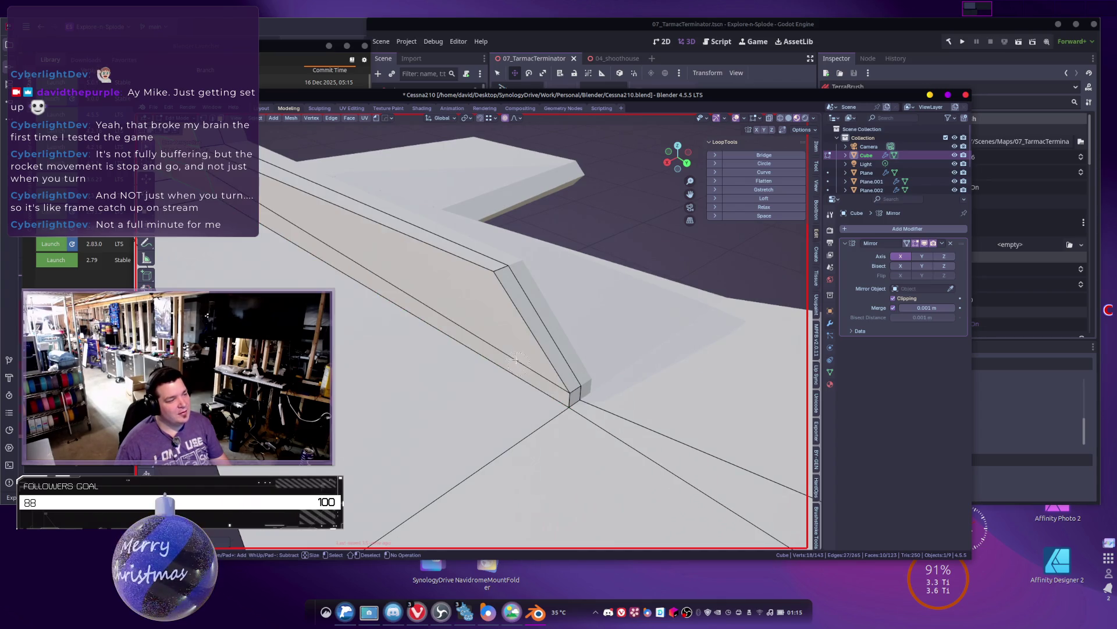
key(g)
key(x)
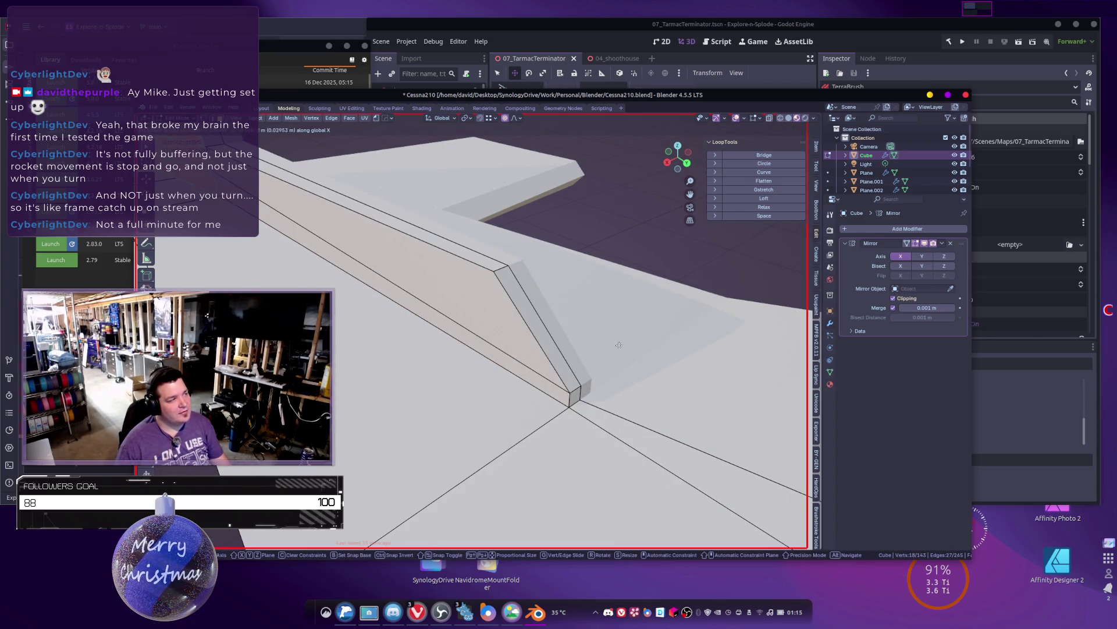
click(649, 334)
Step: Give the wall faces a final X slide from an edge-on view and return to Object Mode
mouse_move(649, 335)
middle_down()
mouse_move(525, 410)
mouse_move(602, 243)
middle_up()
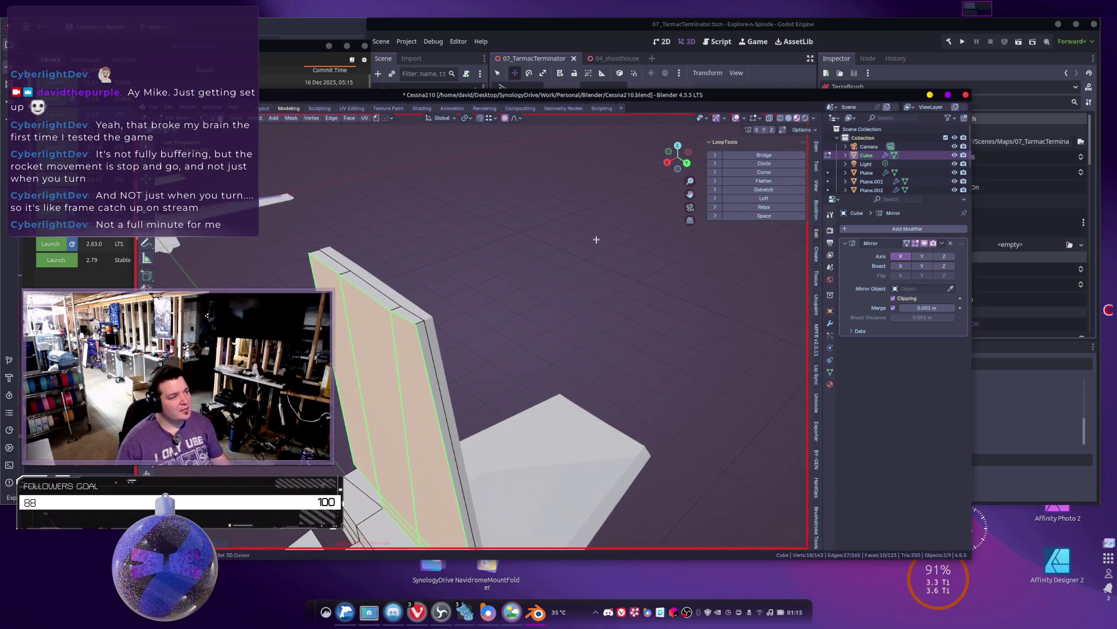
mouse_move(488, 250)
middle_down()
mouse_move(532, 227)
mouse_move(487, 246)
mouse_move(543, 243)
middle_up()
key(g)
key(x)
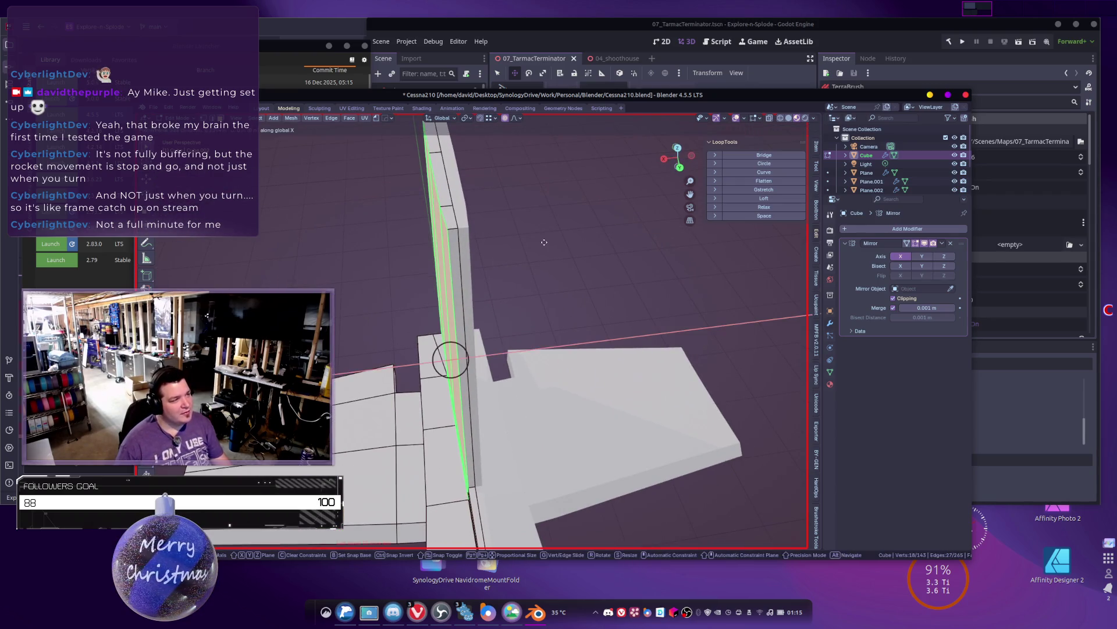
click(559, 242)
mouse_move(559, 242)
middle_down()
mouse_move(546, 314)
mouse_move(506, 350)
mouse_move(489, 401)
mouse_move(497, 371)
mouse_move(613, 407)
middle_up()
key(Tab)
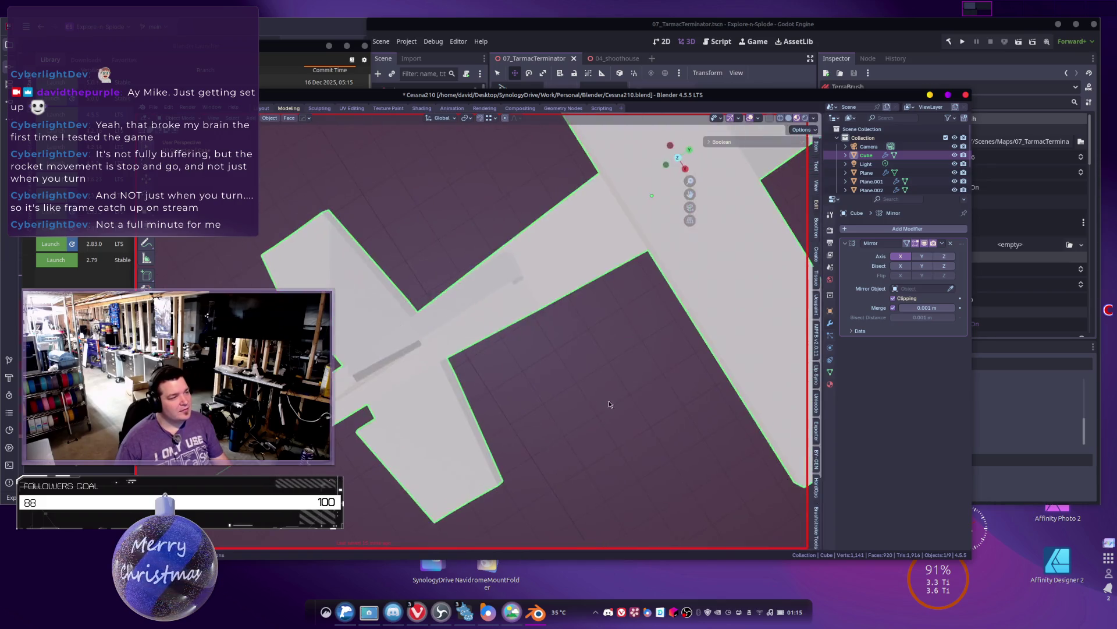
Step: Inspect the Cessna from low and rear angles and deselect the plane model
scroll(582, 402, down, 10)
scroll(533, 387, up, 5)
mouse_move(542, 383)
middle_down()
mouse_move(501, 406)
mouse_move(516, 343)
mouse_move(511, 395)
mouse_move(347, 348)
mouse_move(329, 355)
mouse_move(366, 237)
middle_up()
scroll(501, 406, up, 5)
scroll(511, 395, up, 3)
scroll(367, 237, up, 1)
mouse_move(452, 334)
middle_down()
mouse_move(428, 336)
mouse_move(525, 352)
middle_up()
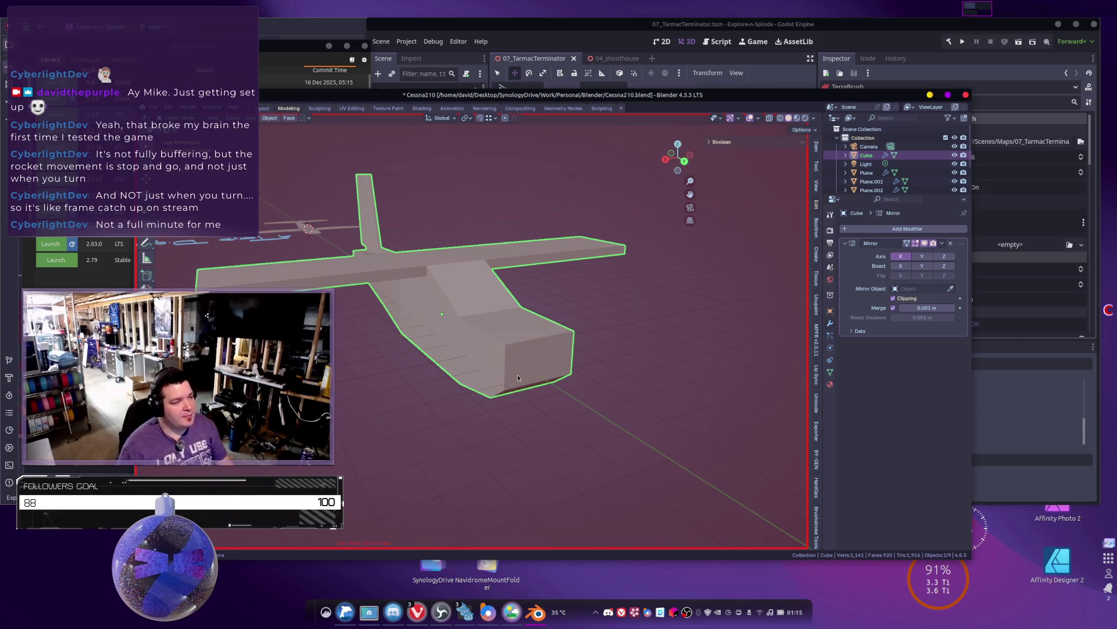
click(569, 377)
shift+middle_drag(569, 377, 515, 339)
middle_drag(588, 378, 549, 365)
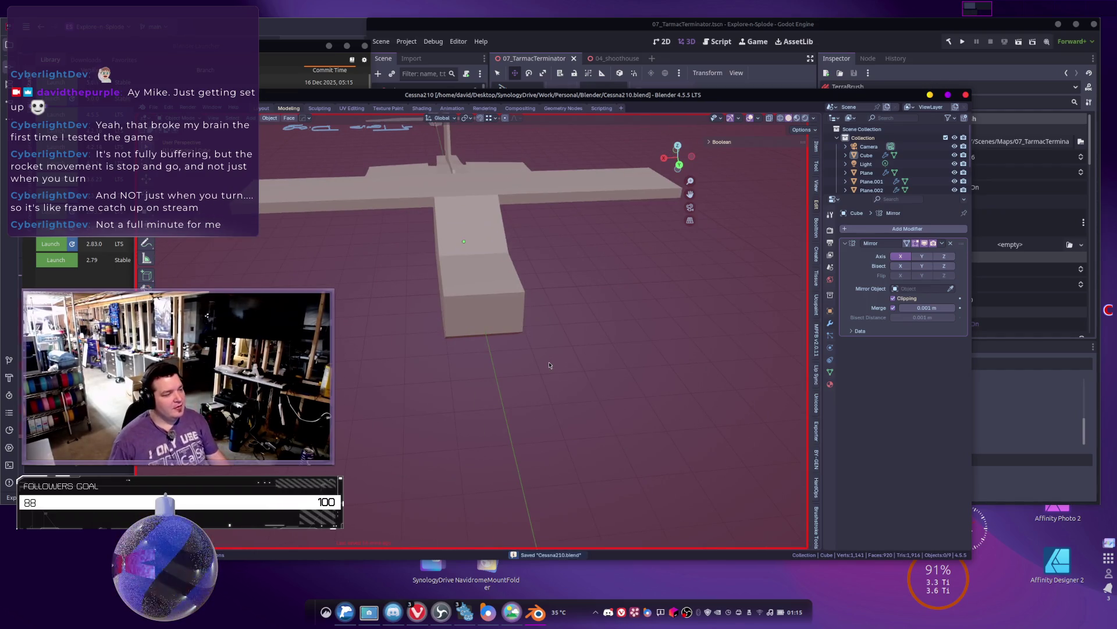
scroll(549, 365, up, 8)
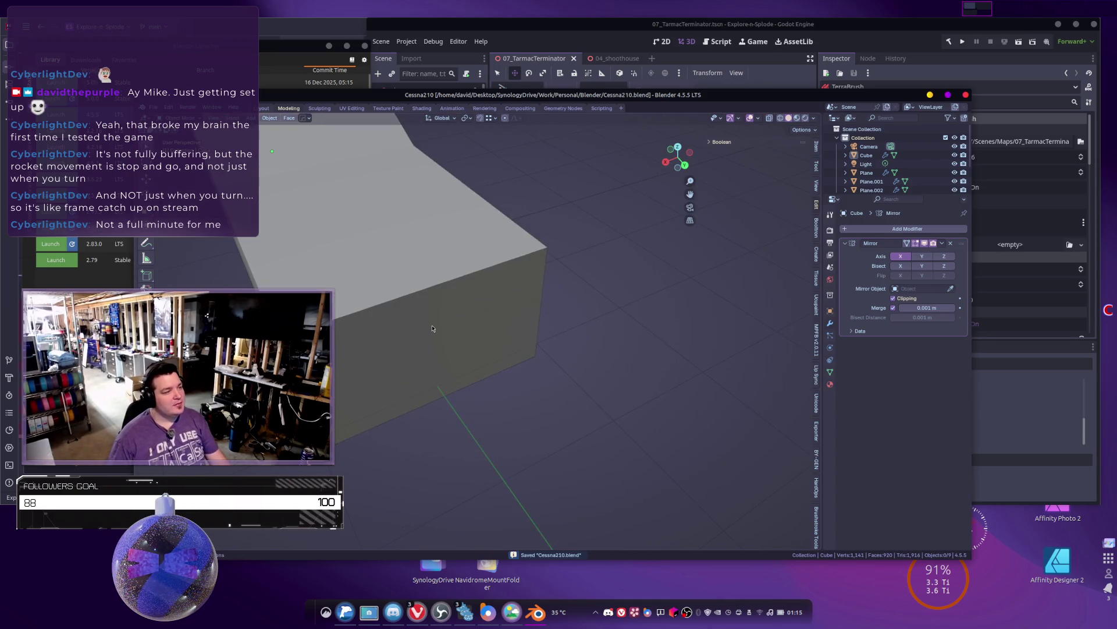
Step: In the fuselage's Edit Mode, bevel the middle nose vertex into a small triangle
click(433, 328)
key(Tab)
scroll(457, 344, up, 1)
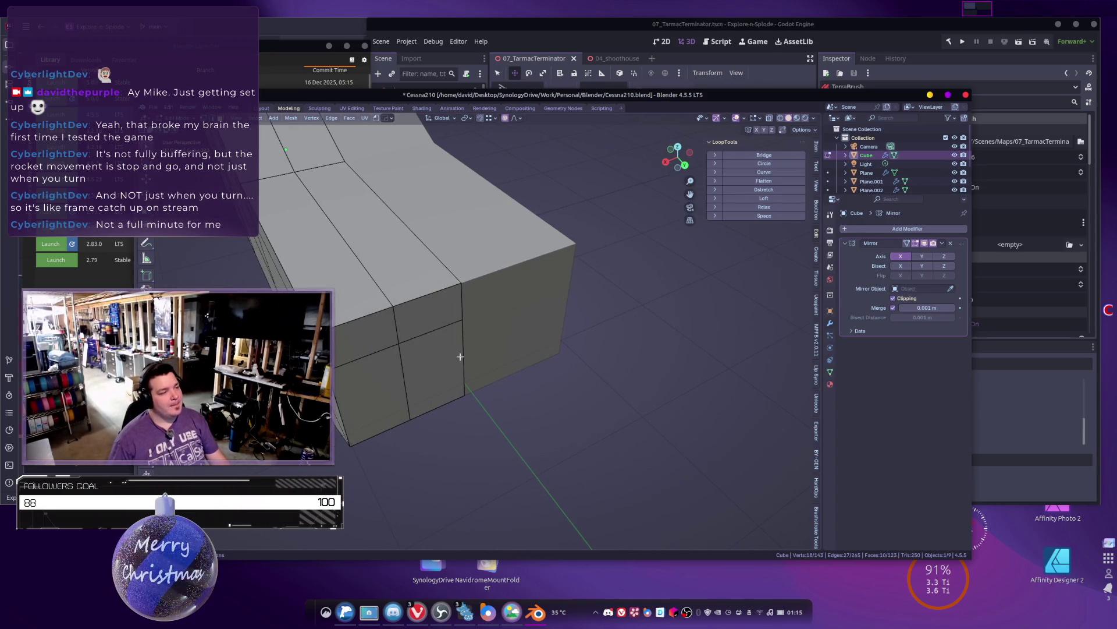
middle_drag(460, 355, 484, 353)
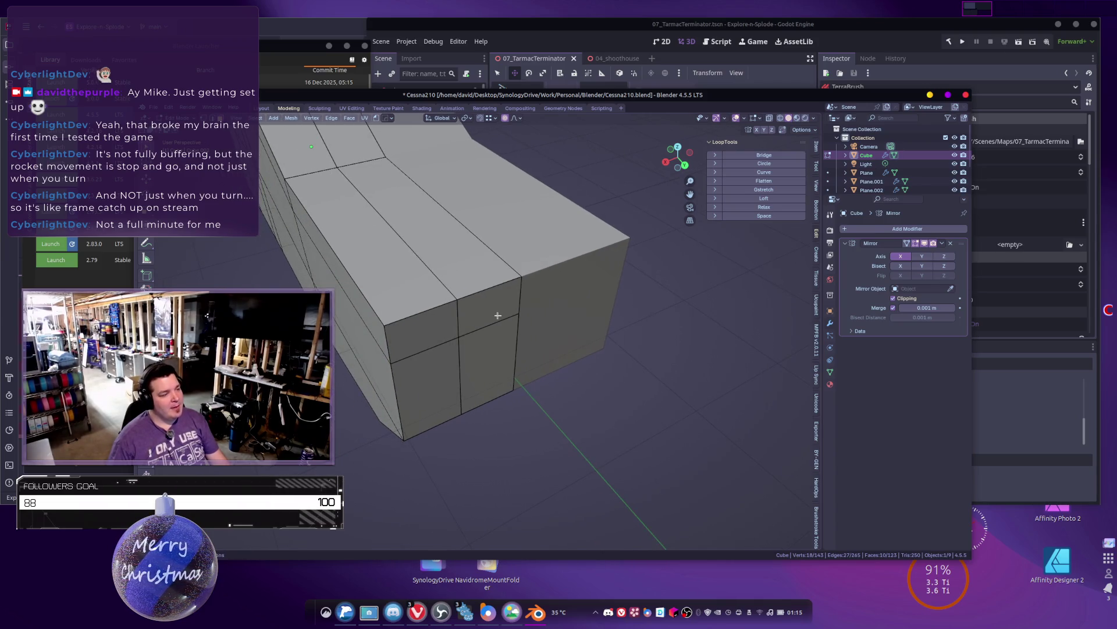
key(1)
click(522, 307)
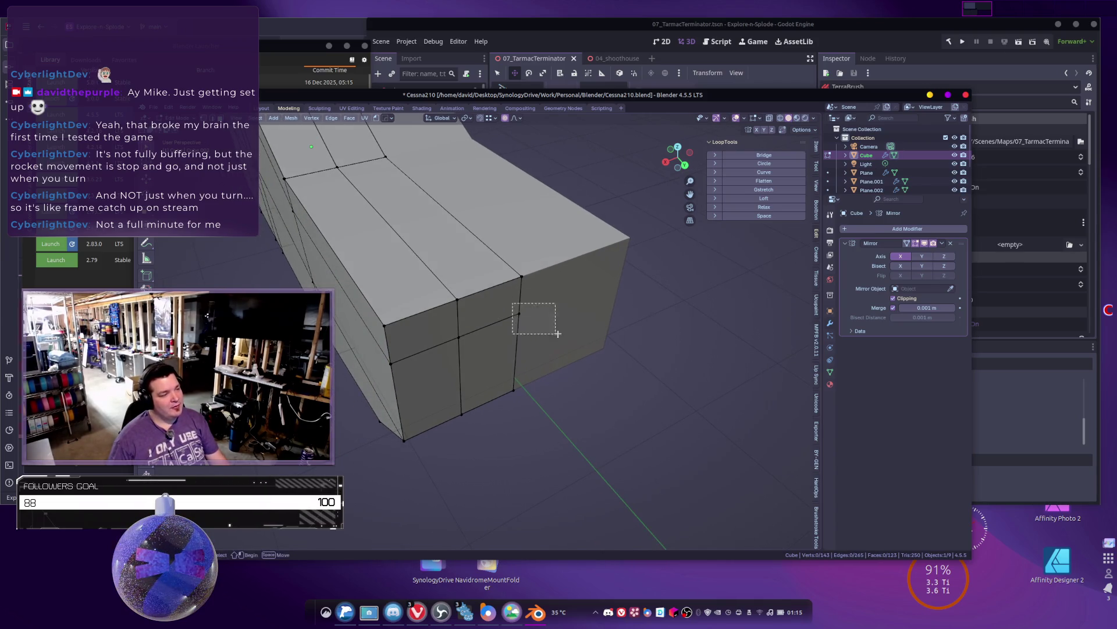
click(520, 313)
middle_drag(531, 317, 555, 330)
key(ctrl+shift+b)
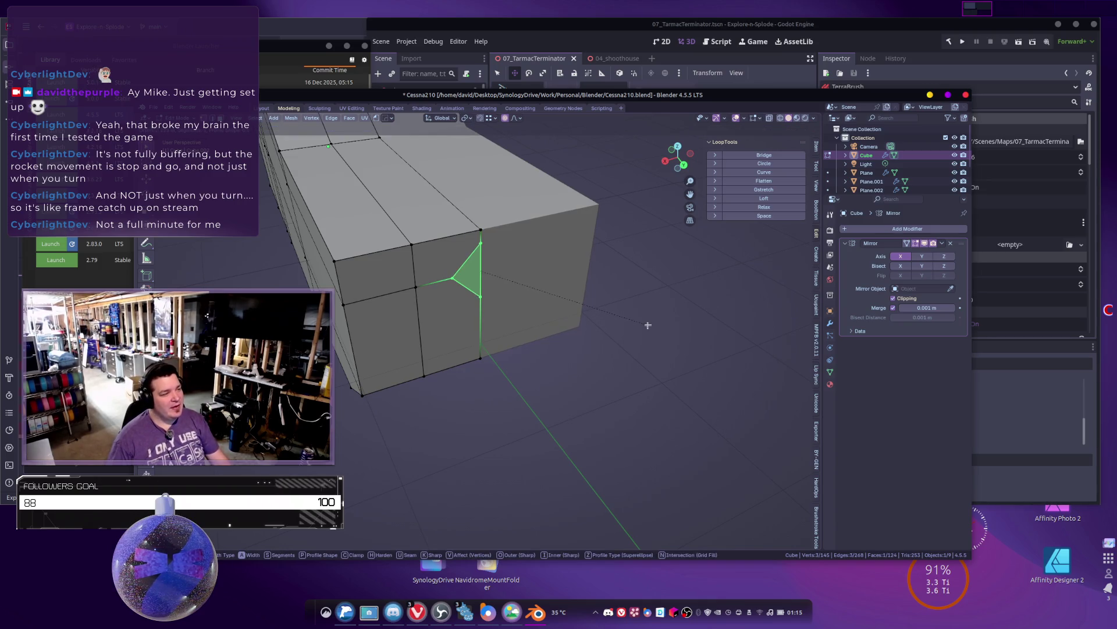
click(647, 325)
mouse_move(647, 324)
middle_down()
mouse_move(591, 333)
mouse_move(524, 304)
mouse_move(471, 302)
middle_up()
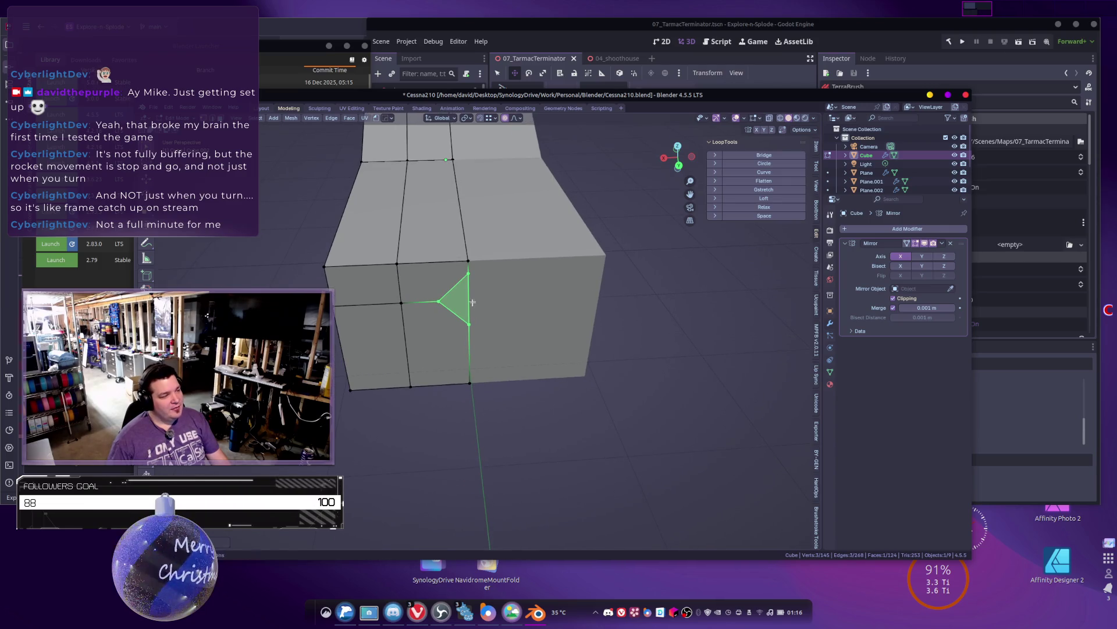
Step: Switch to face selection, try moving the triangle along Y, and undo
key(3)
middle_drag(520, 337, 640, 329)
key(g)
key(y)
key(Escape)
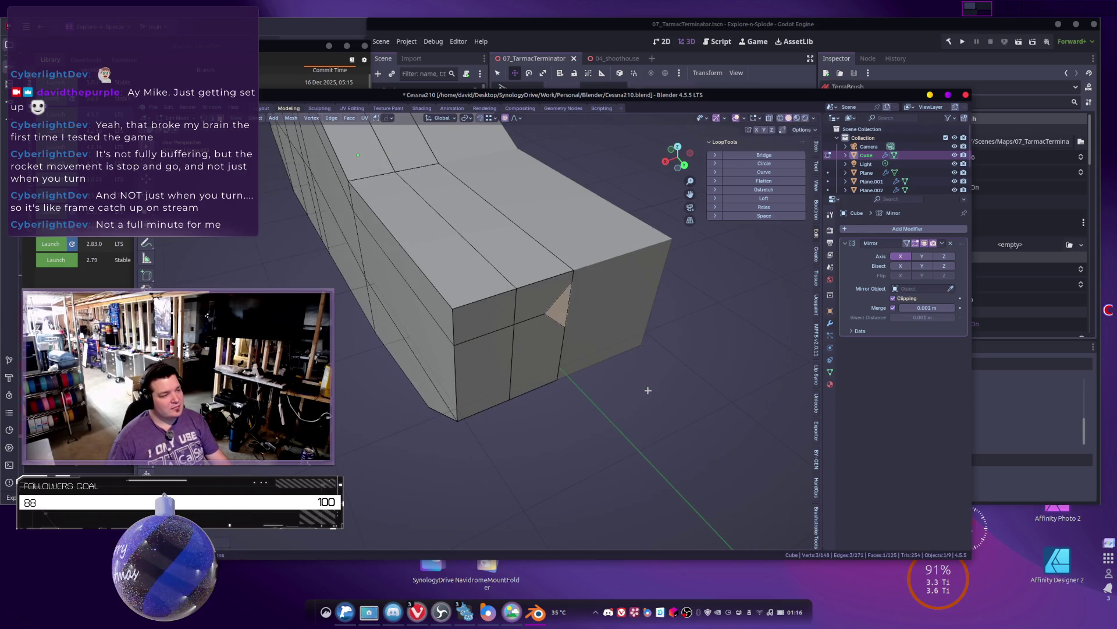
key(ctrl+z)
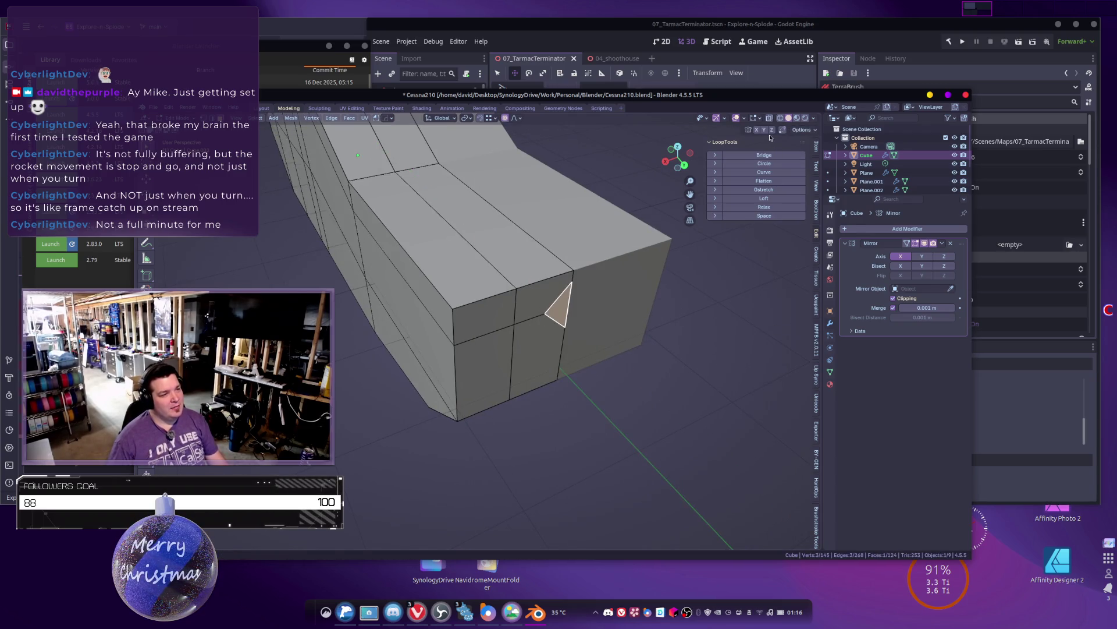
Step: Turn off mirror clipping, test axis-constrained moves of the triangle, and undo the change
click(894, 298)
key(g)
key(x)
key(Escape)
key(g)
key(Escape)
key(g)
key(y)
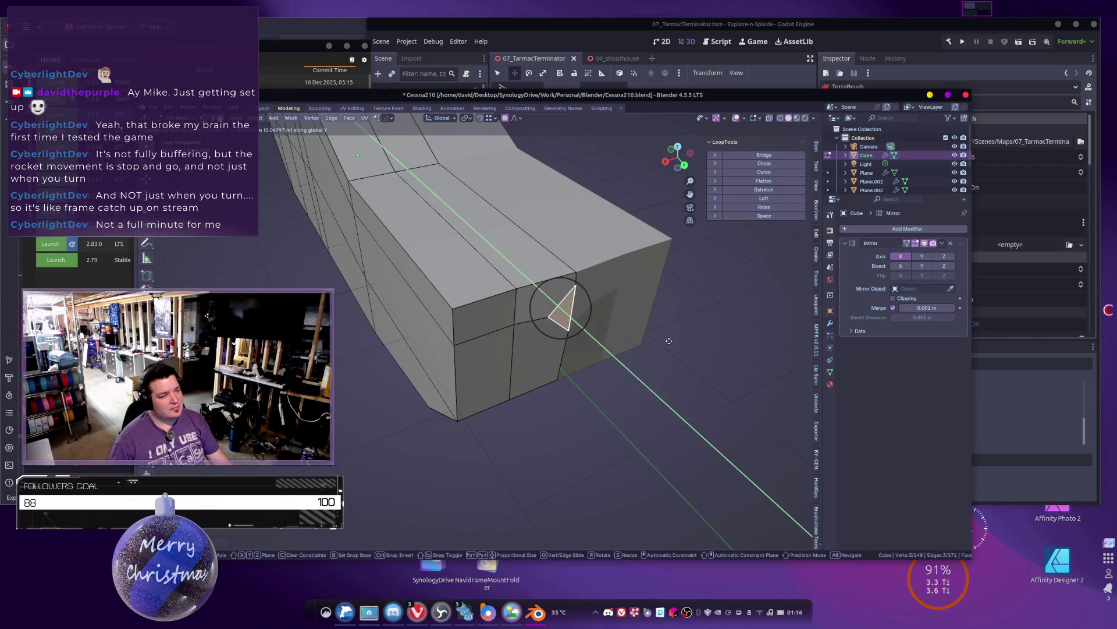
key(Escape)
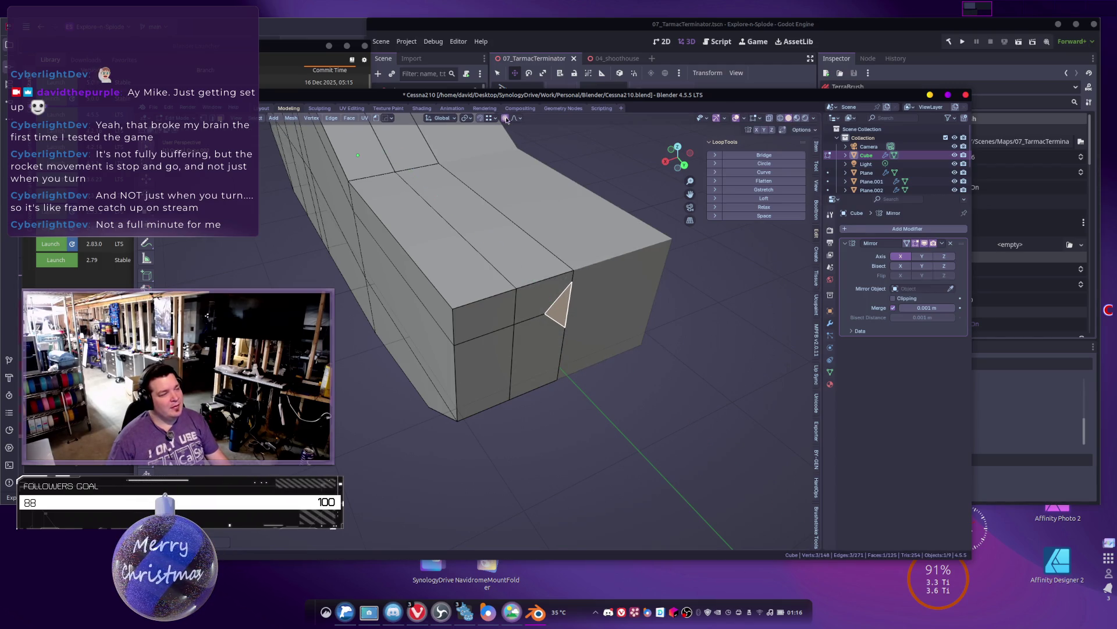
key(ctrl+z)
key(ctrl+z)
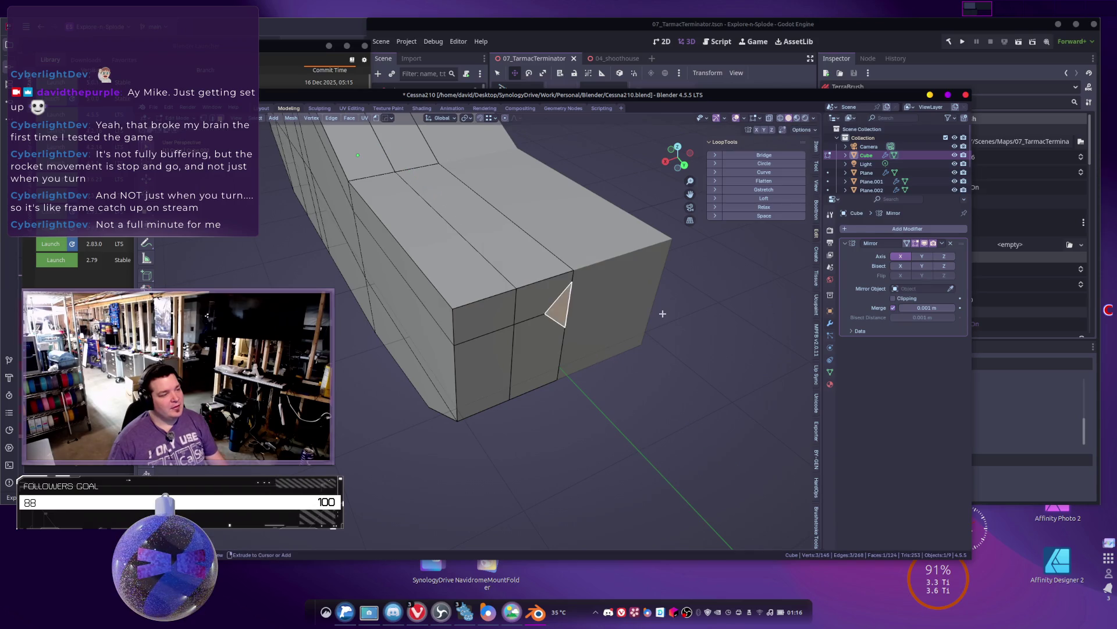
Step: Bevel a nose vertex into a triangle again and duplicate that triangle face in place
click(569, 310)
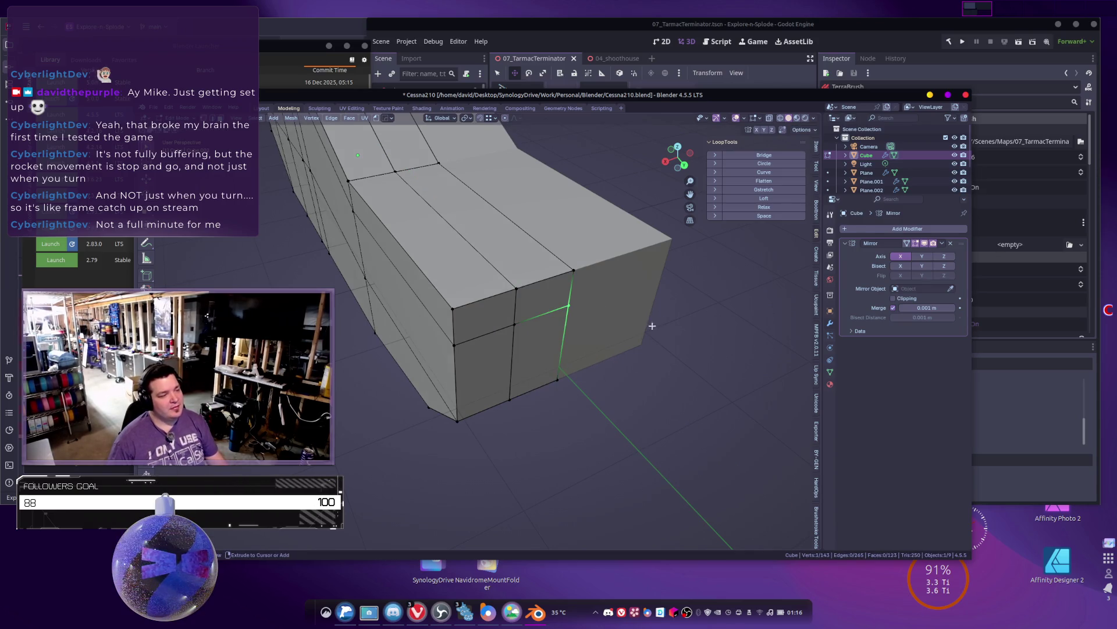
key(ctrl+shift+b)
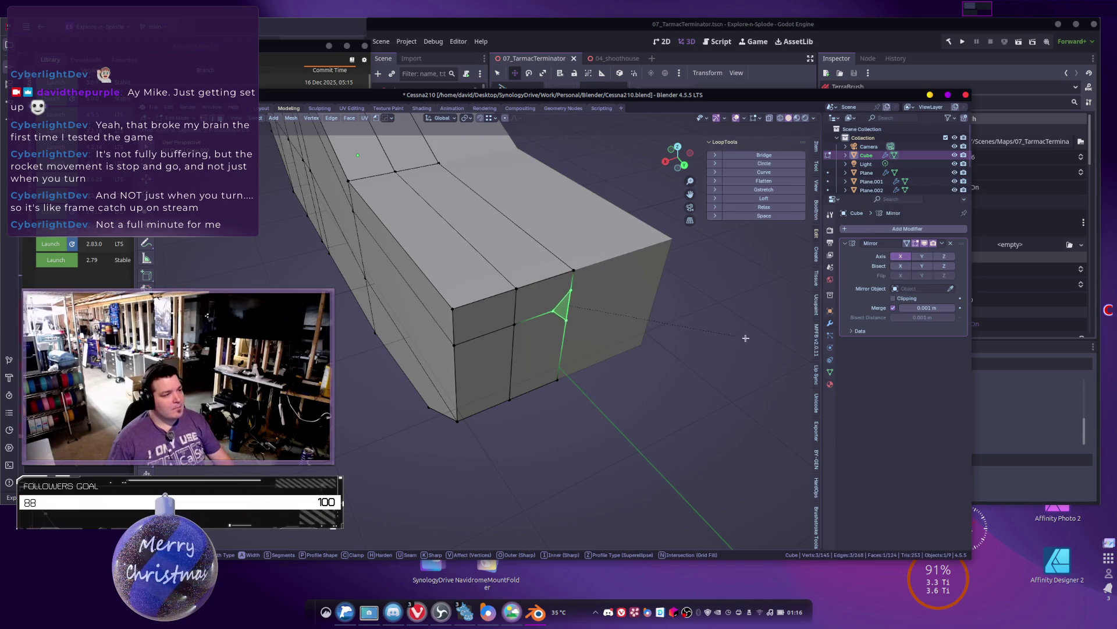
click(735, 333)
click(561, 307)
click(562, 306)
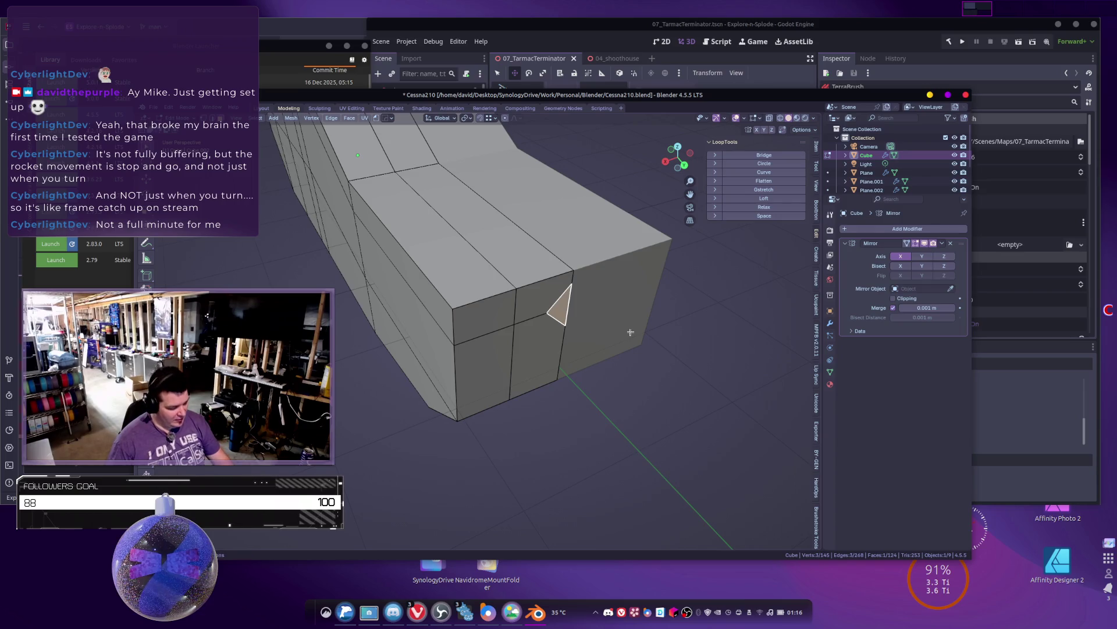
key(shift+d)
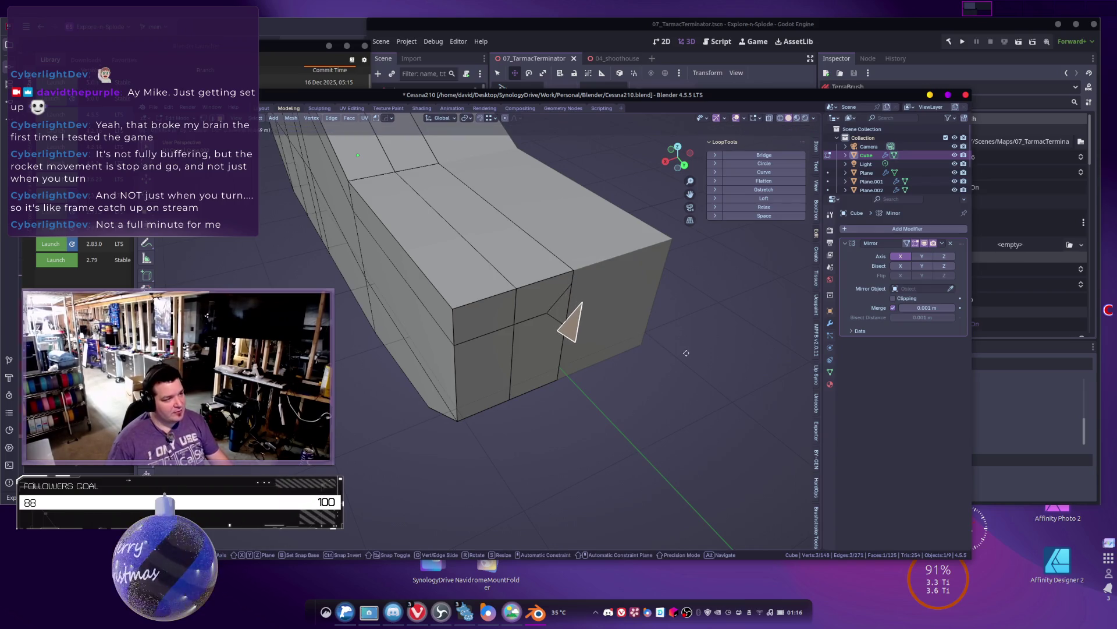
right_click(687, 352)
Step: Separate the duplicated face into its own object, Cube.001, and start editing it
key(p)
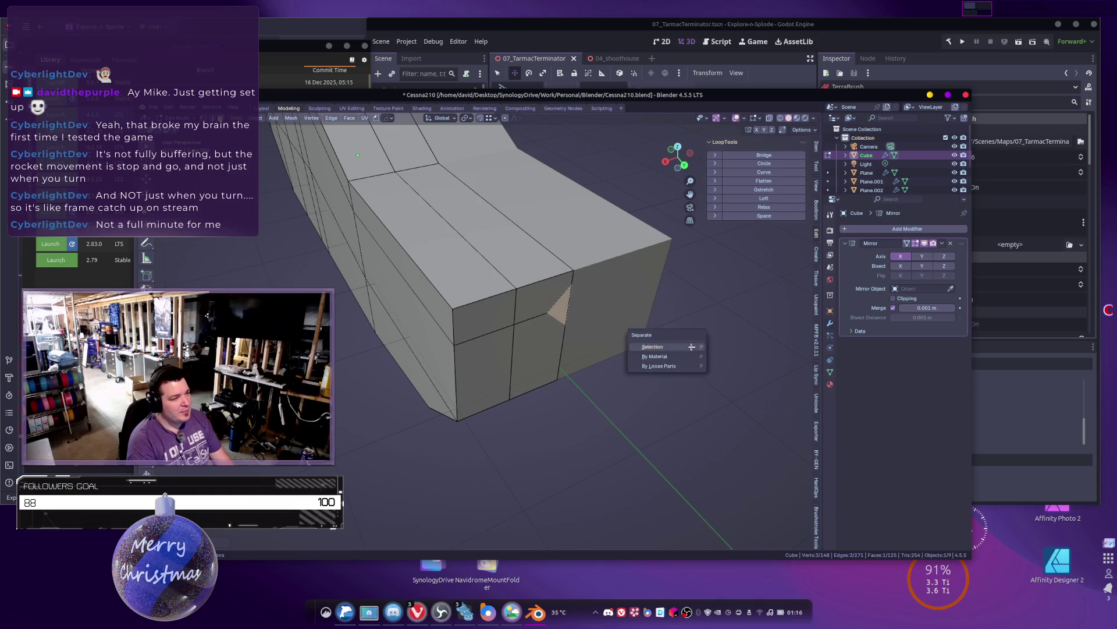
click(691, 348)
key(Tab)
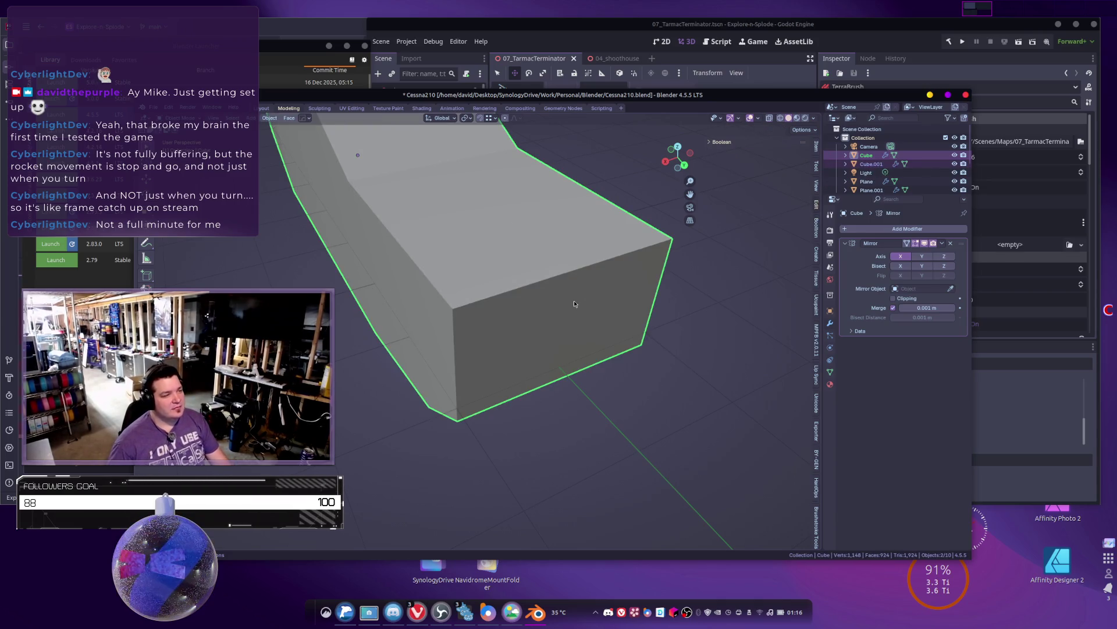
click(575, 304)
mouse_move(579, 302)
shift+middle_down()
mouse_move(522, 336)
mouse_move(573, 326)
shift+middle_up()
key(Tab)
Step: Apply Cube.001's Mirror modifier and dissolve edges to merge the triangles into one quad
key(Tab)
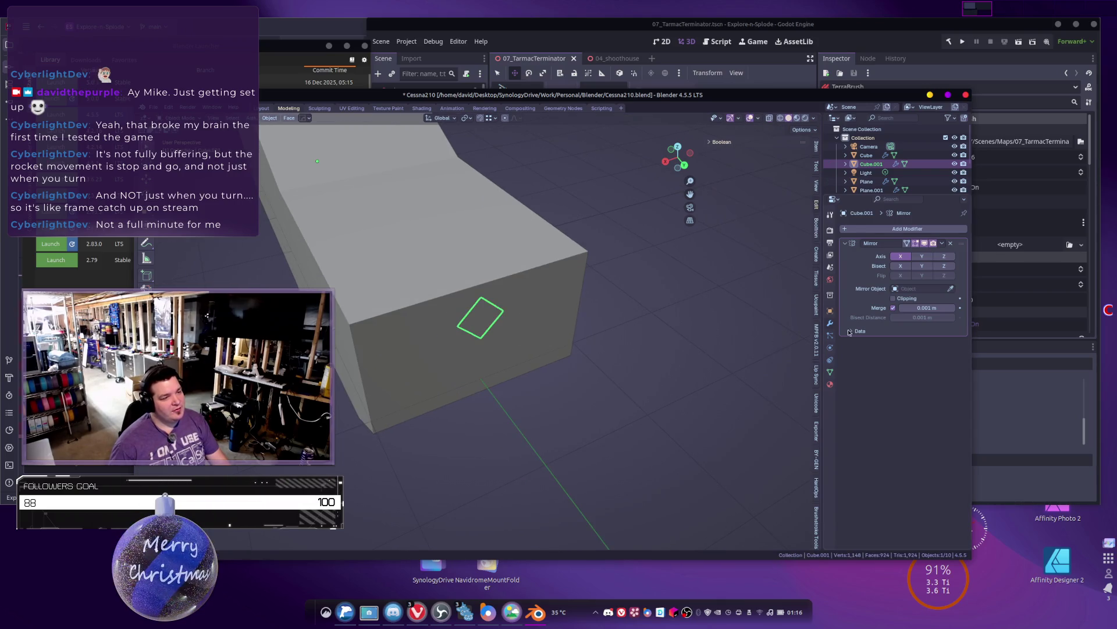
key(ctrl+a)
middle_drag(613, 319, 573, 321)
key(Tab)
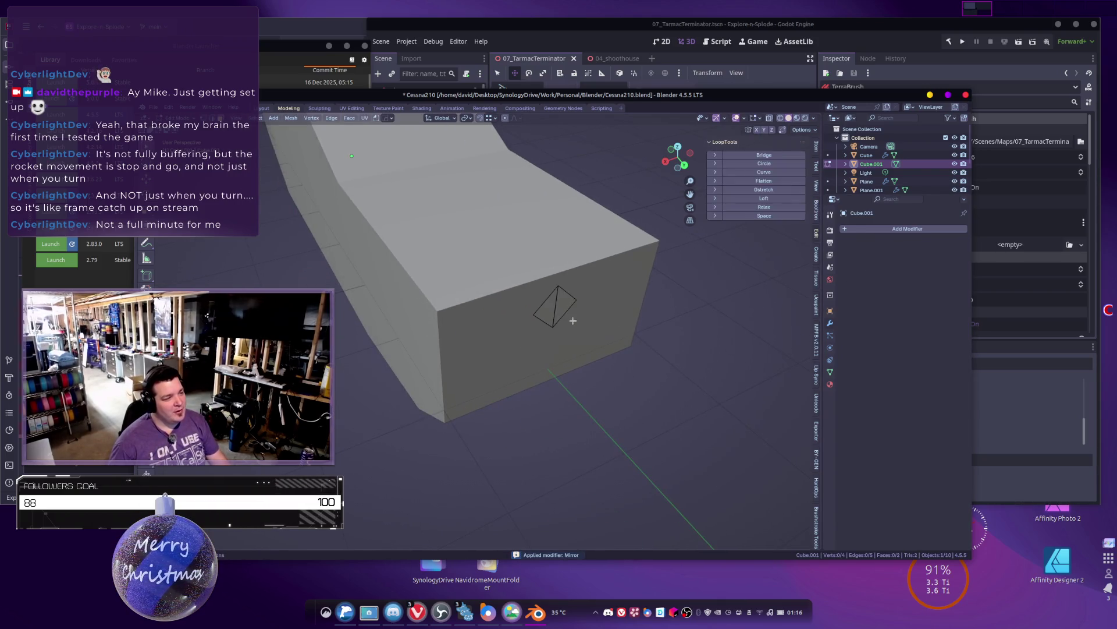
key(a)
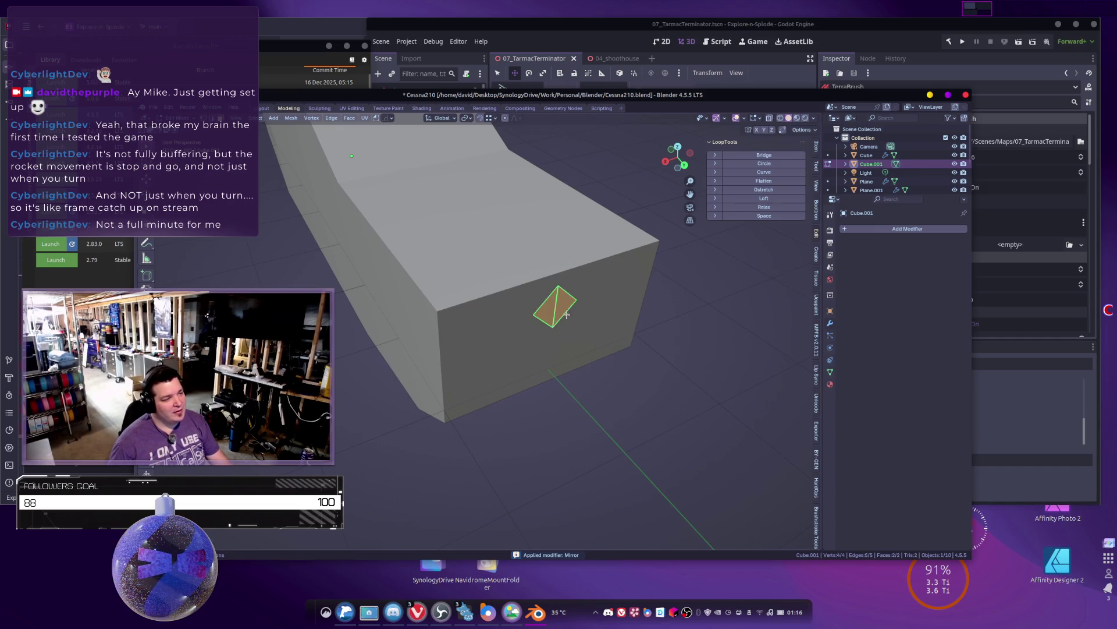
key(x)
click(541, 375)
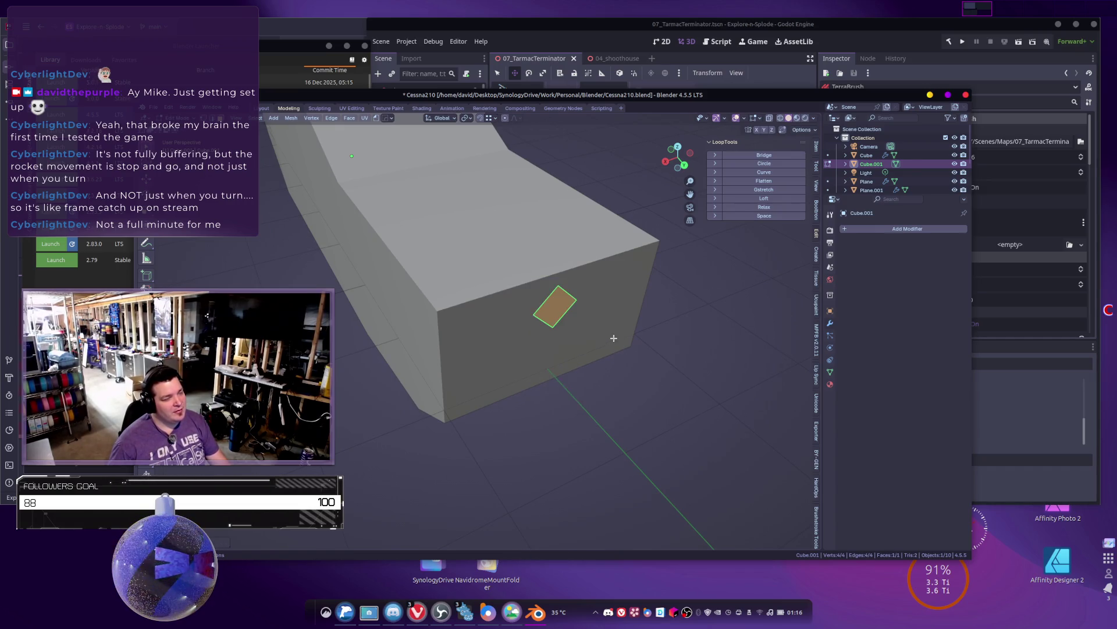
Step: Add two loop cuts across the nose quad
middle_drag(615, 339, 600, 330)
key(ctrl+r)
click(527, 293)
key(ctrl+r)
Step: Round the 2×2 grid into an octagon with LoopTools Circle and scale it up
click(527, 293)
key(a)
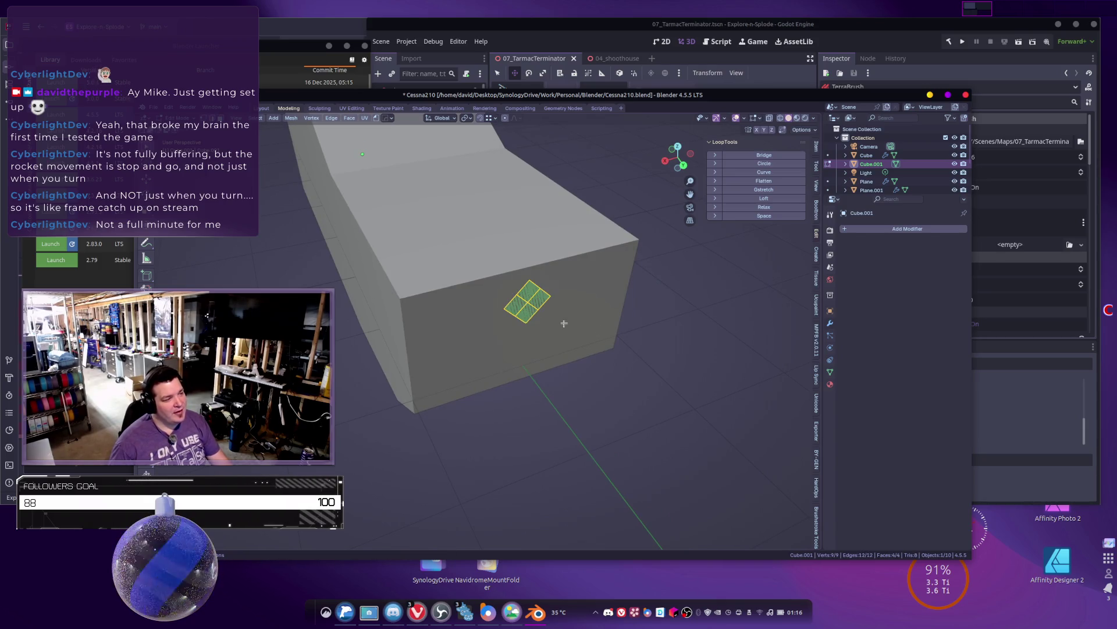
click(751, 163)
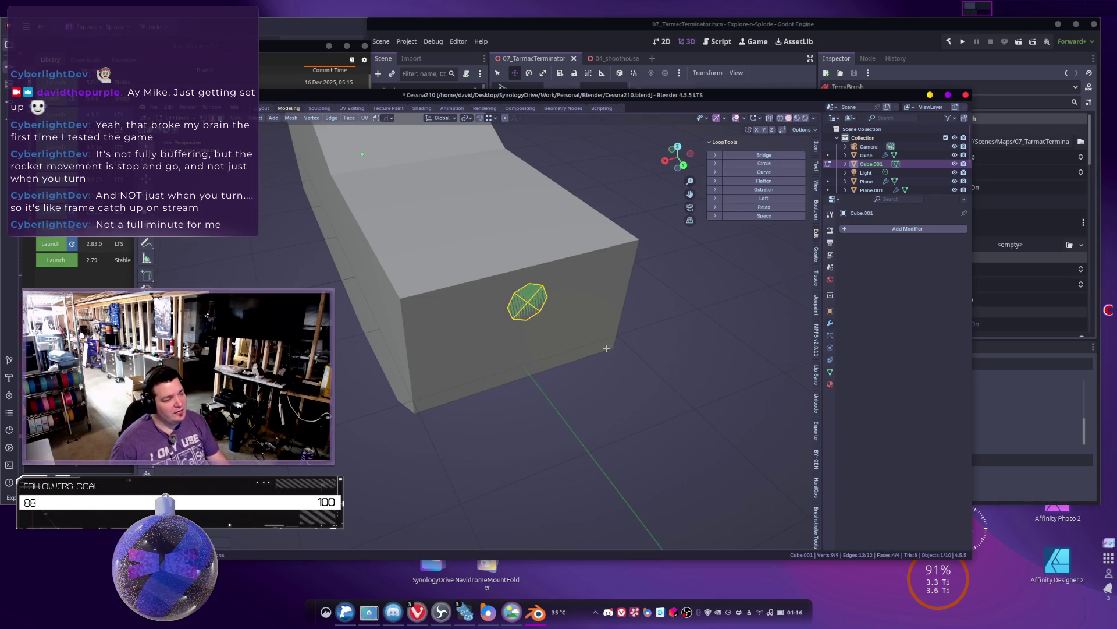
middle_drag(644, 347, 634, 343)
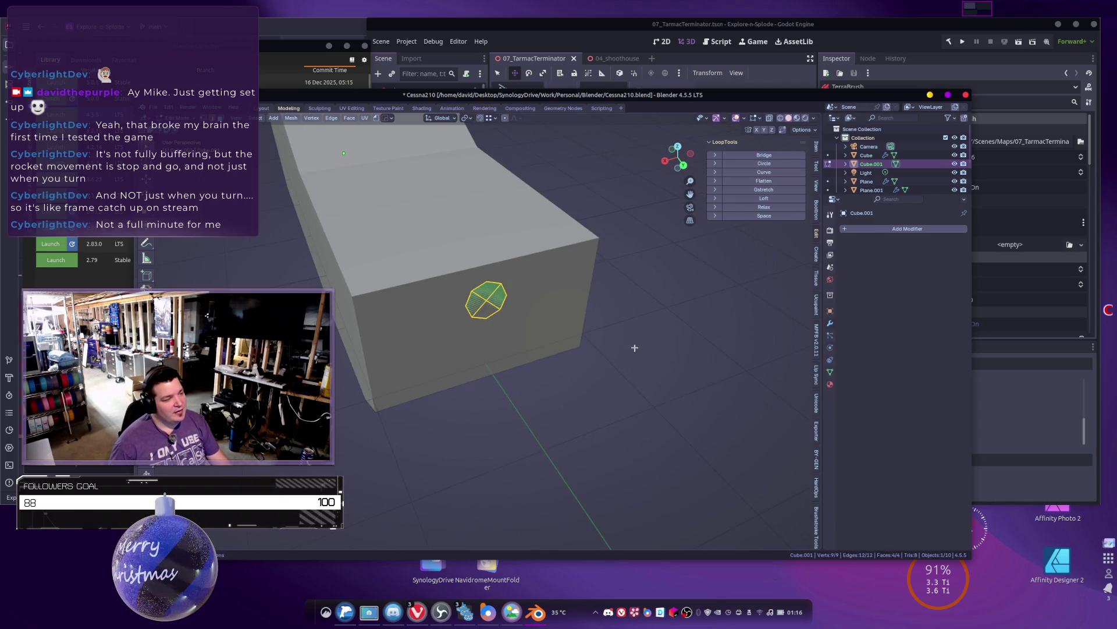
key(s)
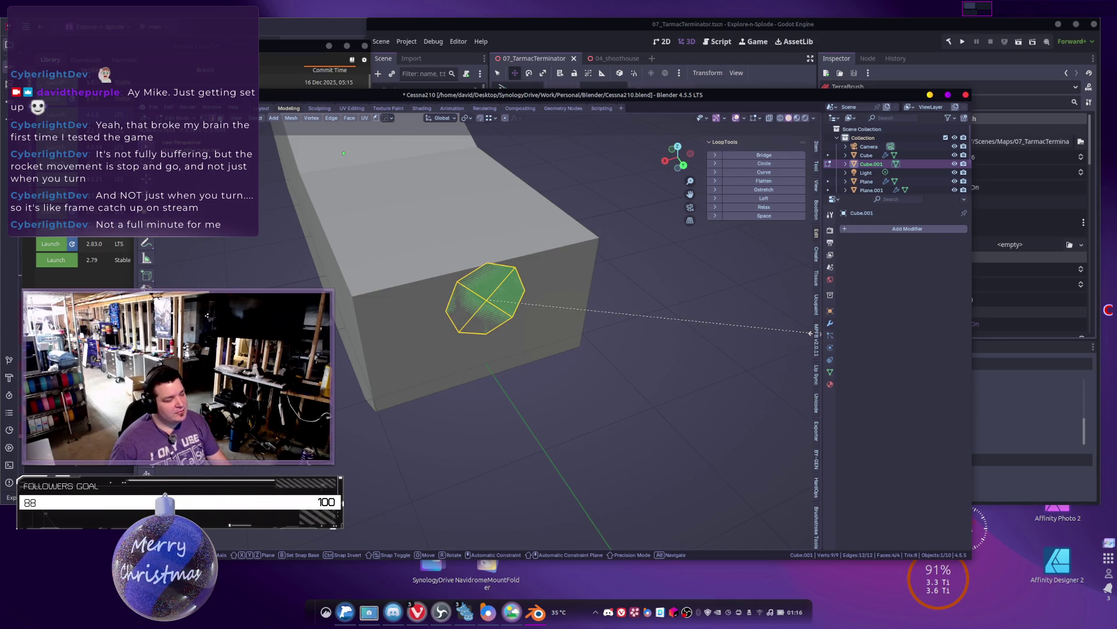
click(810, 333)
Step: Nudge the octagon object into place, then extrude its face forward in Edit Mode
key(Tab)
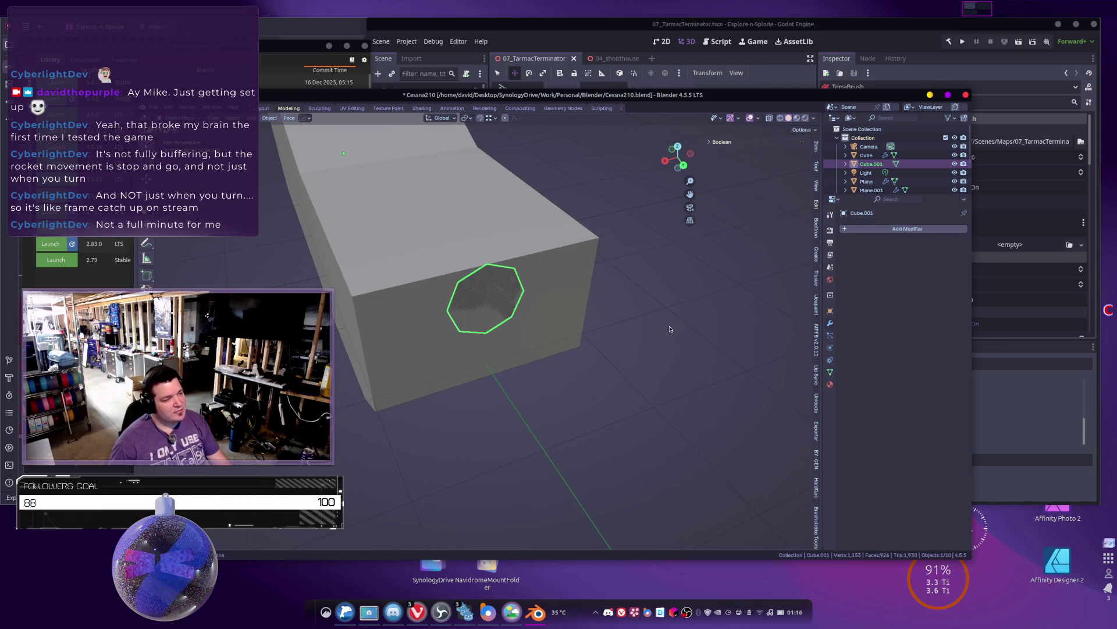
key(g)
click(669, 333)
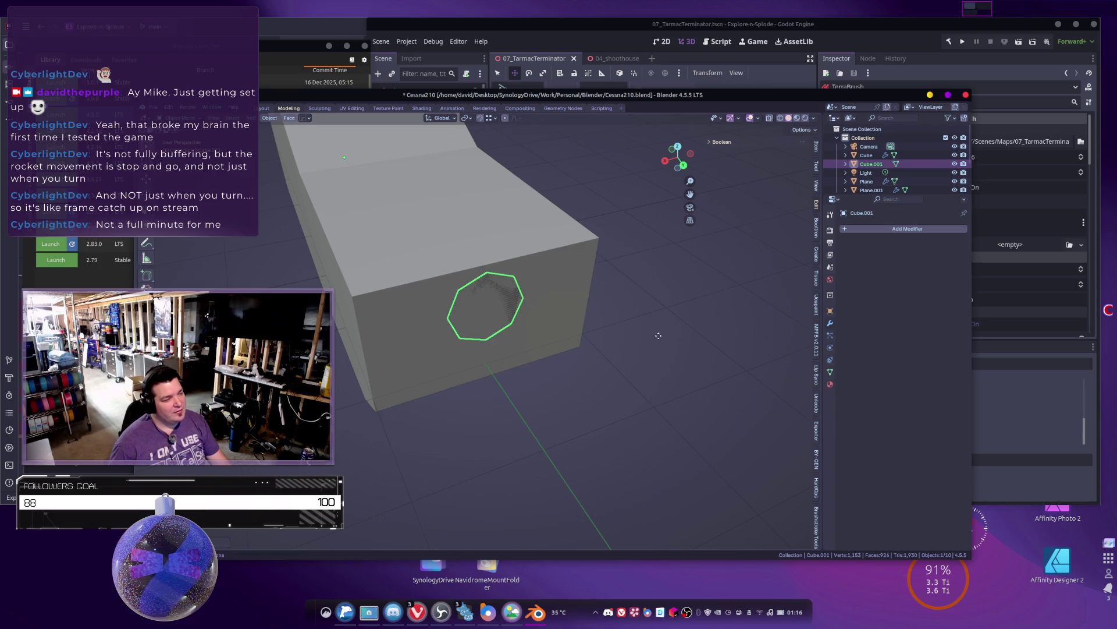
key(g)
key(y)
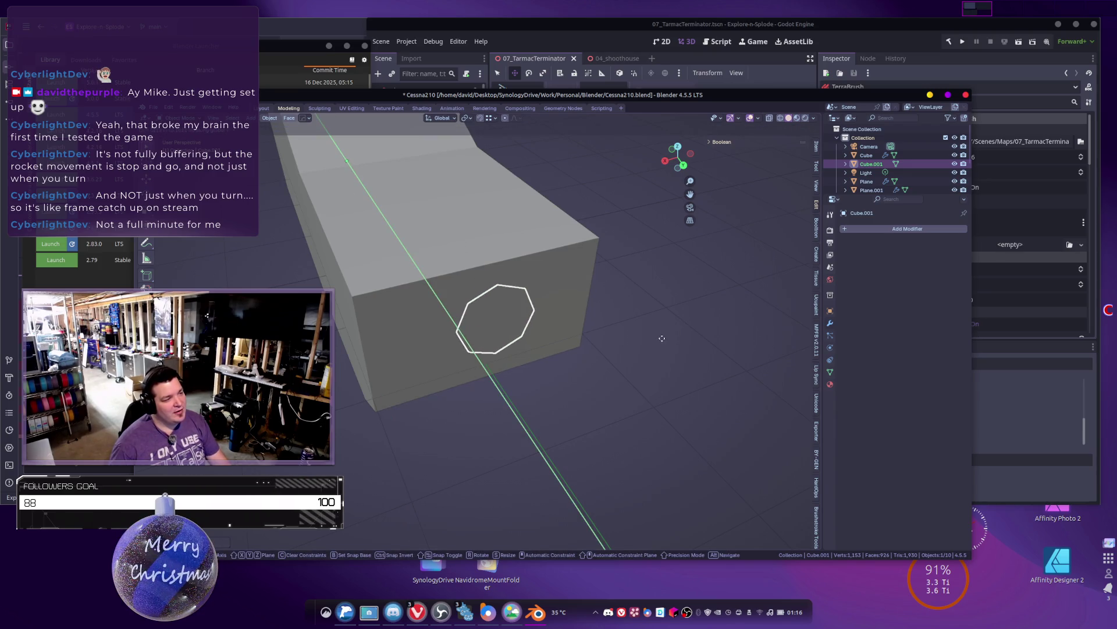
right_click(662, 338)
right_click(571, 317)
middle_drag(608, 324, 602, 334)
key(Tab)
key(e)
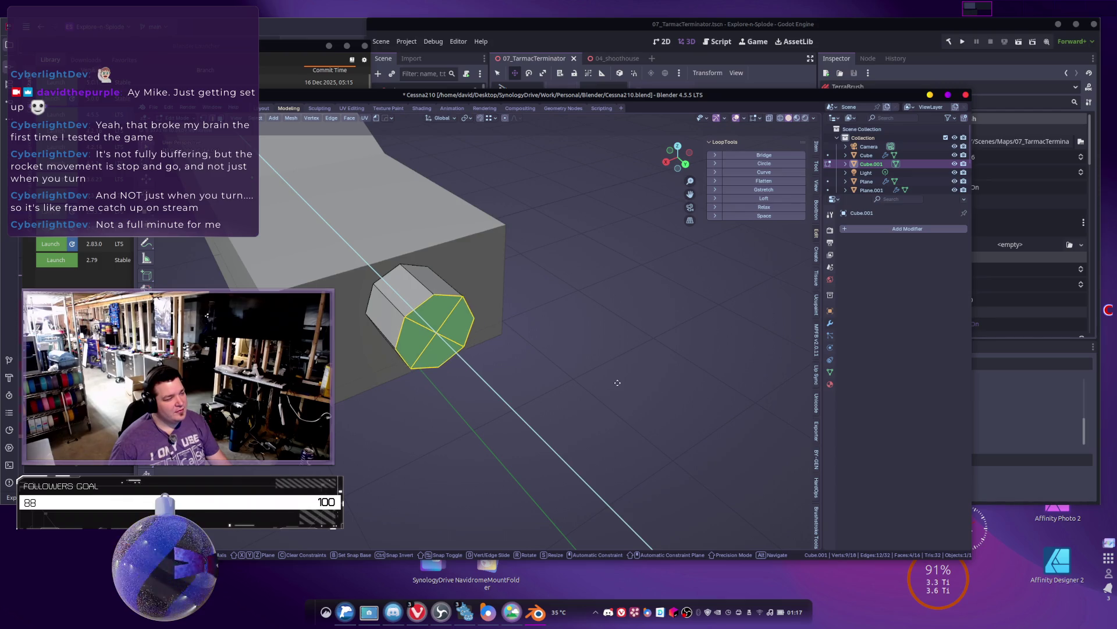
Step: Set the extrusion length, Limited Dissolve the front face, and bevel it toward its centre
click(619, 377)
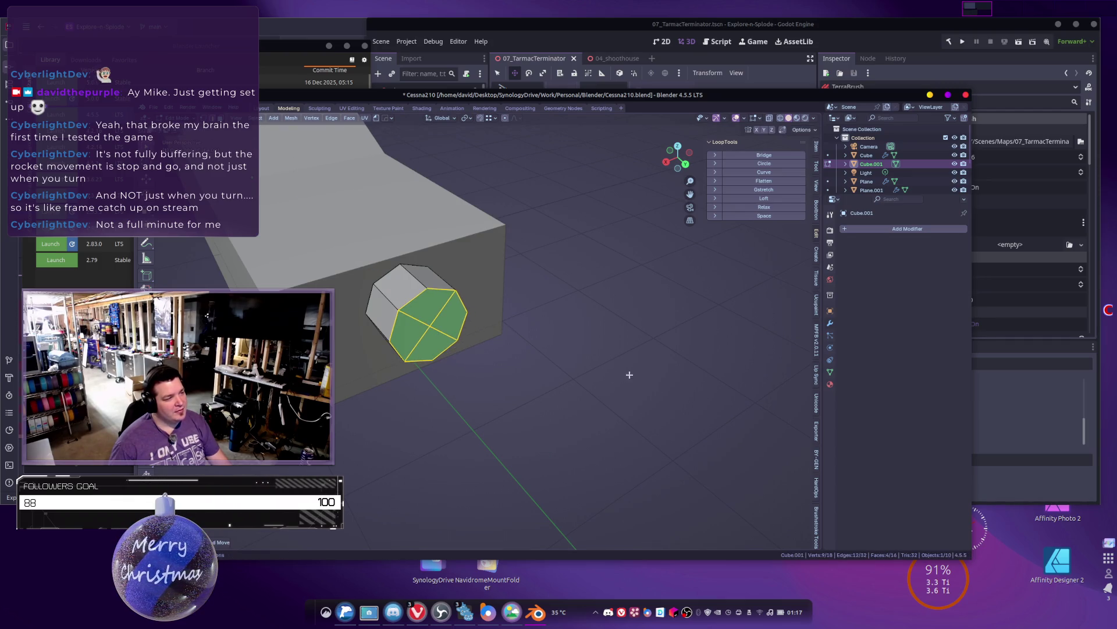
key(ctrl+b)
key(Escape)
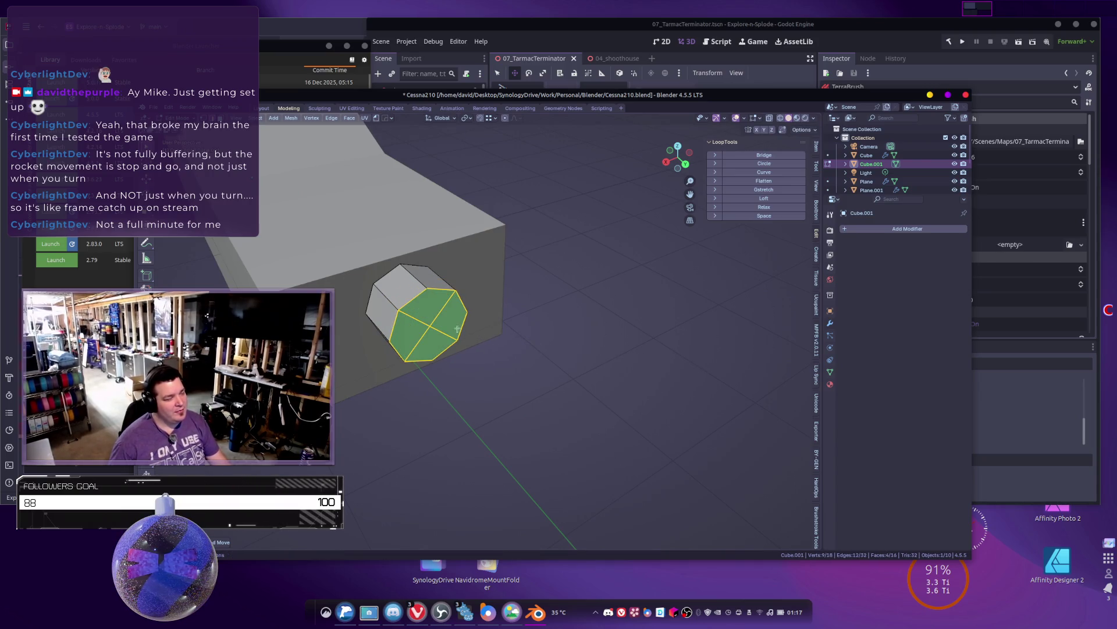
key(x)
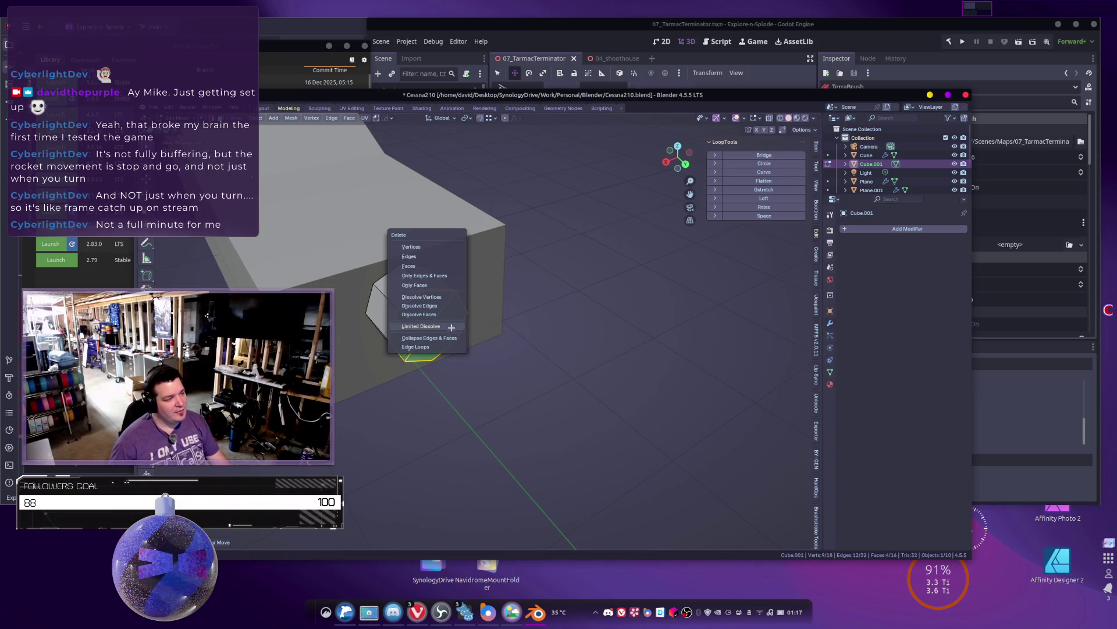
click(451, 327)
key(ctrl+b)
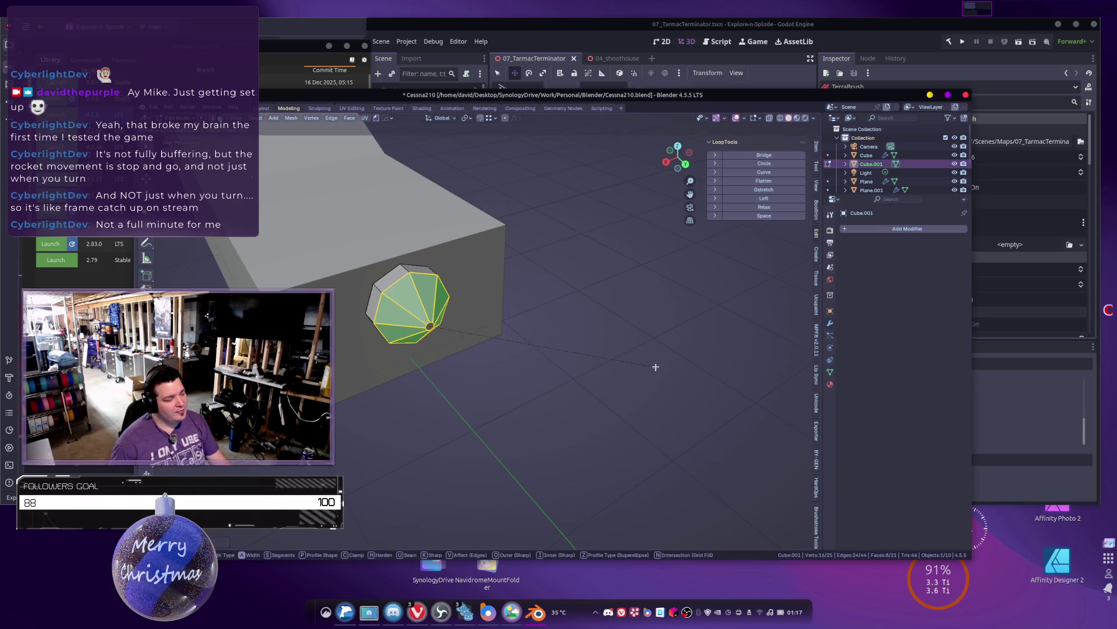
click(657, 367)
Step: Pull the front centre vertex forward along Y into a cone tip and return to Object Mode
middle_drag(657, 366, 592, 366)
scroll(578, 364, up, 2)
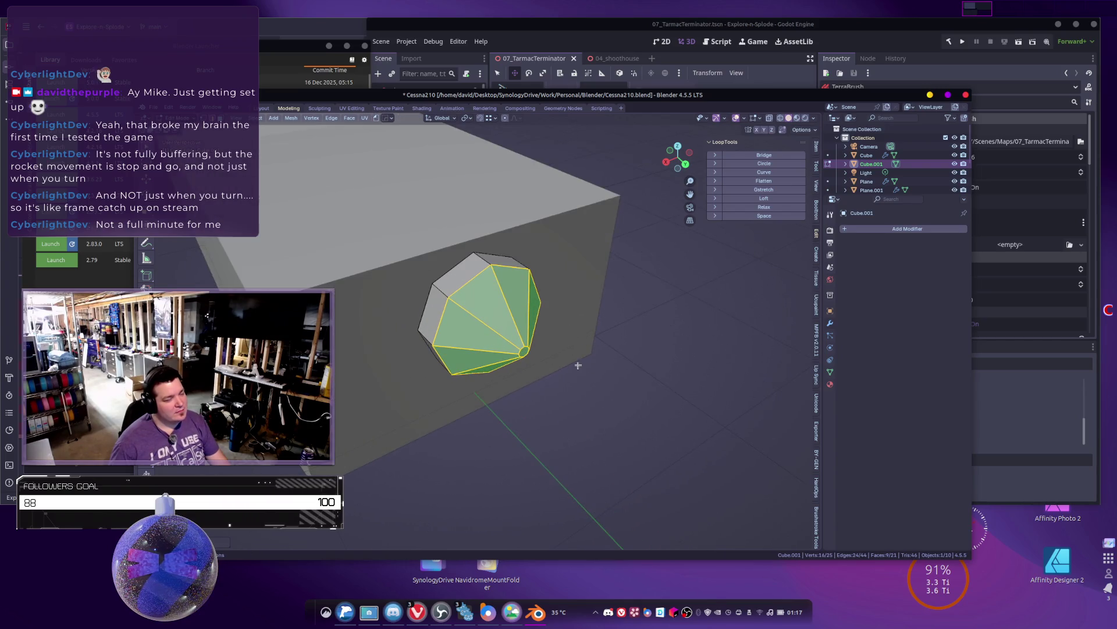
key(alt+a)
click(543, 359)
key(g)
key(y)
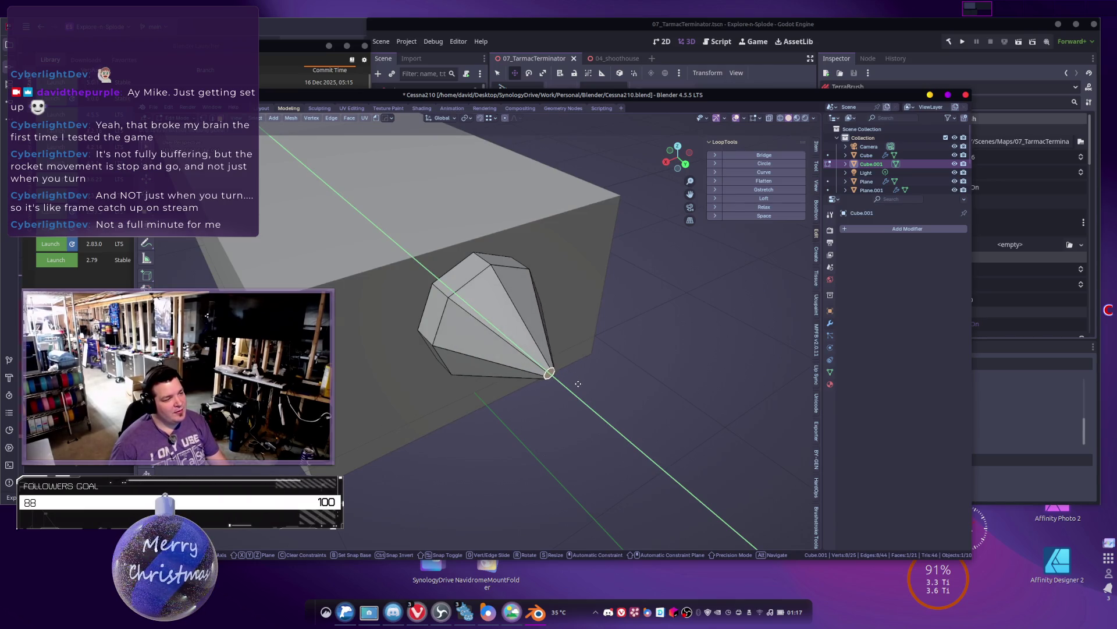
click(579, 383)
key(Tab)
mouse_move(578, 383)
middle_down()
mouse_move(589, 375)
mouse_move(554, 380)
mouse_move(552, 406)
mouse_move(489, 352)
mouse_move(505, 355)
middle_up()
scroll(553, 388, up, 3)
Step: Try Subdivision levels 1 and 2 on the cone spinner, then undo the smoothing
key(ctrl+1)
key(ctrl+2)
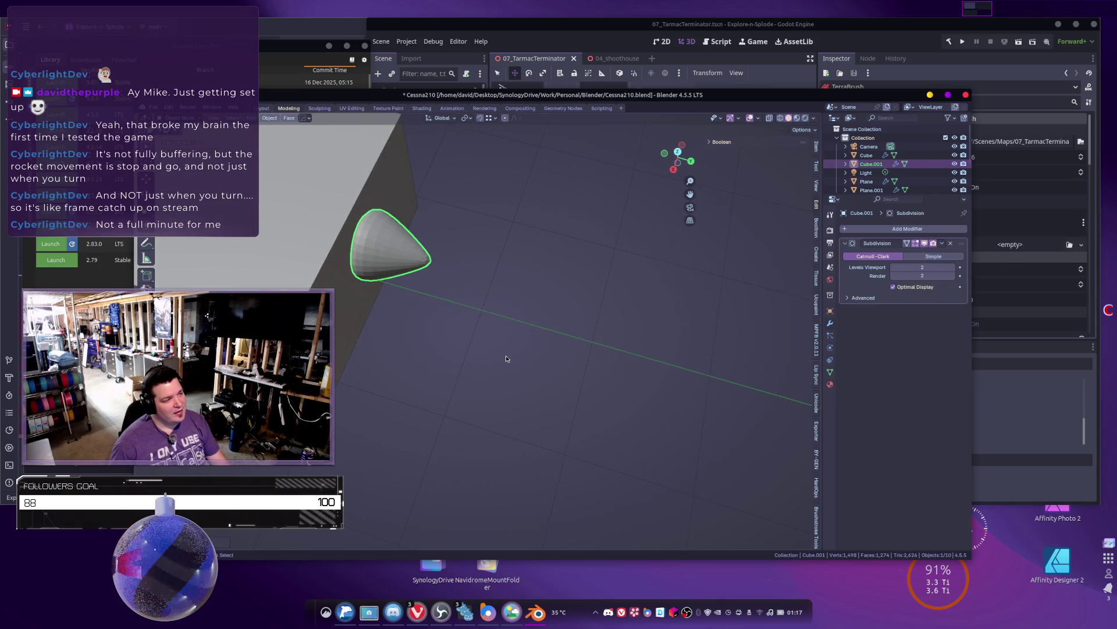
scroll(505, 355, down, 3)
scroll(505, 349, up, 3)
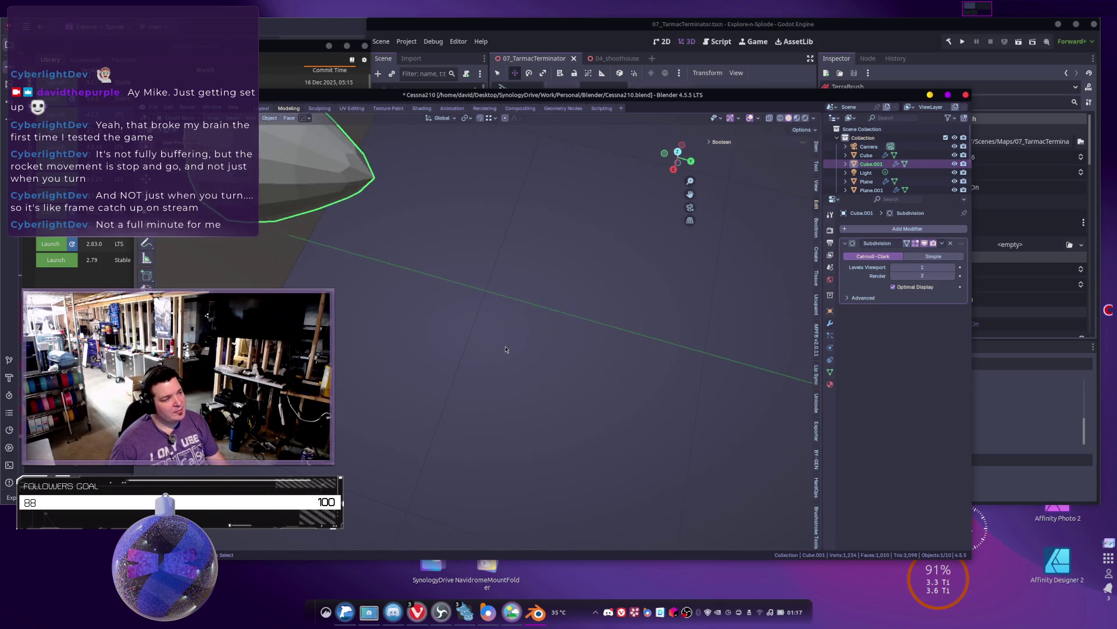
key(ctrl+z)
Step: Apply Shade Smooth by Angle to the cone and raise the angle to 30°
key(Tab)
scroll(594, 398, up, 3)
mouse_move(594, 398)
middle_down()
mouse_move(563, 326)
mouse_move(479, 302)
middle_up()
key(Tab)
right_click(477, 299)
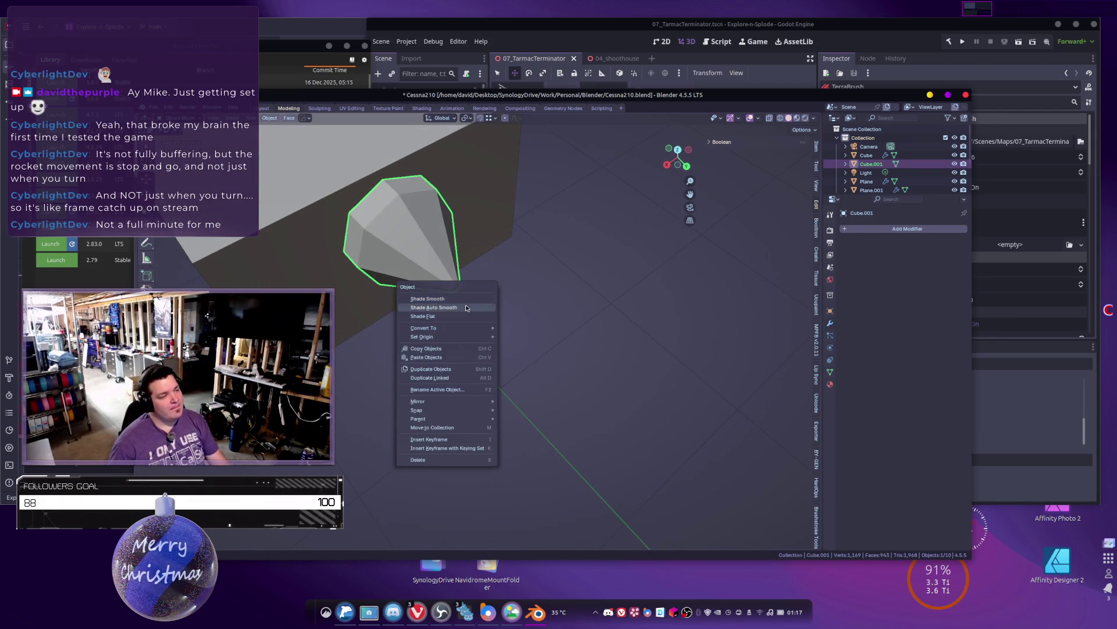
click(475, 307)
drag(918, 256, 960, 256)
Step: Bevel two selected edge loops on the cone
middle_drag(521, 270, 535, 277)
key(Tab)
alt+click(467, 264)
alt+shift+click(411, 245)
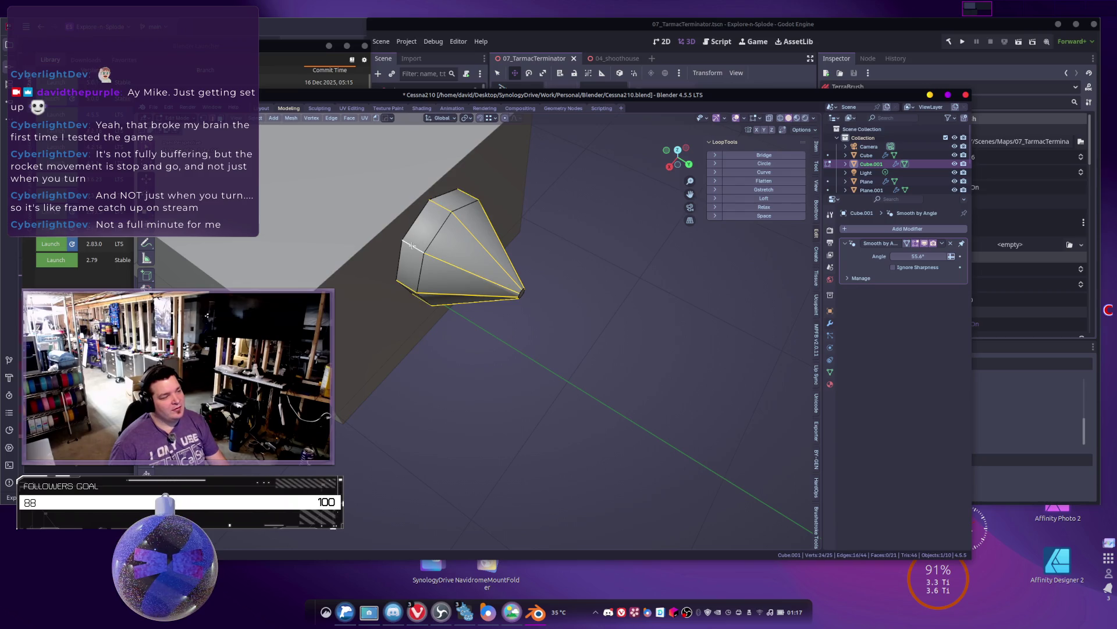
key(ctrl+b)
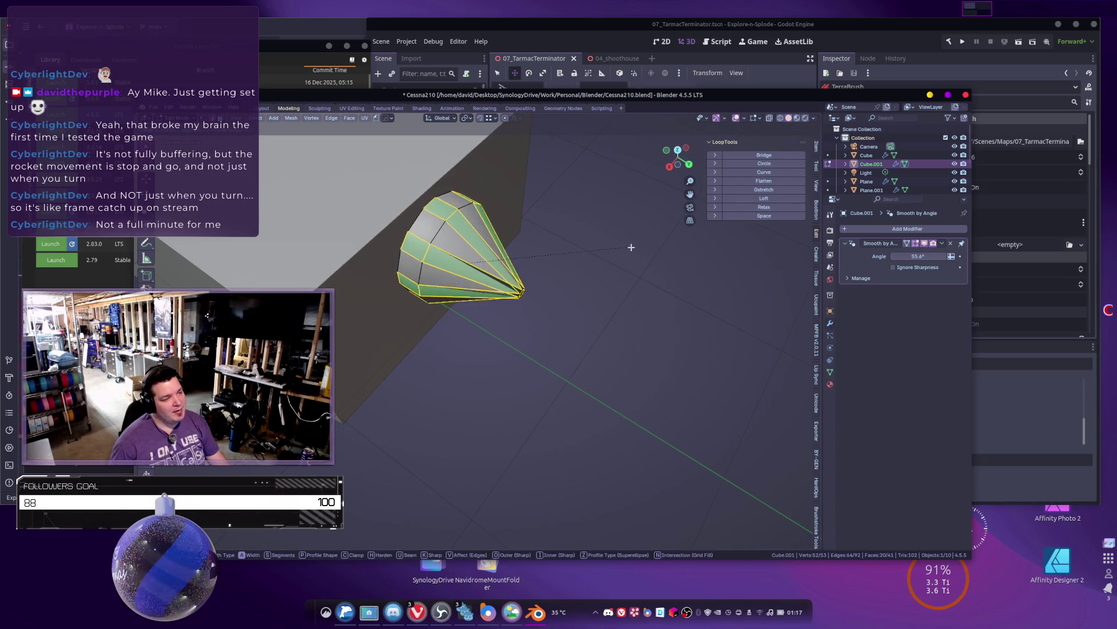
click(597, 245)
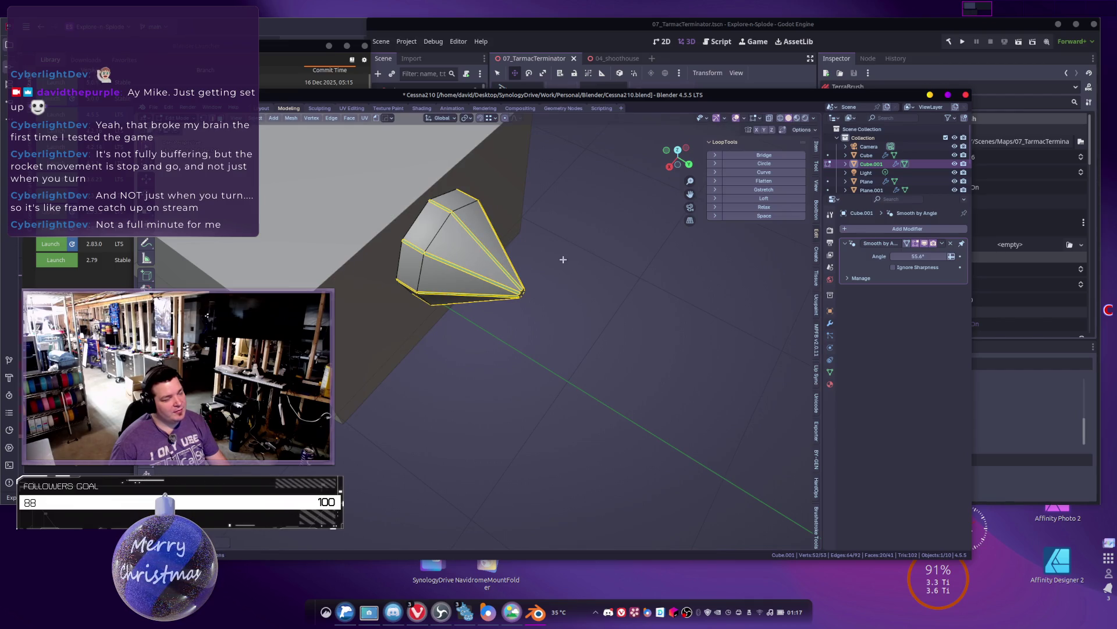
key(Tab)
Step: Test a level-3 subdivision, then undo back to the faceted, unsubdivided cone
key(ctrl+3)
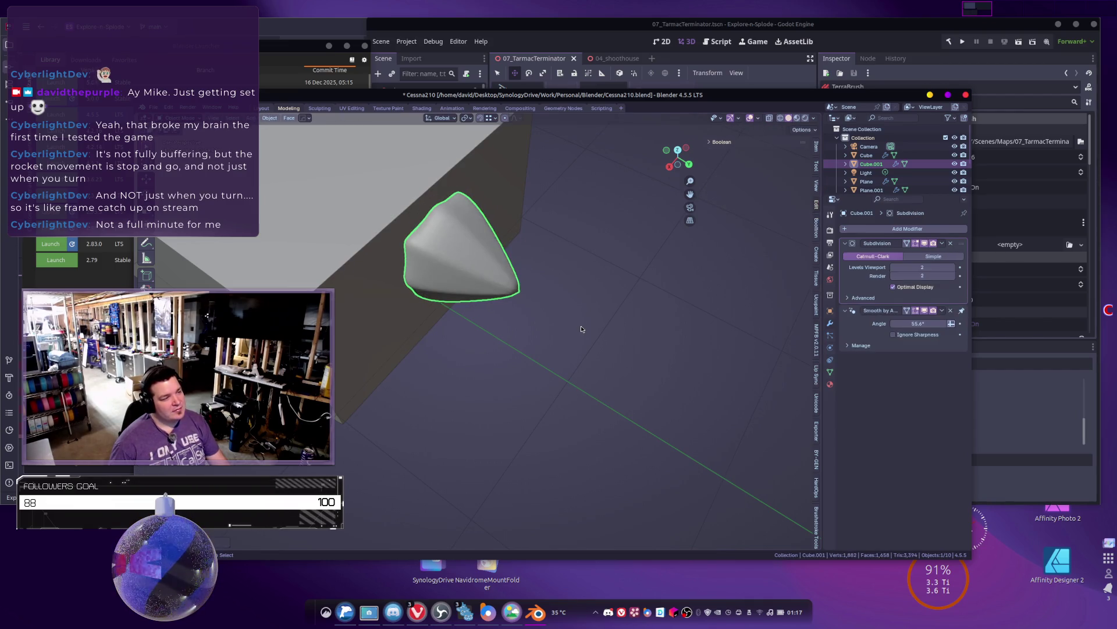
key(ctrl+z)
key(ctrl+z)
key(ctrl+z)
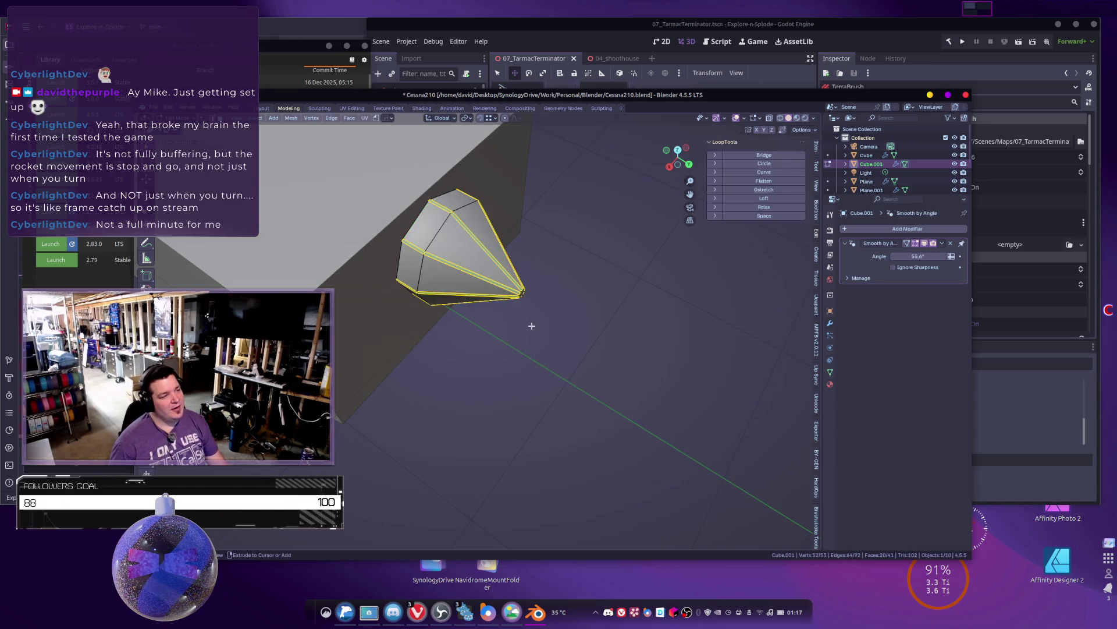
mouse_move(548, 318)
middle_down()
mouse_move(481, 262)
mouse_move(486, 244)
mouse_move(466, 229)
mouse_move(507, 262)
middle_up()
key(ctrl+z)
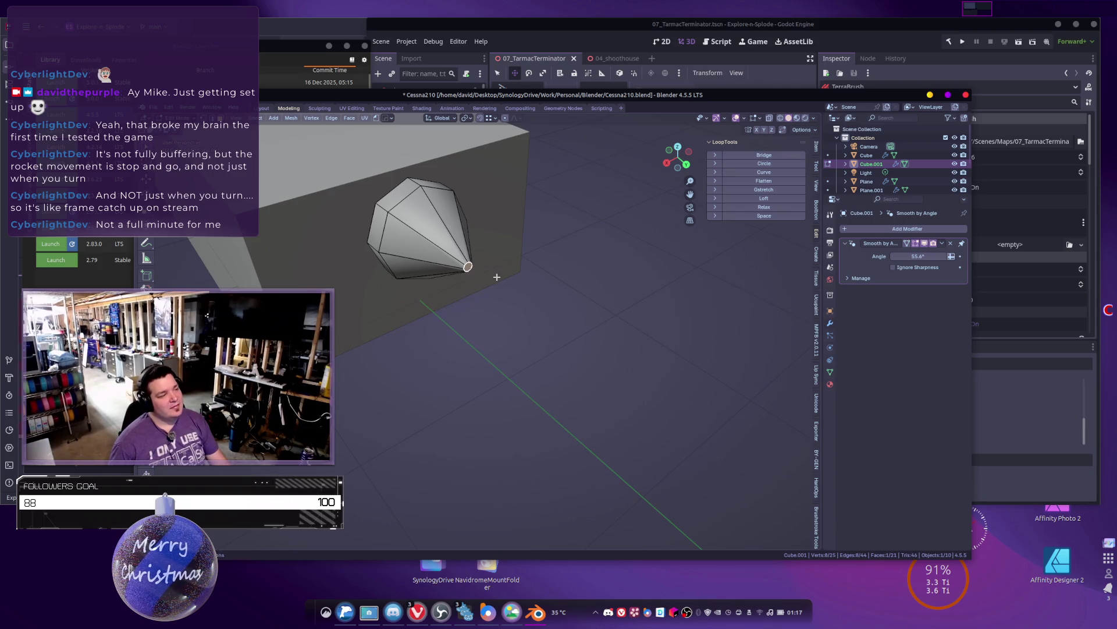
key(ctrl+z)
key(ctrl+z)
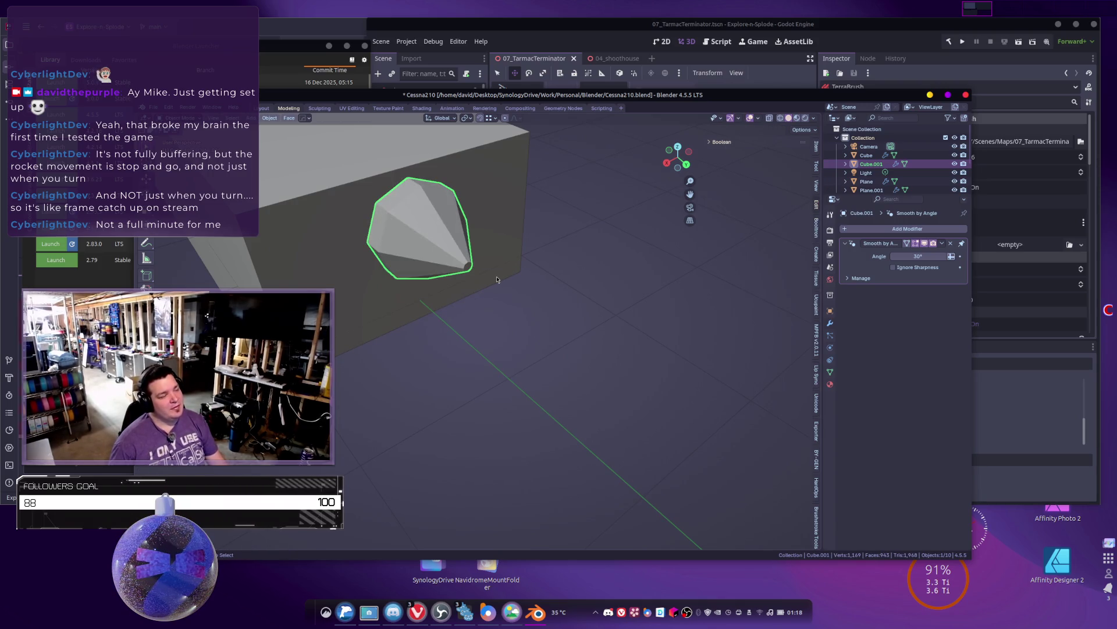
Step: Grow the selection around the cone tip and delete those faces
key(Tab)
middle_drag(491, 270, 489, 314)
scroll(489, 314, up, 3)
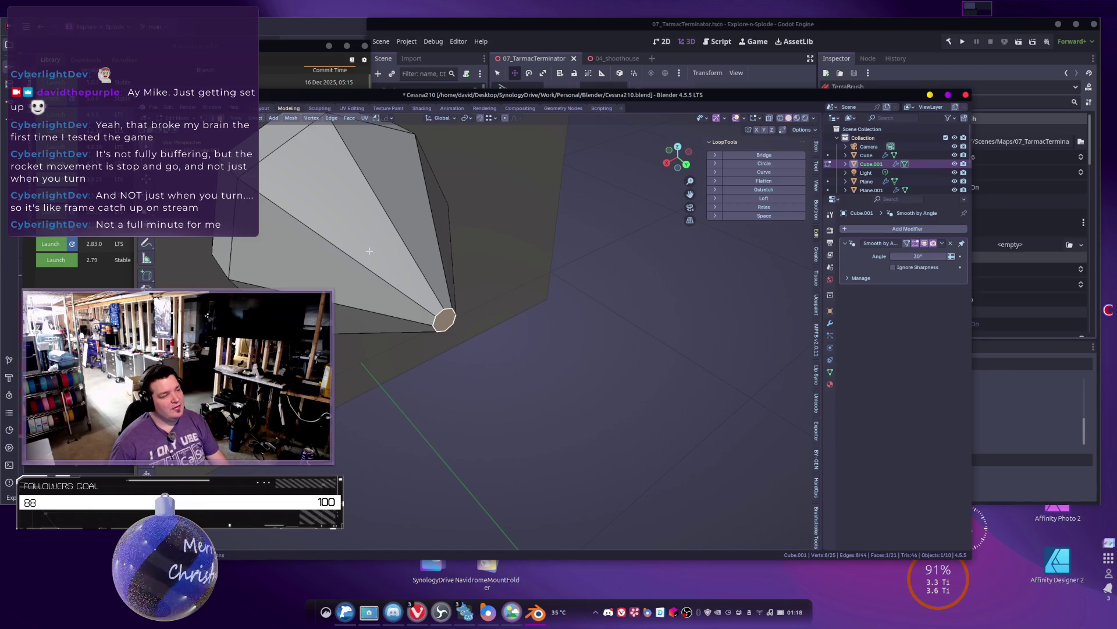
key(ctrl+KP_Add)
key(x)
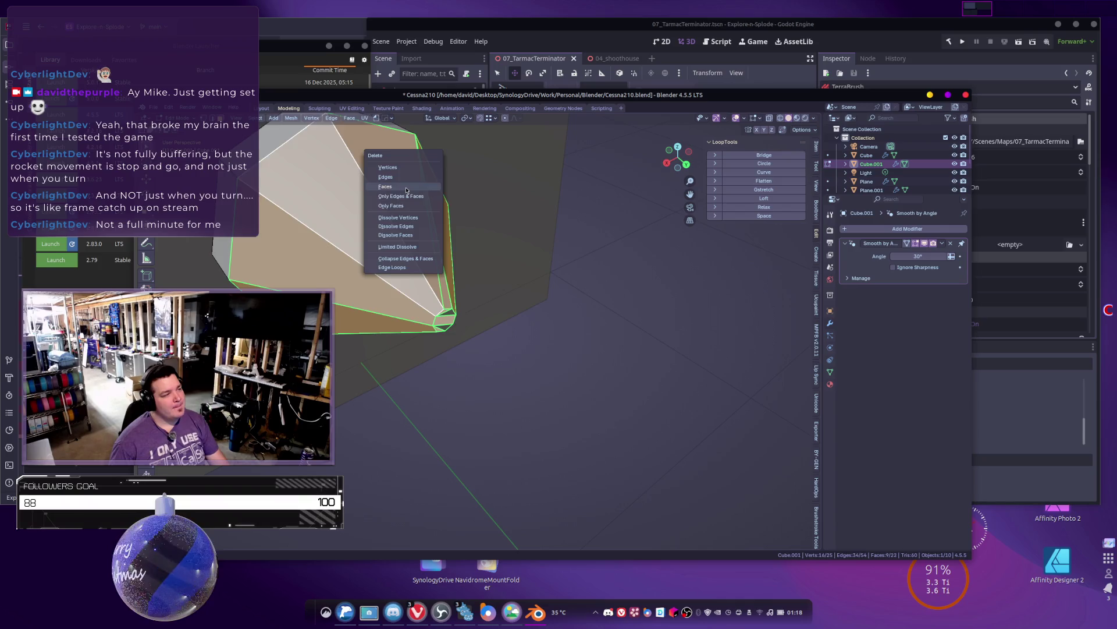
key(f)
Step: Select the four inner cap faces around the hole and delete them
middle_drag(417, 253, 408, 255)
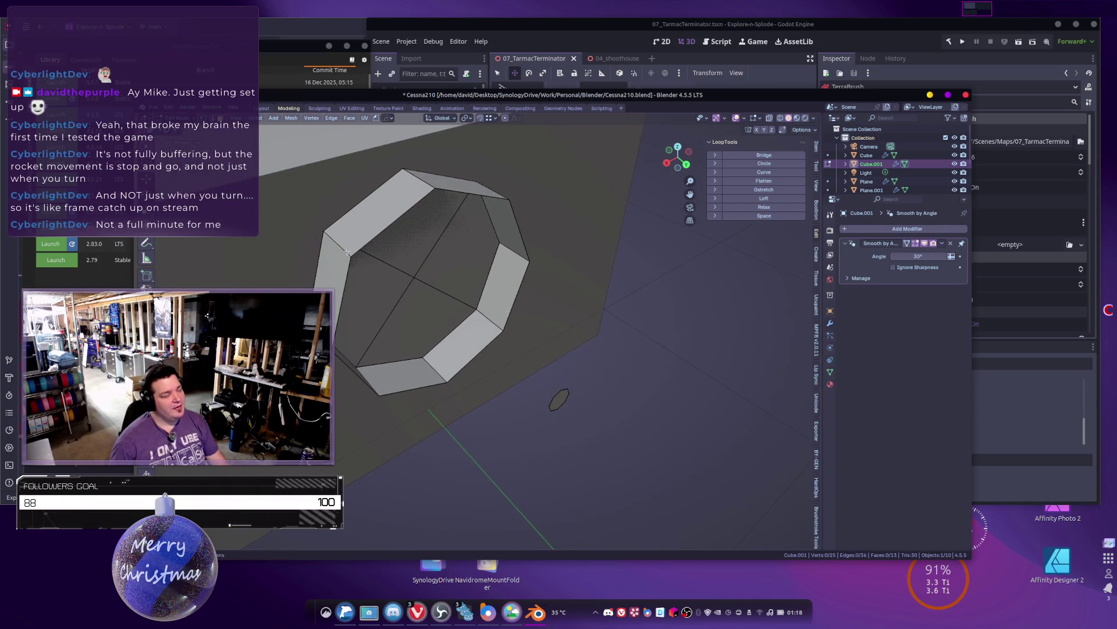
alt+click(375, 244)
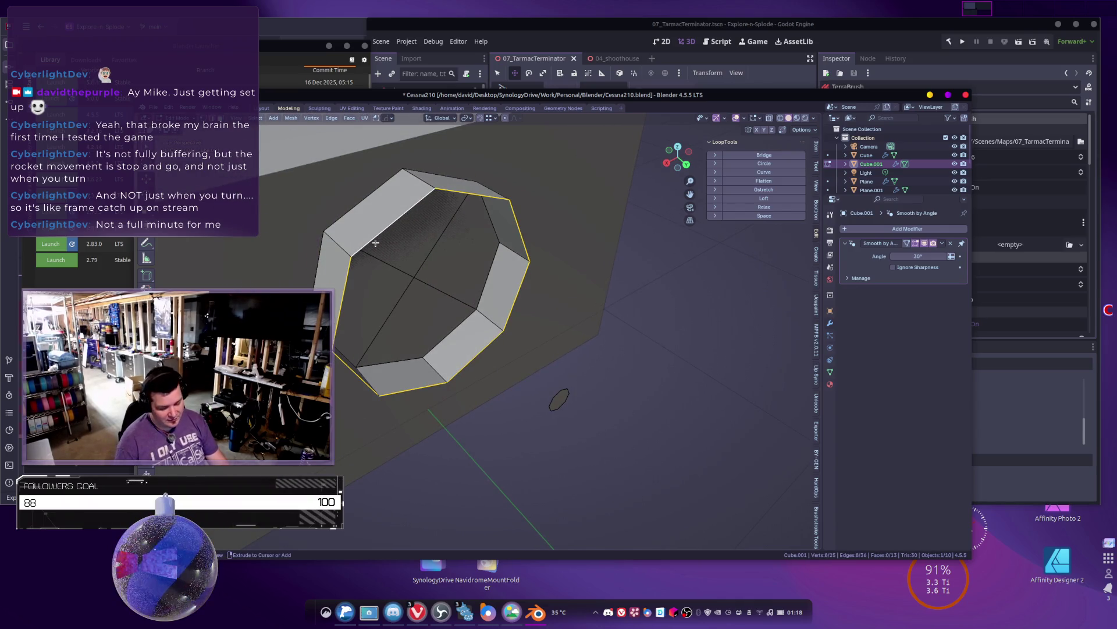
key(ctrl+KP_Add)
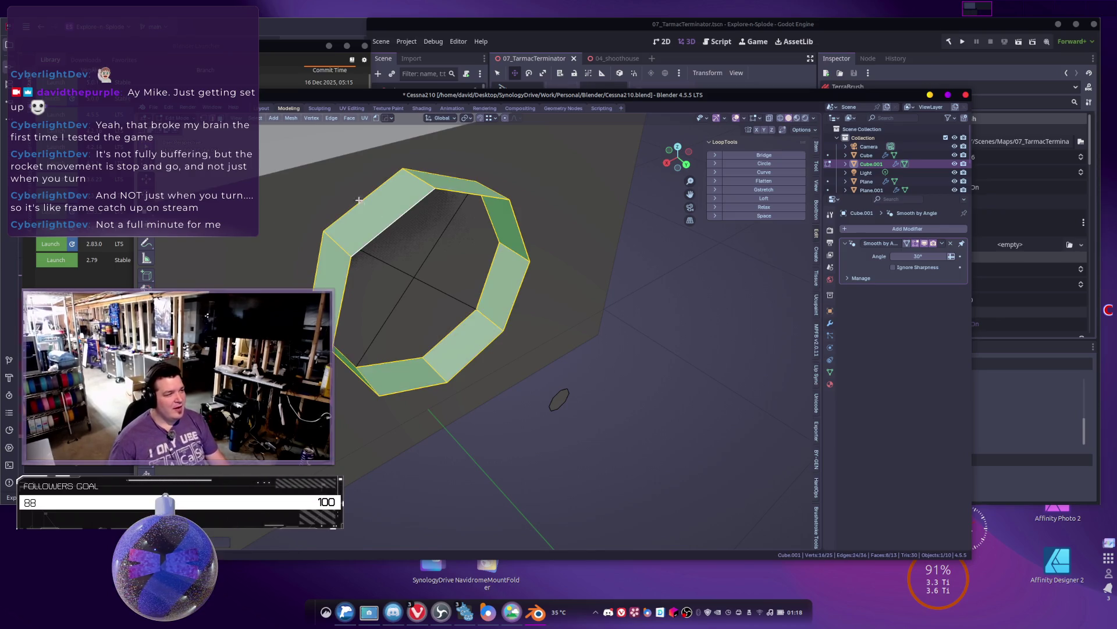
shift+click(373, 203)
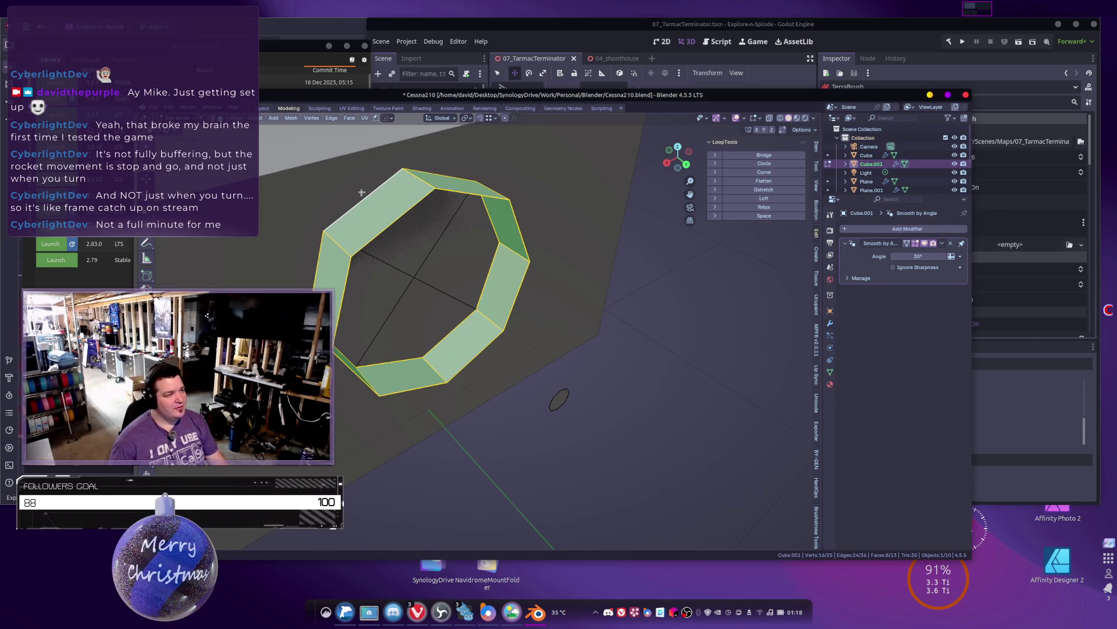
shift+click(445, 171)
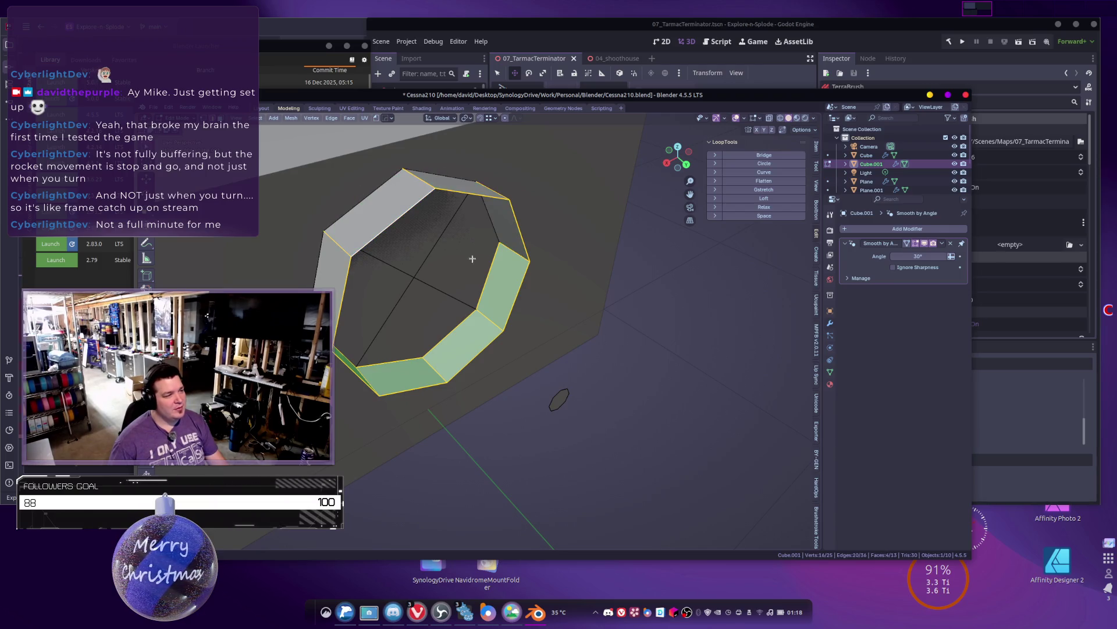
shift+click(486, 270)
ctrl+click(436, 340)
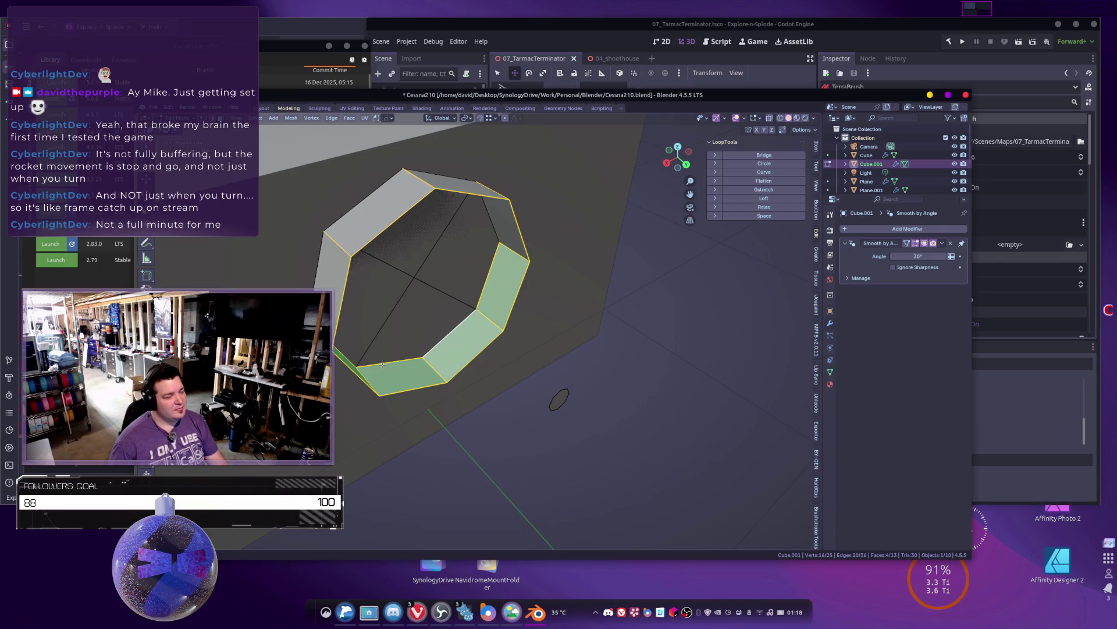
click(399, 329)
shift+click(408, 244)
shift+click(412, 283)
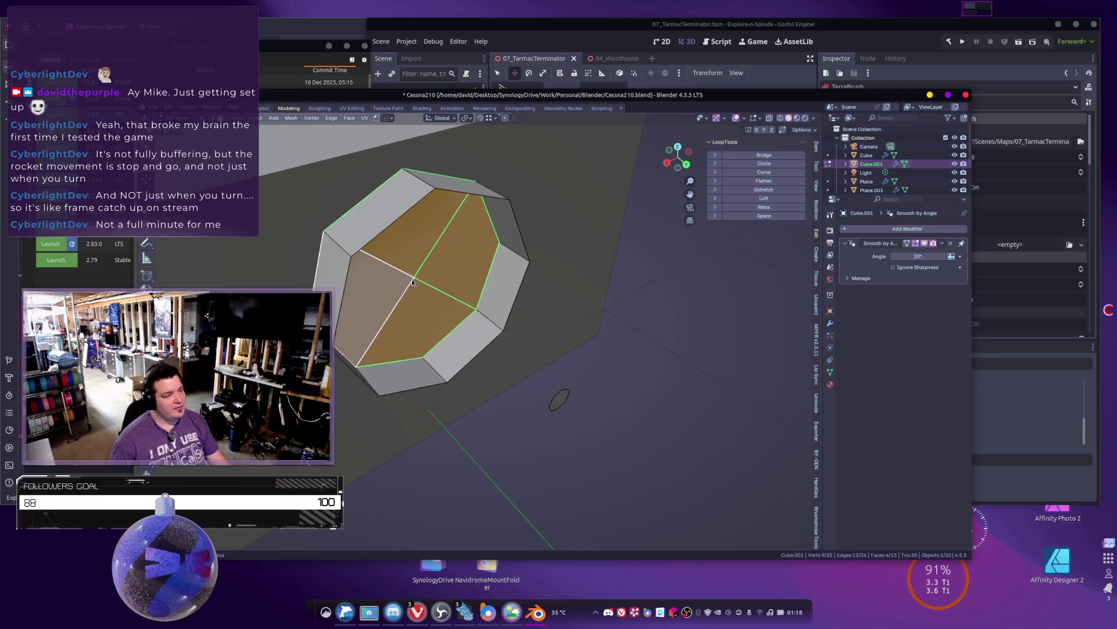
key(x)
click(412, 283)
Step: Delete the remaining ring faces, keeping the outline edges and small octagonal tip face
alt+click(364, 200)
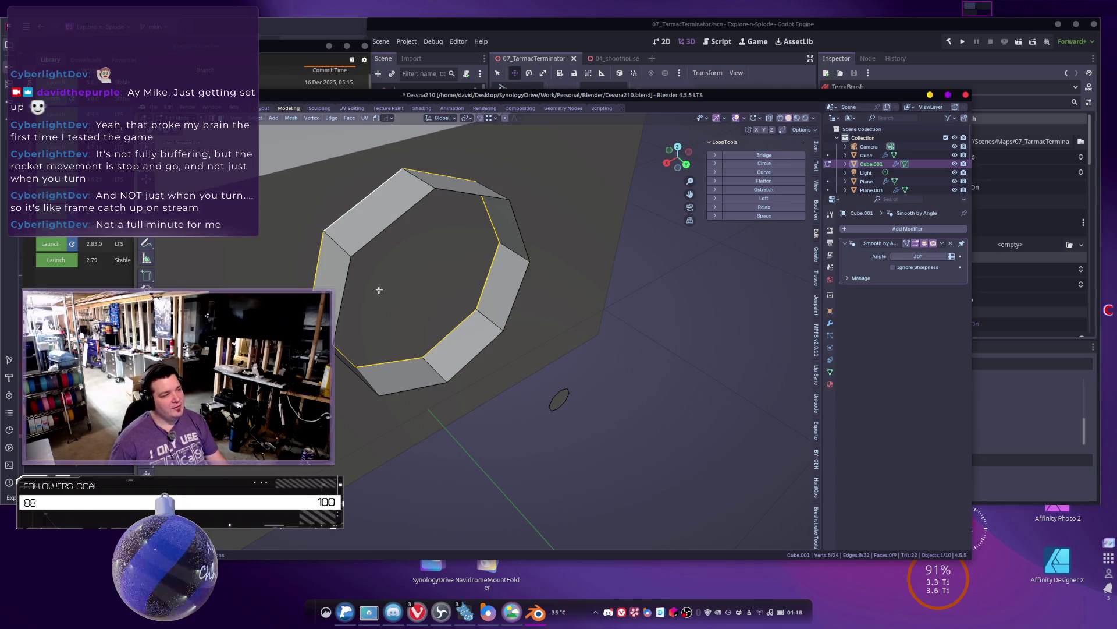
key(shift+ctrl+alt+m)
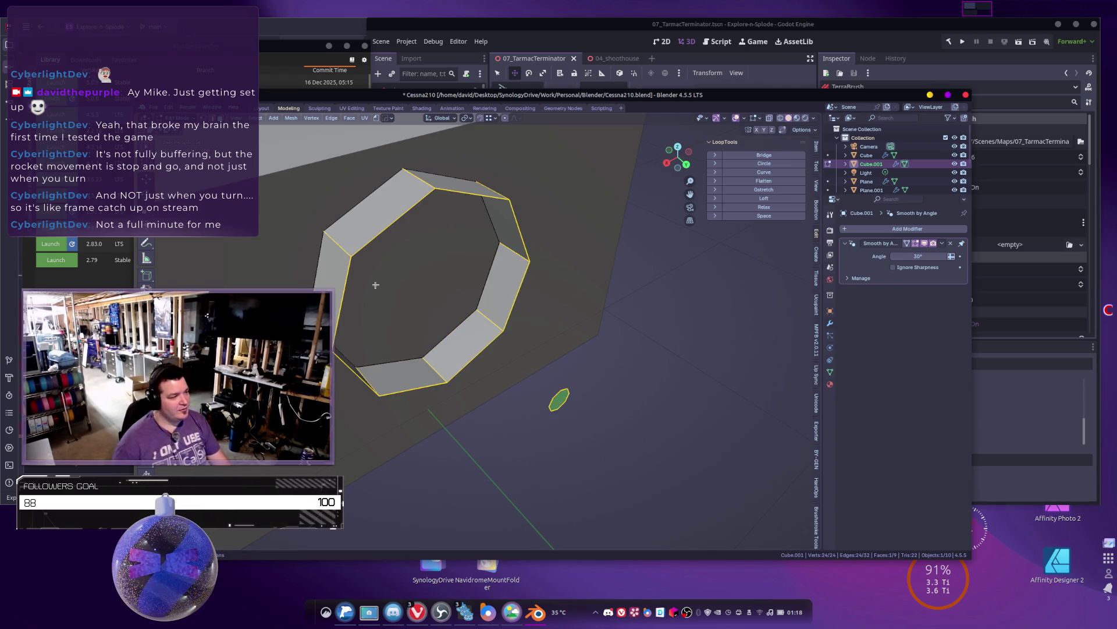
shift+click(558, 398)
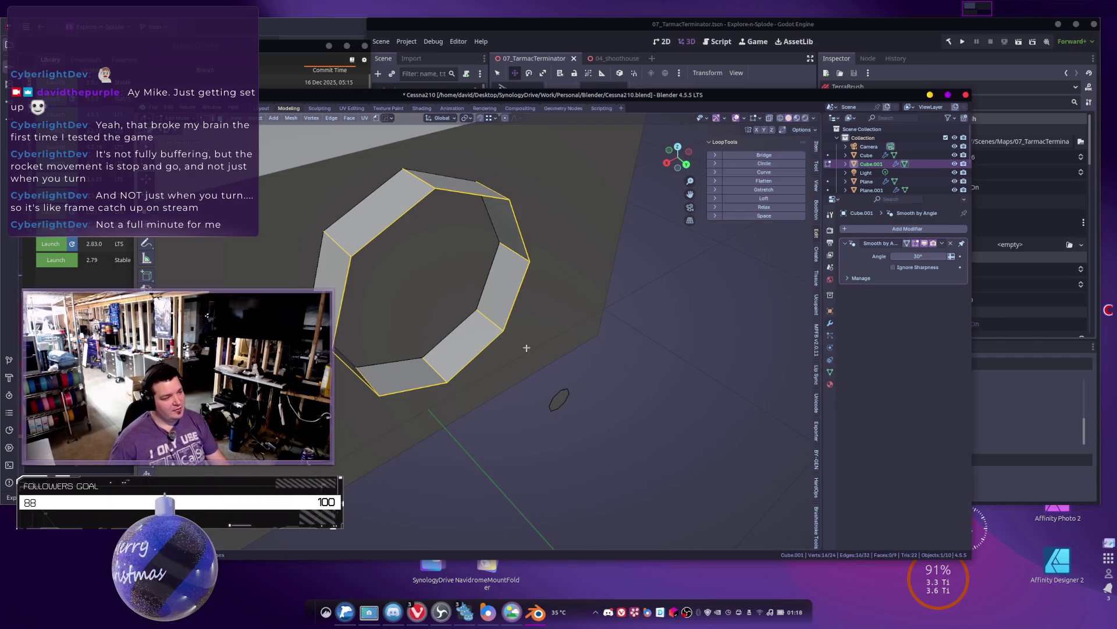
key(x)
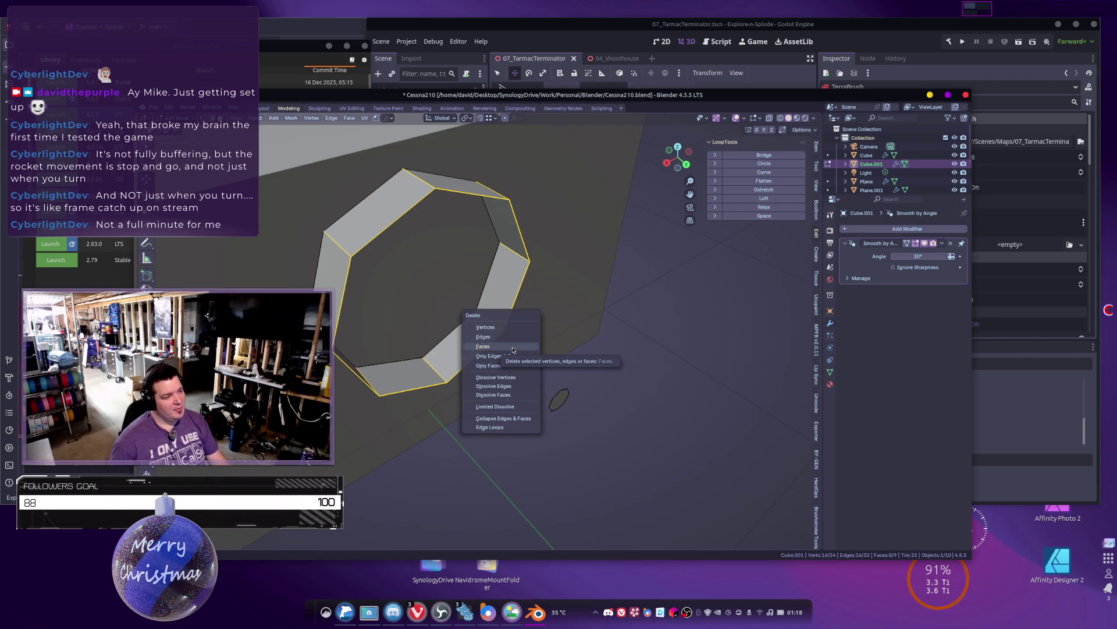
click(513, 347)
Step: Bridge the two octagonal edge loops into a tapered cone
key(a)
key(ctrl+e)
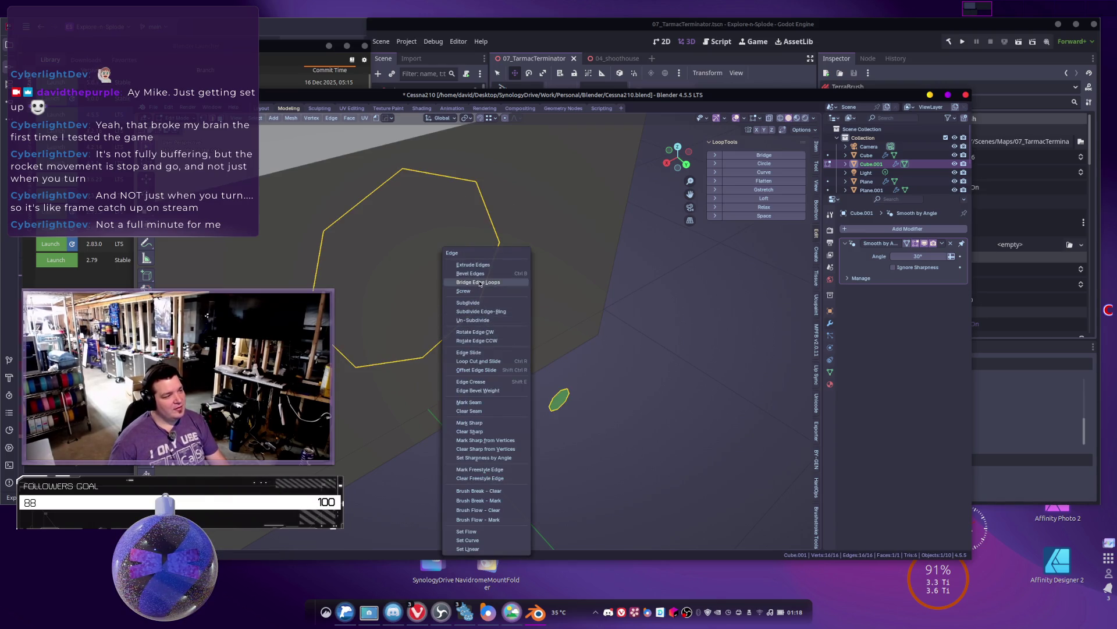
click(480, 284)
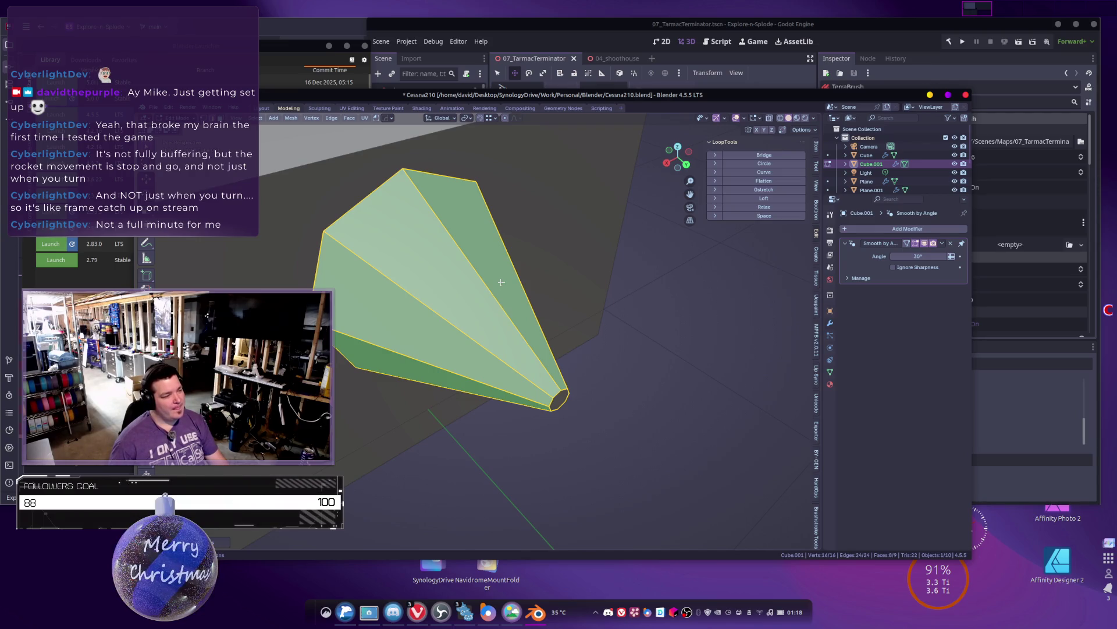
middle_drag(501, 282, 524, 407)
Step: Enlarge the narrow end face and bevel it with multiple segments; undo a trial fan split
drag(502, 392, 535, 433)
key(s)
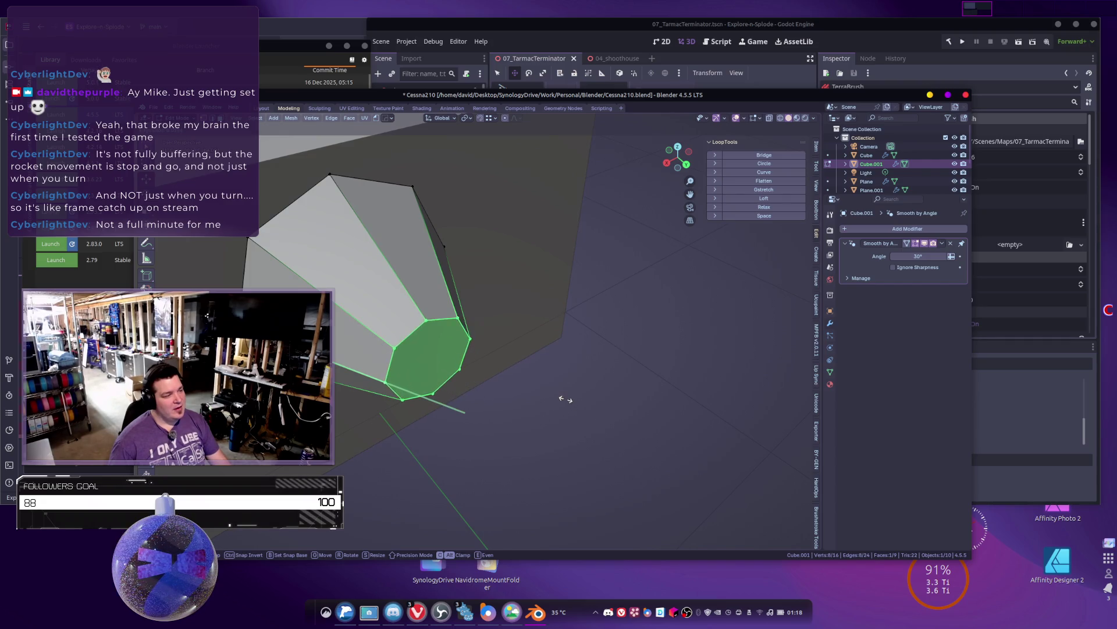
click(562, 405)
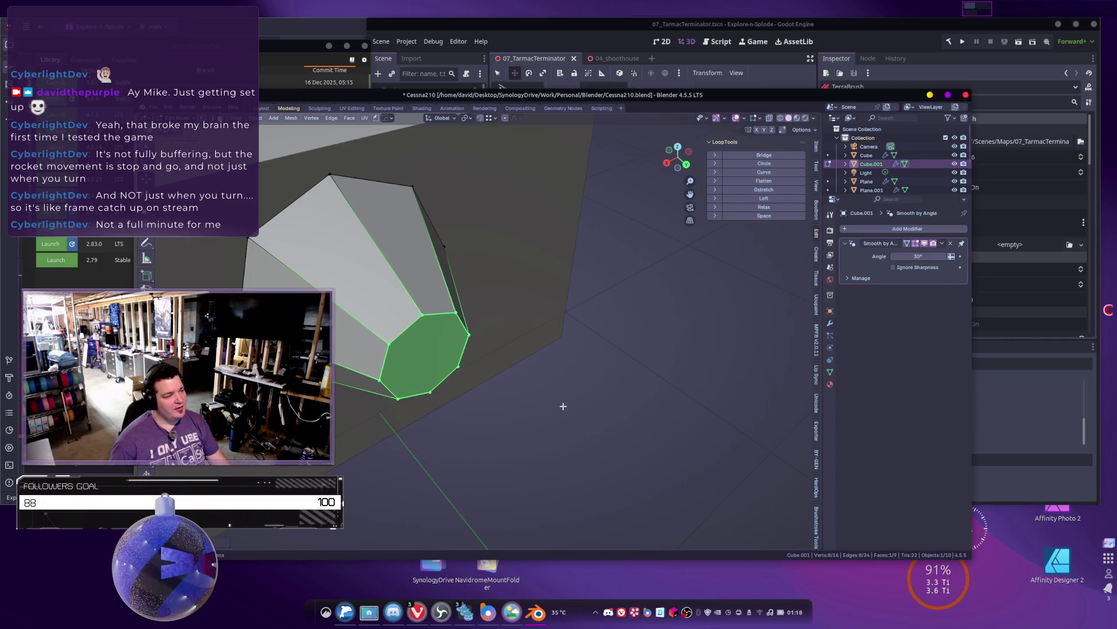
key(ctrl+b)
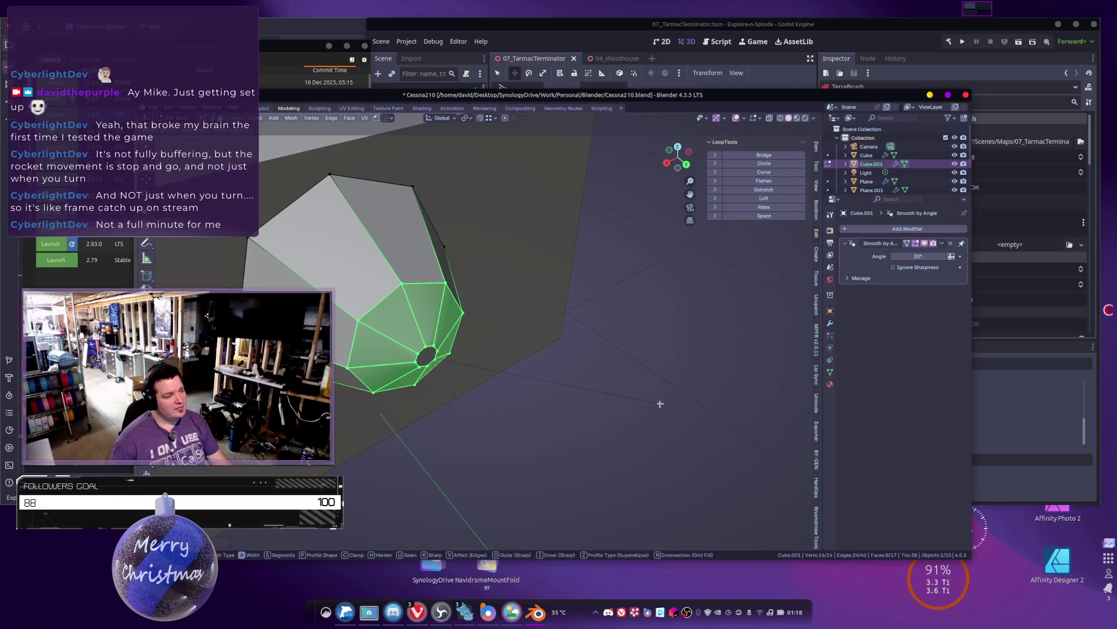
scroll(663, 392, up, 3)
click(663, 392)
mouse_move(664, 391)
middle_down()
mouse_move(542, 372)
mouse_move(546, 362)
middle_up()
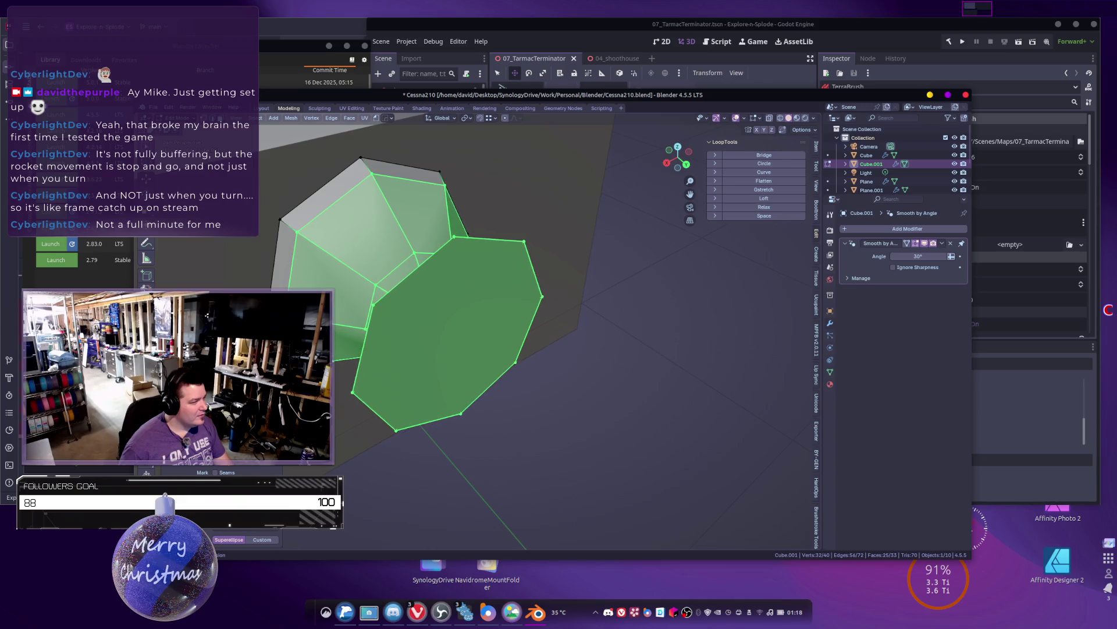
key(i)
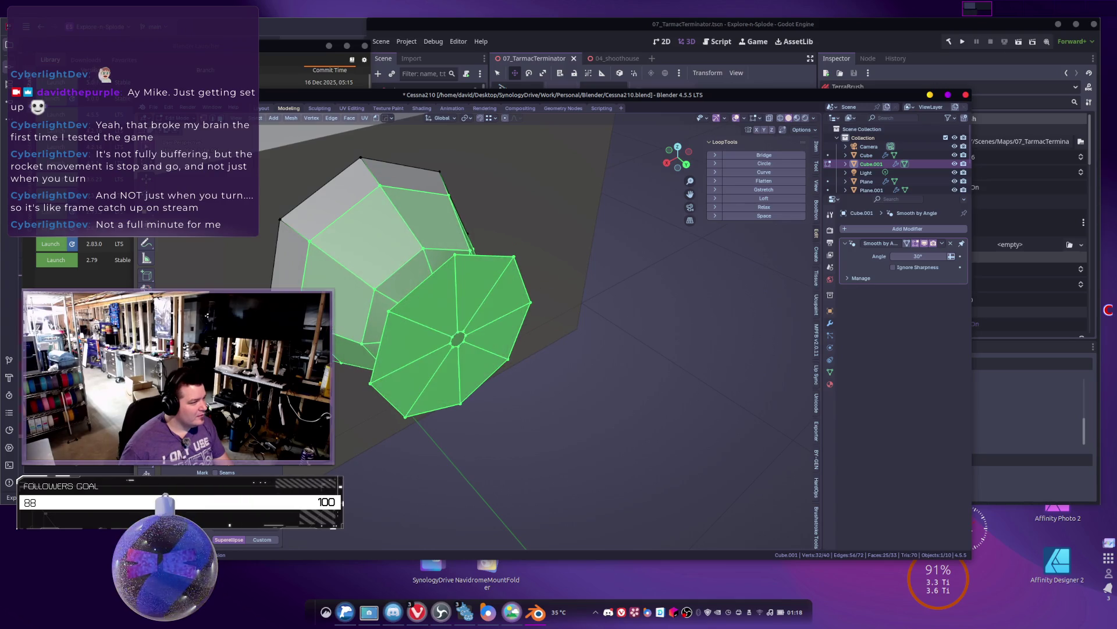
key(ctrl+z)
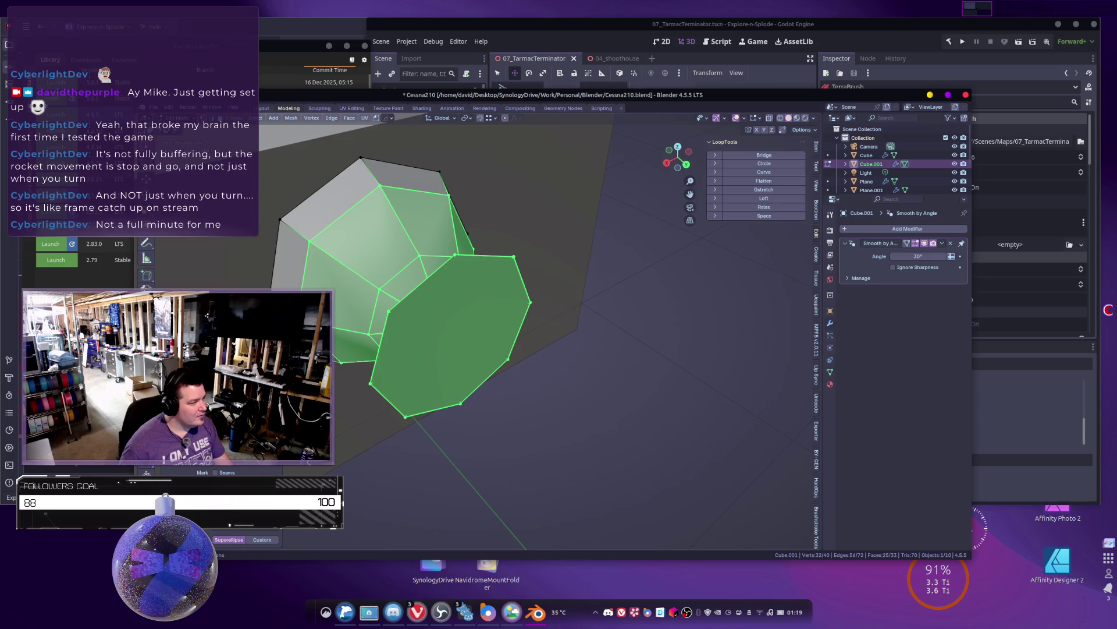
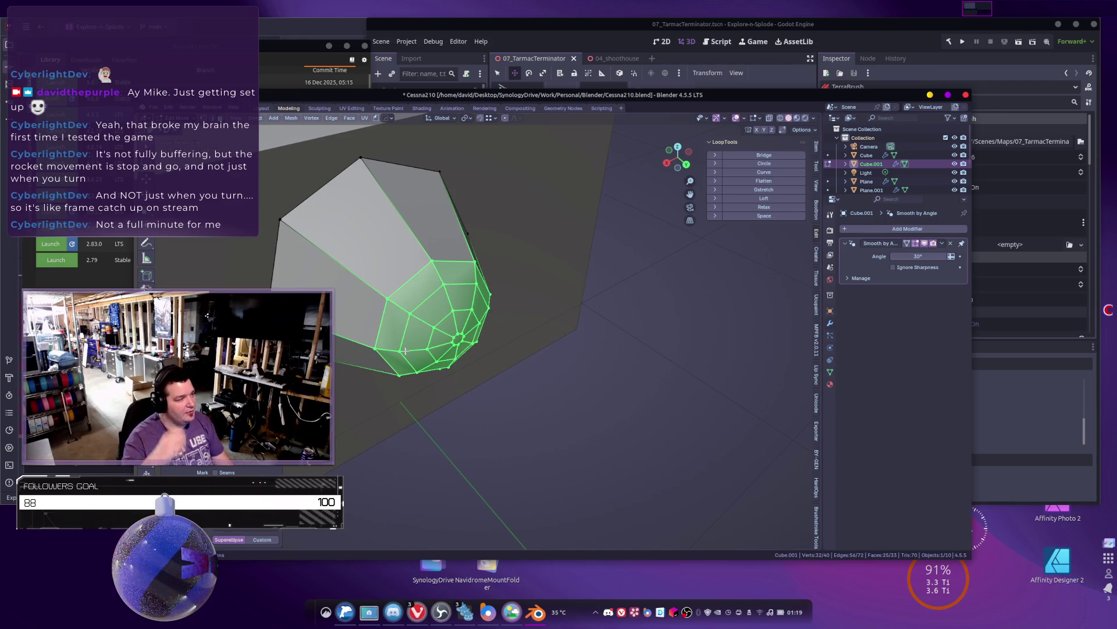
Step: Dissolve the nose tip into one face, inset it to a small octagon and delete the side faces
key(y)
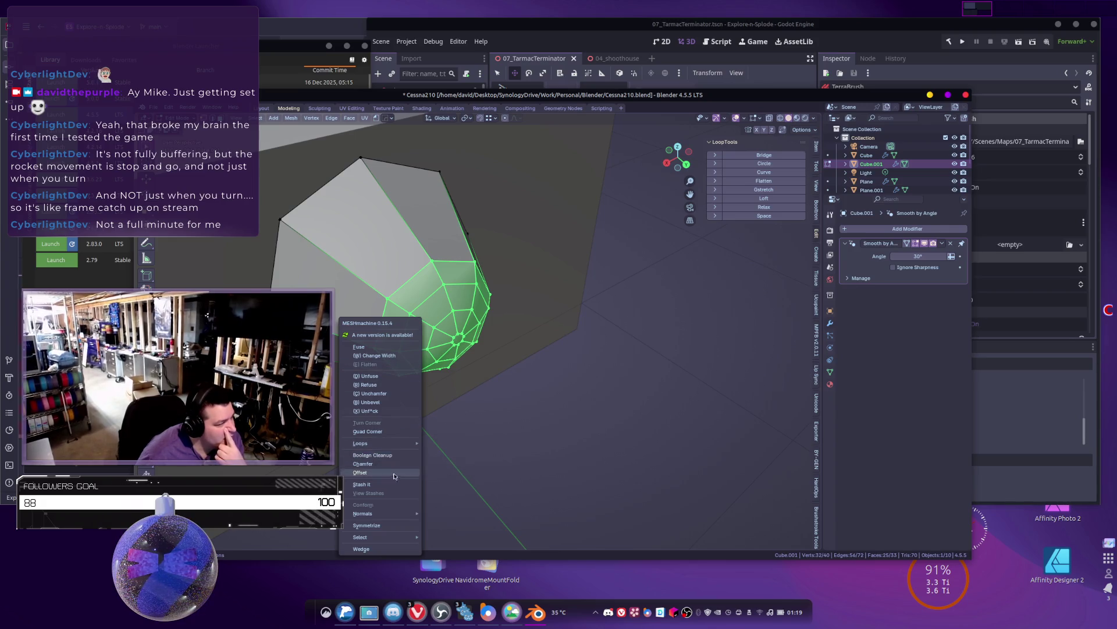
click(391, 550)
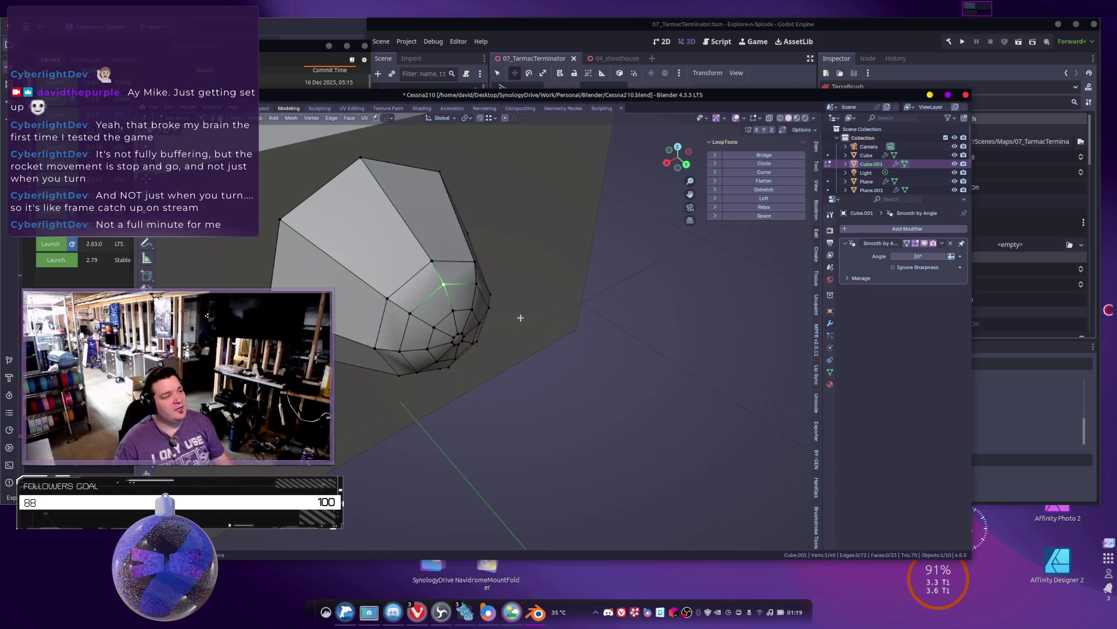
key(ctrl+KP_Add)
key(ctrl+KP_Add)
key(ctrl+KP_Add)
key(ctrl+x)
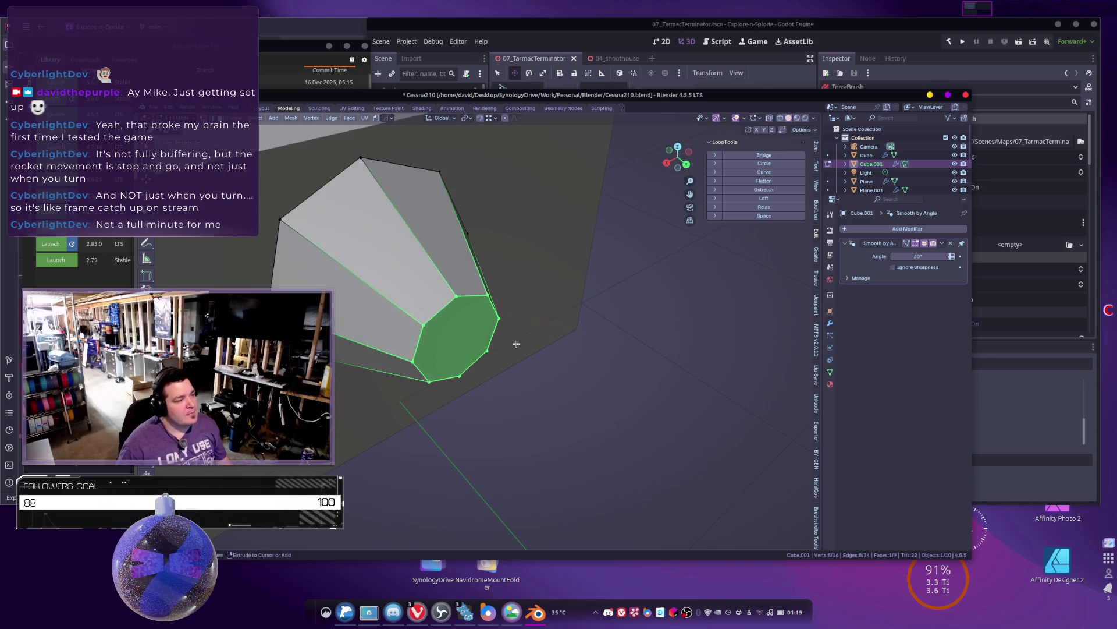
key(s)
click(469, 337)
key(ctrl+i)
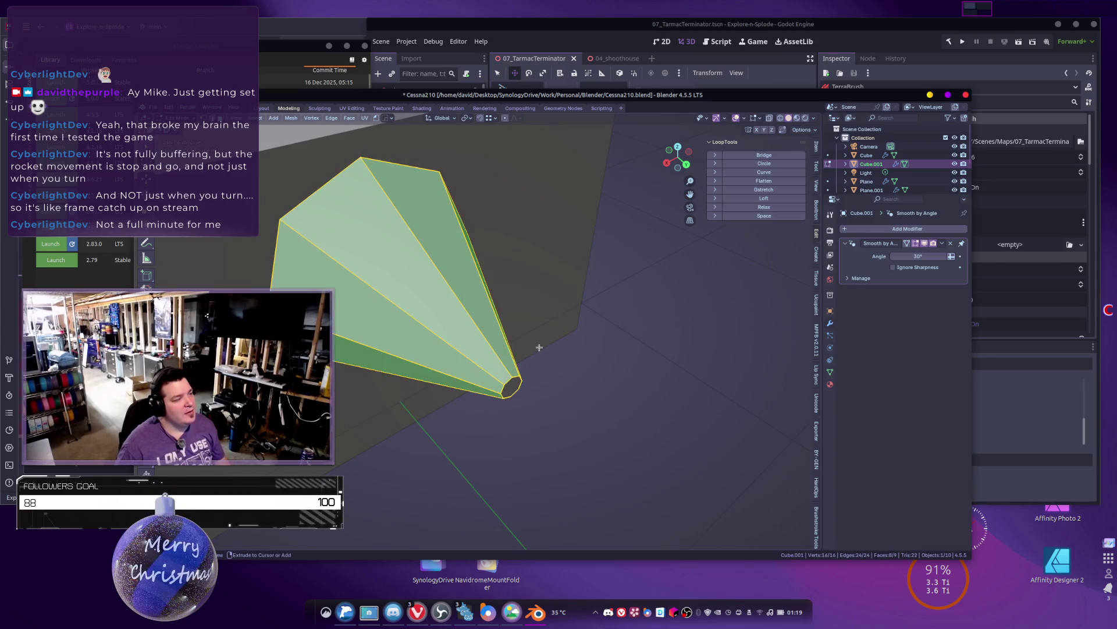
key(x)
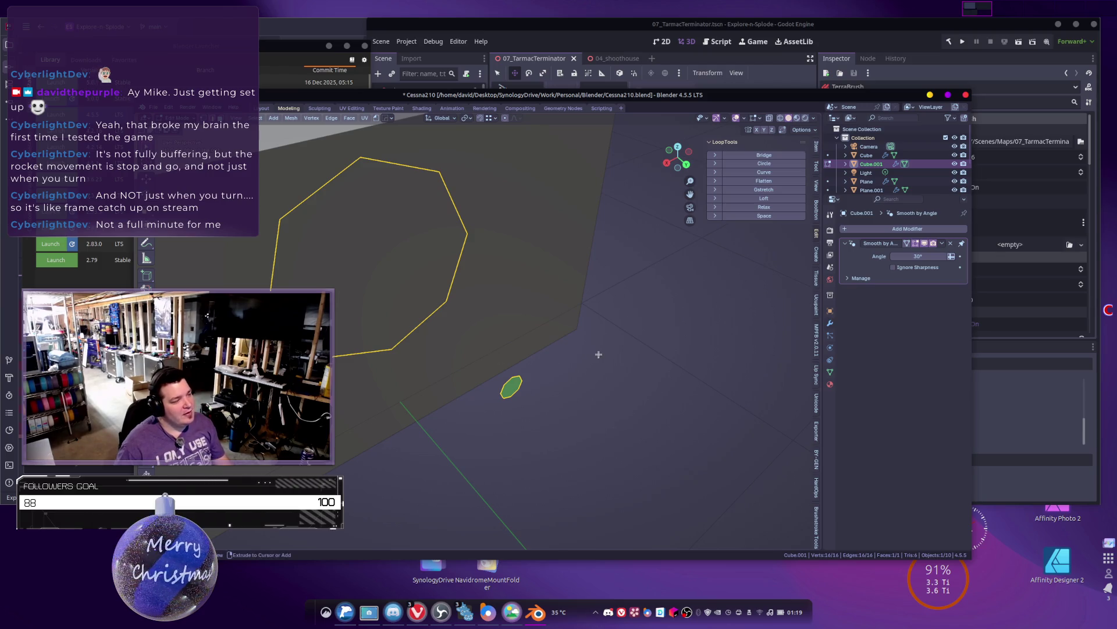
Step: Add a level 1 Subdivision modifier to smooth the rings and apply it
key(Tab)
key(ctrl+1)
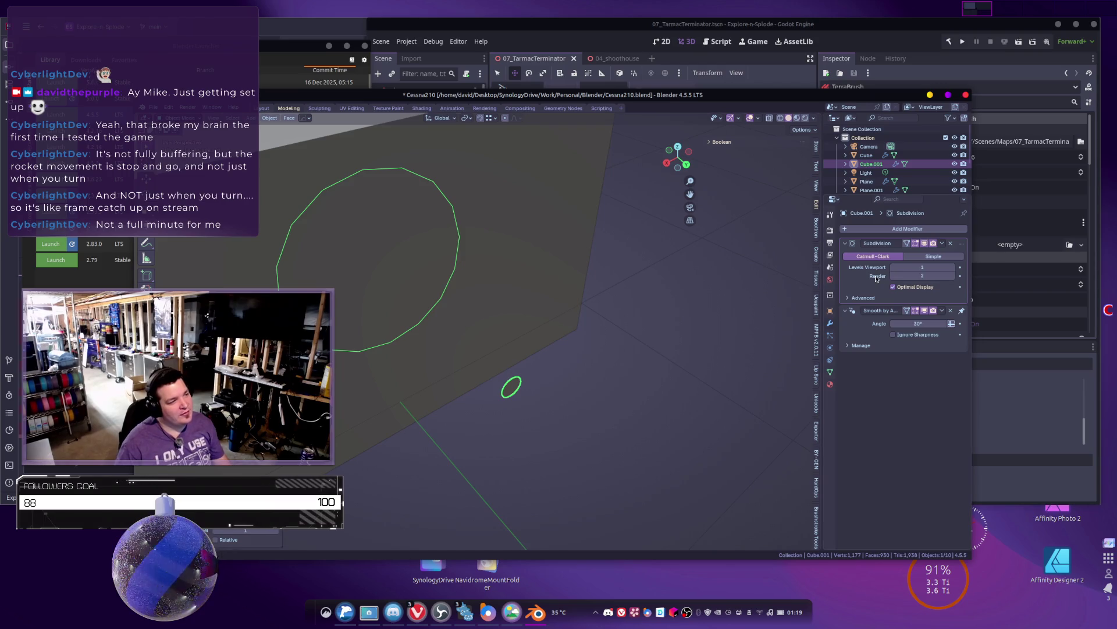
key(ctrl+a)
key(Tab)
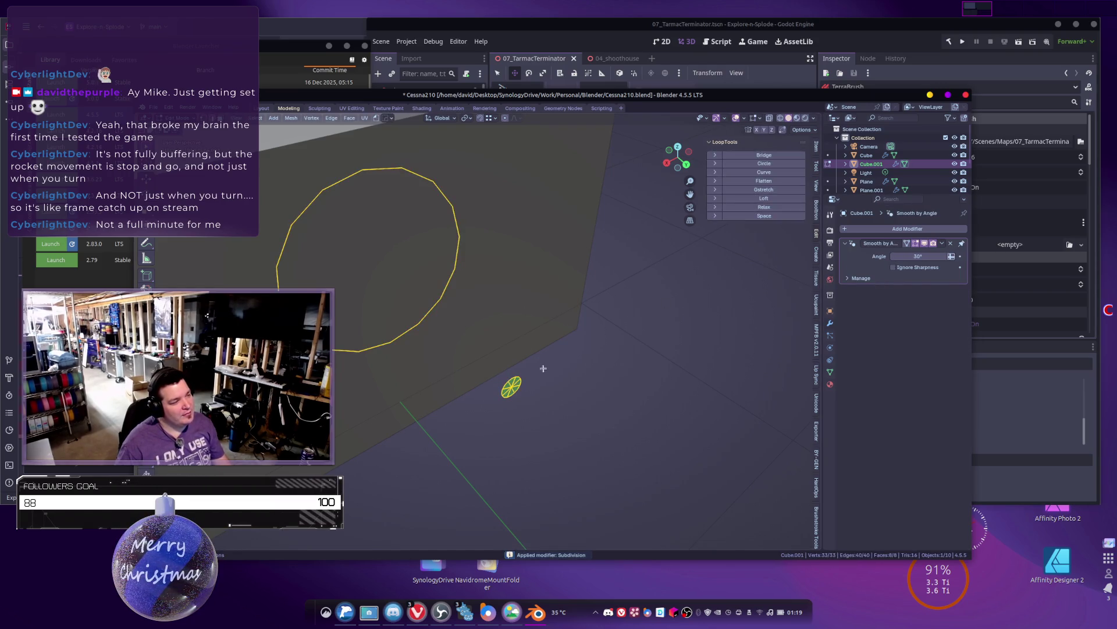
Step: Bridge the two edge loops into a cone, then enlarge and fill its small end loop
right_click(553, 378)
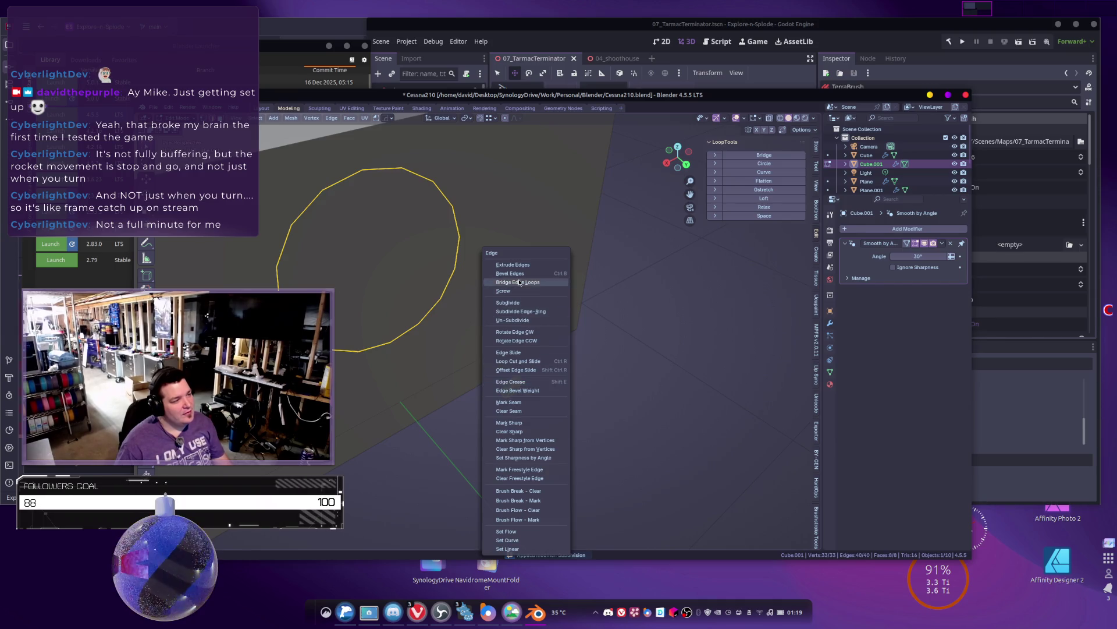
click(556, 283)
middle_drag(552, 391, 542, 381)
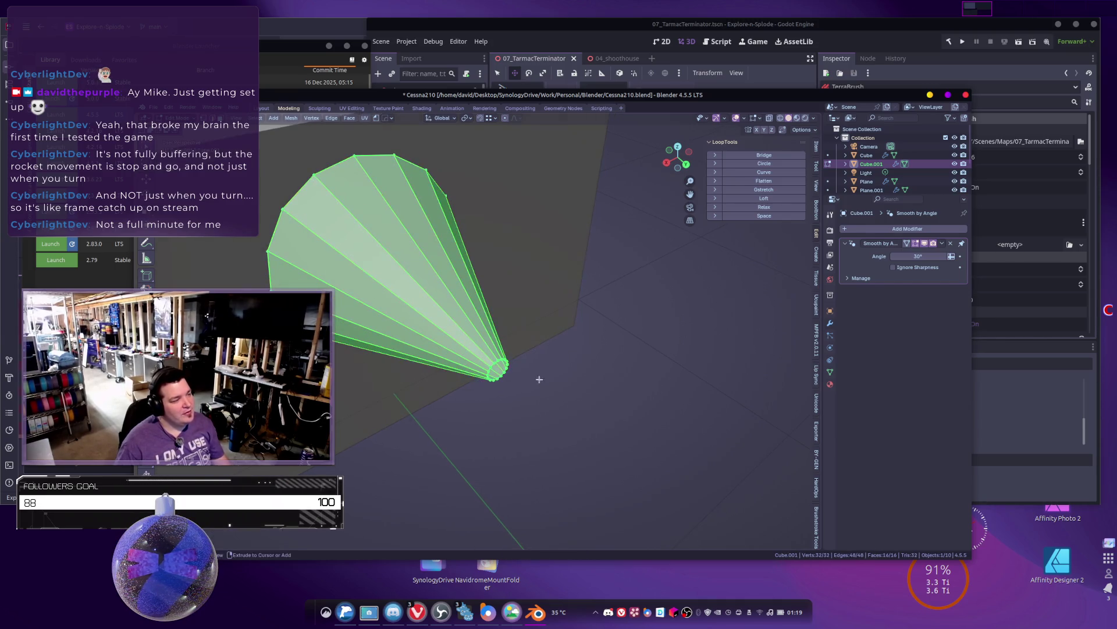
alt+click(499, 368)
key(s)
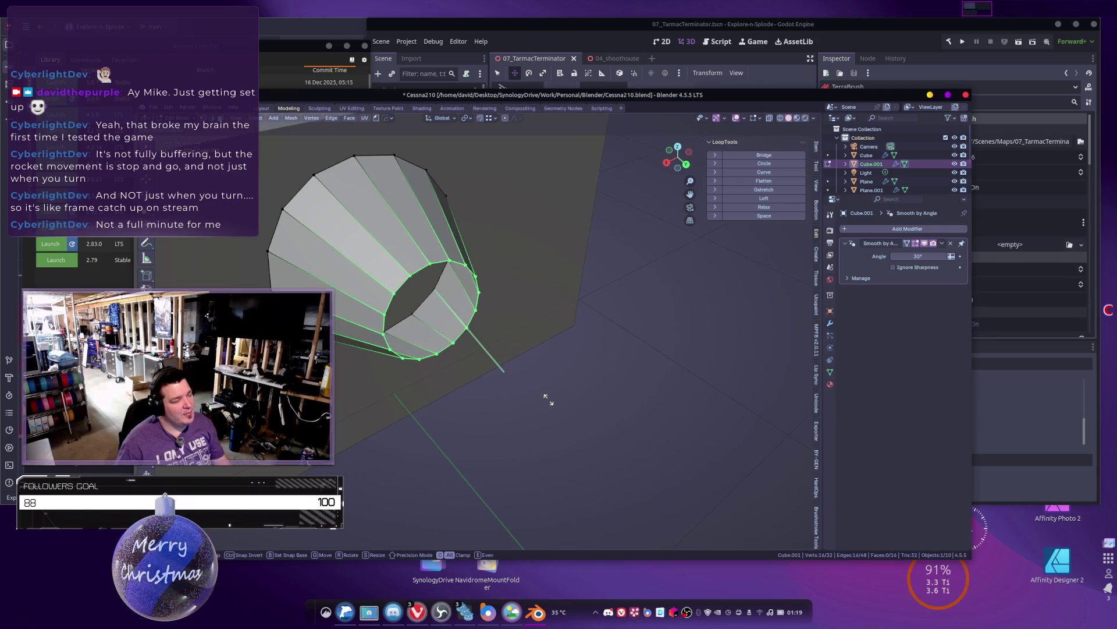
click(546, 398)
key(f)
Step: Bevel the cone's end face into concentric rings and select the centre cap face
key(ctrl+b)
scroll(582, 401, up, 3)
scroll(609, 401, up, 1)
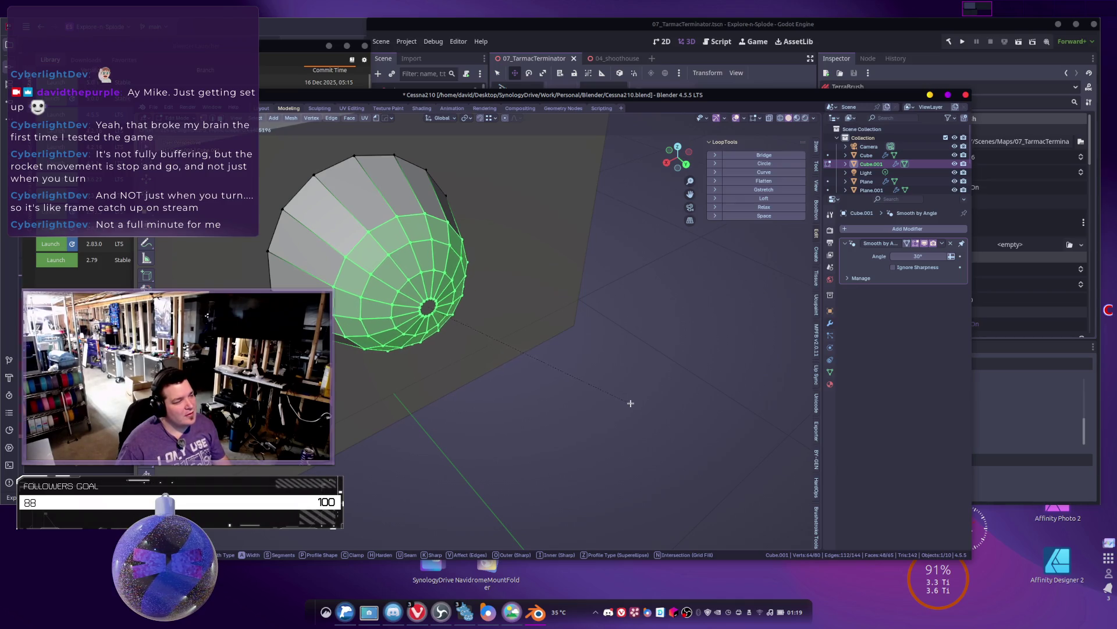
click(630, 403)
key(a)
key(ctrl+z)
Step: Pull the cone tip along Y with proportional falloff
scroll(483, 363, down, 3)
mouse_move(483, 363)
middle_down()
mouse_move(562, 374)
mouse_move(524, 304)
mouse_move(487, 108)
middle_up()
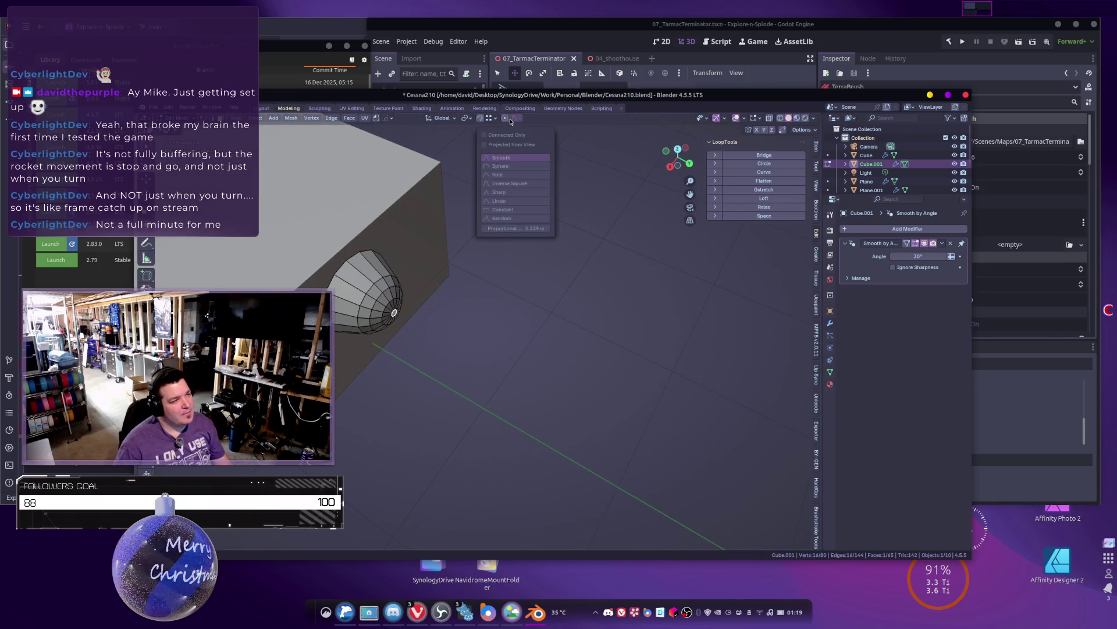
key(g)
key(y)
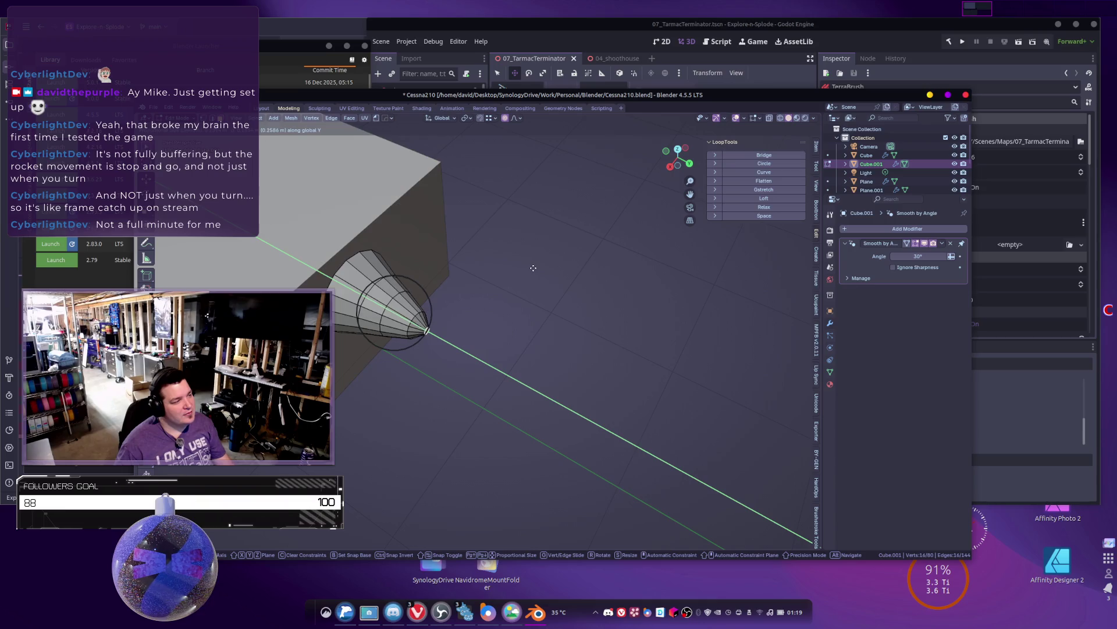
scroll(522, 263, down, 4)
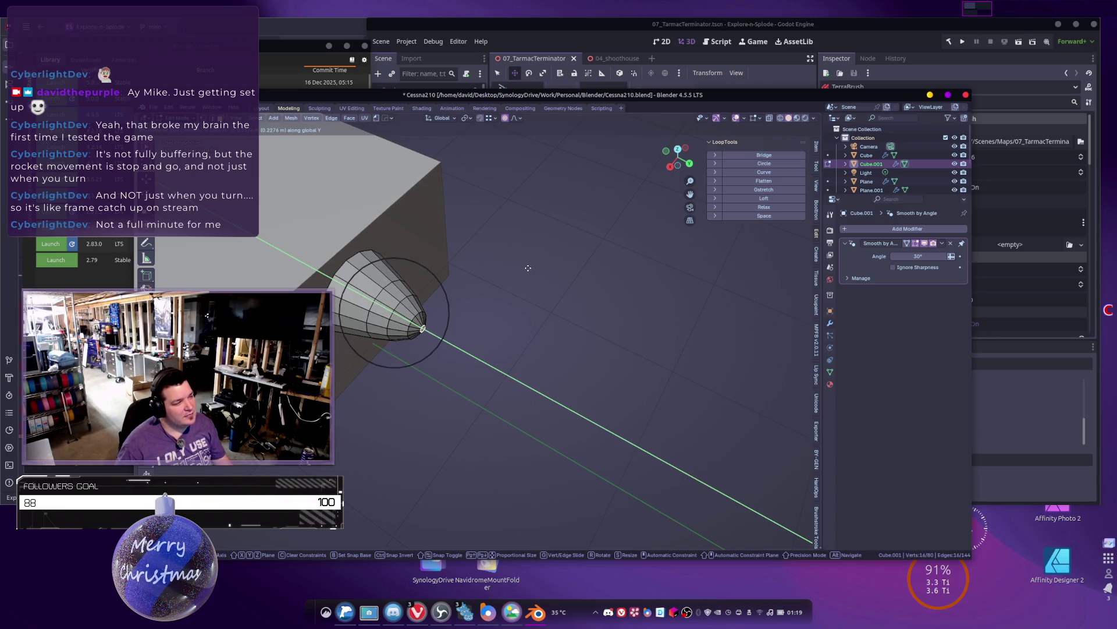
click(528, 269)
Step: Scale the whole cone to fit the fuselage and return to object mode
key(a)
mouse_move(523, 267)
middle_down()
mouse_move(491, 289)
mouse_move(509, 357)
mouse_move(536, 382)
mouse_move(512, 349)
middle_up()
key(s)
click(567, 384)
key(Tab)
Step: Nudge the cone slightly to the right and give it smooth shading
key(g)
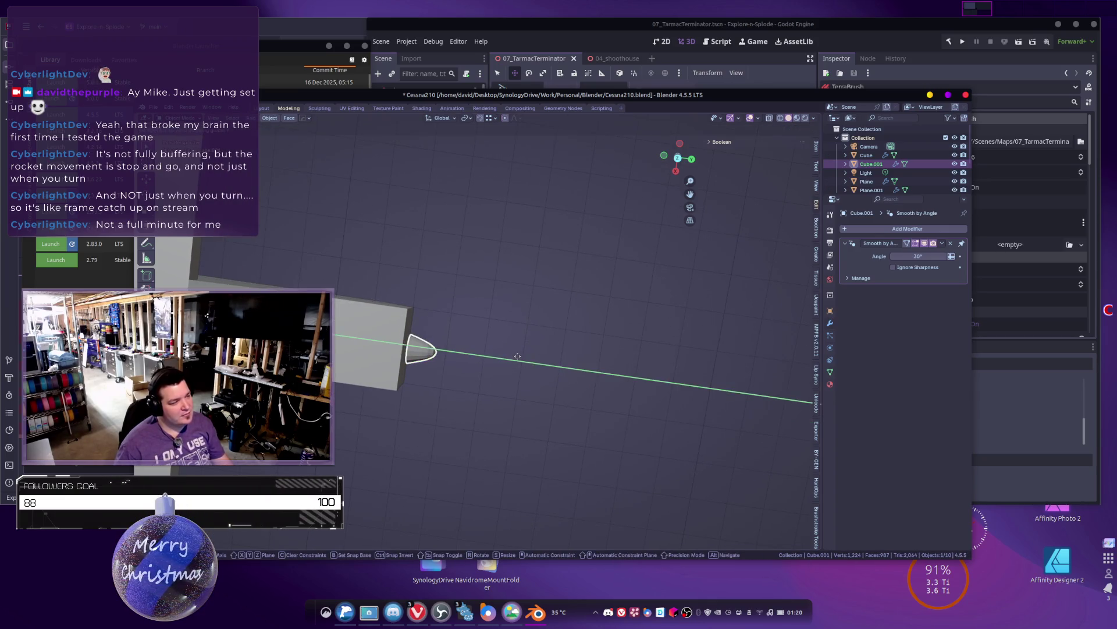
click(515, 356)
mouse_move(472, 375)
middle_down()
mouse_move(477, 278)
mouse_move(464, 354)
middle_up()
right_click(463, 355)
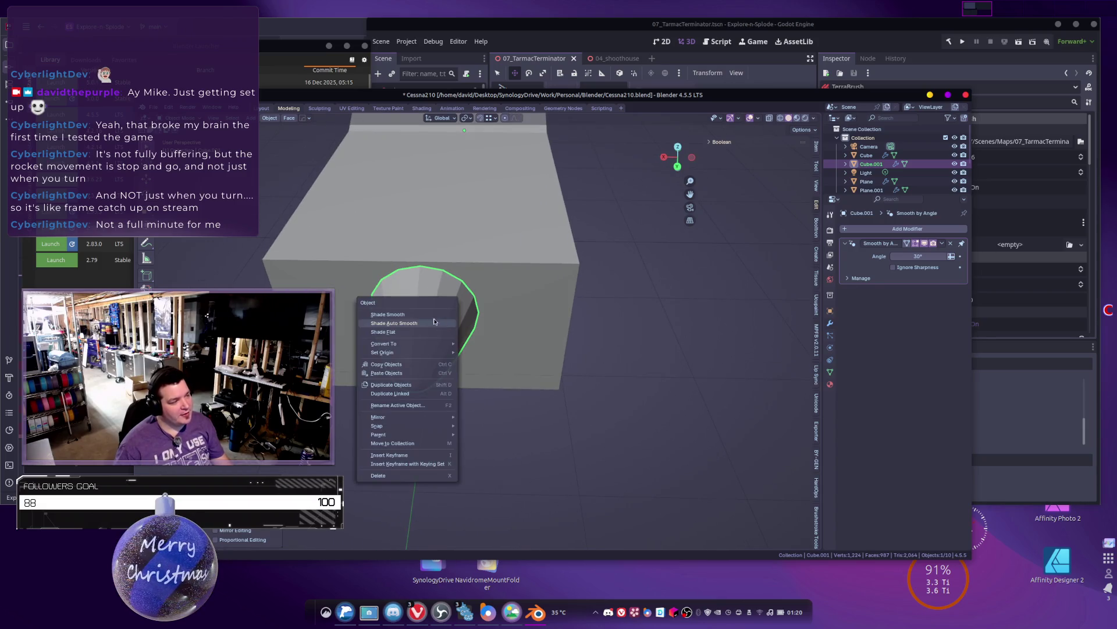
click(442, 325)
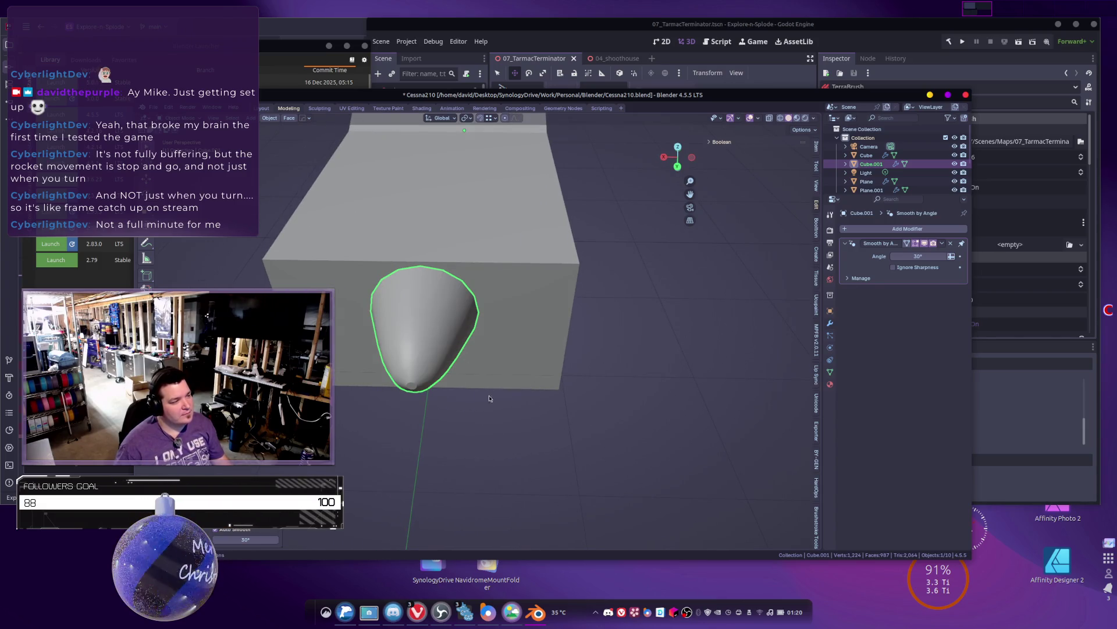
Step: Turn off proportional editing and shrink the cone's bottom cap face
key(Tab)
scroll(453, 402, up, 6)
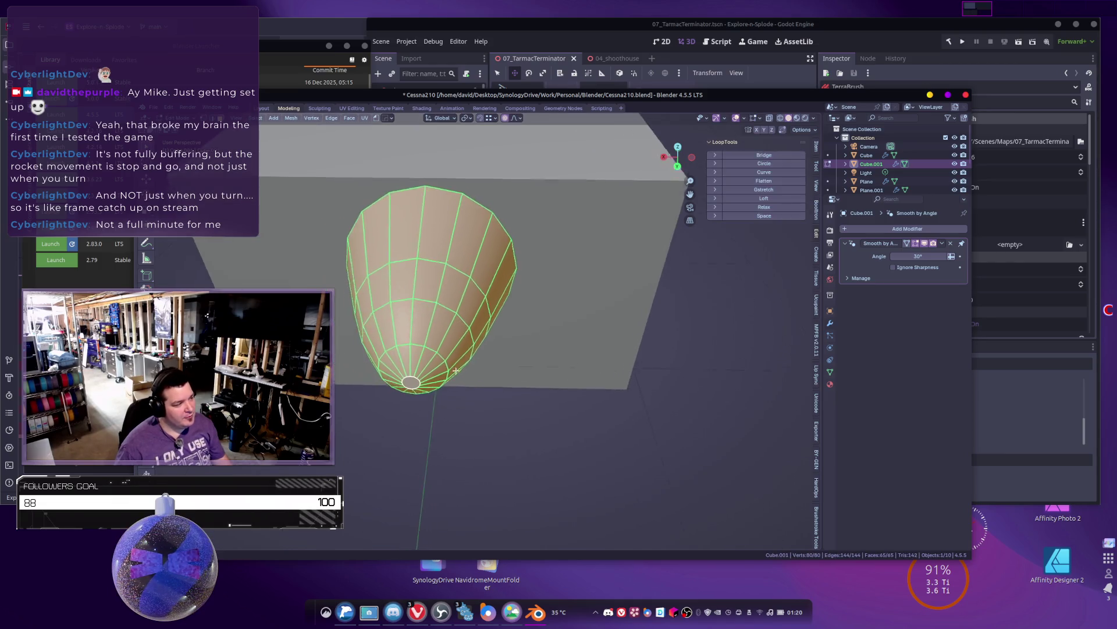
middle_drag(453, 377, 465, 375)
click(448, 368)
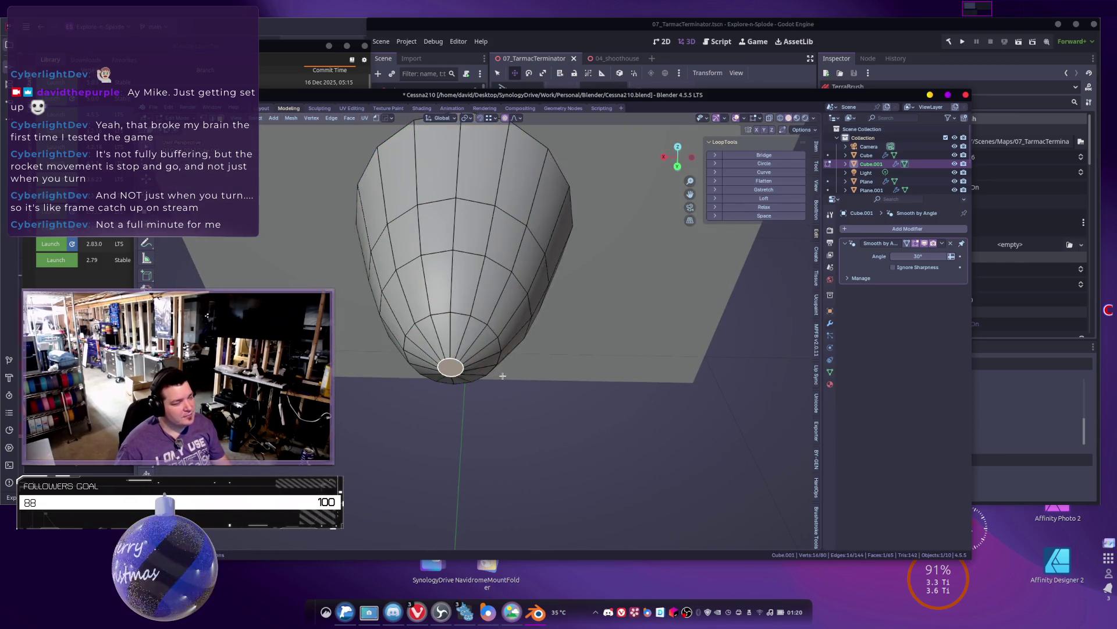
key(s)
key(Escape)
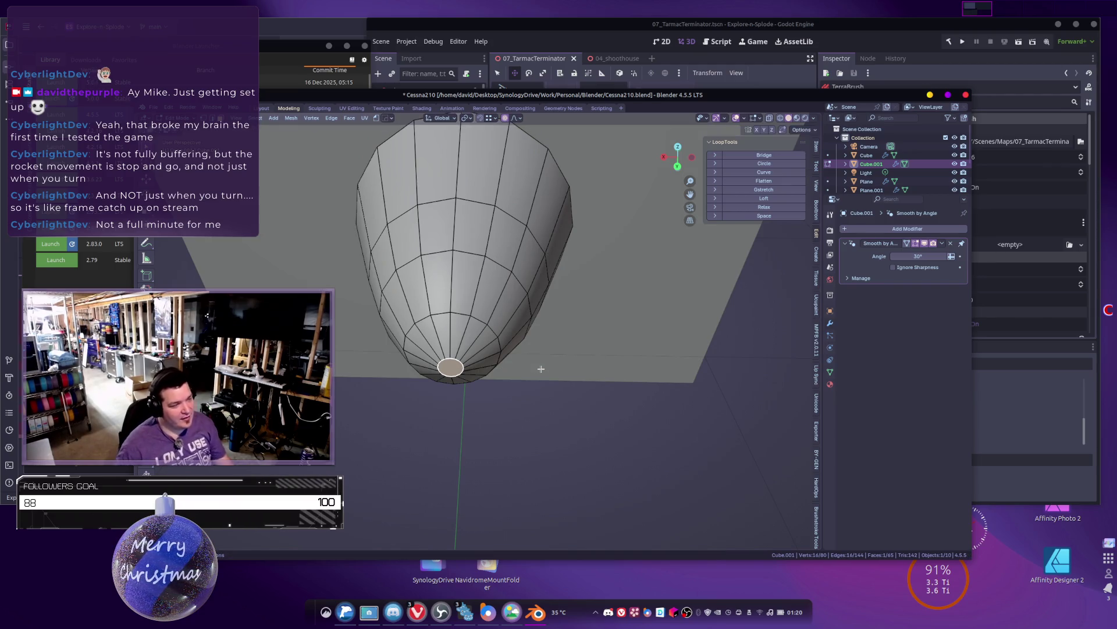
key(o)
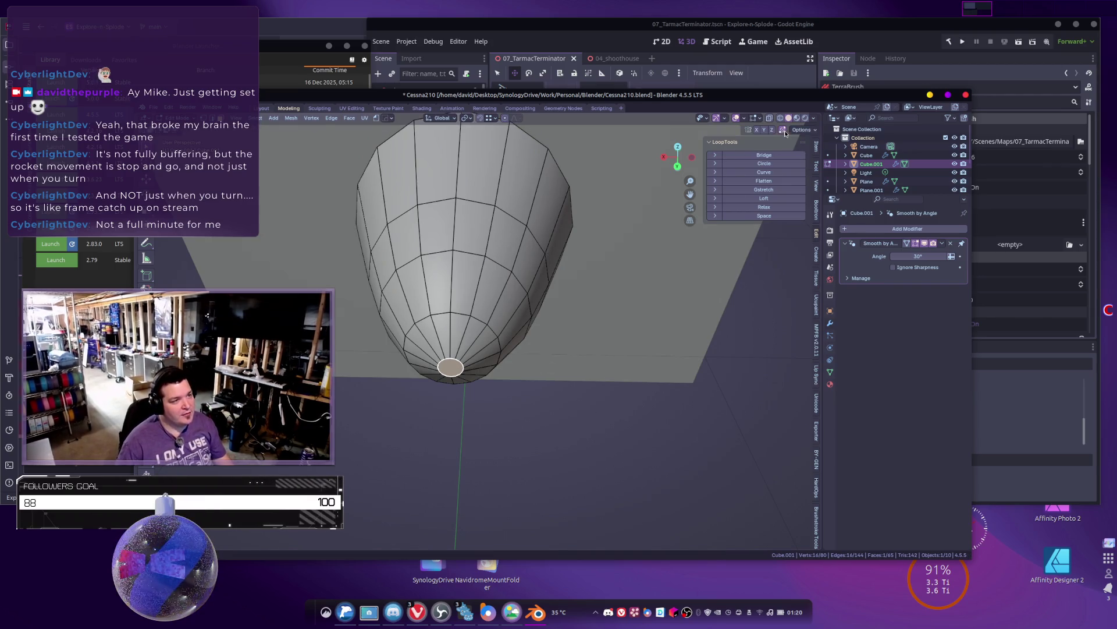
key(s)
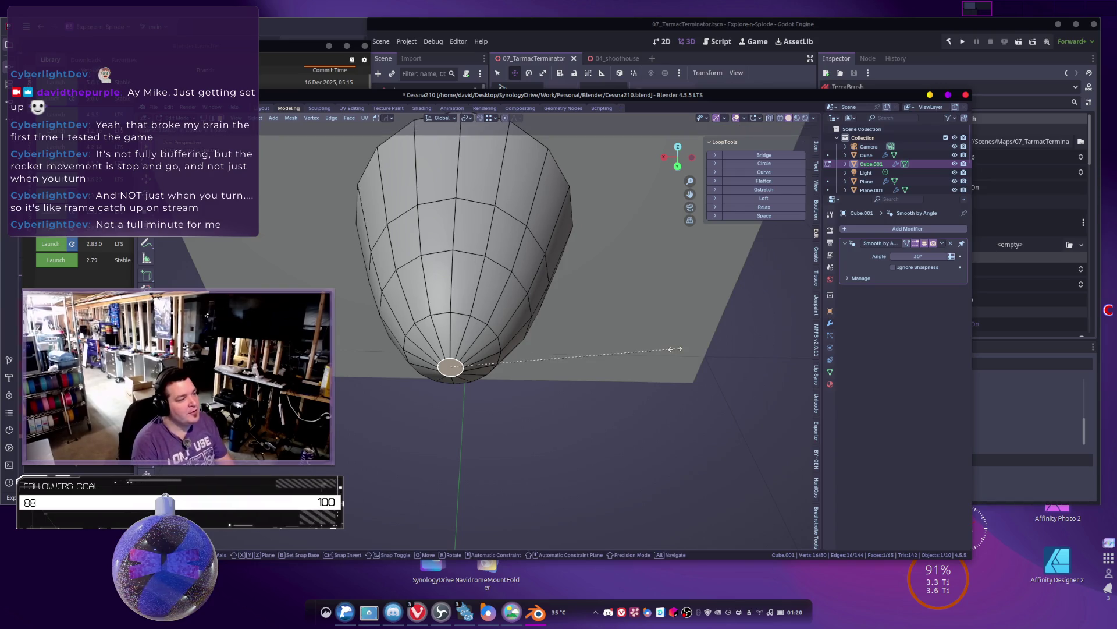
click(675, 349)
key(s)
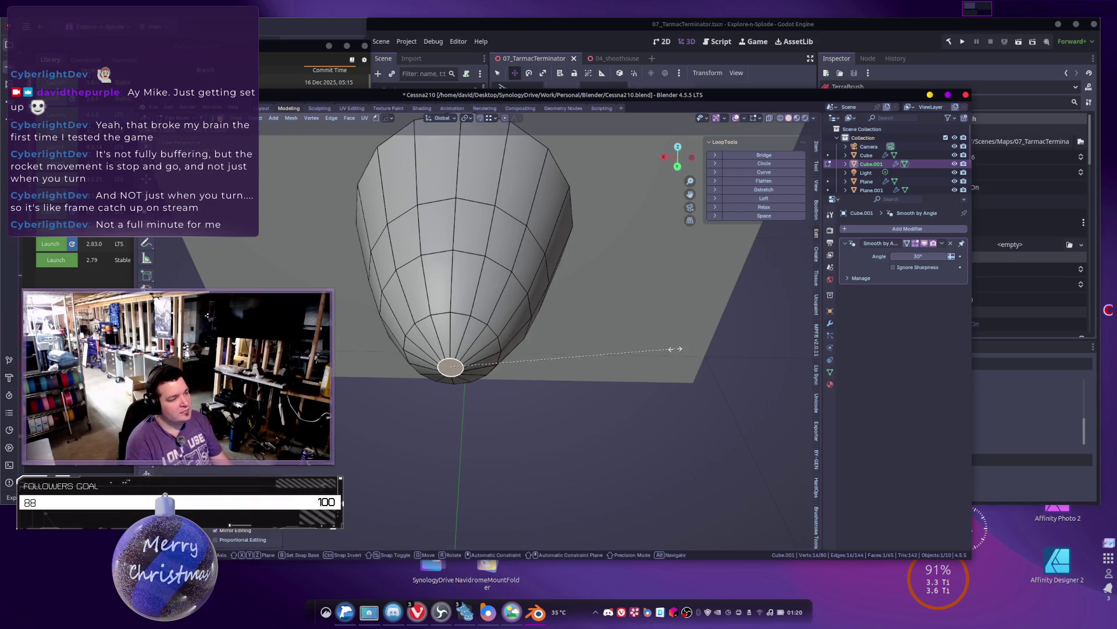
click(676, 349)
Step: Merge the ring of cap vertices at center into a single tip vertex
key(1)
key(alt+a)
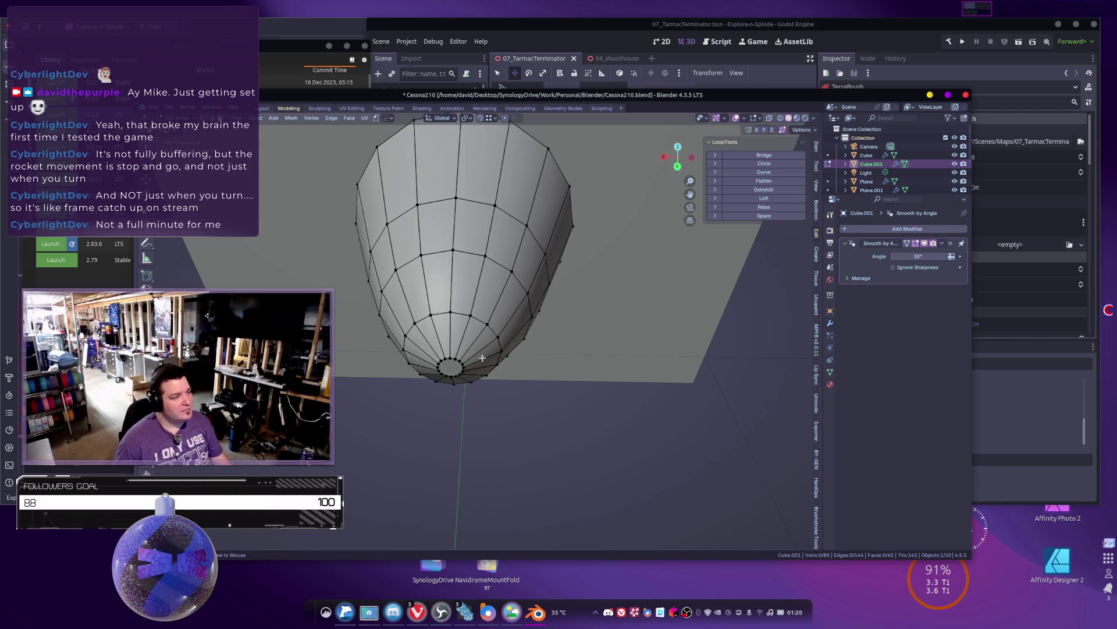
alt+click(456, 360)
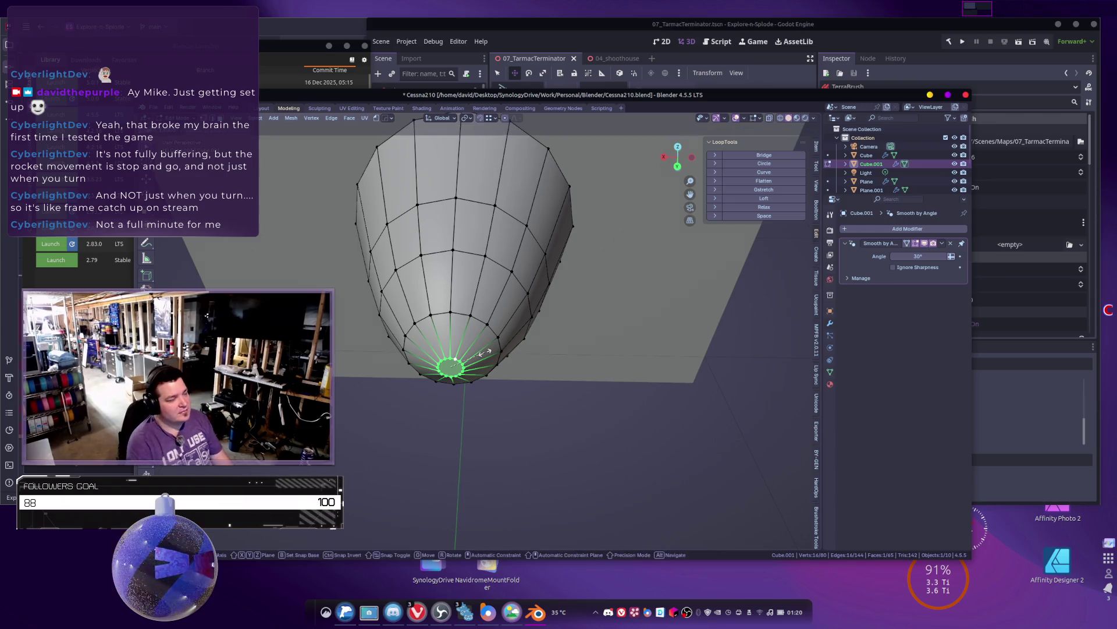
key(m)
click(485, 353)
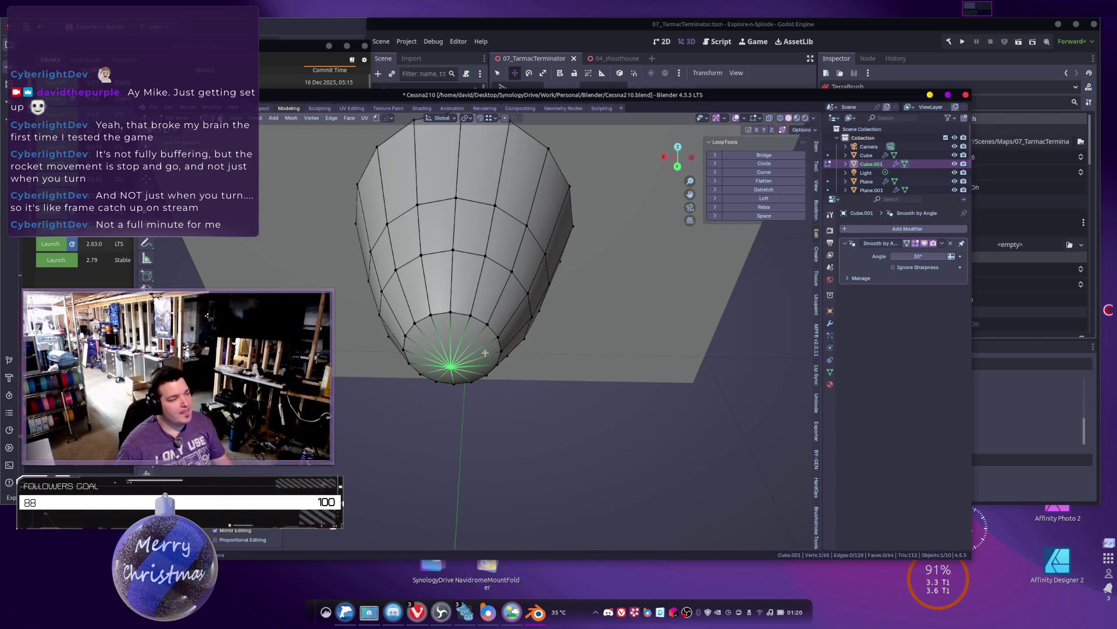
Step: Move the tip vertex along the Y axis and exit to object mode
key(Tab)
mouse_move(486, 352)
middle_down()
mouse_move(460, 341)
mouse_move(455, 385)
middle_up()
key(Tab)
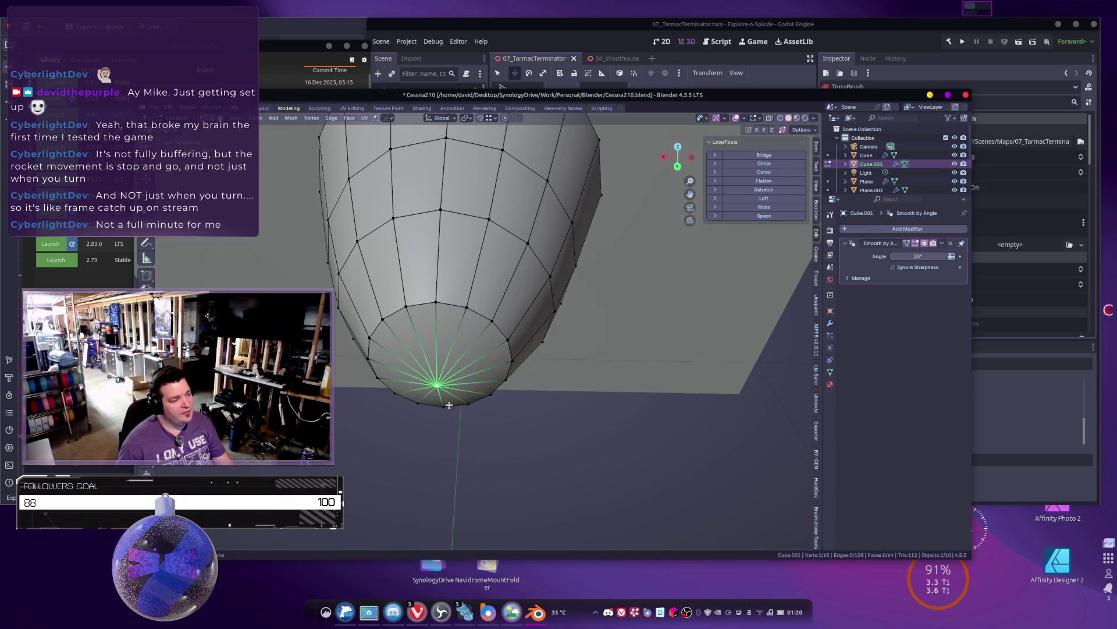
mouse_move(494, 397)
middle_down()
mouse_move(549, 404)
mouse_move(452, 381)
mouse_move(519, 382)
middle_up()
key(g)
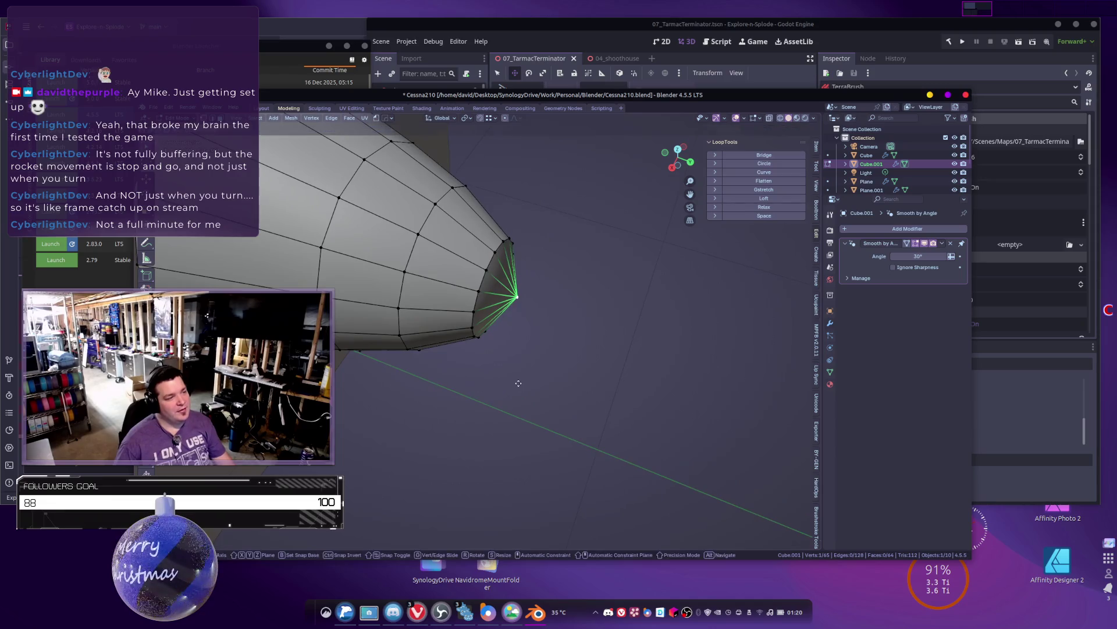
key(y)
click(542, 392)
key(Tab)
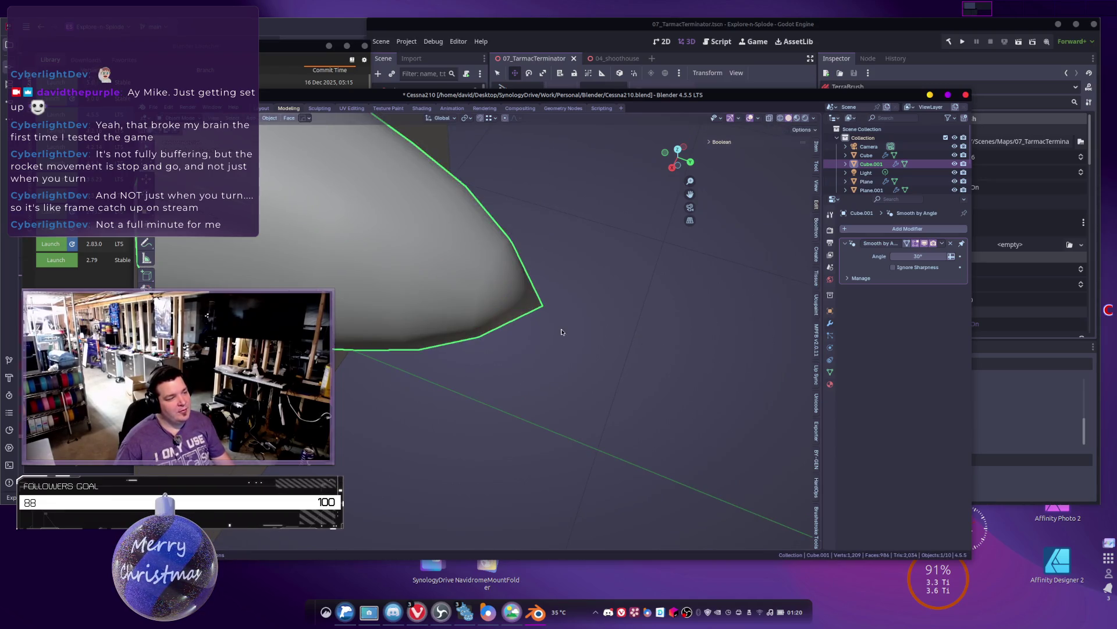
Step: Select the nose cone on its own
key(ctrl+minus)
mouse_move(566, 361)
middle_down()
mouse_move(599, 407)
mouse_move(548, 332)
mouse_move(495, 375)
mouse_move(517, 454)
mouse_move(506, 416)
mouse_move(514, 362)
mouse_move(546, 357)
middle_up()
key(alt+a)
scroll(537, 337, up, 5)
scroll(538, 337, up, 6)
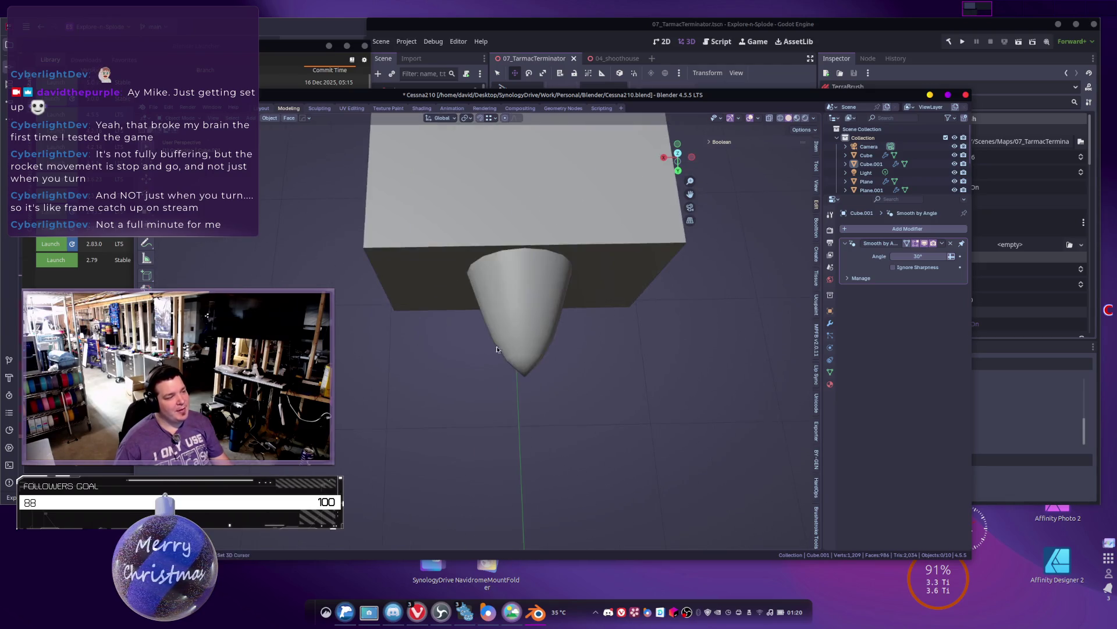
click(451, 317)
mouse_move(452, 317)
middle_down()
mouse_move(447, 291)
mouse_move(390, 337)
middle_up()
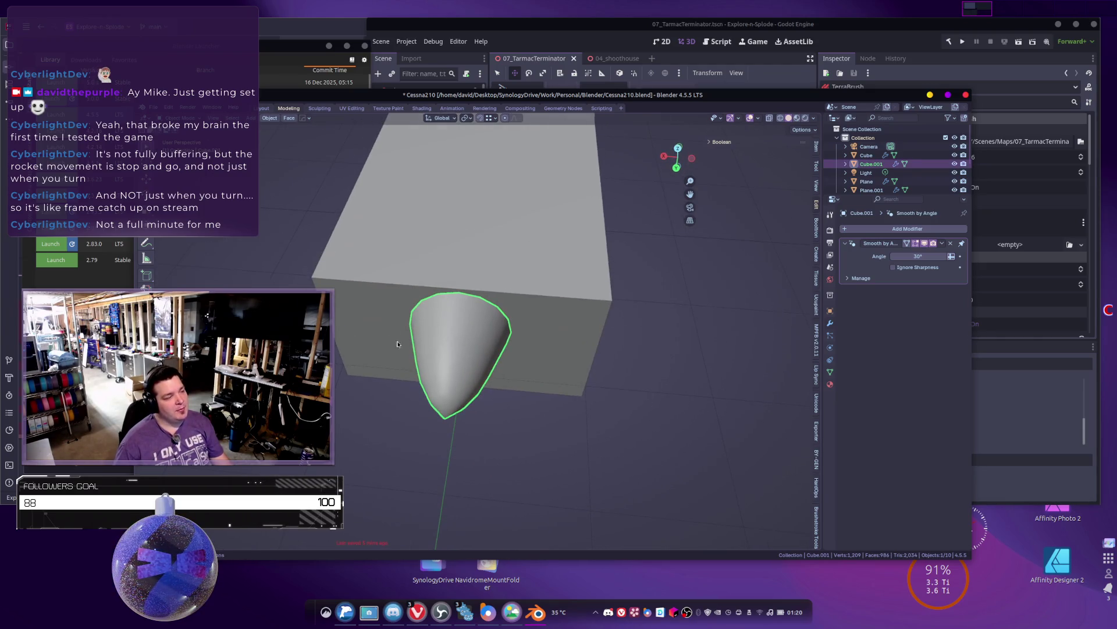
shift+middle_drag(473, 345, 452, 325)
Step: Set the cone's origin to Center of Mass (Surface)
key(shift+a)
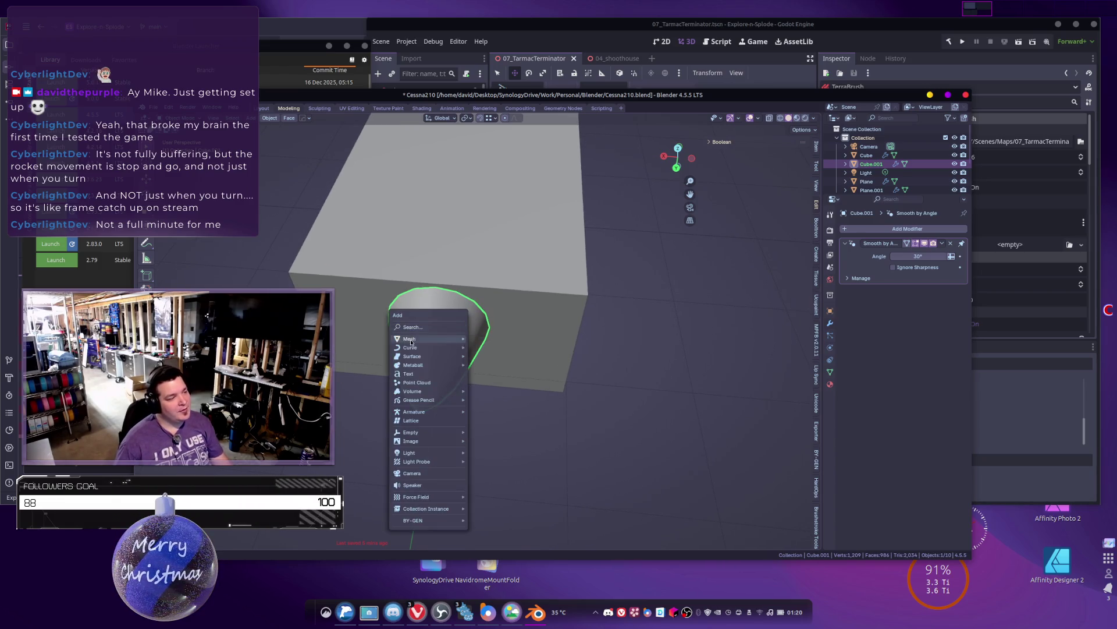
key(Escape)
right_click(395, 333)
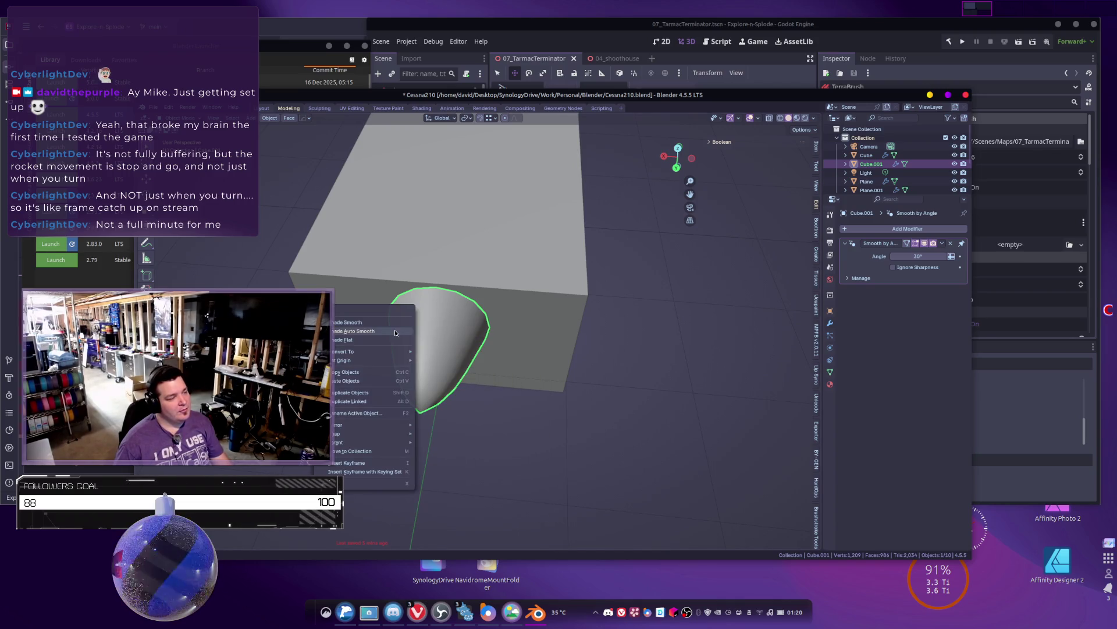
mouse_move(378, 434)
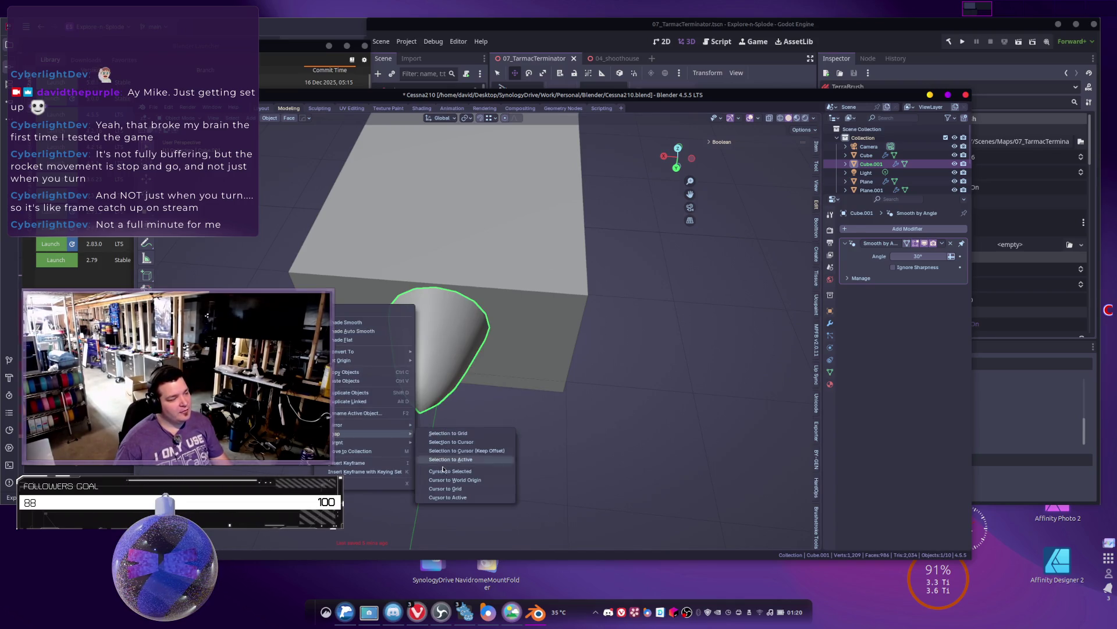
click(448, 497)
right_click(427, 380)
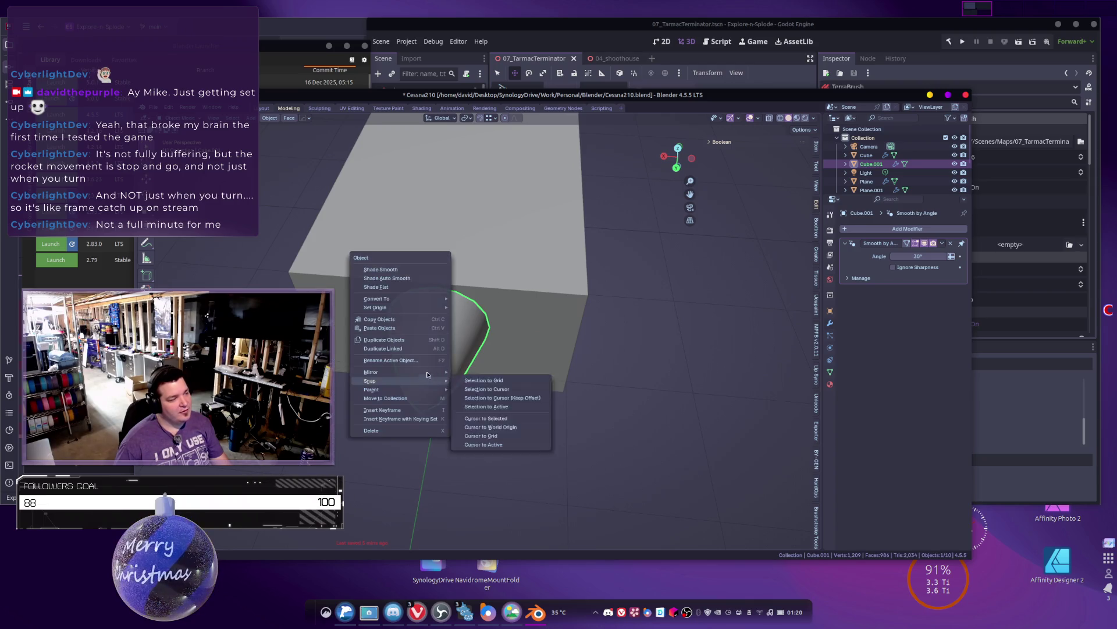
mouse_move(407, 308)
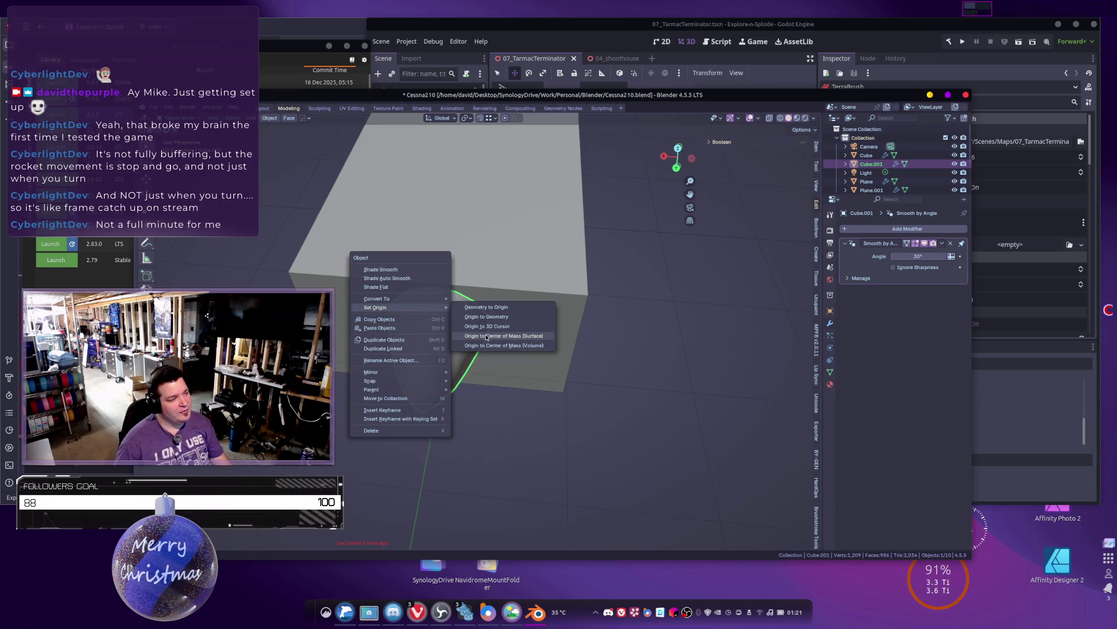
click(486, 335)
Step: Move the nose cone along the Y axis against the fuselage front
middle_drag(476, 382, 422, 344)
key(Tab)
key(a)
key(g)
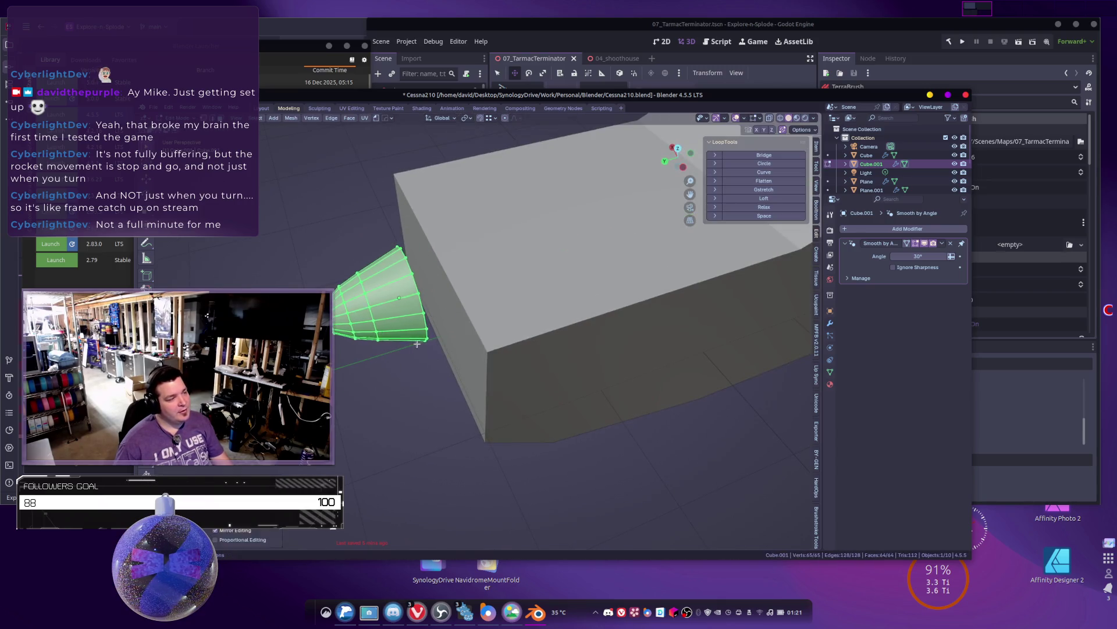
key(Escape)
key(Tab)
key(g)
key(y)
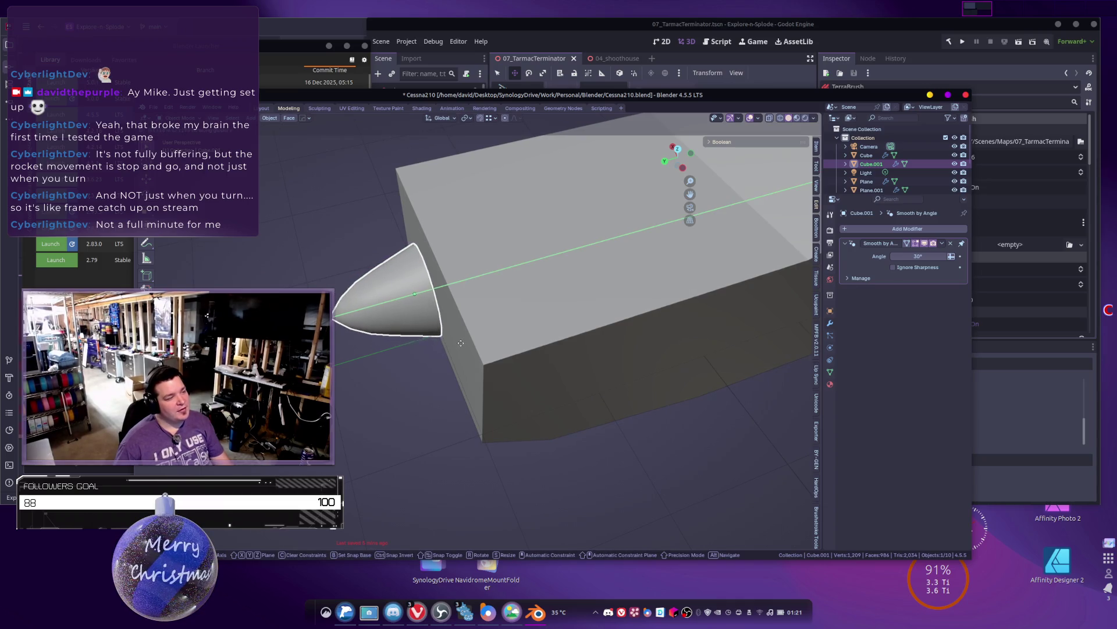
click(463, 341)
Step: Shift the cone slightly with face snapping enabled, then set snapping back to vertices
middle_drag(494, 326, 510, 292)
click(494, 119)
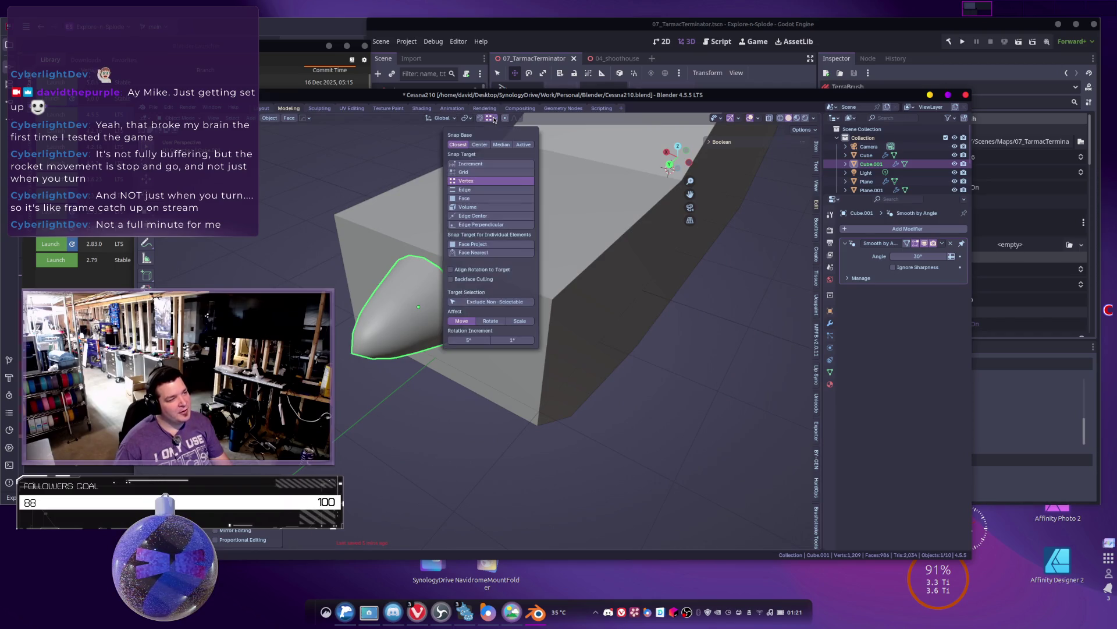
click(478, 197)
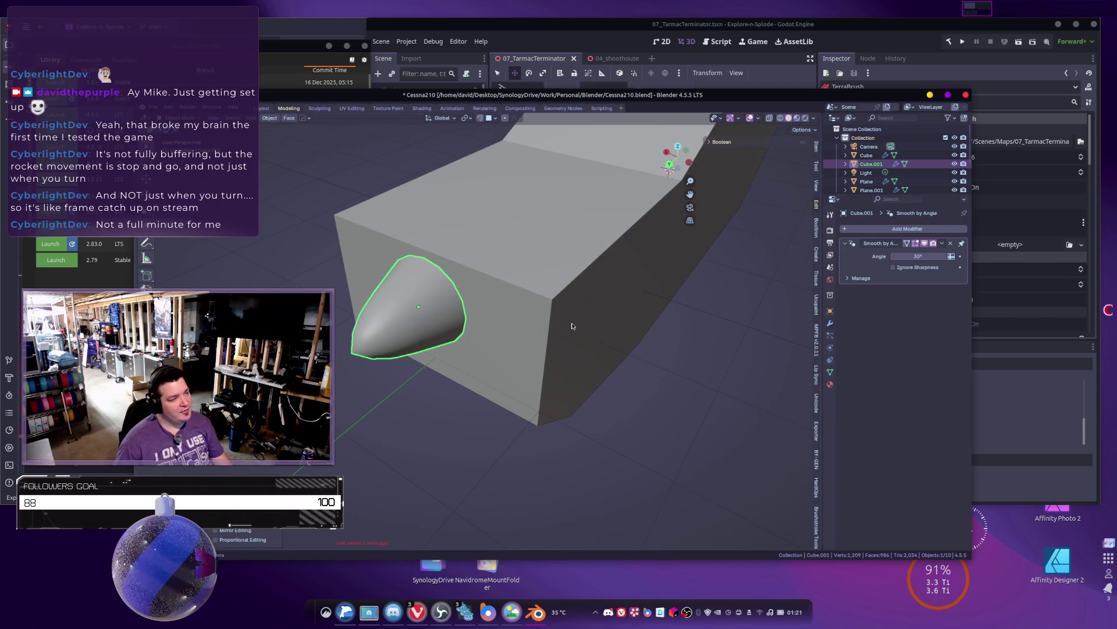
key(g)
key(y)
key(Escape)
key(shift+Tab)
key(g)
click(512, 299)
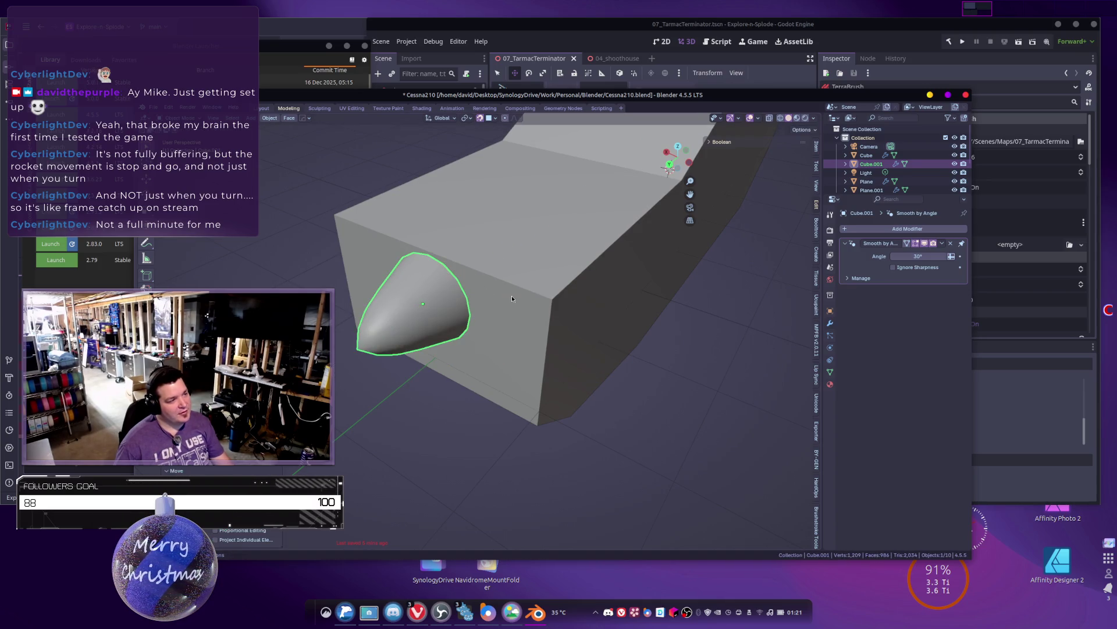
click(495, 120)
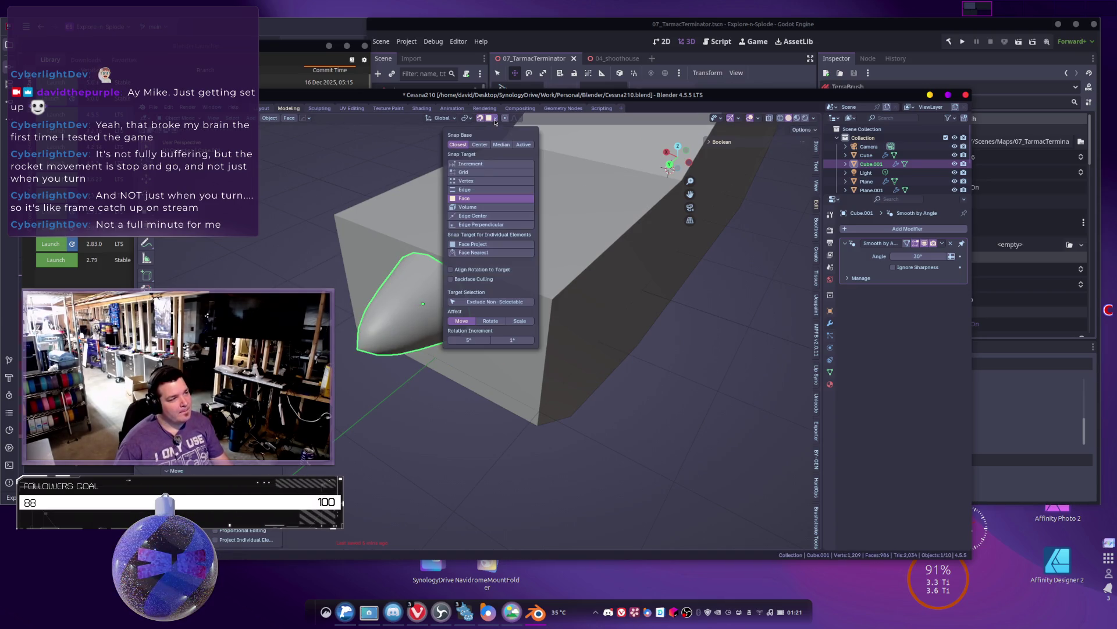
click(475, 181)
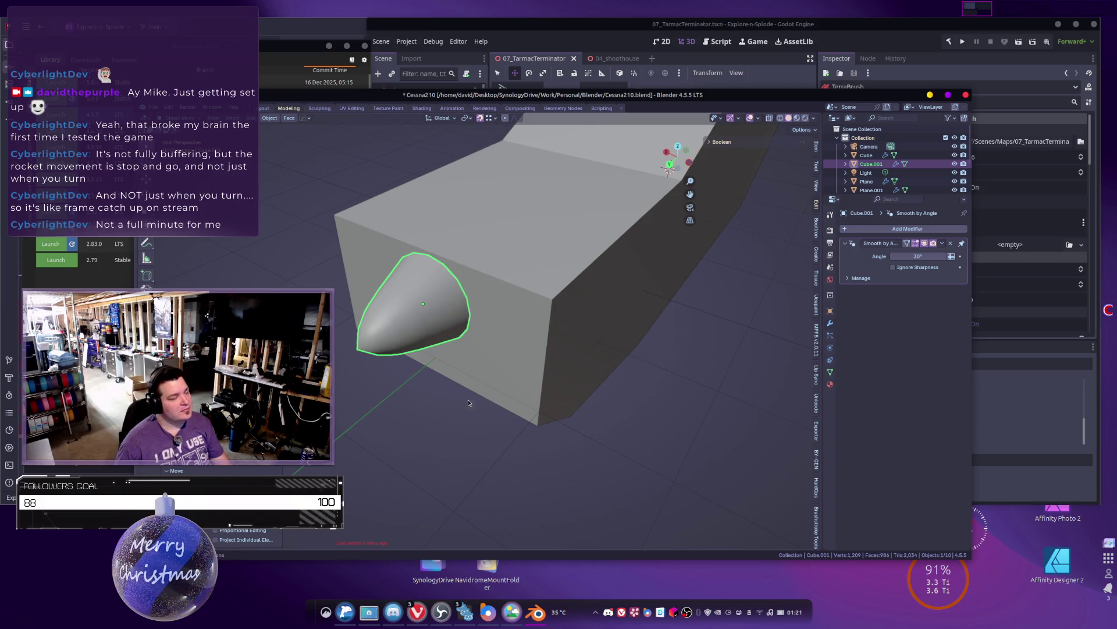
Step: Snap the 3D cursor to the selected nose cone's centre
middle_drag(510, 380, 522, 366)
key(shift+a)
mouse_move(522, 366)
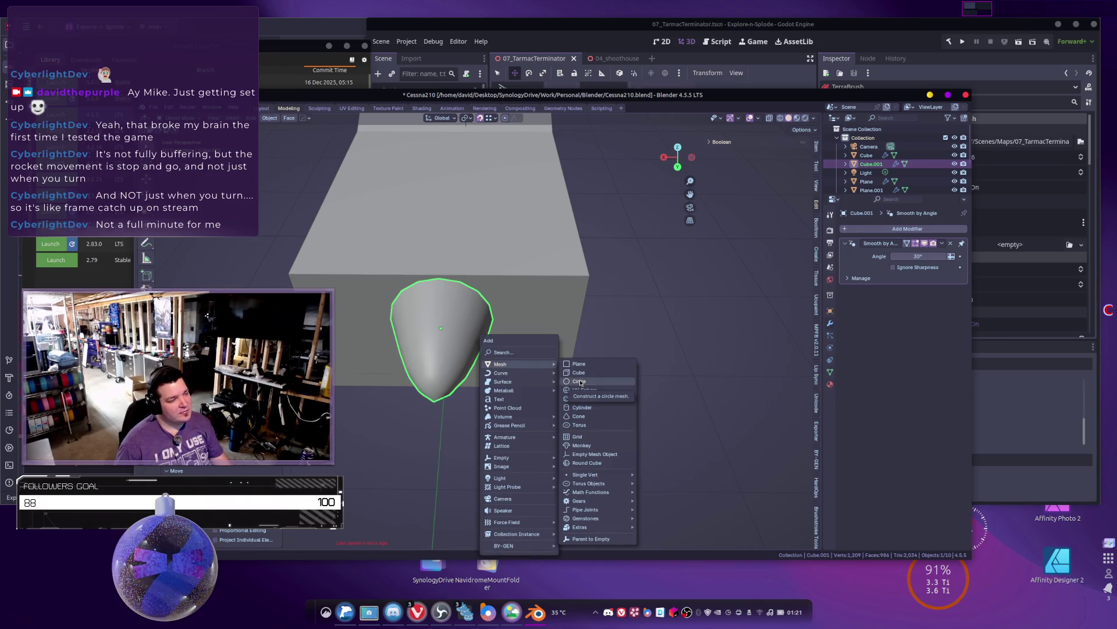
key(Escape)
right_click(451, 313)
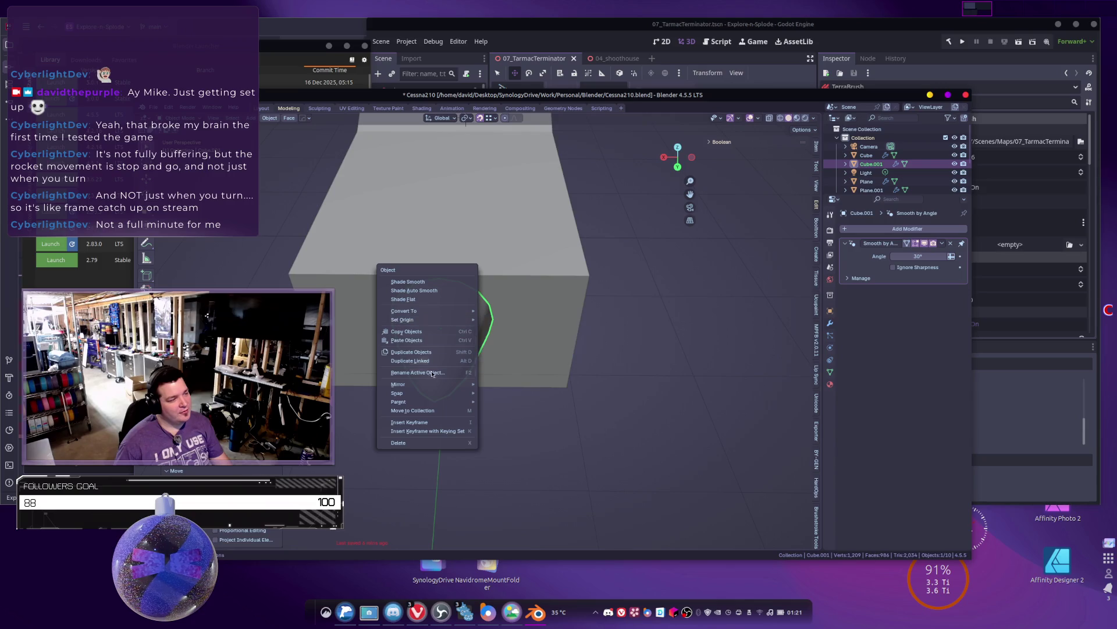
mouse_move(407, 393)
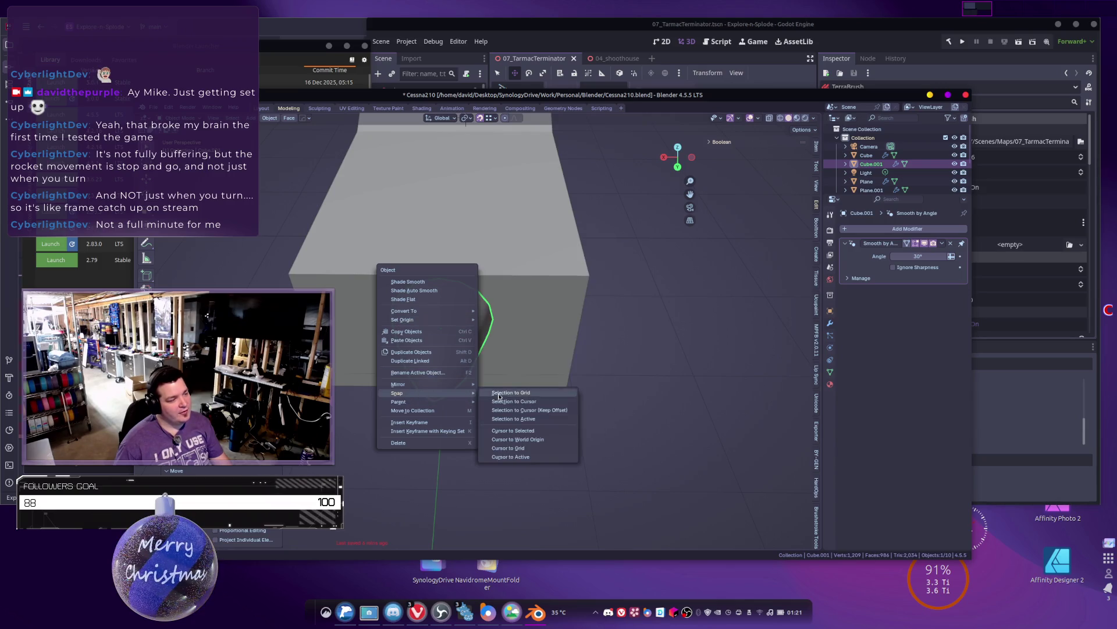
click(514, 433)
key(shift+a)
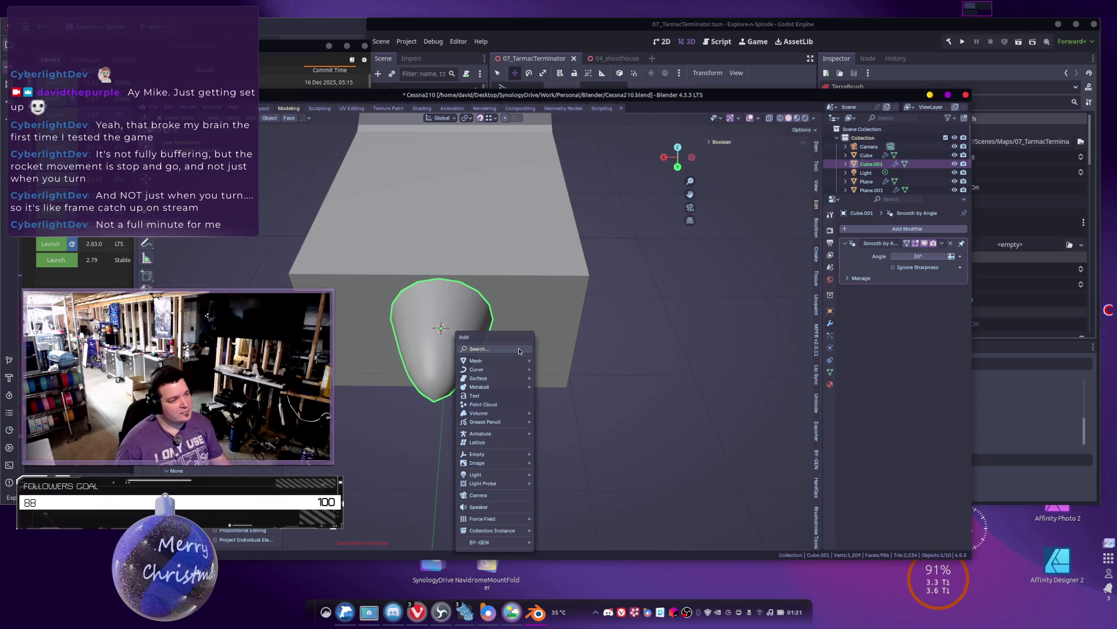
Step: Add a Circle mesh at the cursor with 6 vertices
mouse_move(495, 360)
click(555, 378)
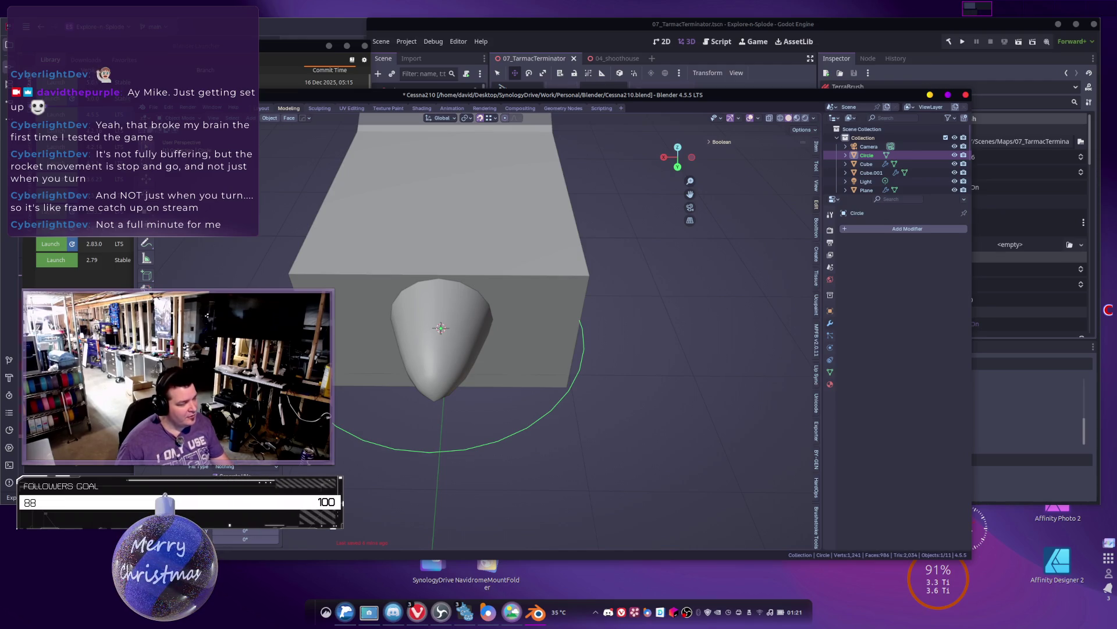
text(6)
key(Return)
Step: Rotate the hexagon 90° on X, shrink it inside the cone, and switch to wireframe
mouse_move(490, 343)
middle_down()
mouse_move(506, 349)
mouse_move(480, 355)
mouse_move(518, 344)
middle_up()
key(Tab)
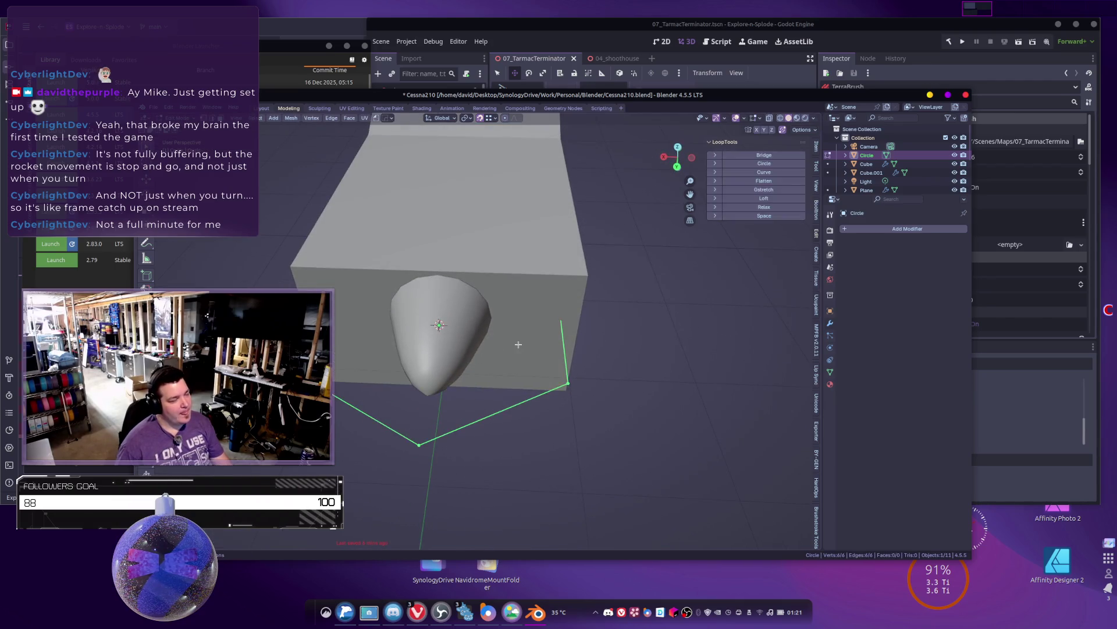
text(rx90)
key(Return)
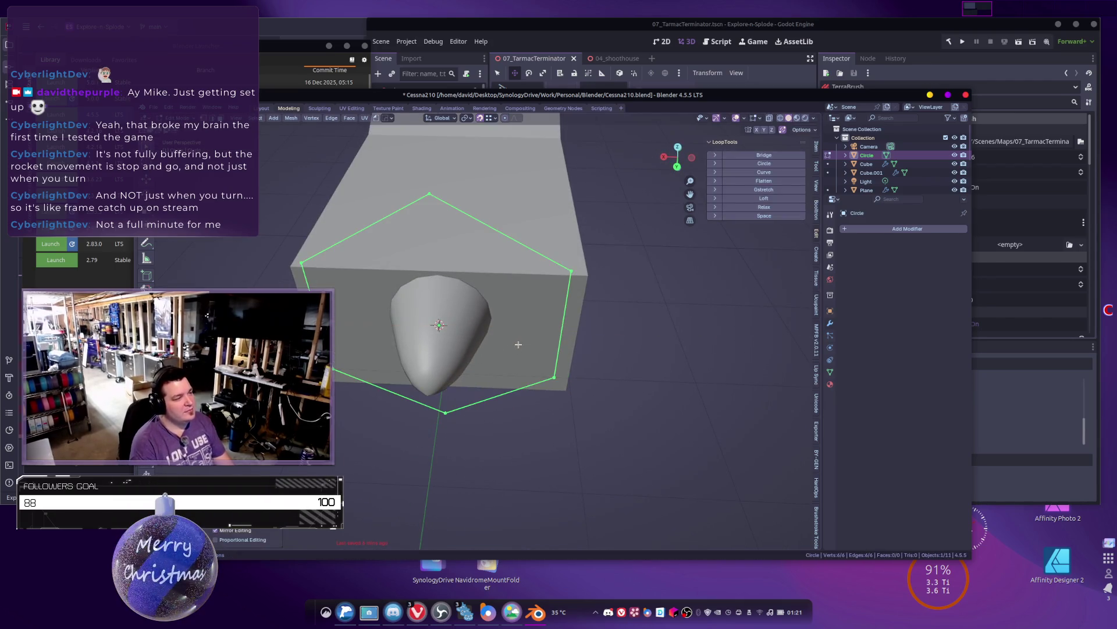
key(s)
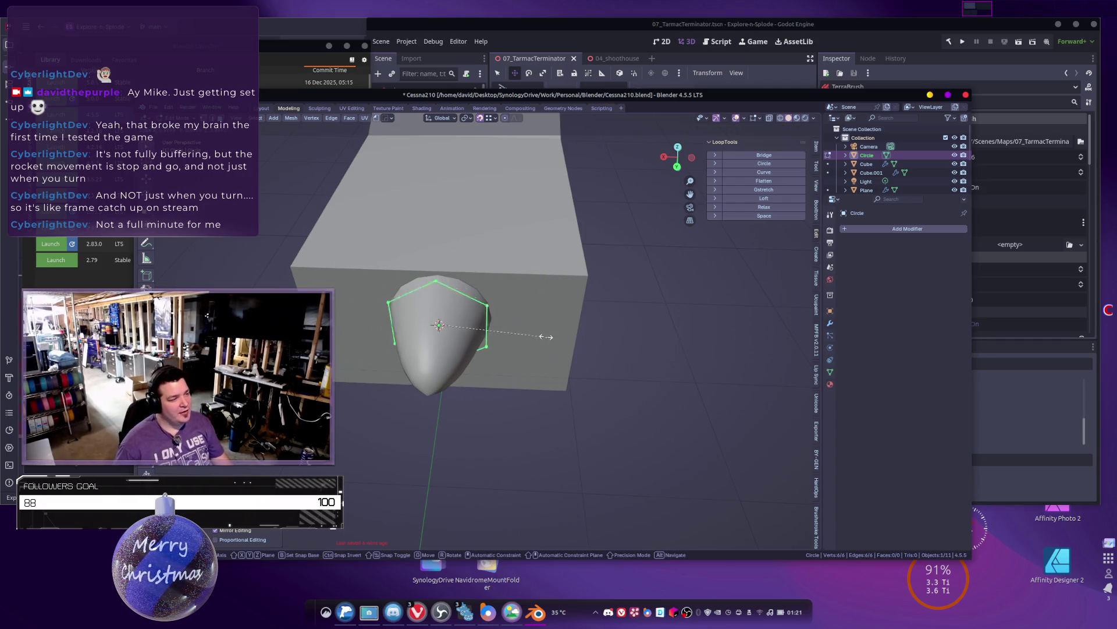
click(528, 336)
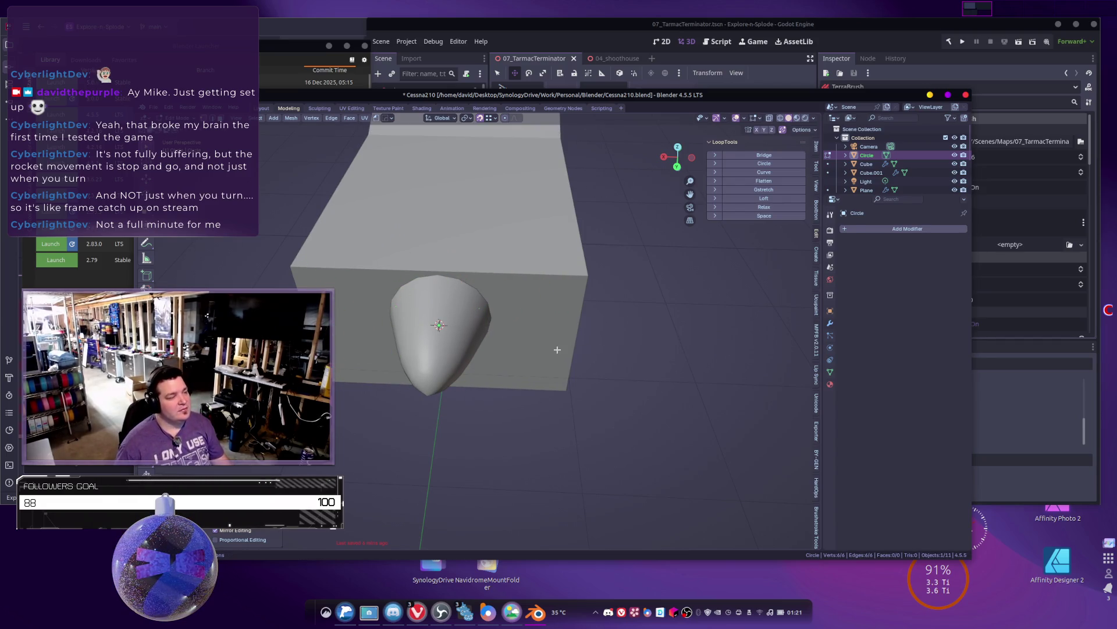
key(z)
click(385, 327)
mouse_move(519, 313)
middle_down()
mouse_move(543, 340)
mouse_move(524, 341)
middle_up()
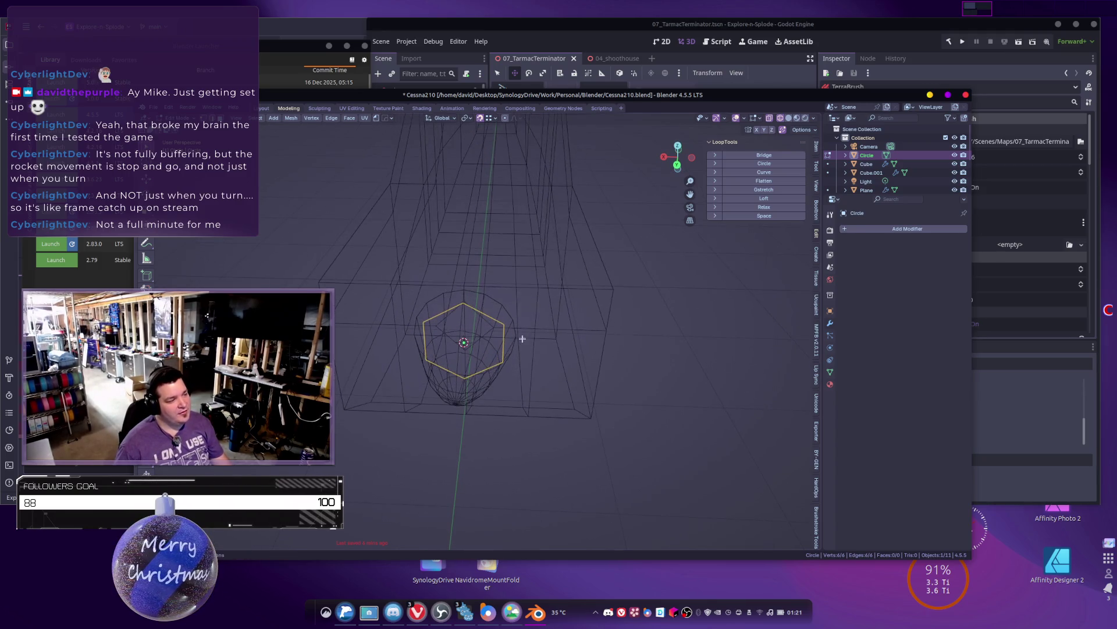
click(259, 119)
click(276, 204)
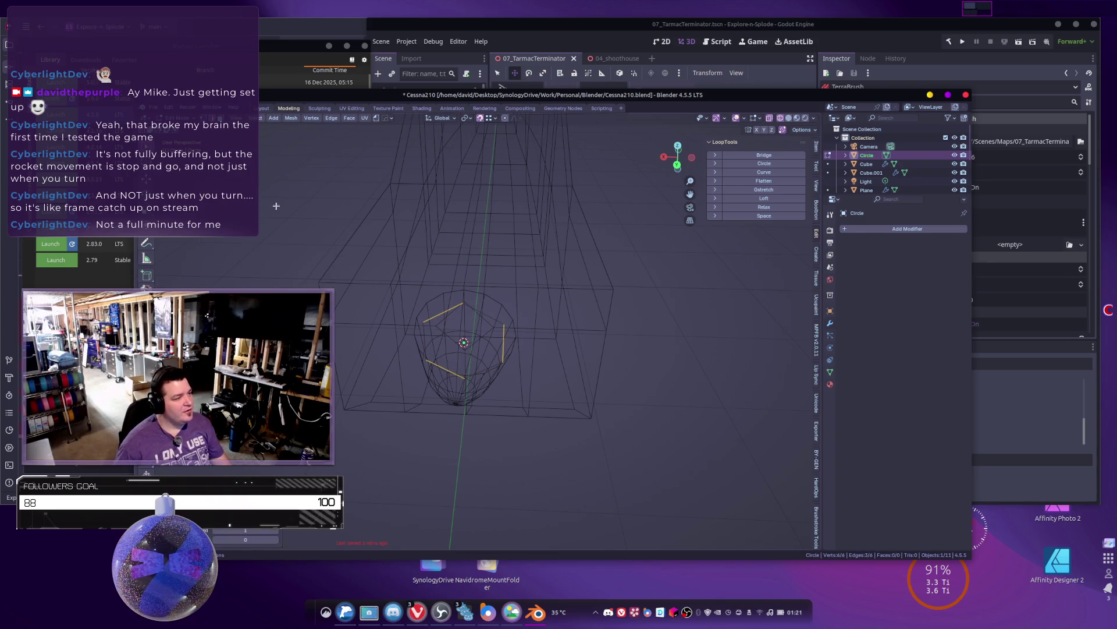
mouse_move(581, 377)
middle_down()
mouse_move(576, 357)
mouse_move(562, 353)
mouse_move(571, 324)
middle_up()
right_click(572, 326)
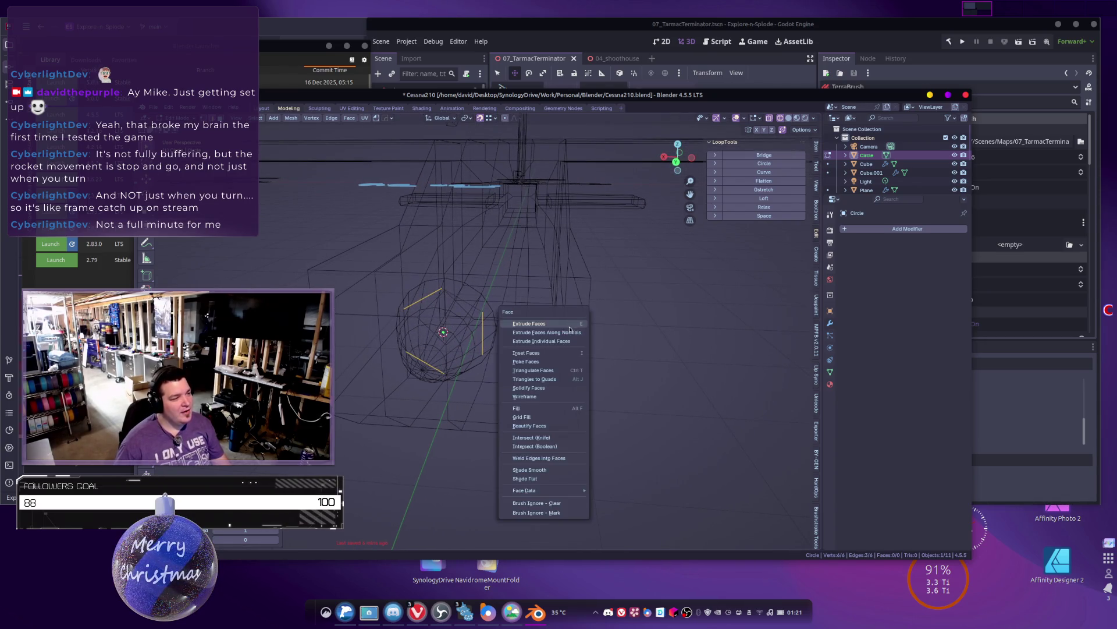
click(569, 330)
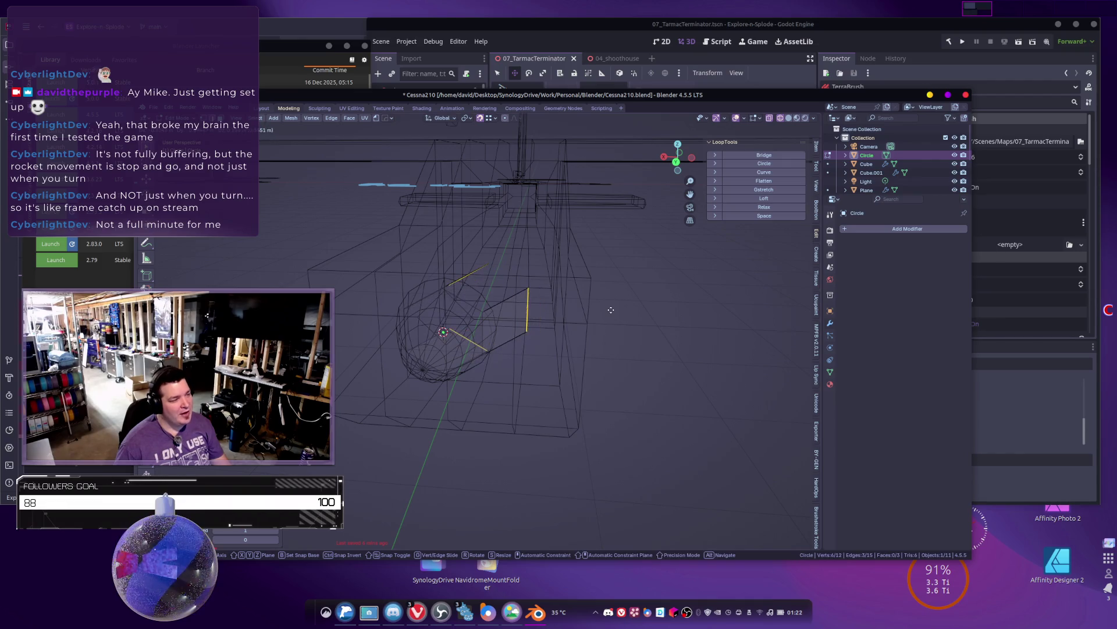
right_click(624, 319)
key(s)
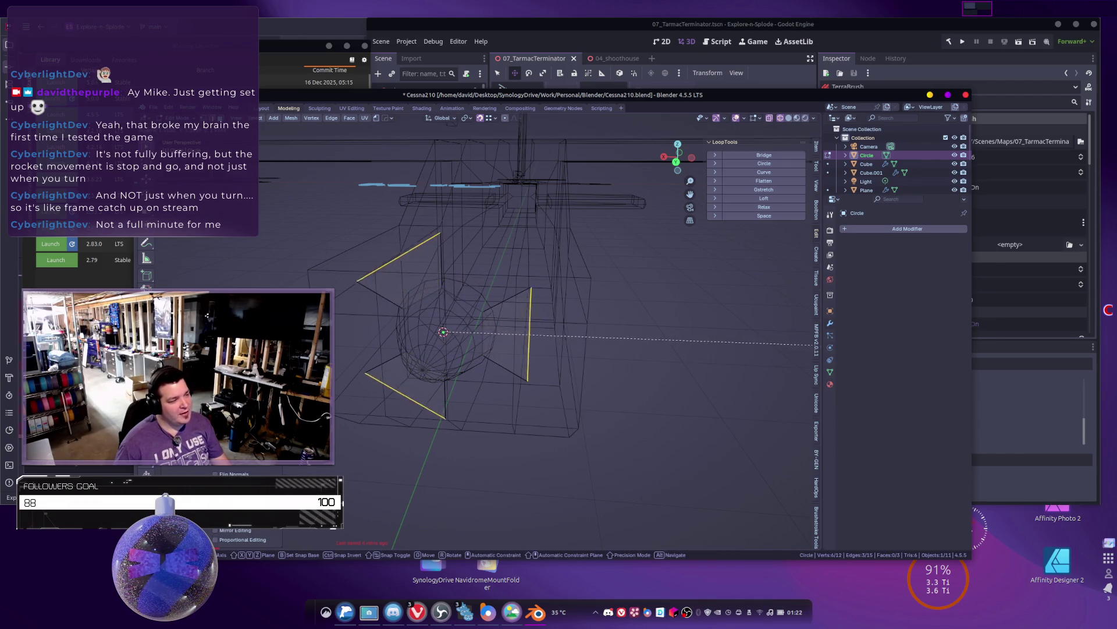
click(525, 344)
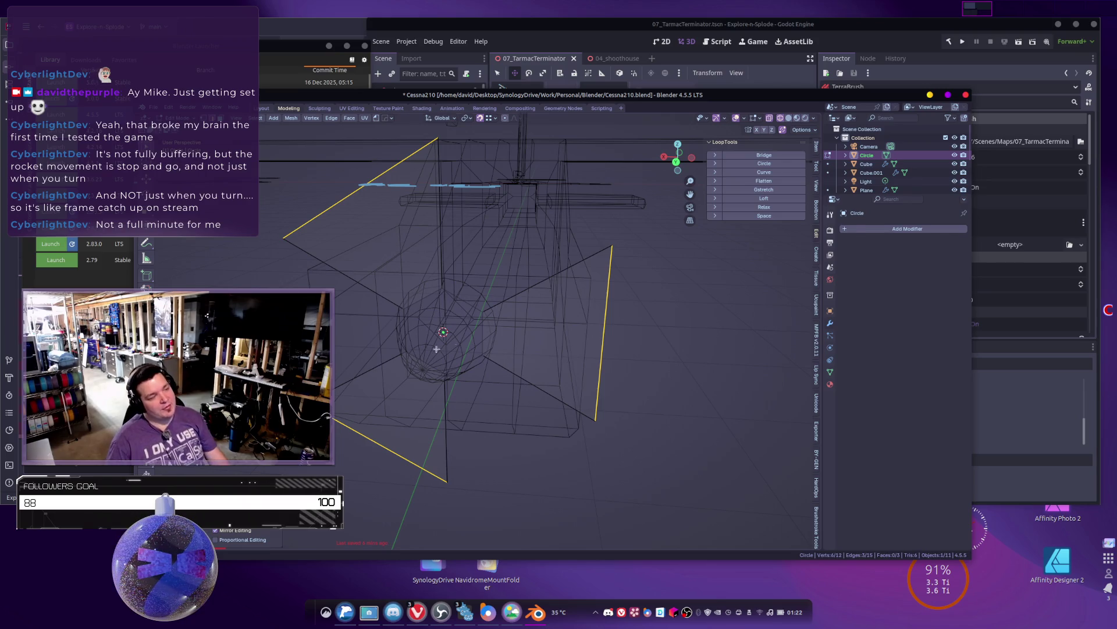
key(ctrl+z)
mouse_move(459, 320)
middle_down()
mouse_move(442, 317)
mouse_move(464, 333)
middle_up()
key(a)
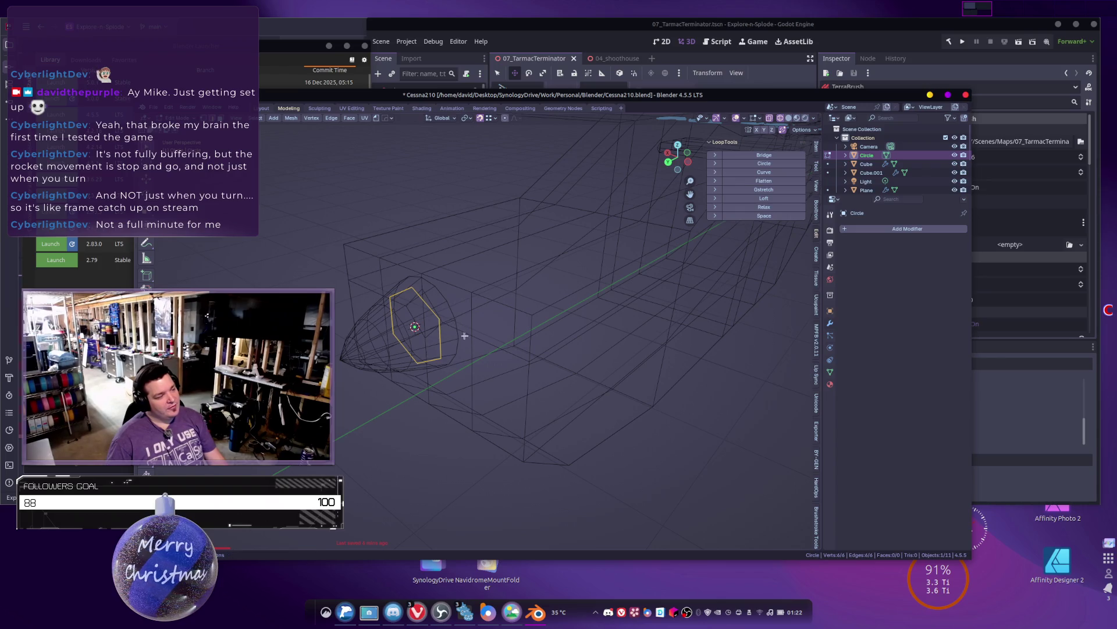
Step: Extrude the hexagonal nose circle forward along Y into a short six-sided ring
key(e)
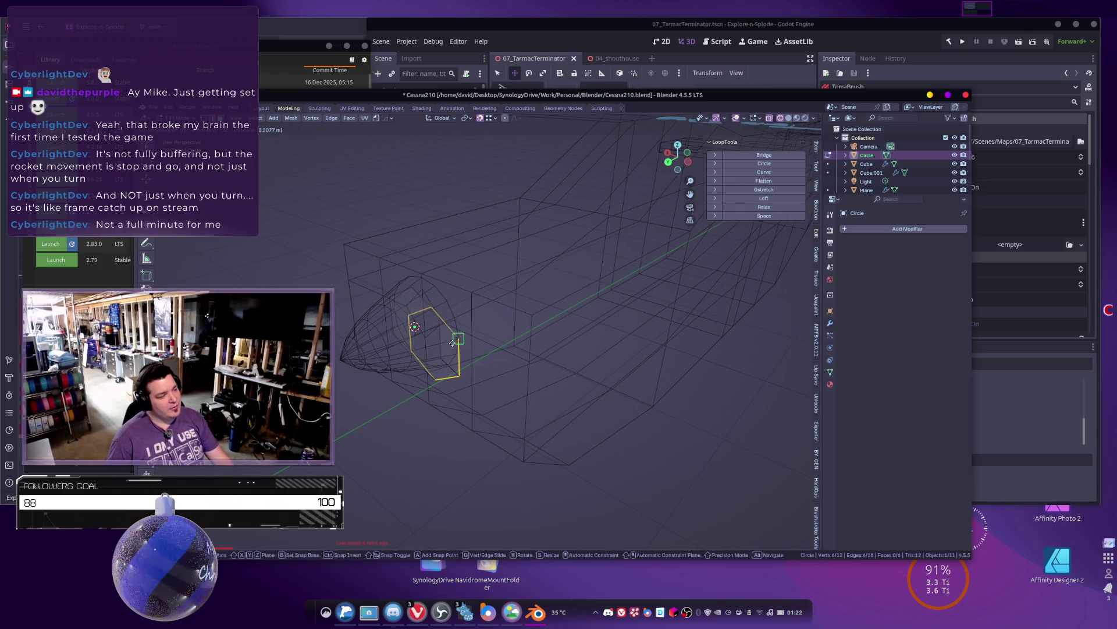
click(468, 337)
key(ctrl+z)
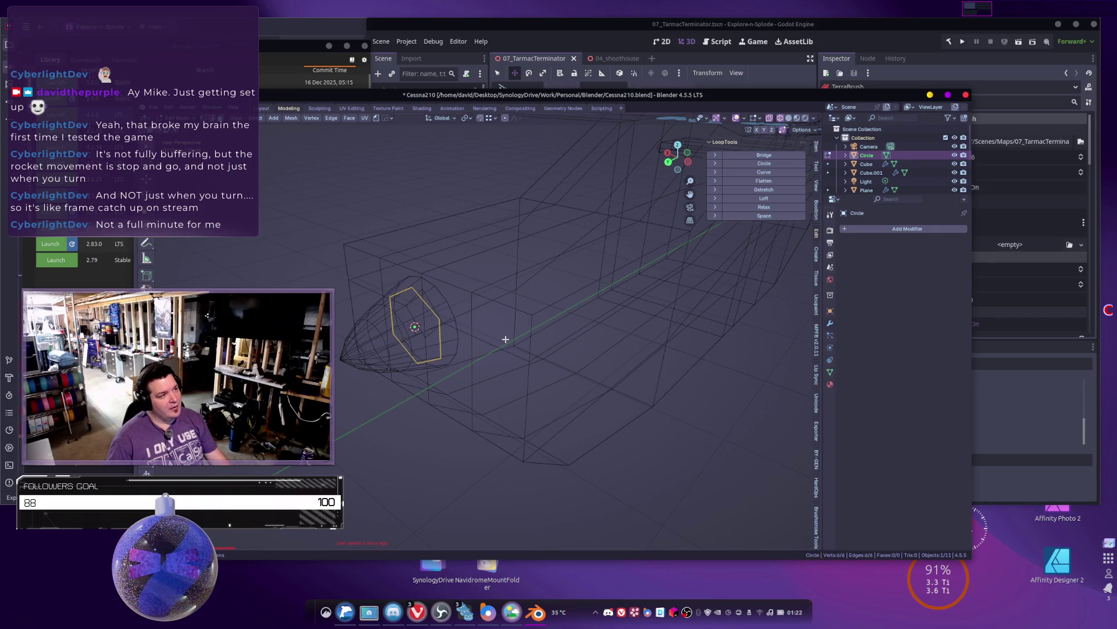
key(e)
key(y)
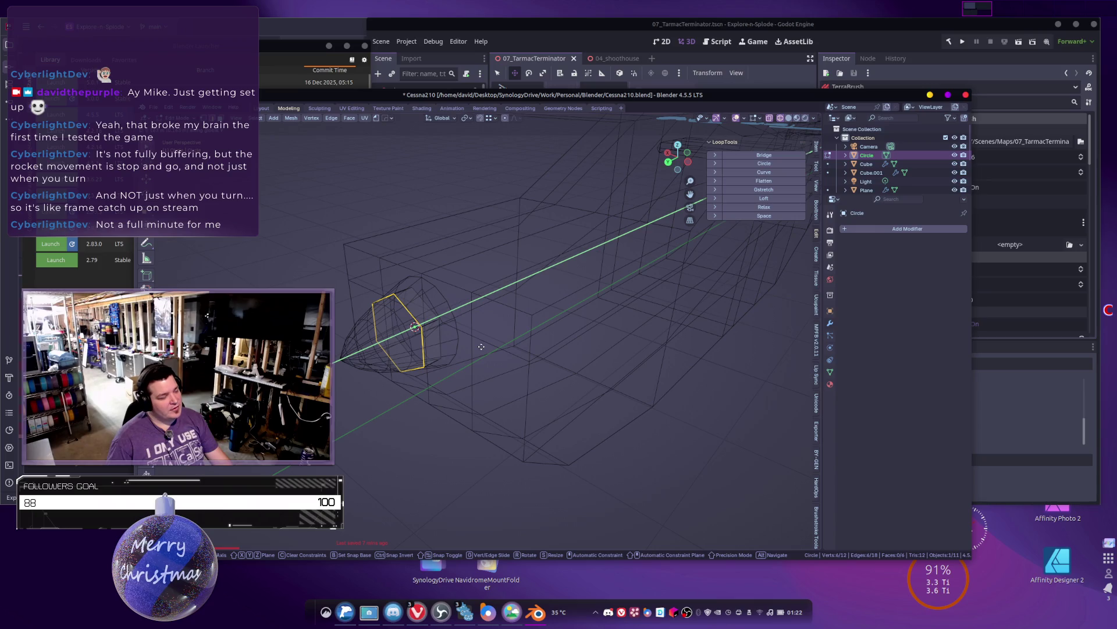
click(477, 340)
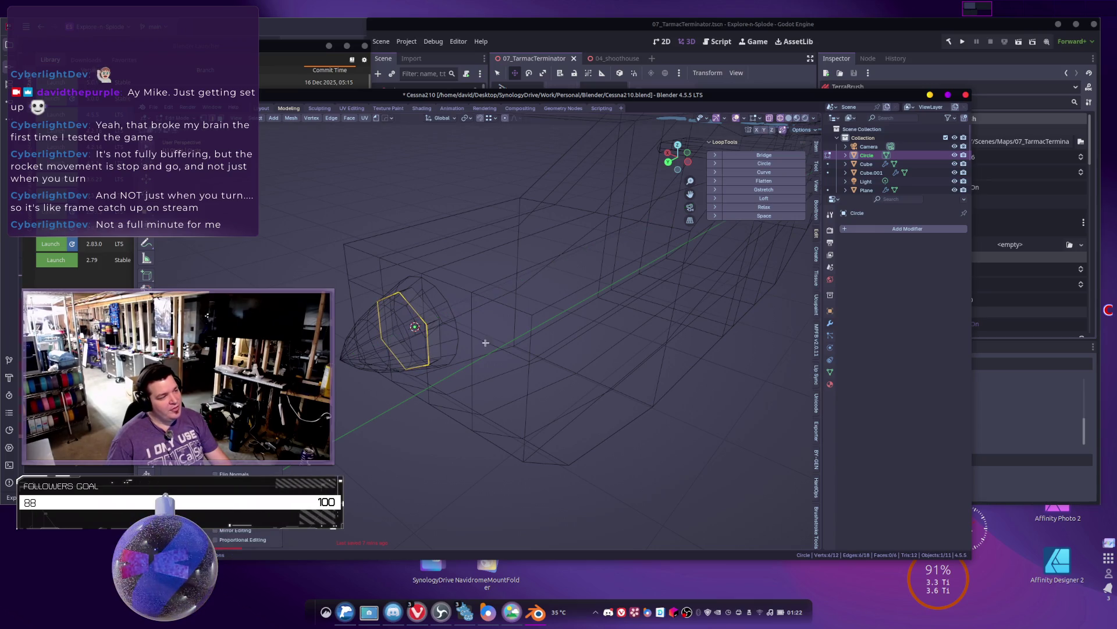
mouse_move(473, 338)
middle_down()
mouse_move(496, 337)
mouse_move(458, 325)
middle_up()
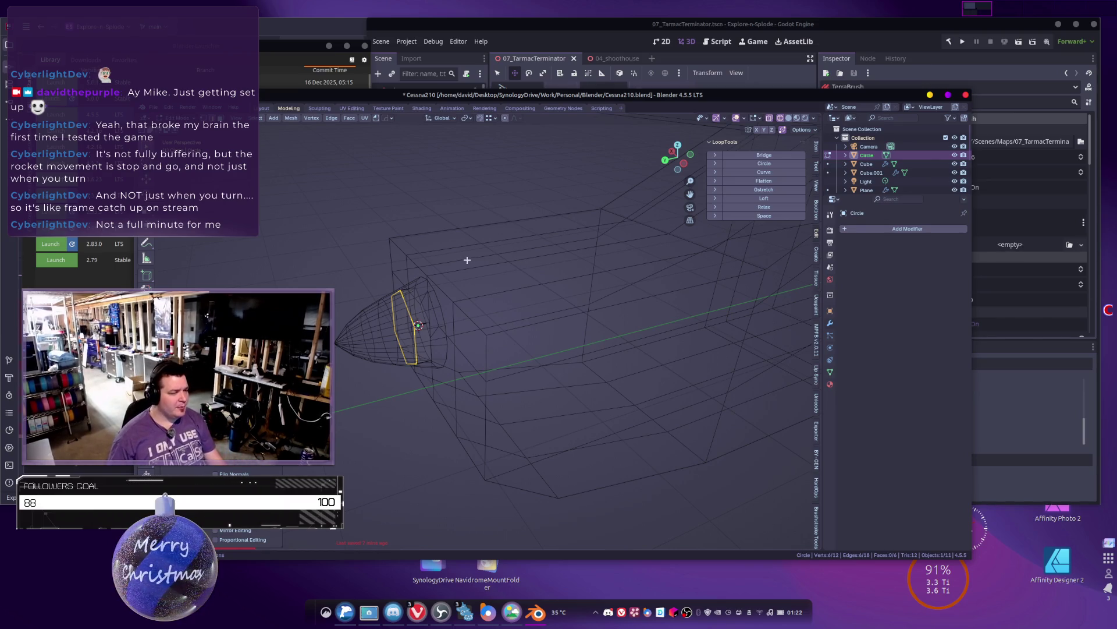
mouse_move(425, 255)
middle_down()
mouse_move(456, 280)
mouse_move(420, 284)
middle_up()
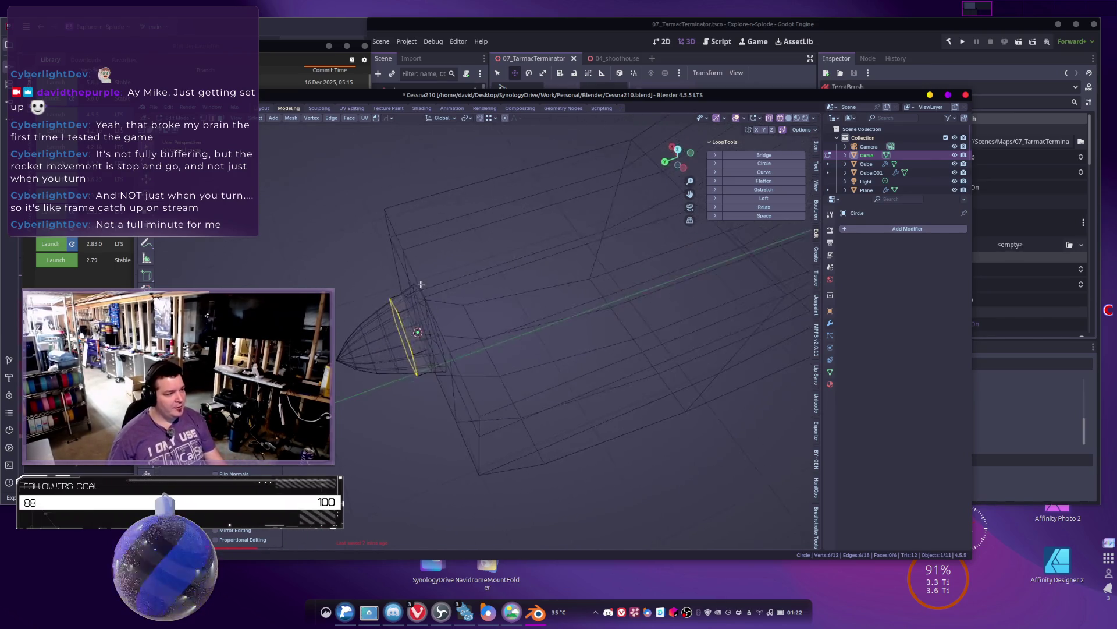
Step: Select the whole ring and scale it to fit the nose, viewed from the front in solid shading
alt+click(408, 320)
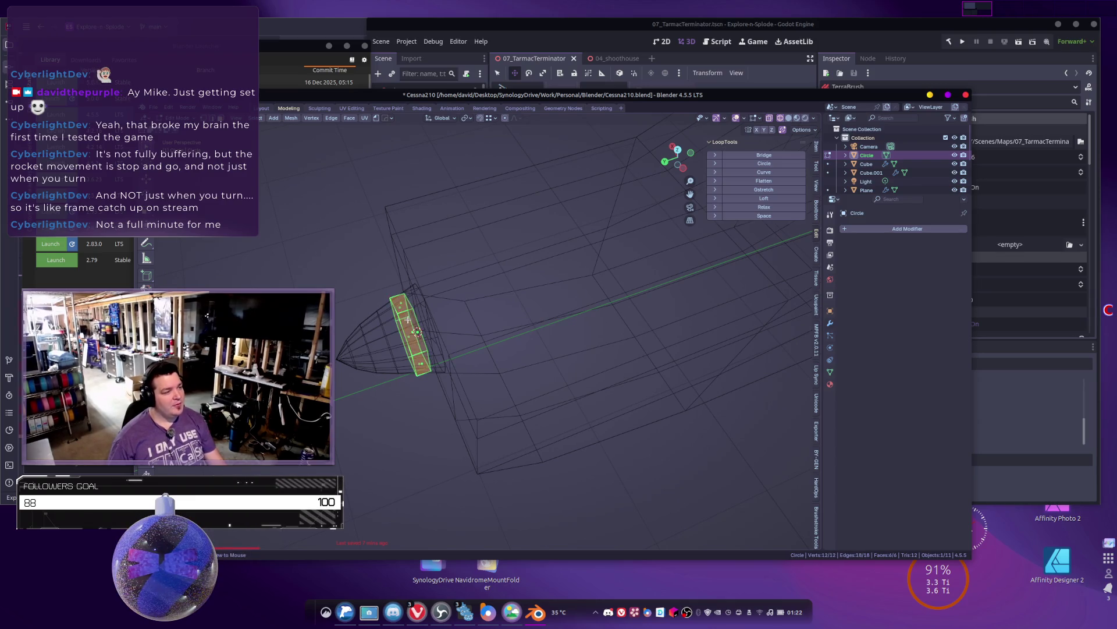
key(alt+a)
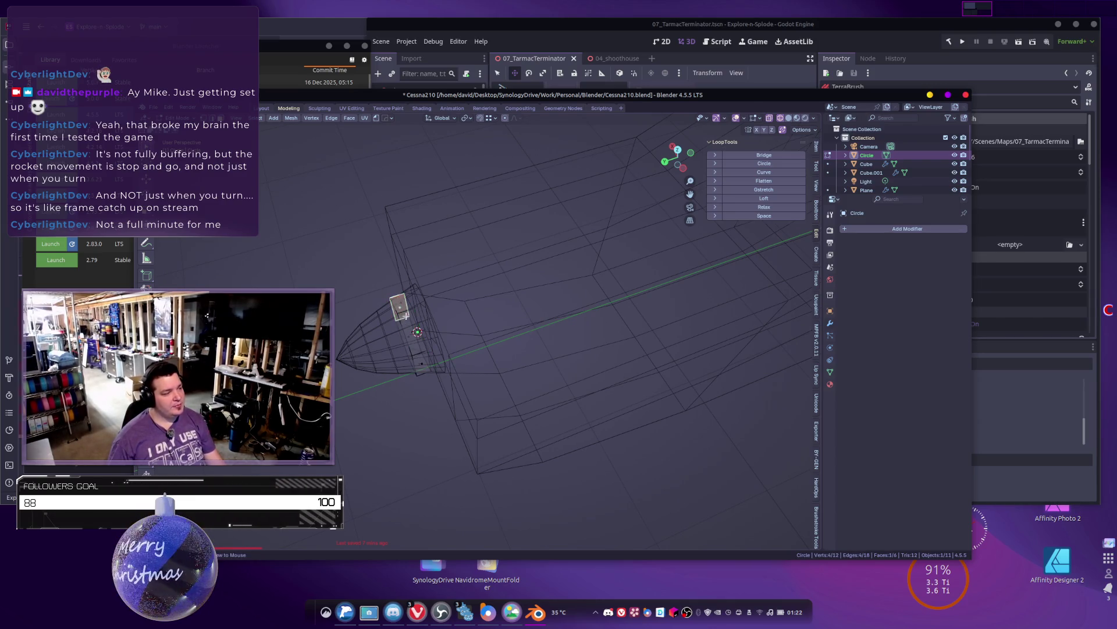
key(a)
key(KP_1)
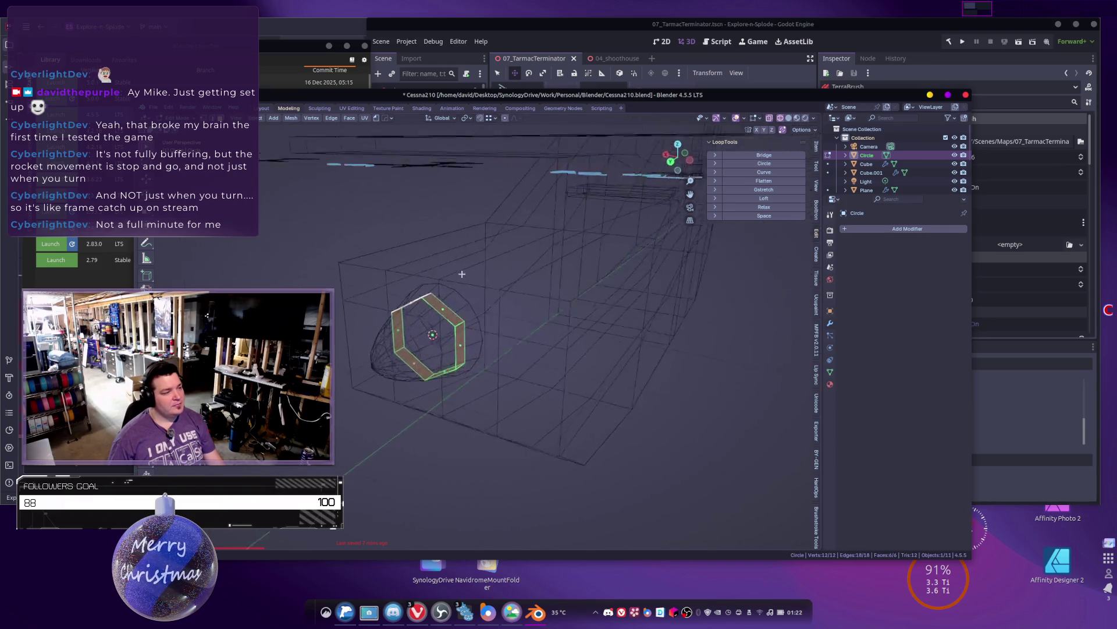
scroll(491, 260, up, 3)
key(z)
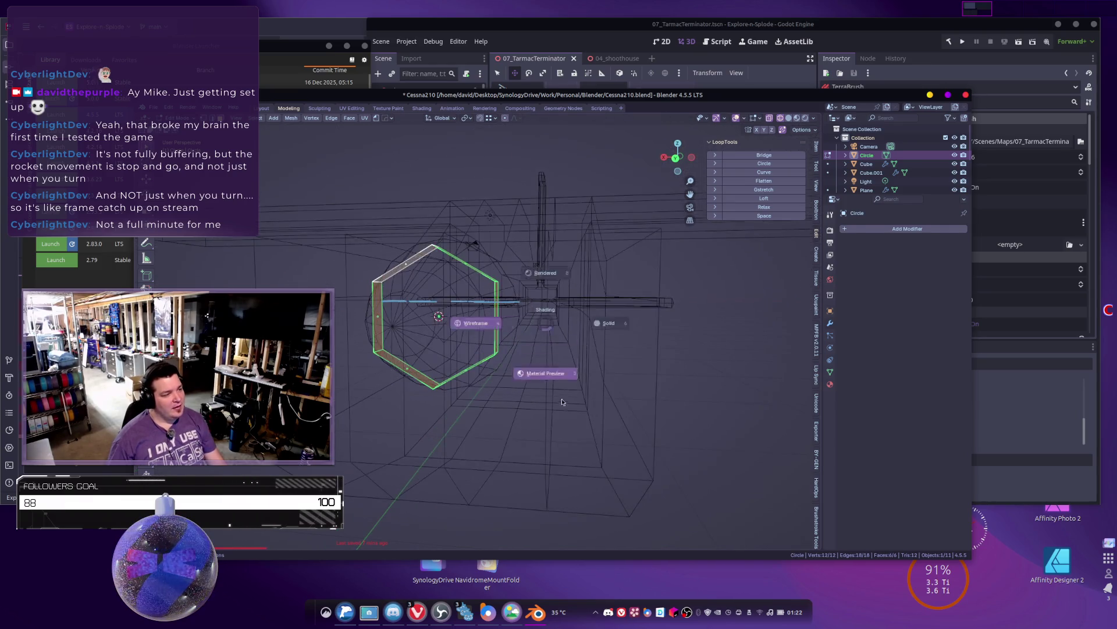
click(575, 325)
key(s)
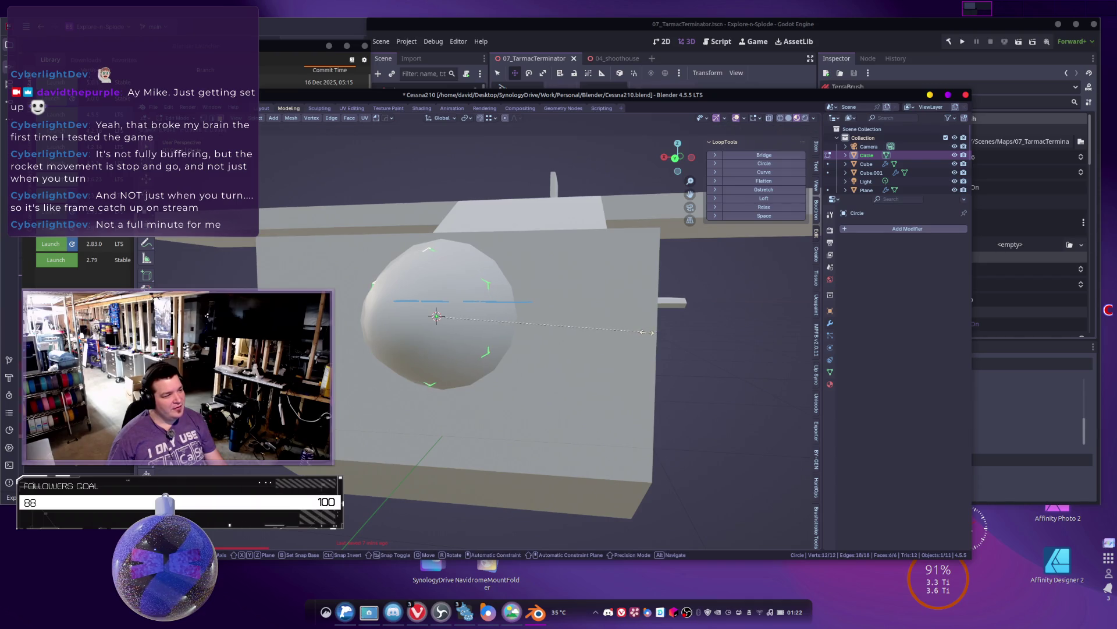
click(636, 332)
middle_drag(555, 324, 547, 354)
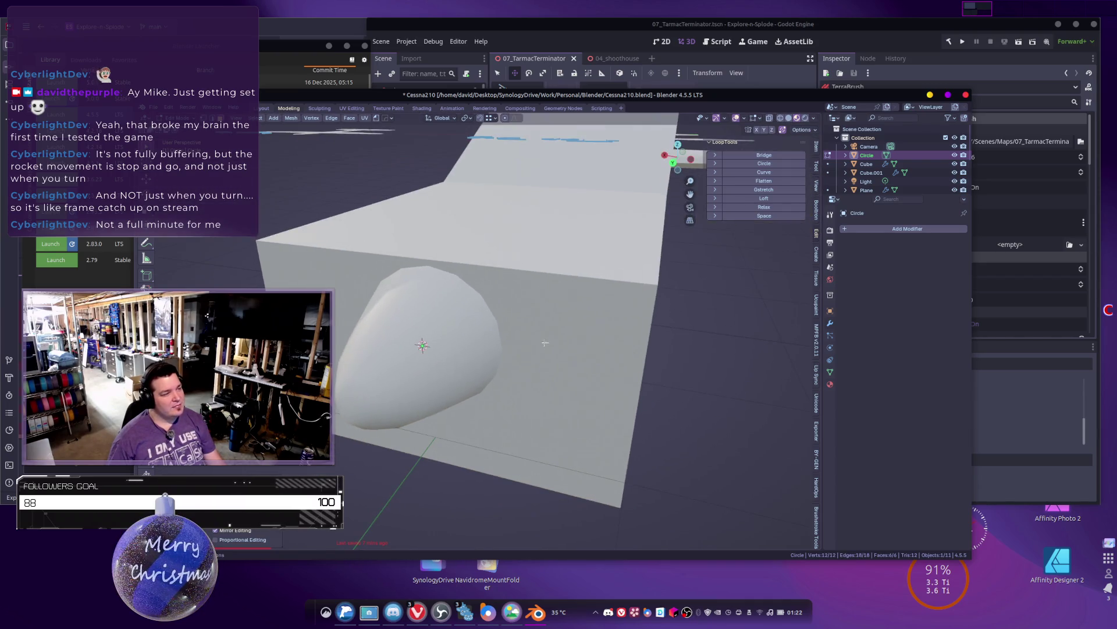
click(259, 117)
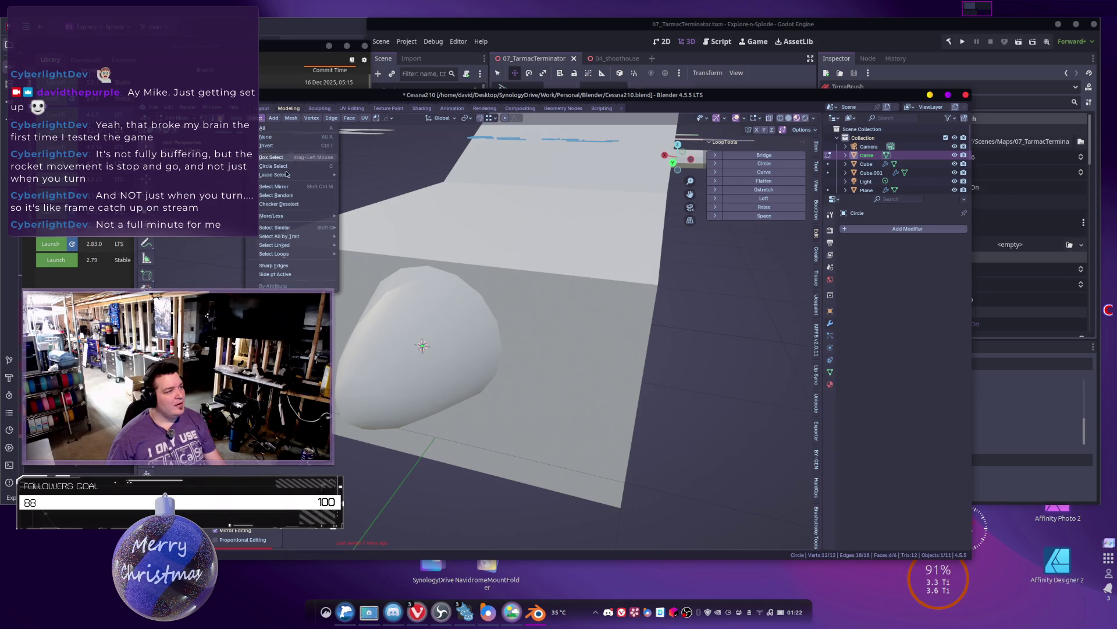
Step: Checker-deselect the ring and extrude the three alternating faces along their normals into blades
click(289, 205)
key(shift+z)
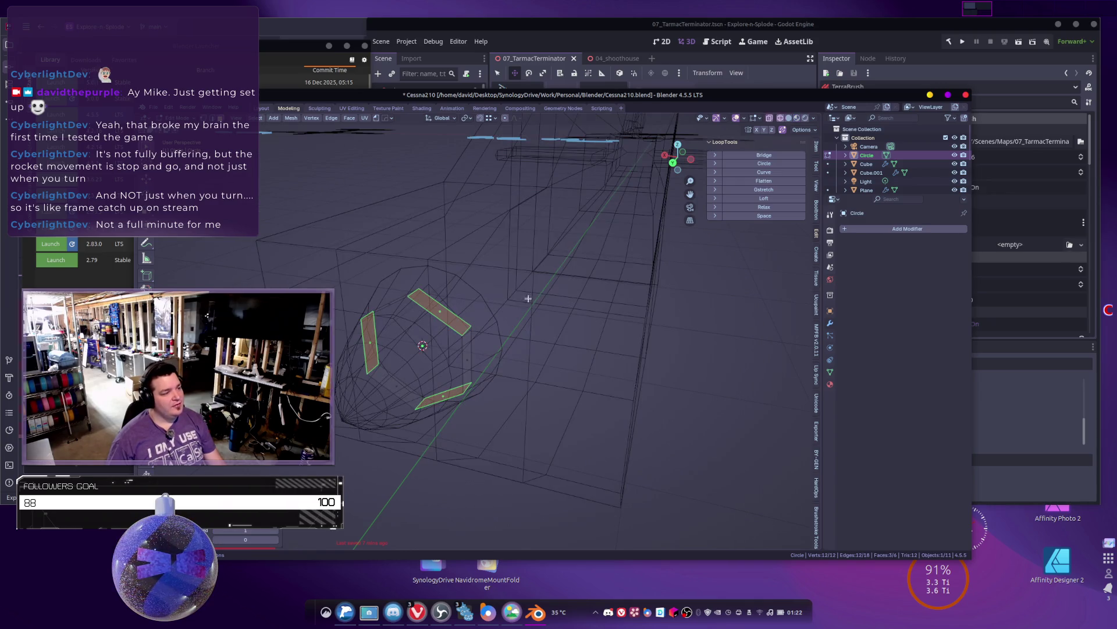
scroll(527, 301, down, 5)
key(ctrl+f)
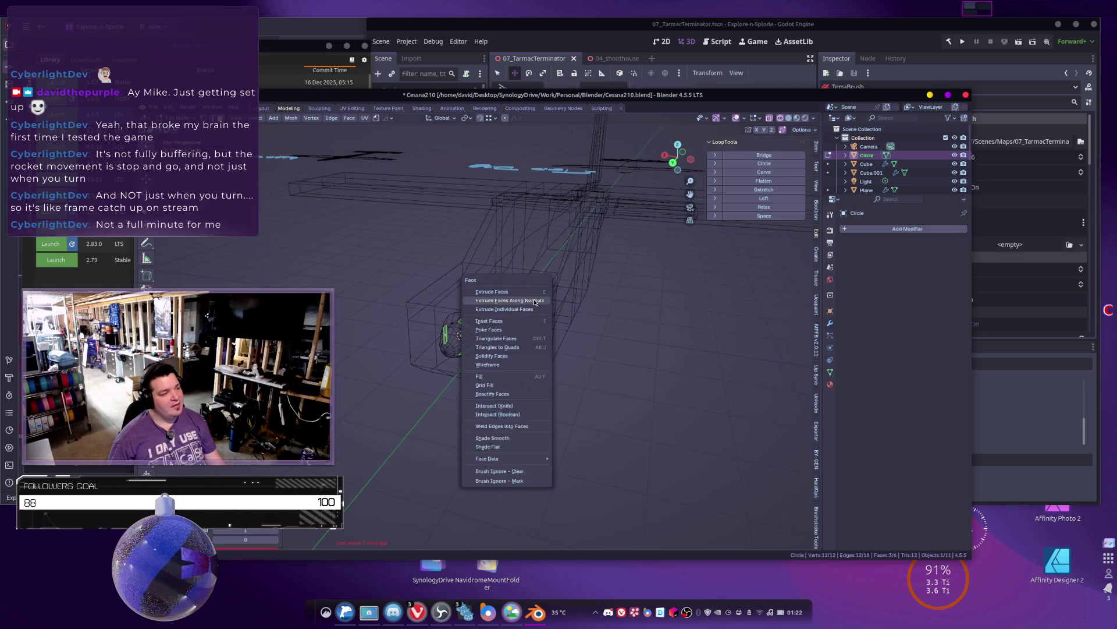
click(535, 301)
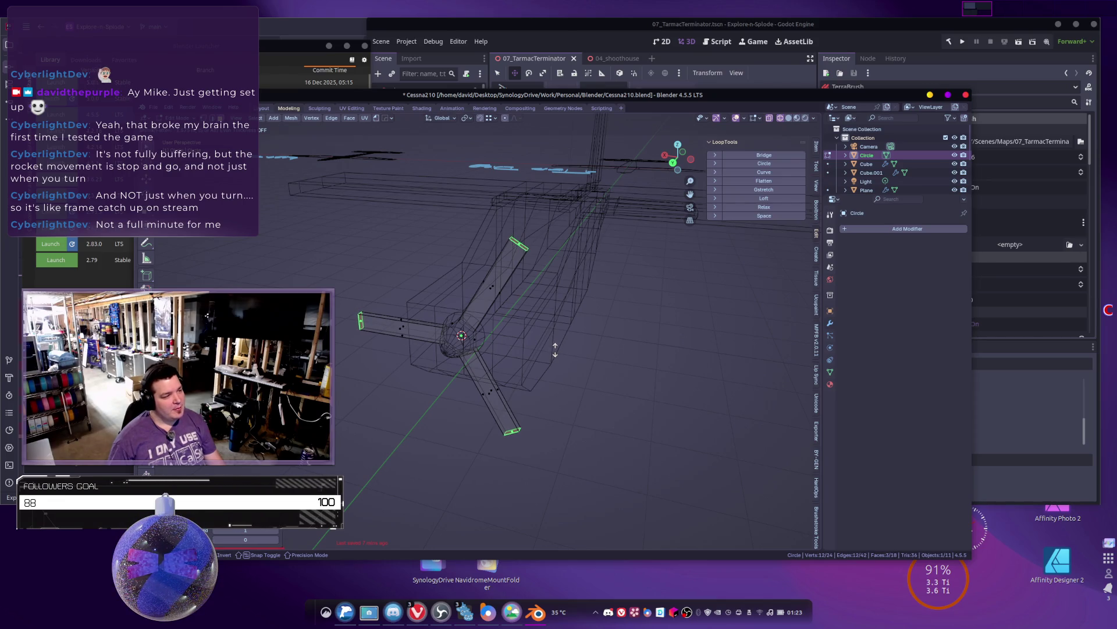
click(556, 356)
middle_drag(585, 293, 580, 299)
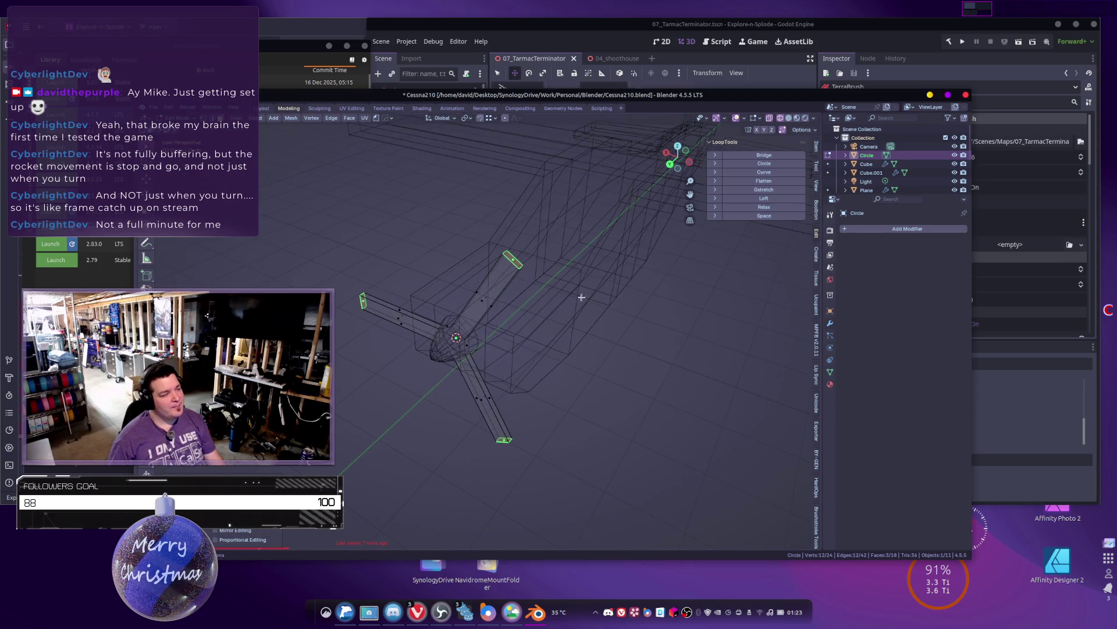
Step: Set the pivot point to Individual Origins and the transform orientation to Normal
click(464, 119)
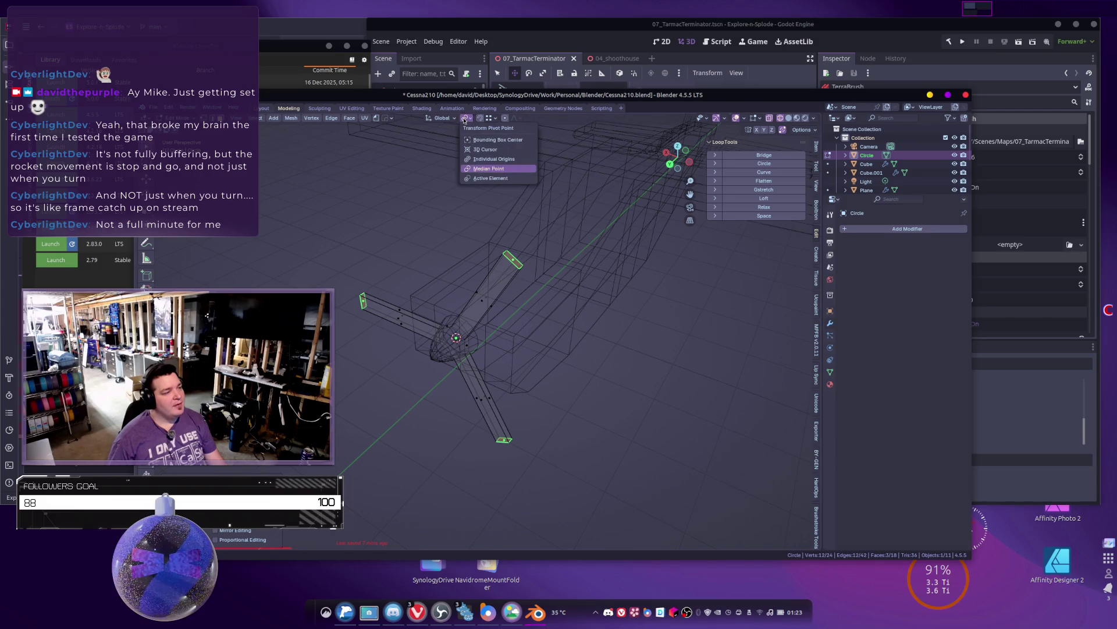
click(475, 159)
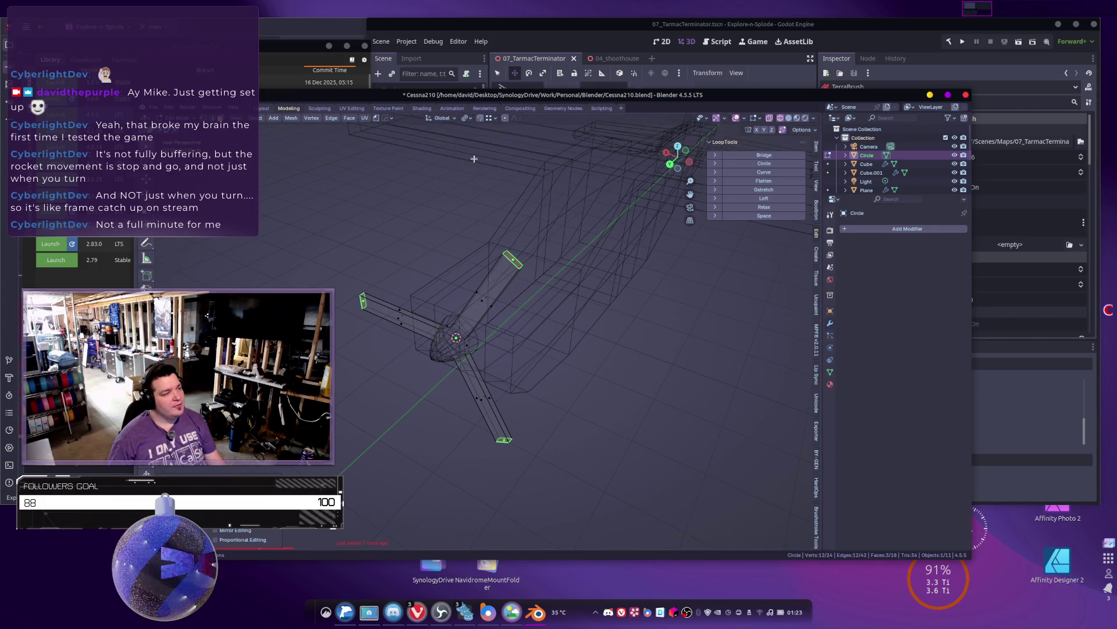
click(442, 119)
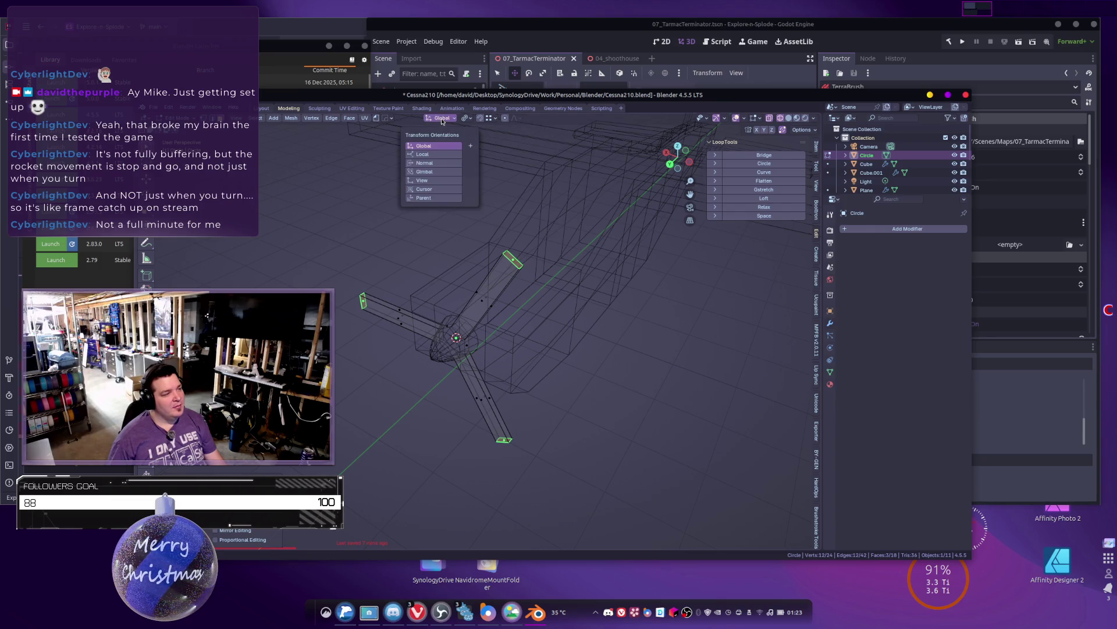
click(437, 164)
mouse_move(546, 286)
middle_down()
mouse_move(548, 272)
mouse_move(636, 277)
middle_up()
Step: Check the Cessna reference photo, then rotate the blade tips to twist each blade
key(r)
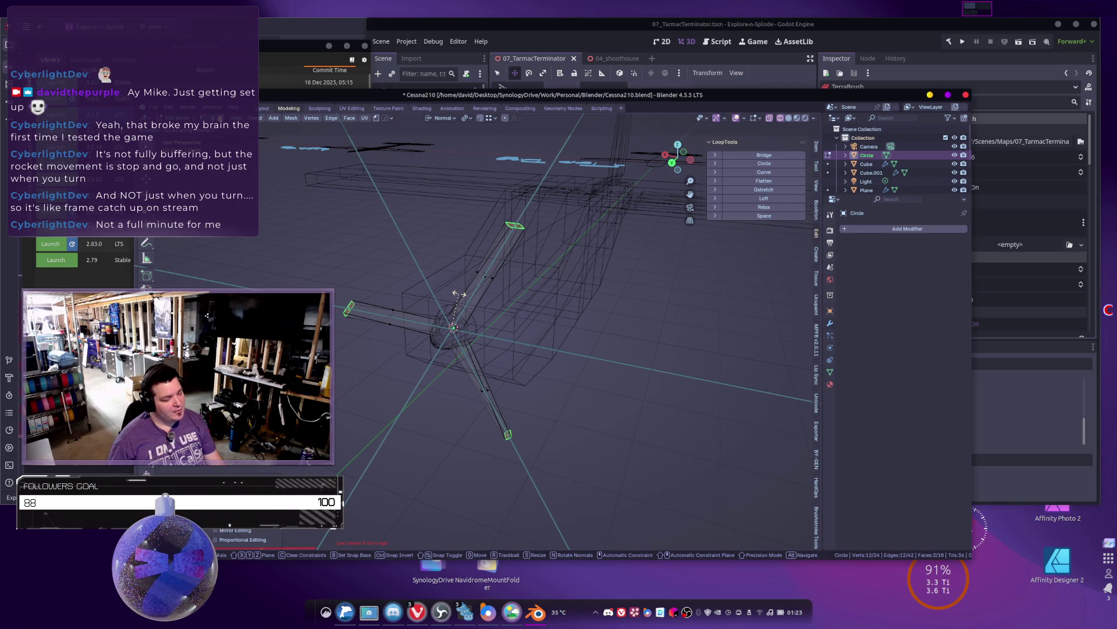
key(Escape)
click(512, 611)
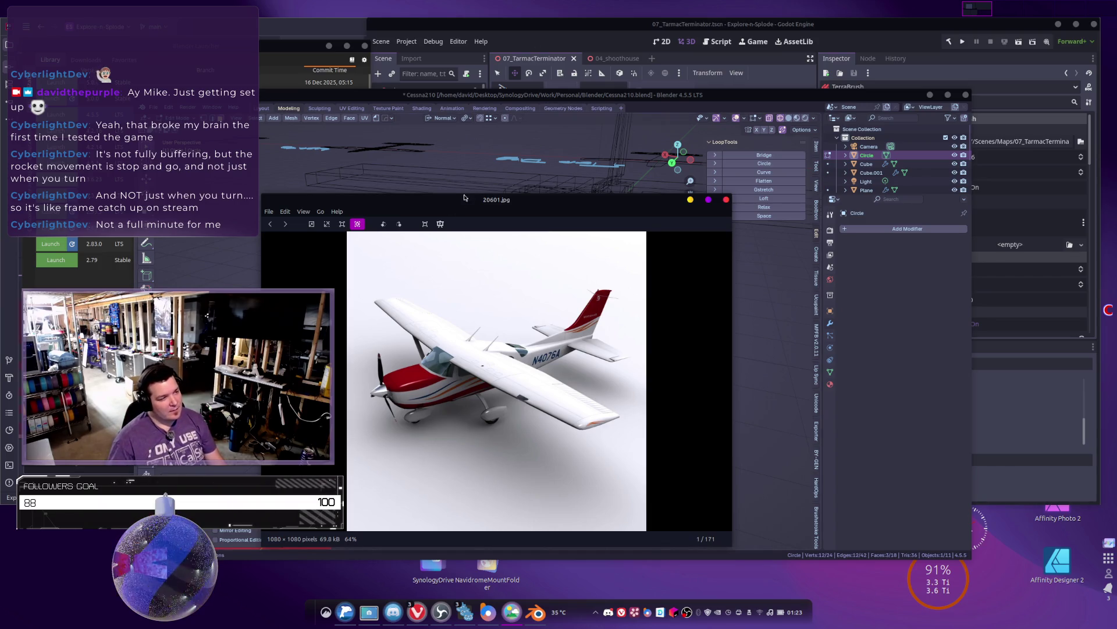
drag(468, 196, 501, 626)
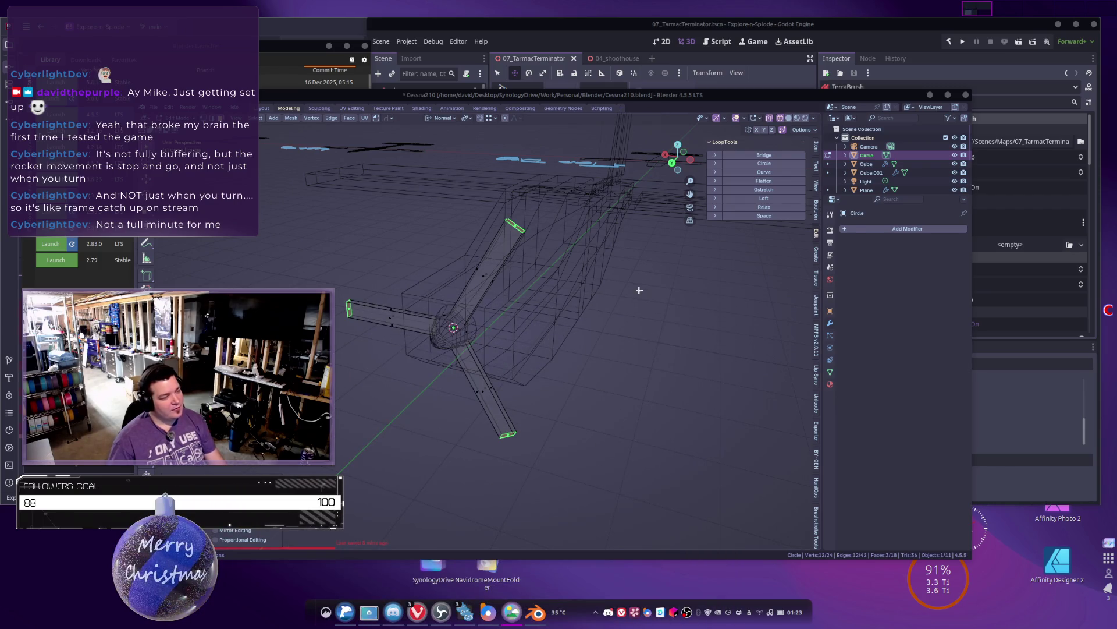
mouse_move(638, 289)
middle_down()
mouse_move(571, 255)
mouse_move(579, 250)
middle_up()
key(r)
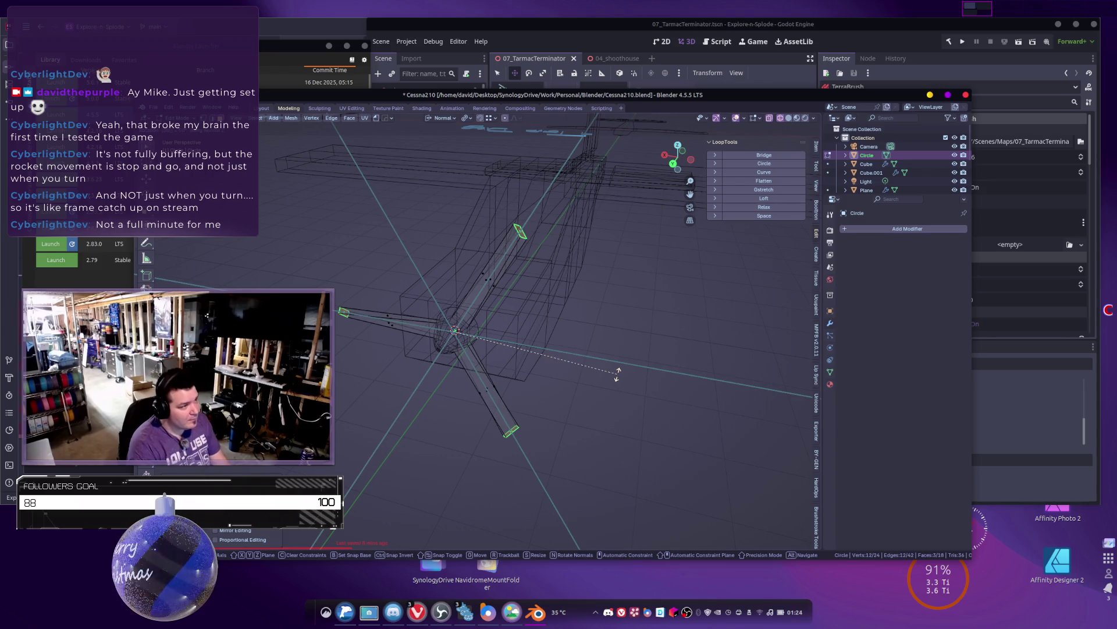
click(609, 366)
key(Tab)
middle_drag(609, 367, 643, 457)
Step: Re-enter edit mode on the propeller in see-through wireframe shading
key(shift+z)
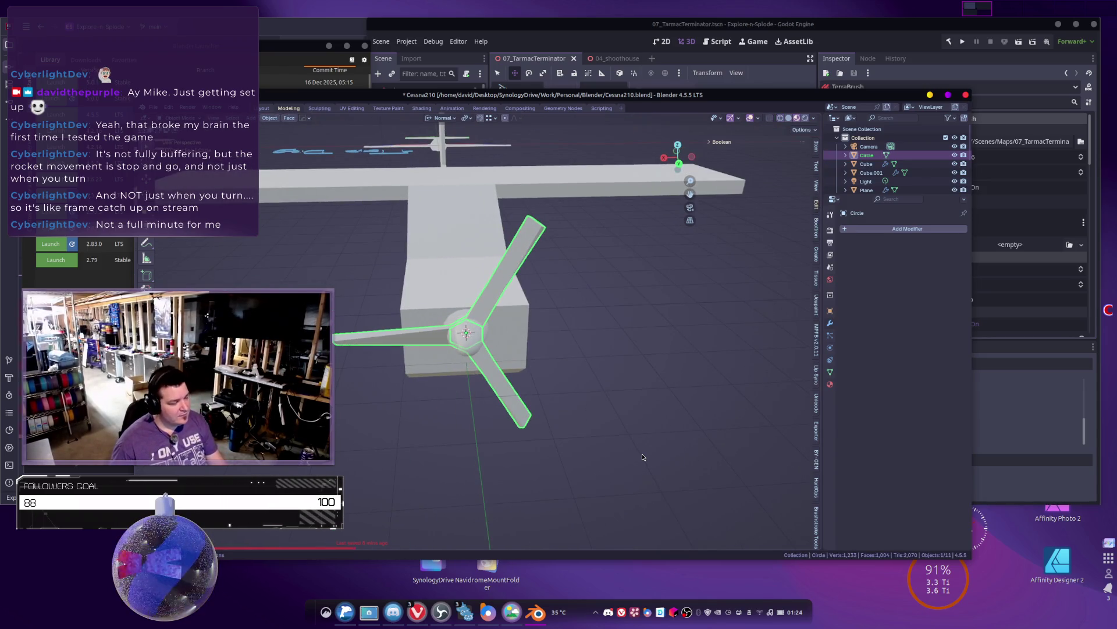
middle_drag(546, 363, 480, 283)
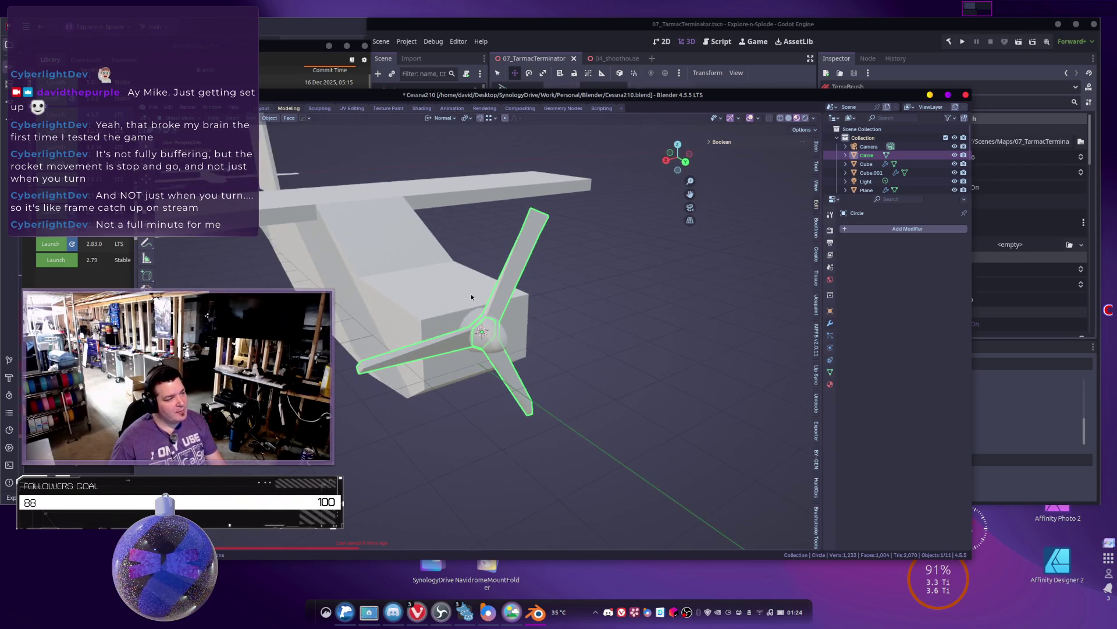
mouse_move(573, 328)
middle_down()
mouse_move(518, 306)
mouse_move(478, 250)
mouse_move(513, 233)
middle_up()
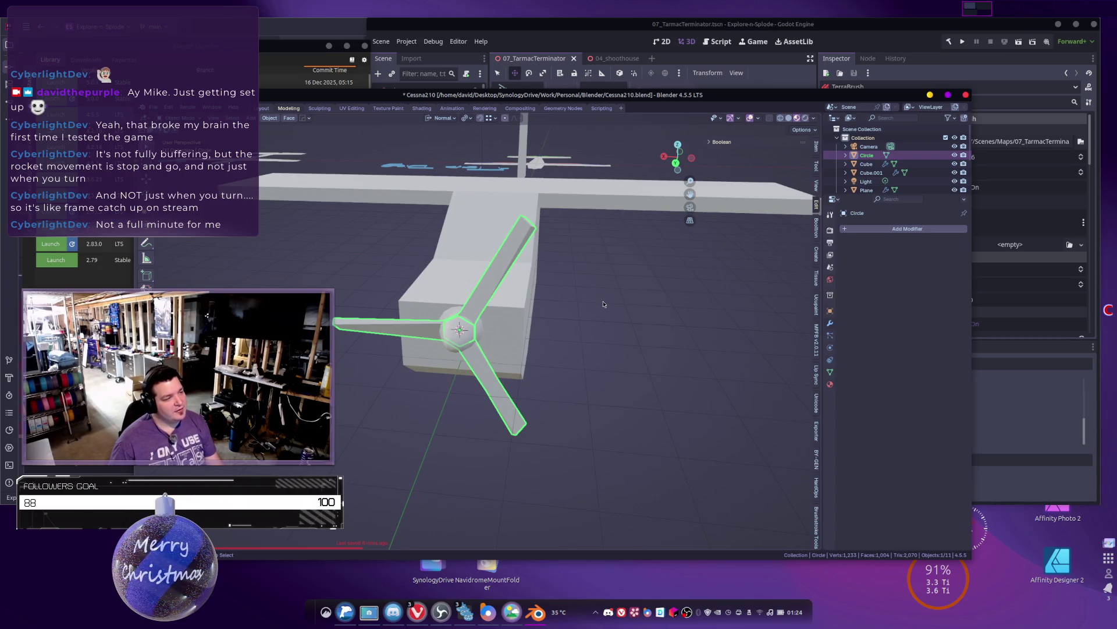
key(Tab)
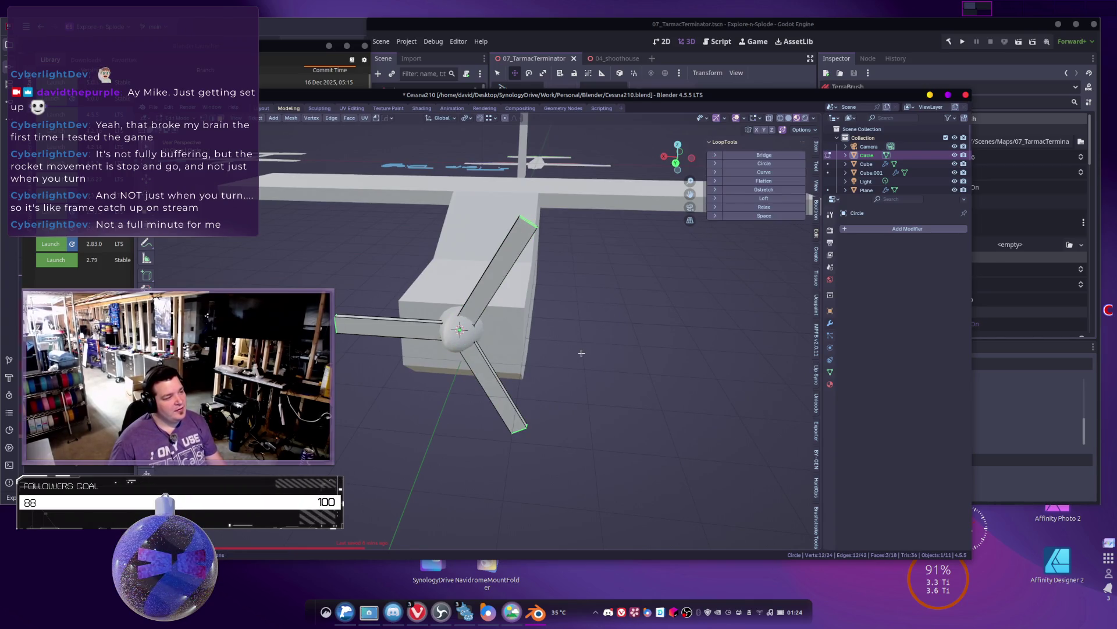
middle_drag(582, 349, 571, 379)
key(z)
click(527, 364)
middle_drag(540, 345, 532, 326)
Step: Add trial edge loops across the lower, upper and horizontal blades
key(ctrl+r)
click(523, 389)
key(ctrl+r)
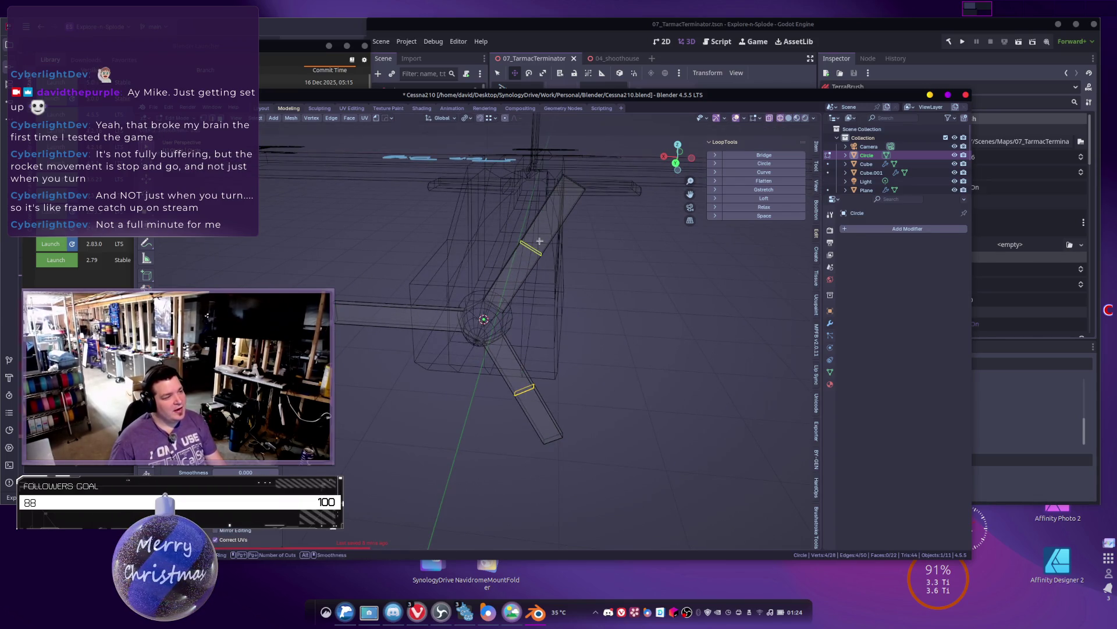
click(540, 241)
middle_drag(540, 241, 443, 314)
key(ctrl+r)
click(425, 317)
Step: Select the blade-tip edge loops, then undo the trial loop cuts
scroll(524, 404, up, 3)
alt+shift+click(571, 447)
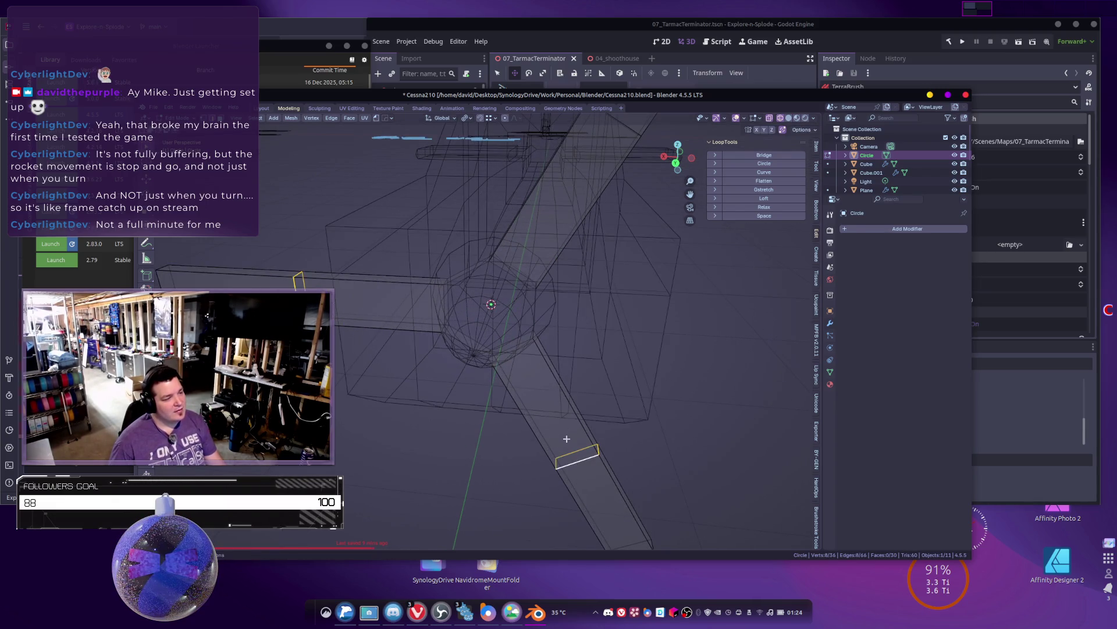
alt+shift+click(629, 130)
mouse_move(771, 371)
middle_down()
mouse_move(706, 357)
mouse_move(670, 377)
mouse_move(629, 320)
mouse_move(573, 403)
middle_up()
alt+click(527, 427)
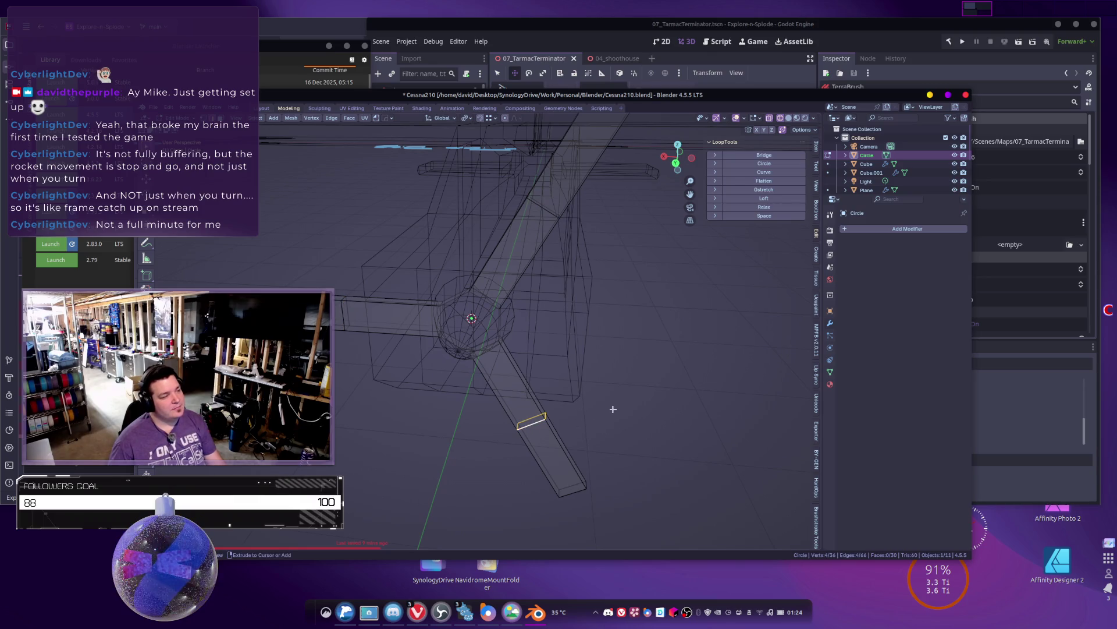
key(ctrl+z)
key(ctrl+z)
key(ctrl+z)
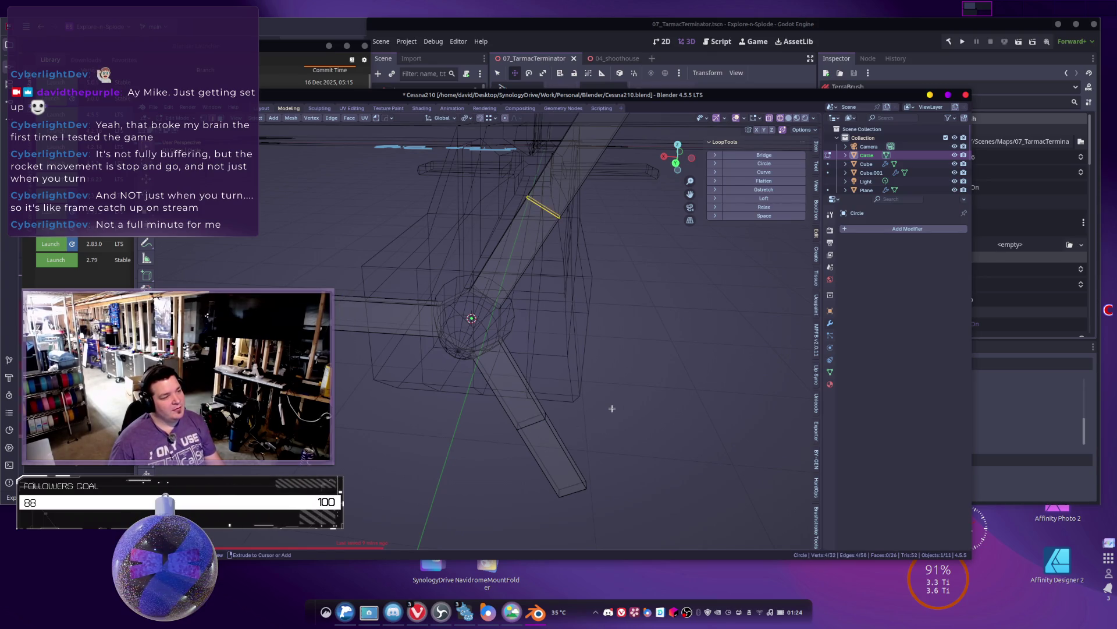
key(ctrl+z)
Step: Cut five evenly spaced edge loops along the lower blade
key(ctrl+r)
scroll(532, 413, up, 4)
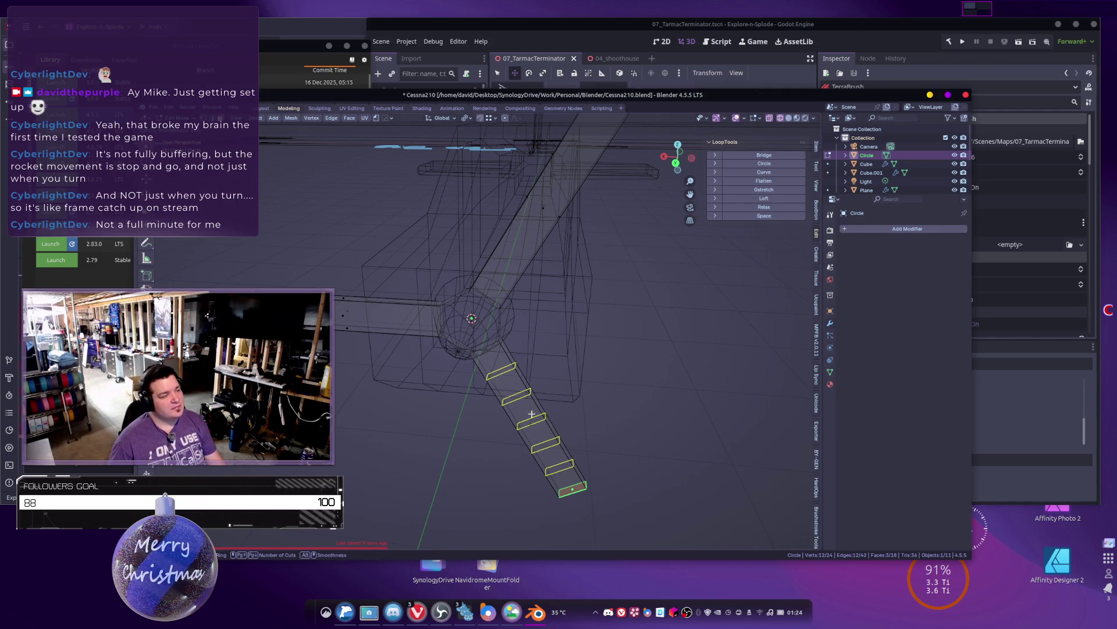
click(532, 413)
mouse_move(532, 413)
middle_down()
mouse_move(545, 271)
mouse_move(580, 309)
middle_up()
key(ctrl+r)
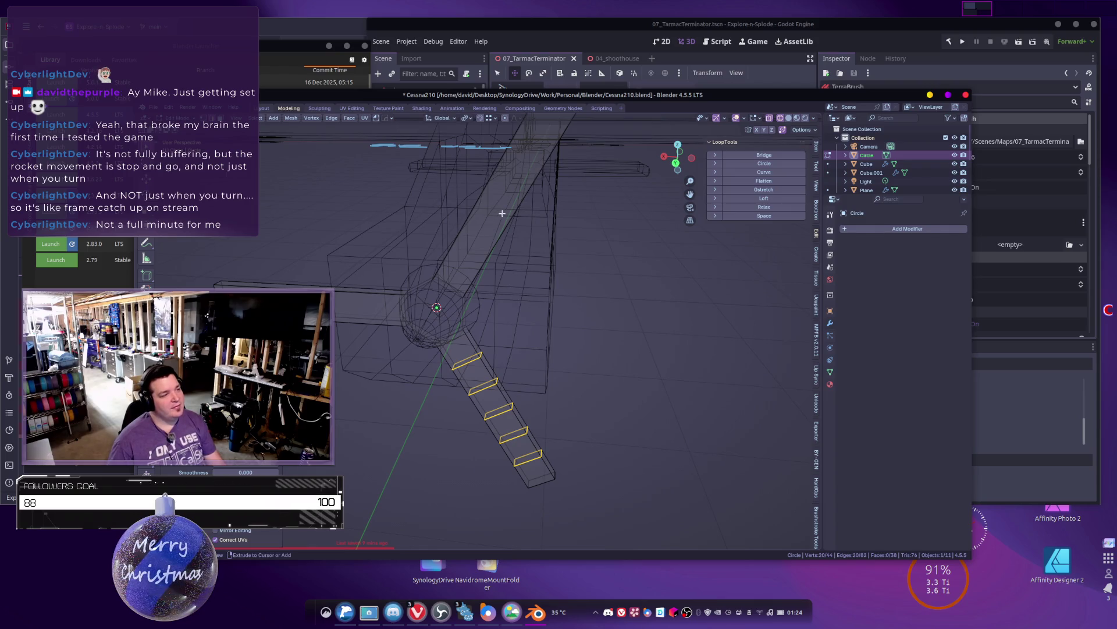
scroll(503, 213, up, 4)
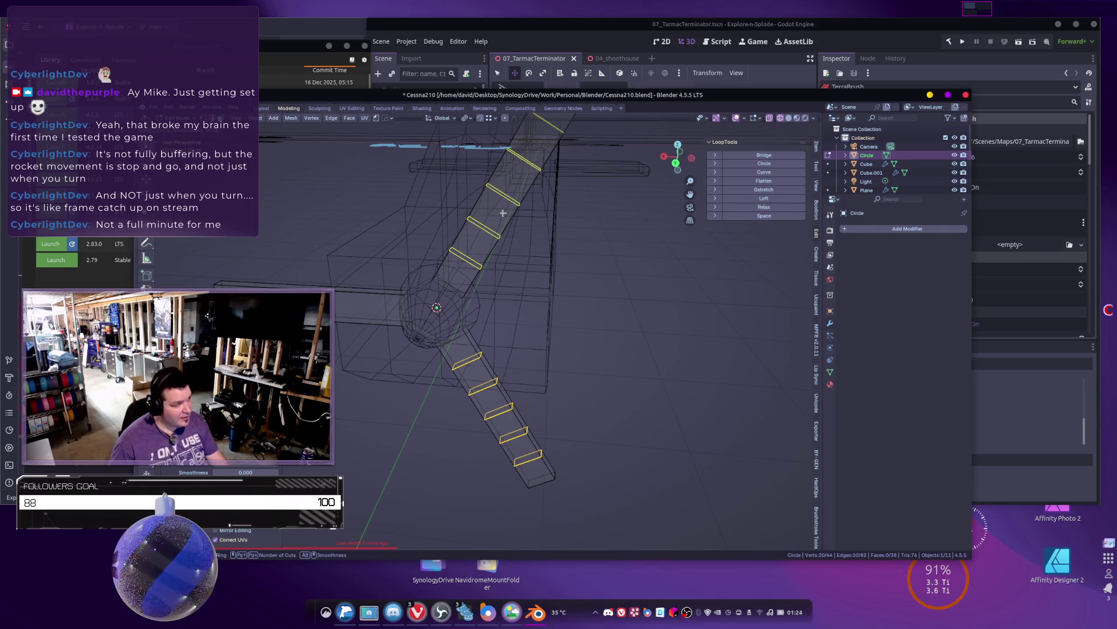
Step: Add matching edge loop cuts to the upper and left blades
click(504, 213)
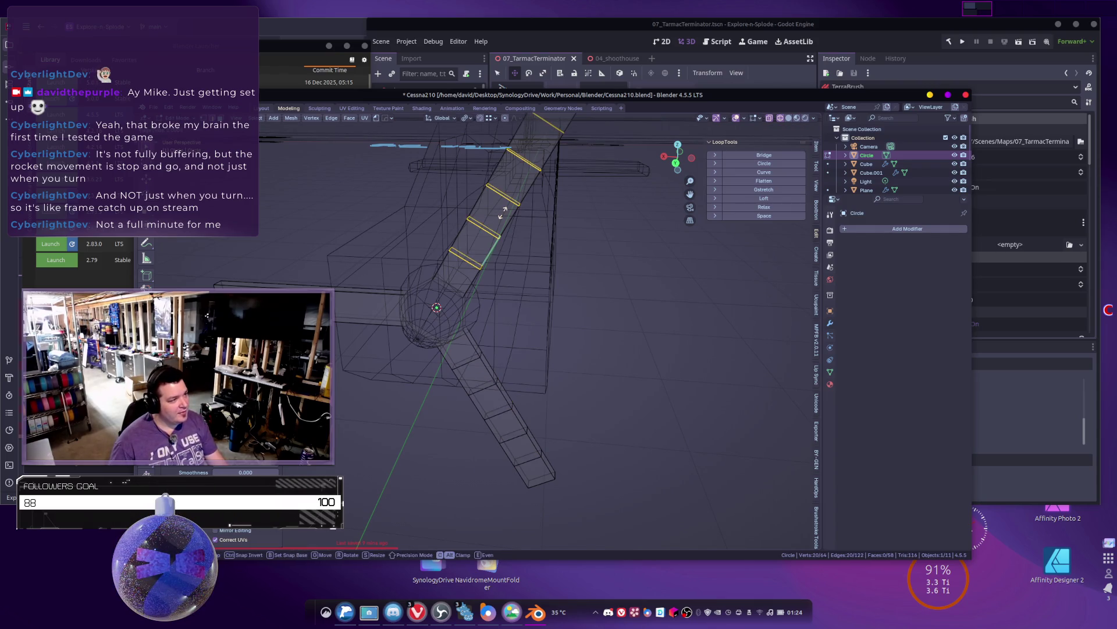
click(321, 289)
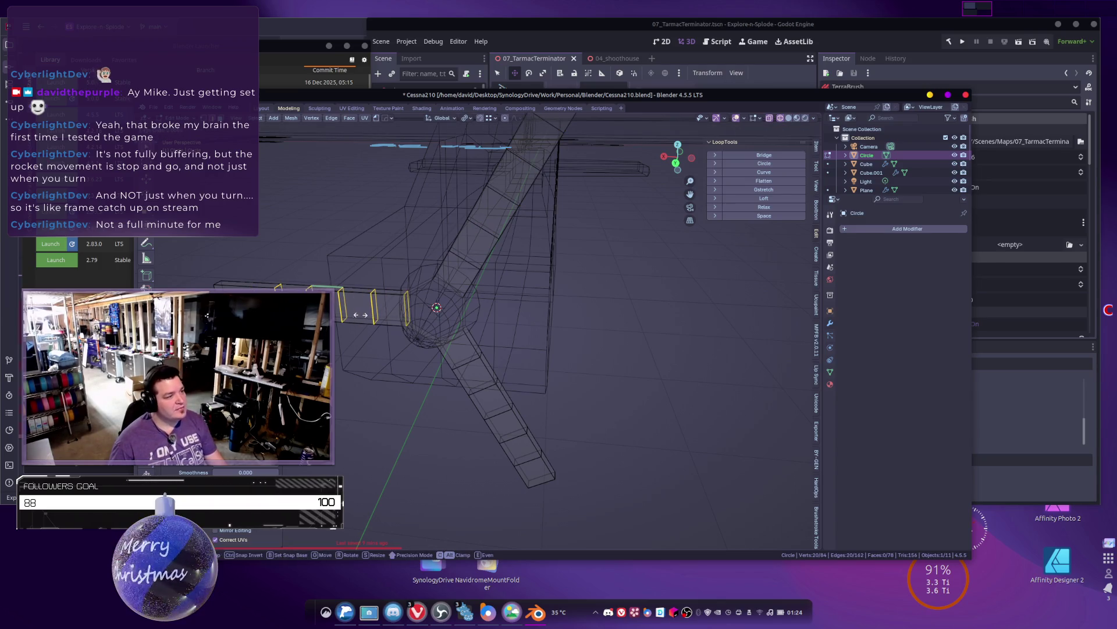
middle_drag(361, 323, 416, 349)
Step: Select each blade's hub-side segment and extrude those faces along their normals
key(l)
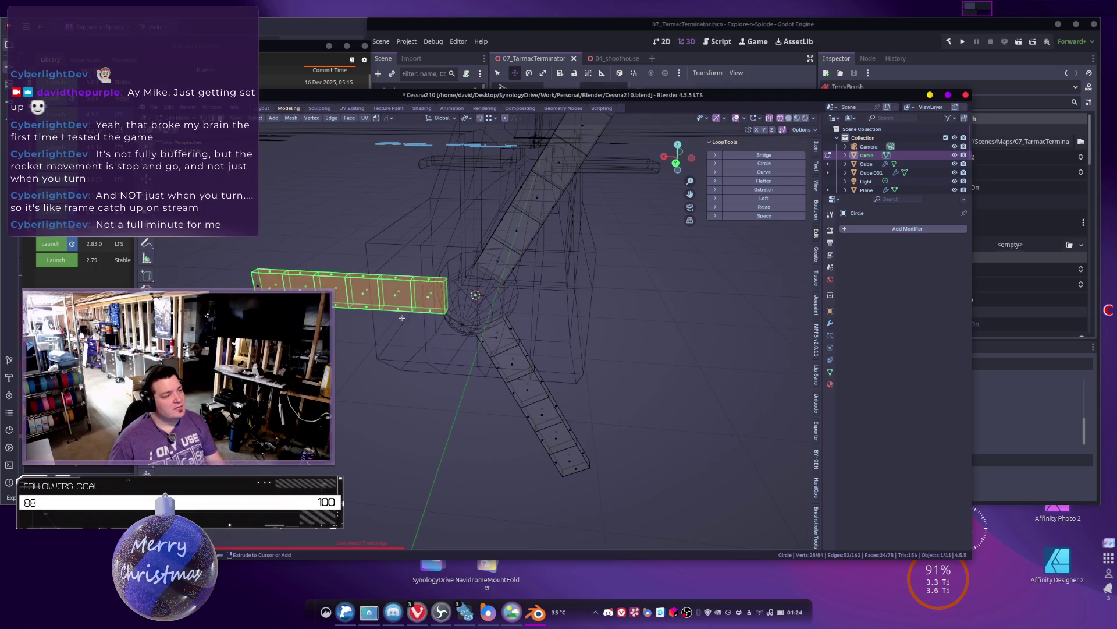
alt+click(425, 281)
alt+shift+click(516, 270)
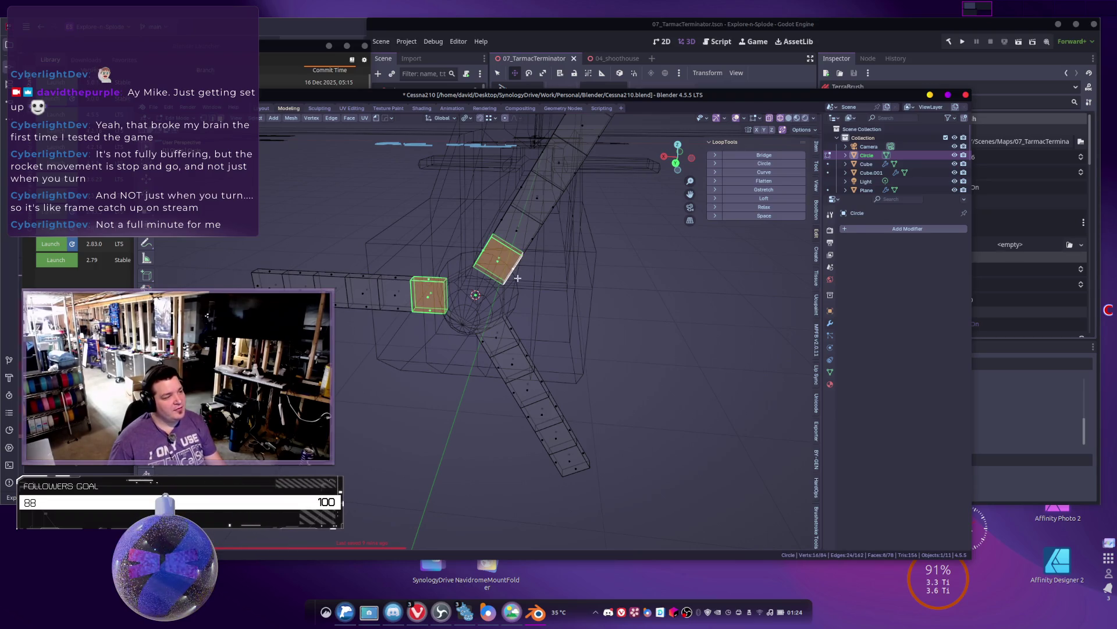
alt+shift+click(510, 337)
key(ctrl+e)
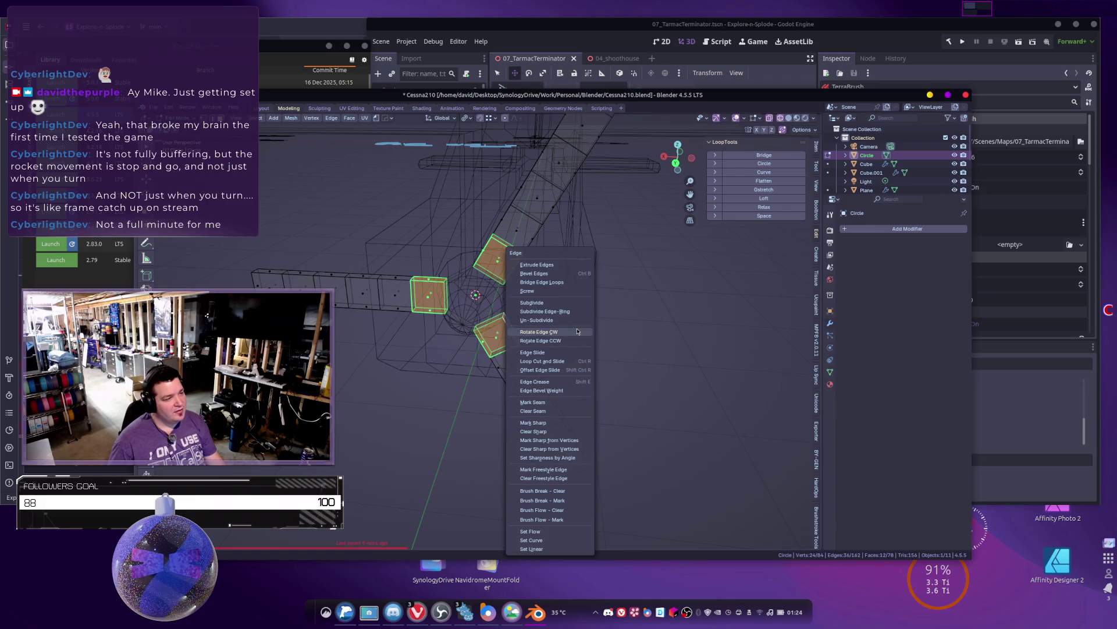
click(547, 283)
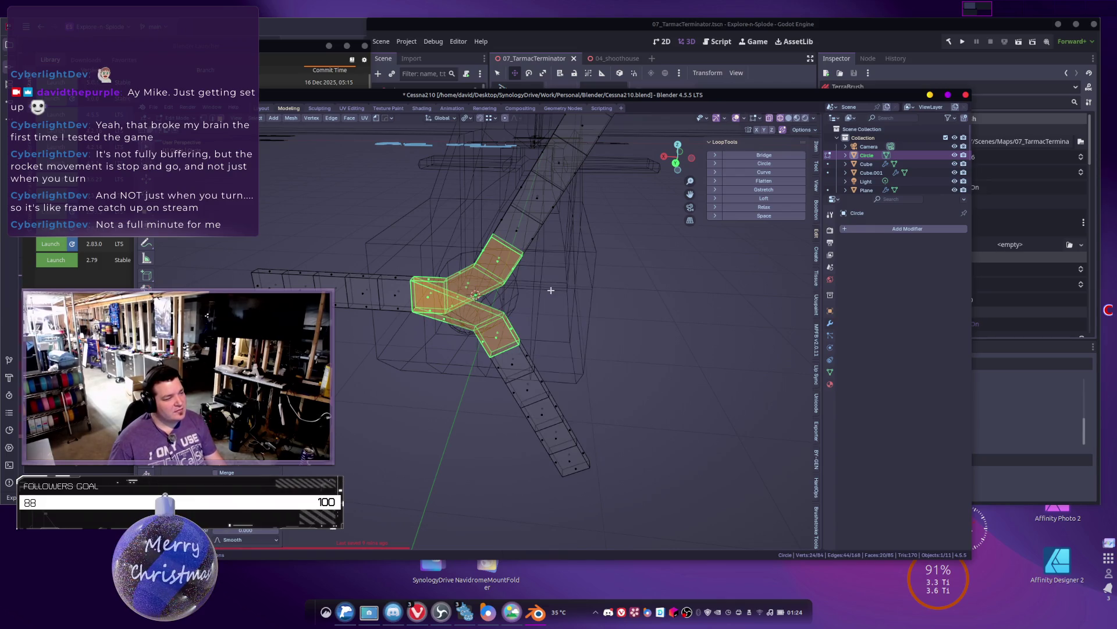
key(ctrl+z)
key(ctrl+e)
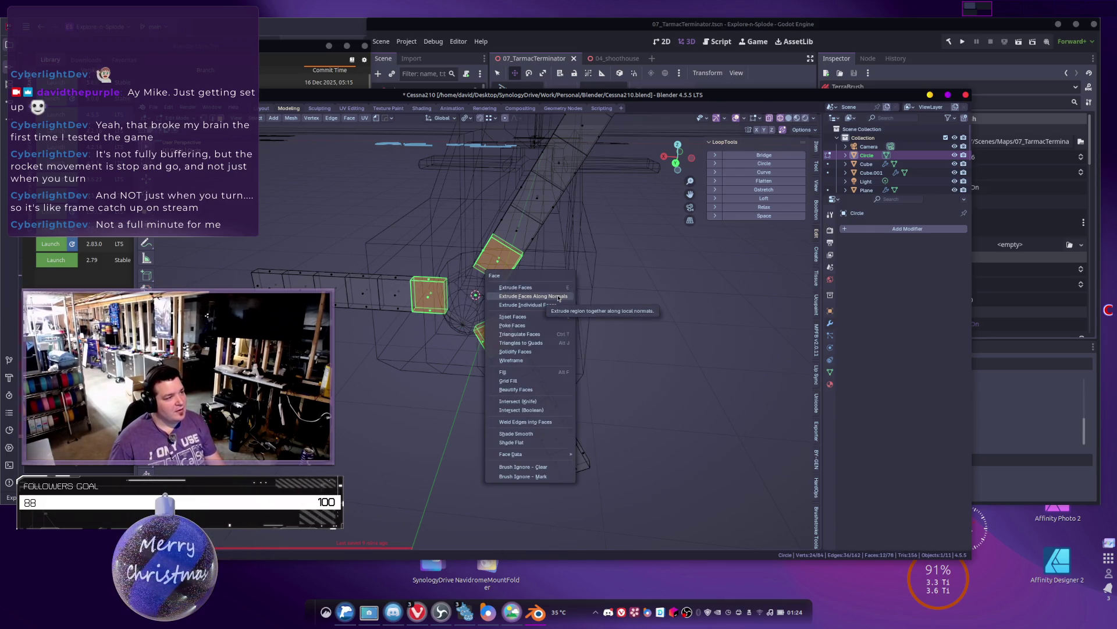
key(Escape)
key(ctrl+e)
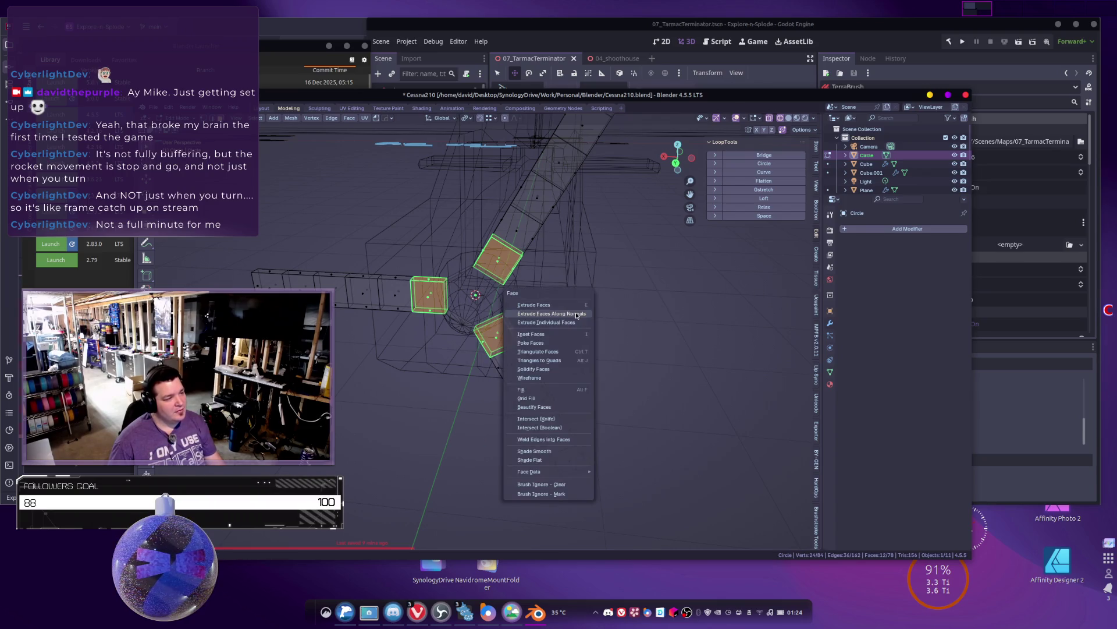
click(567, 319)
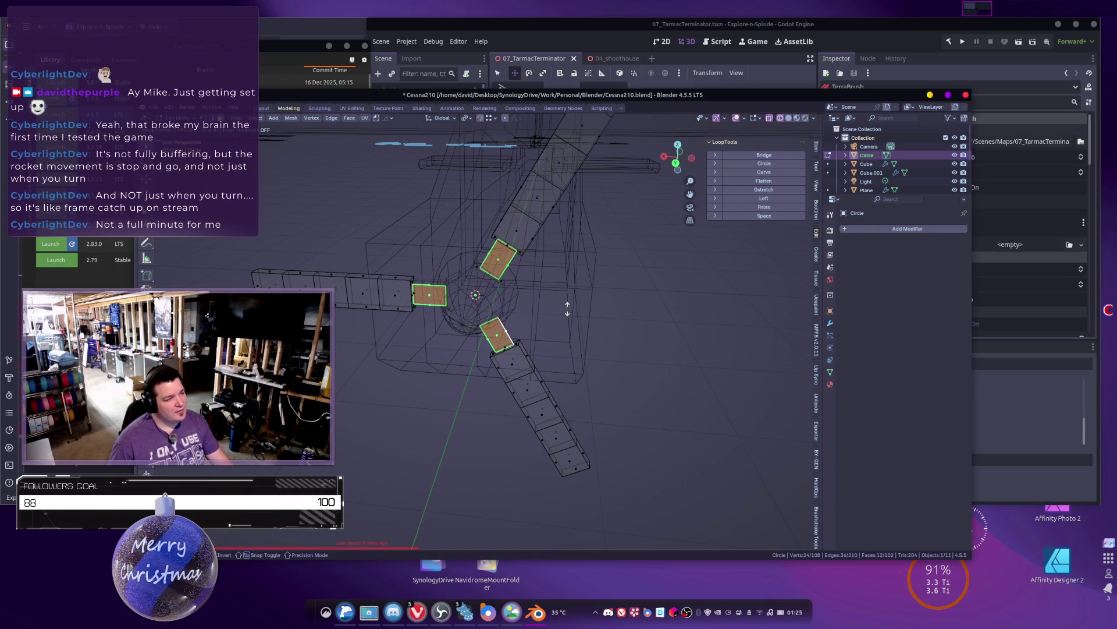
Step: Inset the selected blade faces instead of extruding and scale them along the Y axis
click(568, 309)
scroll(568, 309, up, 3)
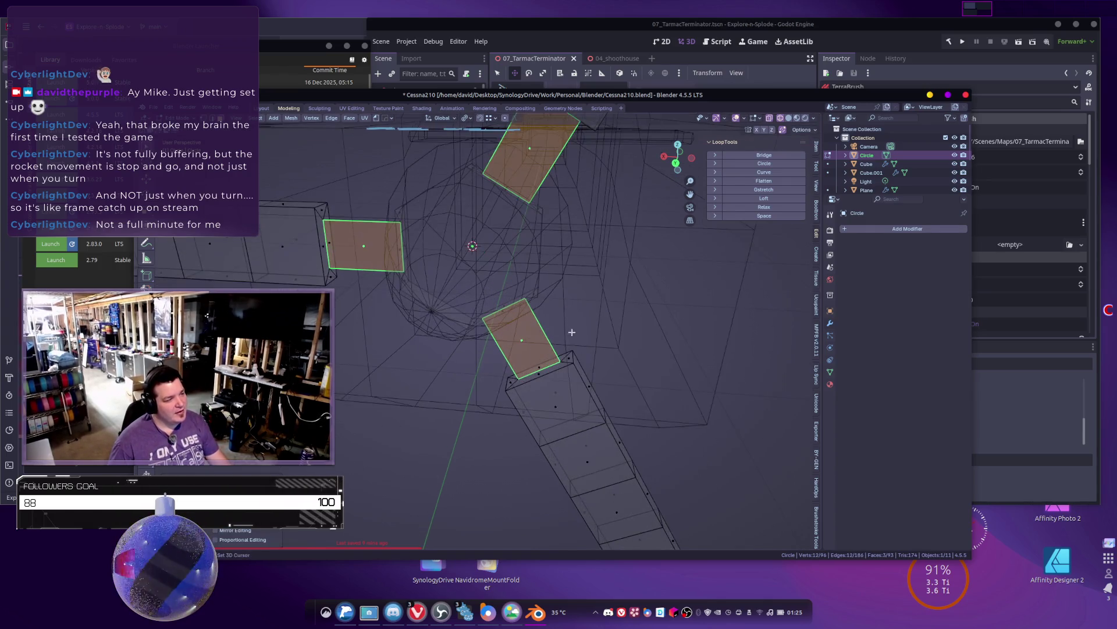
key(ctrl+z)
right_click(671, 353)
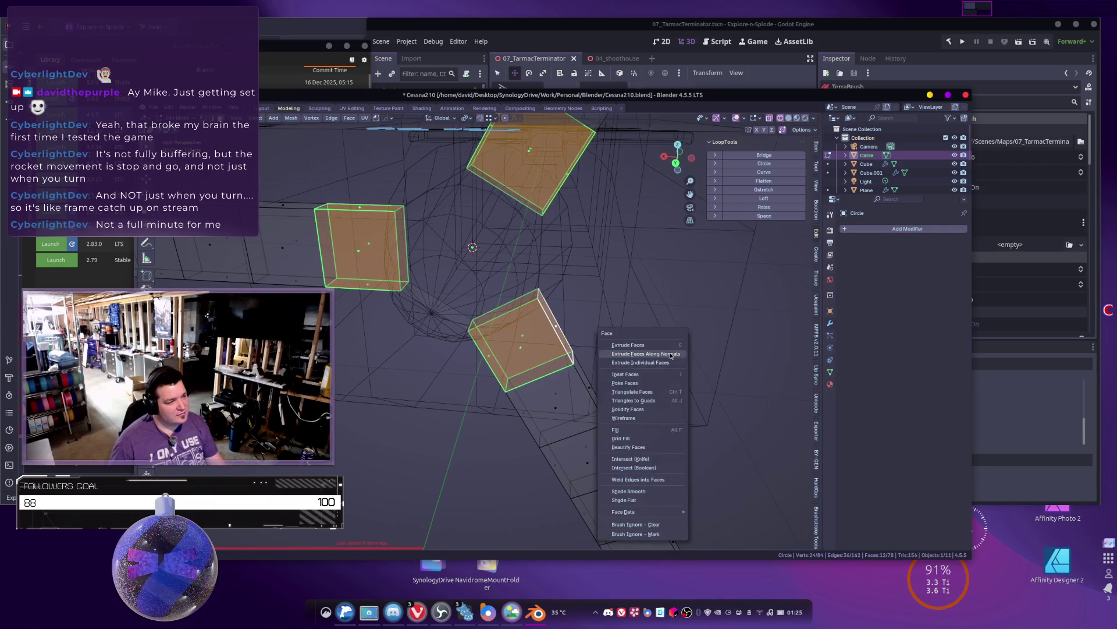
click(659, 349)
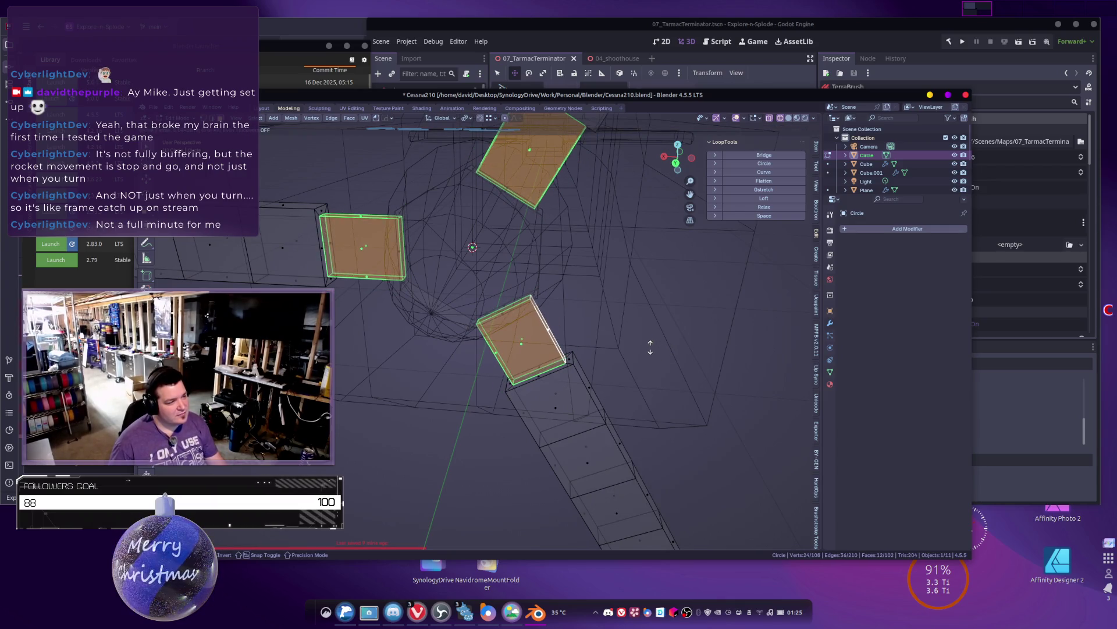
click(651, 345)
key(s)
key(x)
key(y)
click(594, 313)
Step: Switch the orientation to Normal and shrink the blade root faces
key(s)
key(z)
key(Escape)
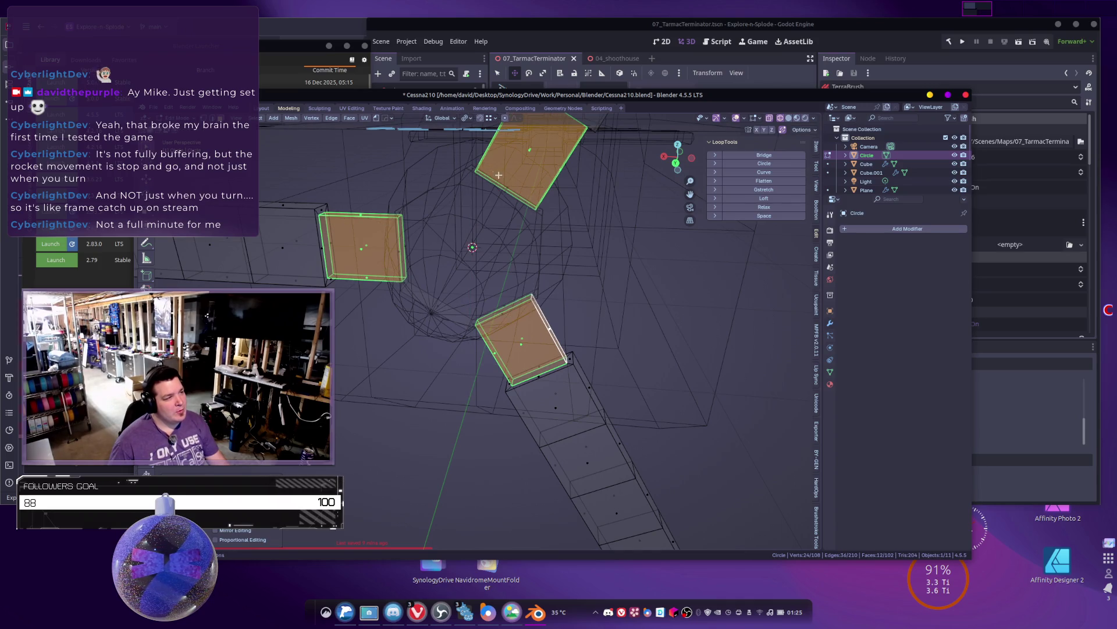
click(440, 118)
click(433, 169)
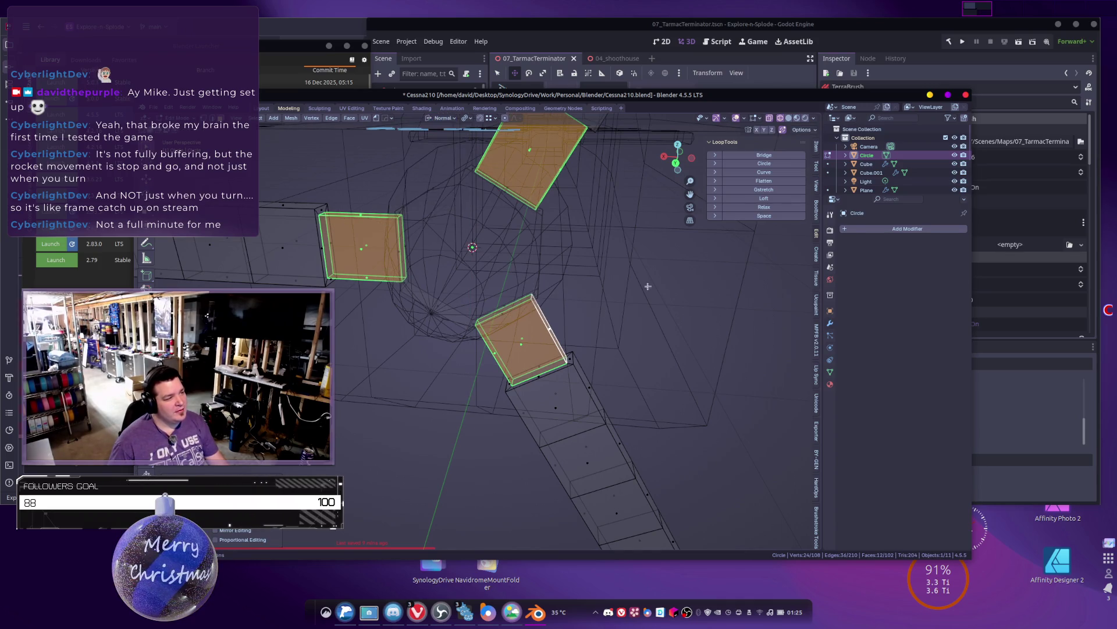
key(s)
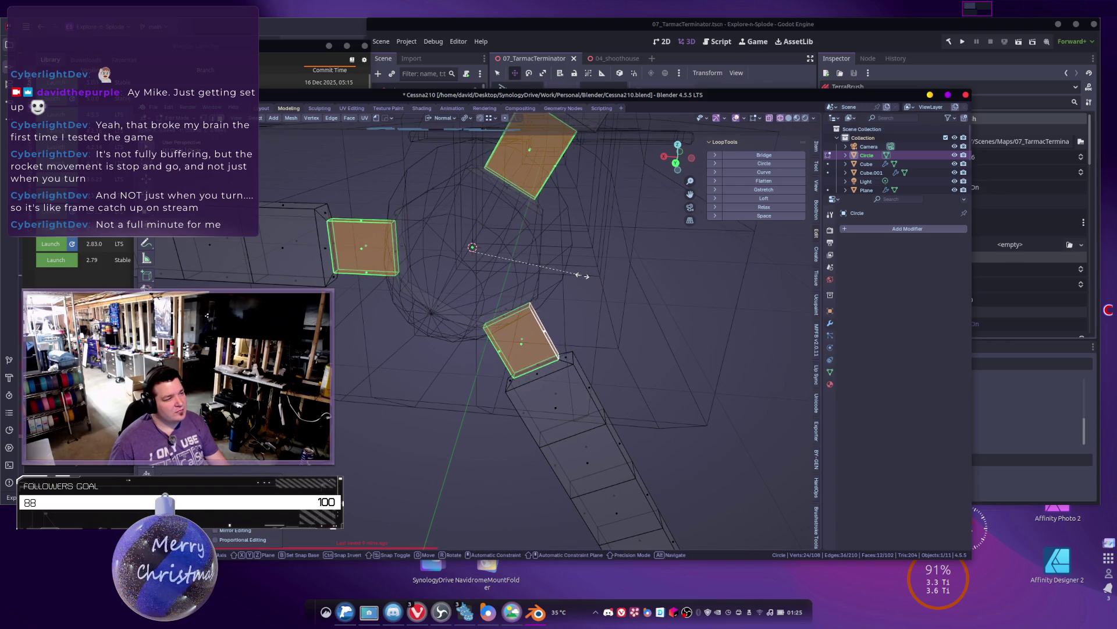
click(547, 267)
scroll(550, 267, down, 4)
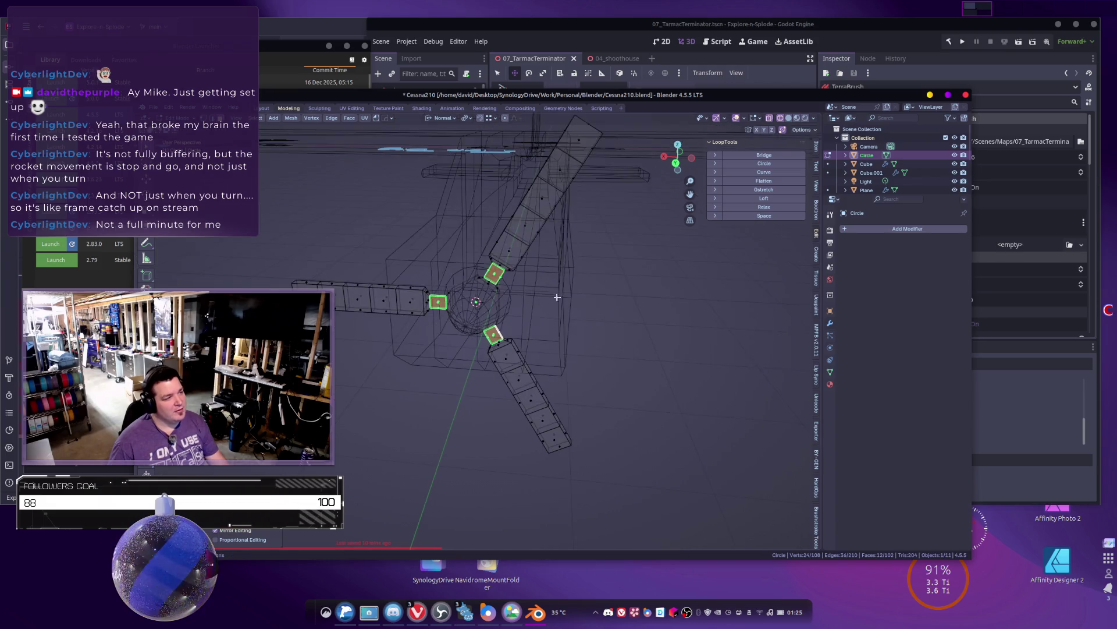
mouse_move(593, 298)
middle_down()
mouse_move(581, 317)
mouse_move(461, 348)
middle_up()
Step: Select the three blade root faces and scale them in Global orientation, then select more faces
click(407, 291)
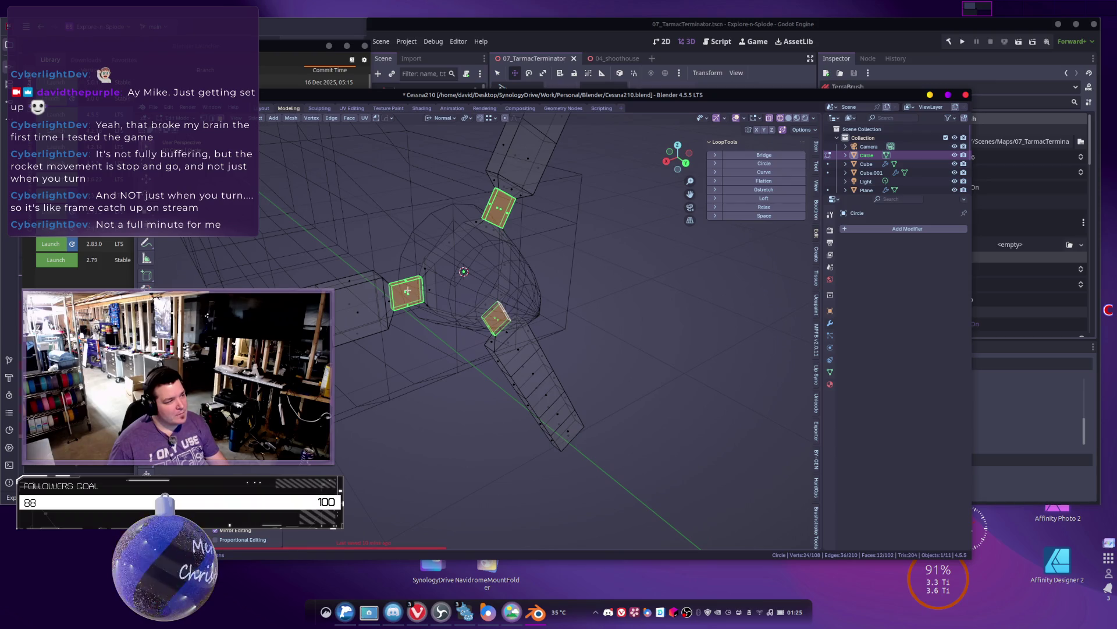
mouse_move(410, 293)
middle_down()
mouse_move(473, 314)
mouse_move(500, 345)
mouse_move(492, 245)
mouse_move(556, 299)
middle_up()
shift+click(482, 317)
shift+click(484, 243)
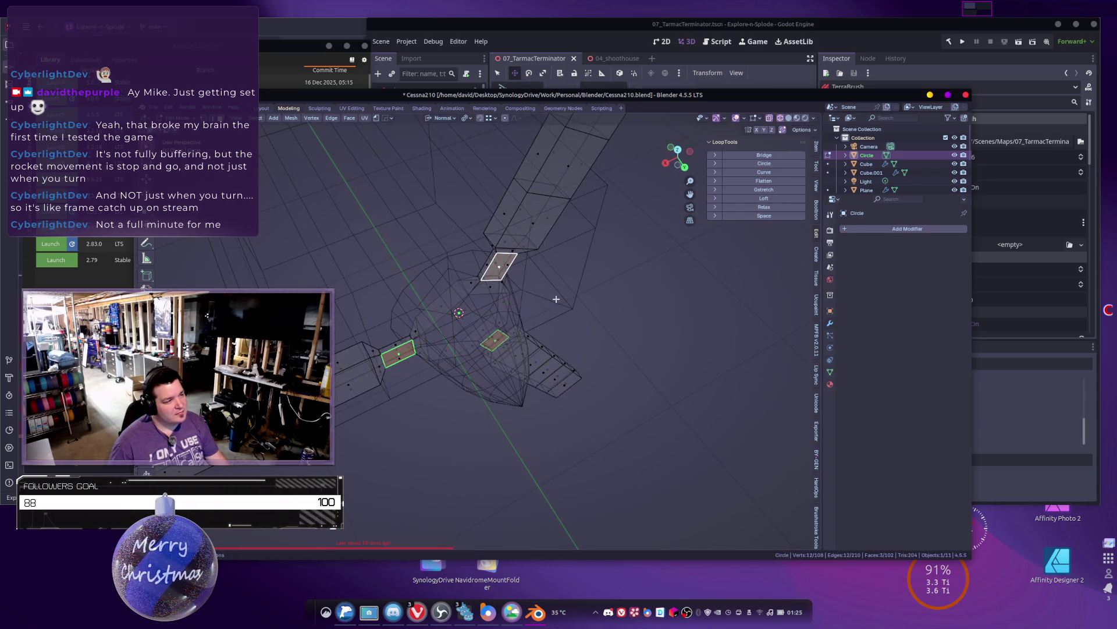
click(441, 118)
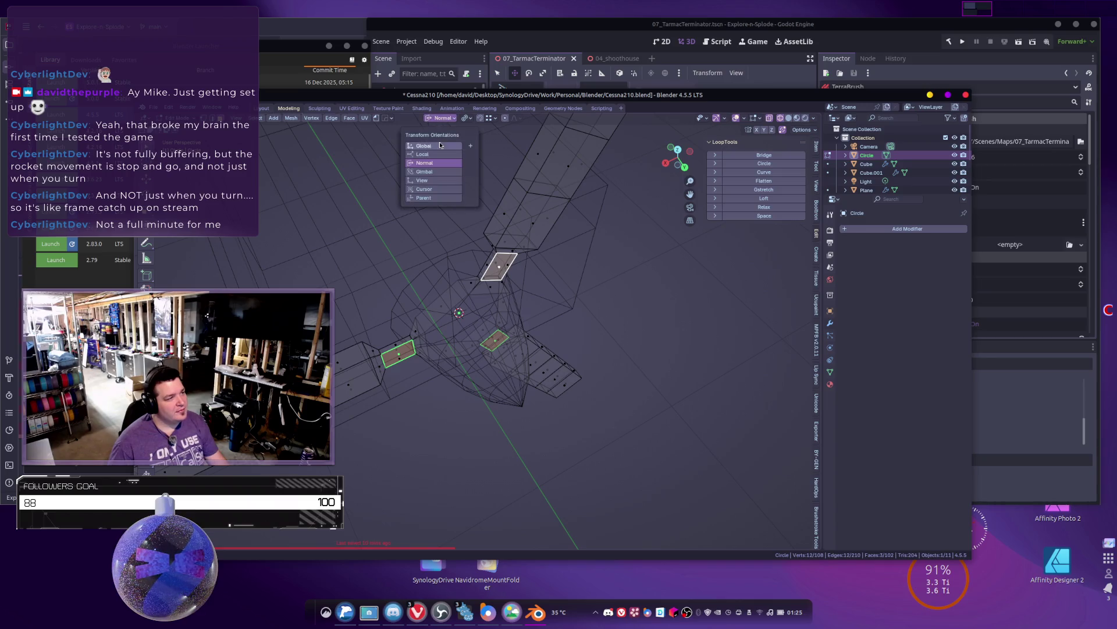
click(434, 145)
key(s)
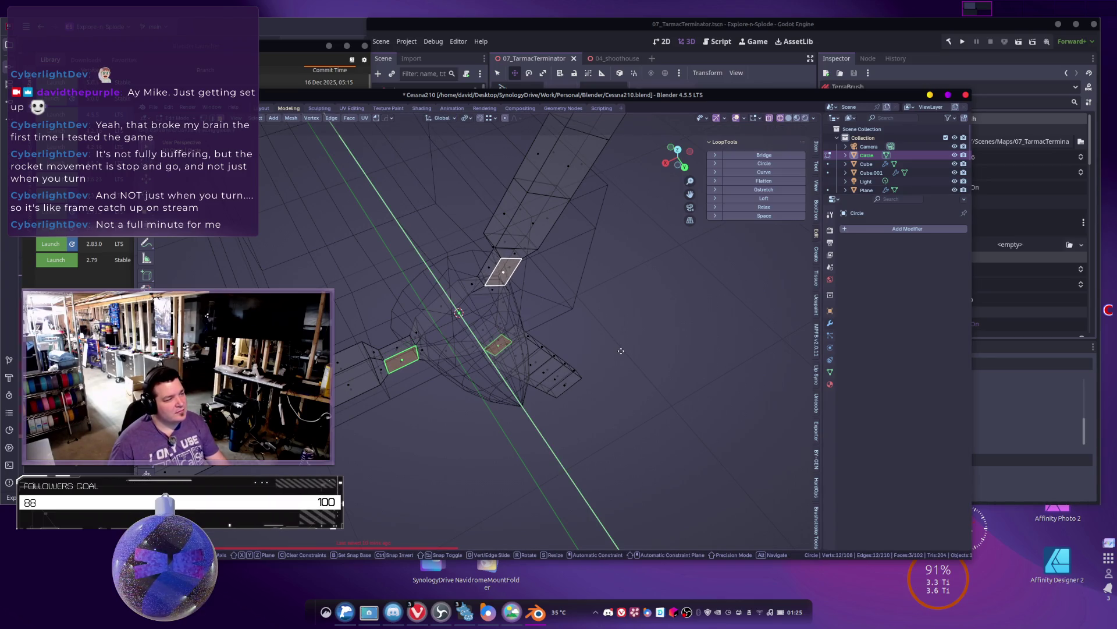
click(610, 348)
mouse_move(608, 349)
middle_down()
mouse_move(584, 320)
mouse_move(591, 368)
mouse_move(554, 376)
mouse_move(547, 399)
mouse_move(512, 366)
mouse_move(340, 286)
mouse_move(342, 330)
middle_up()
shift+click(472, 343)
shift+click(529, 328)
mouse_move(529, 328)
middle_down()
mouse_move(515, 334)
mouse_move(541, 312)
mouse_move(524, 301)
middle_up()
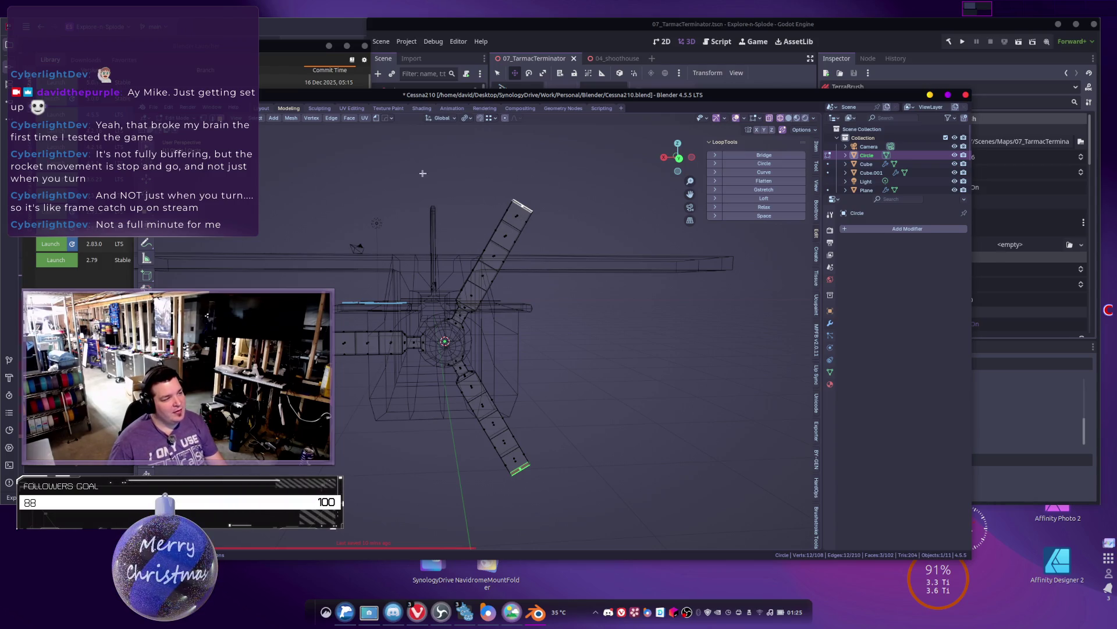
Step: With Root falloff and Normal orientation, scale the blades using an enlarged proportional falloff
click(510, 118)
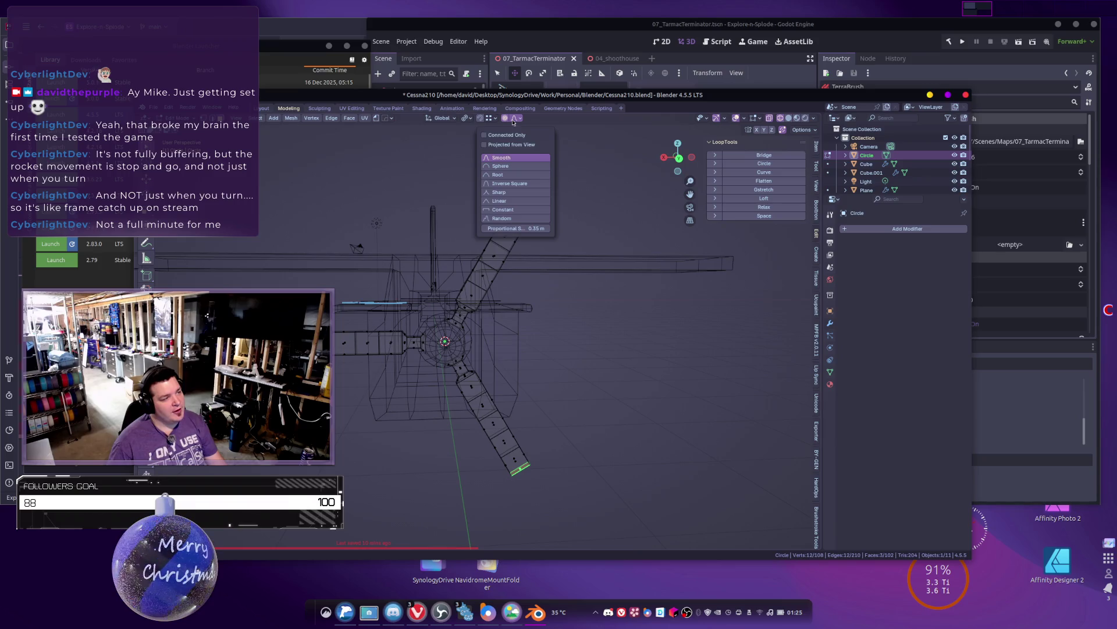
click(500, 174)
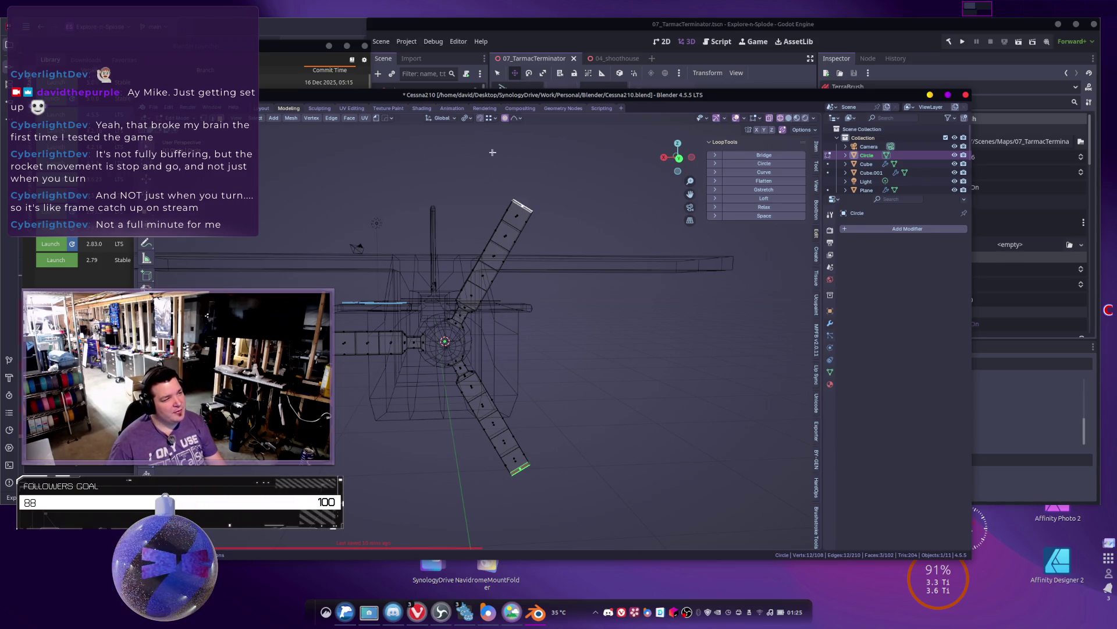
click(440, 118)
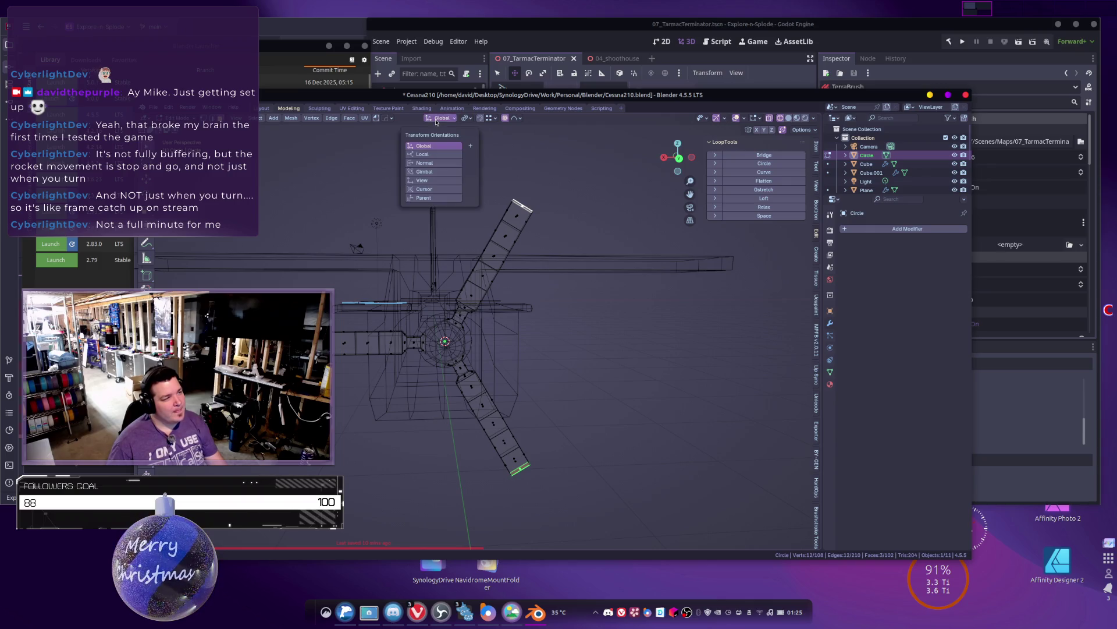
click(431, 163)
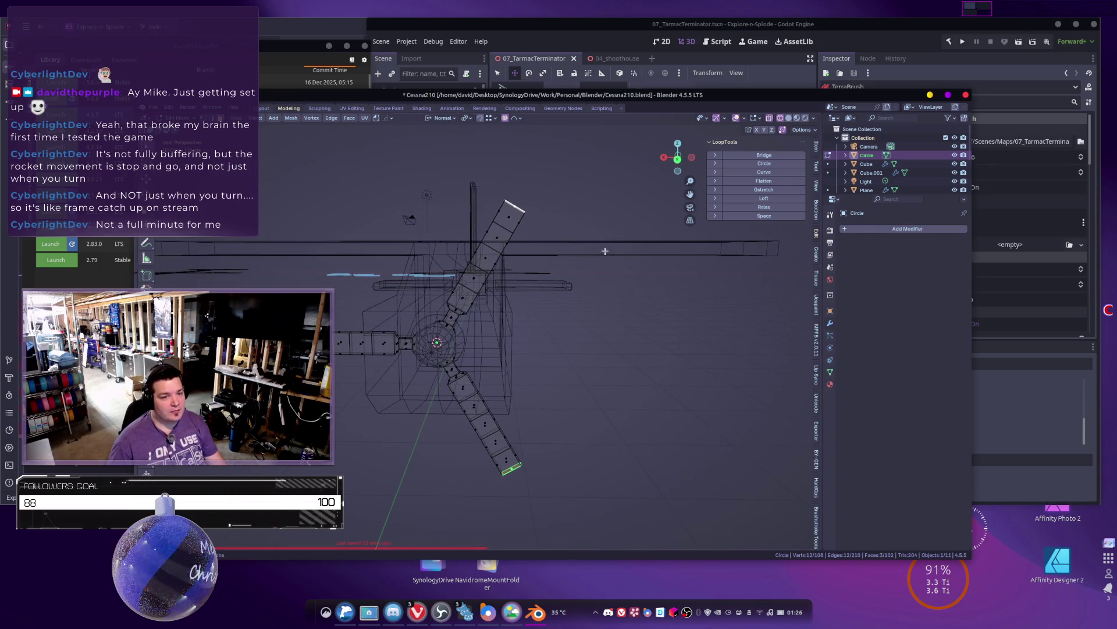
key(shift+z)
middle_drag(592, 312, 596, 323)
key(s)
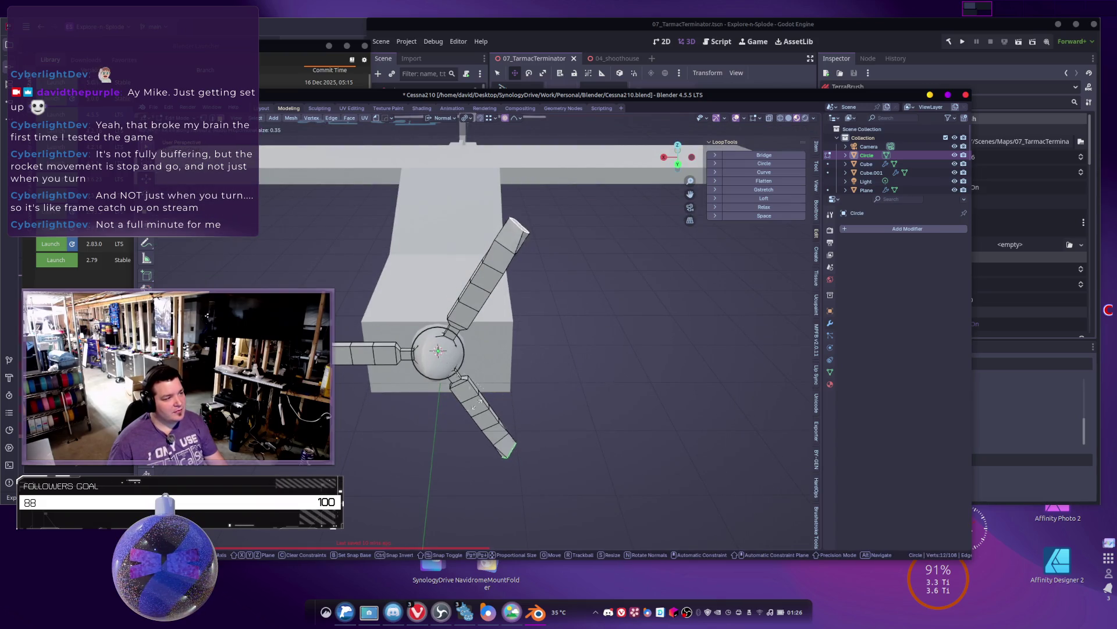
scroll(517, 403, down, 10)
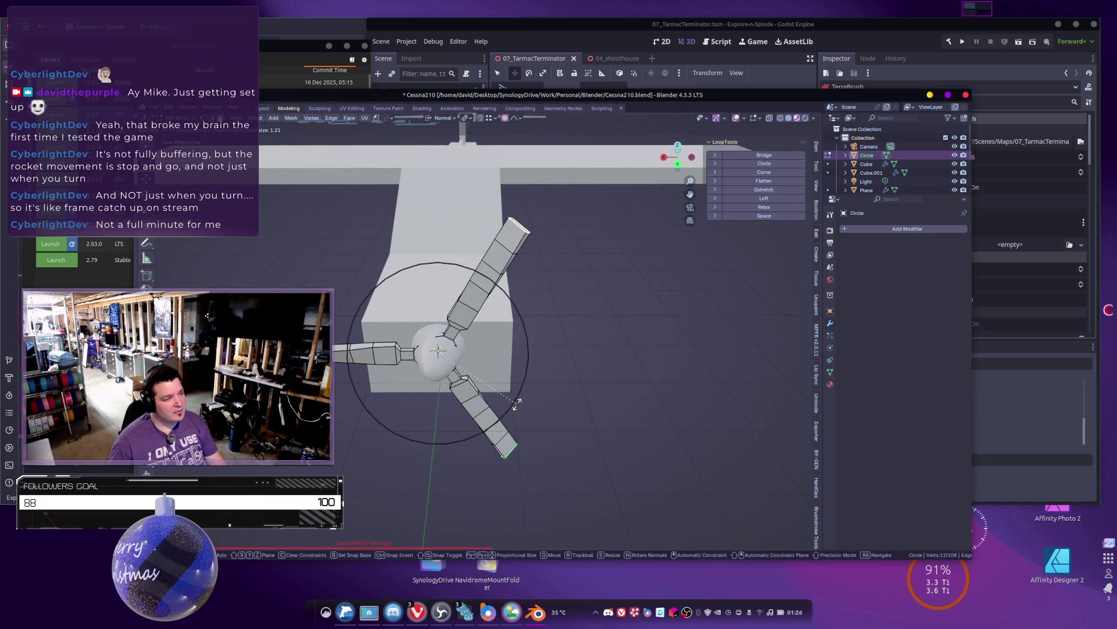
scroll(516, 403, down, 5)
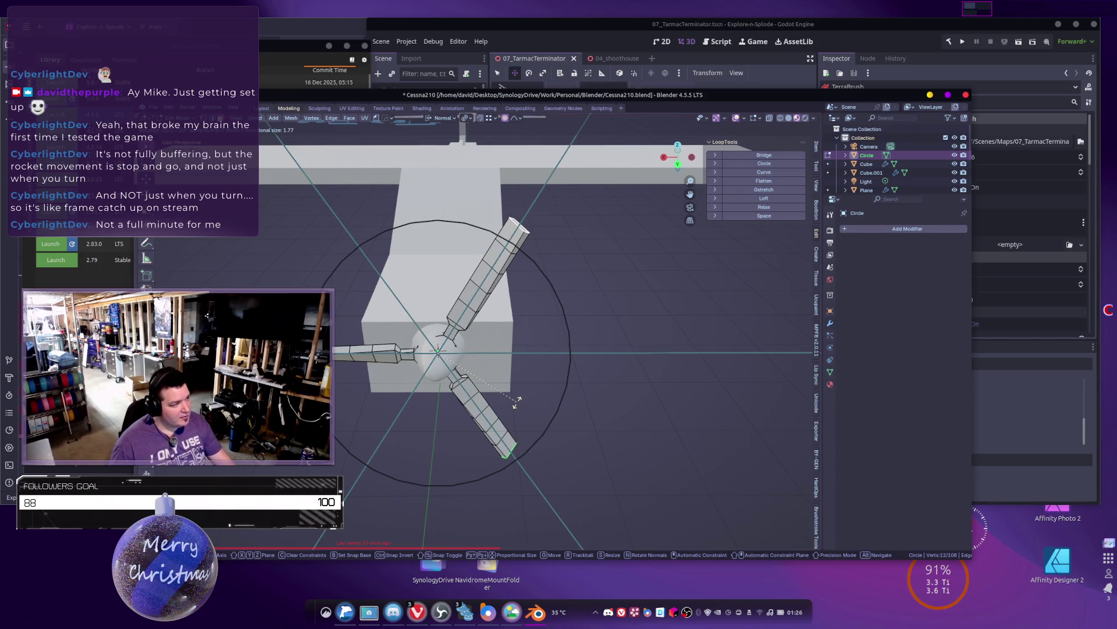
click(517, 402)
key(Tab)
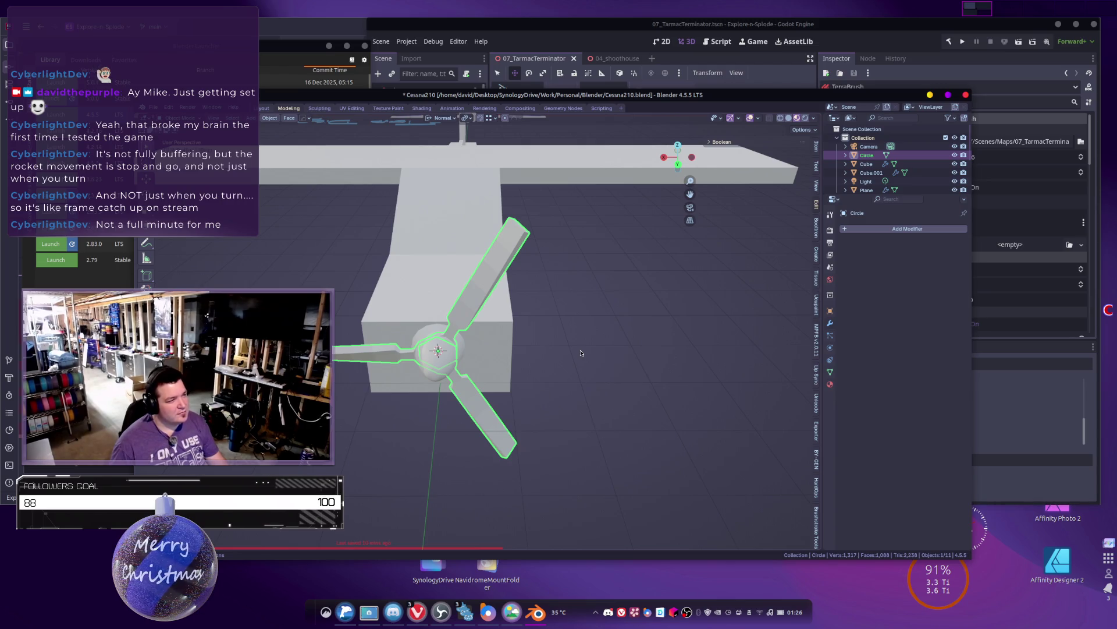
Step: Scale the propeller blades in Edit Mode with proportional falloff and return to Object Mode
mouse_move(579, 352)
middle_down()
mouse_move(564, 315)
mouse_move(605, 297)
mouse_move(570, 305)
mouse_move(593, 284)
middle_up()
key(Tab)
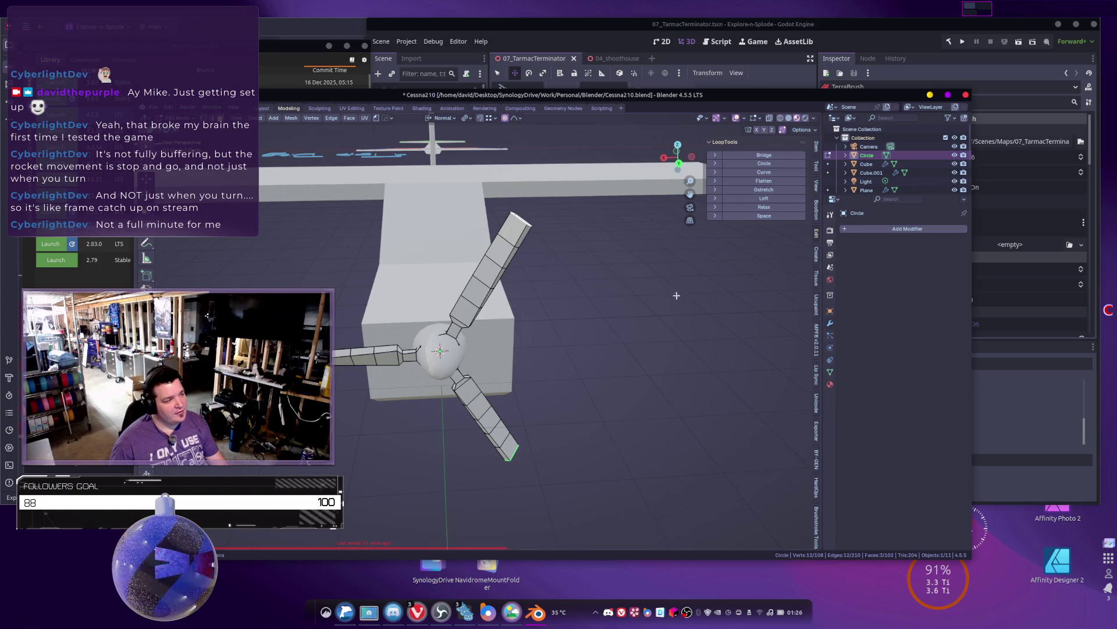
key(s)
scroll(646, 301, up, 7)
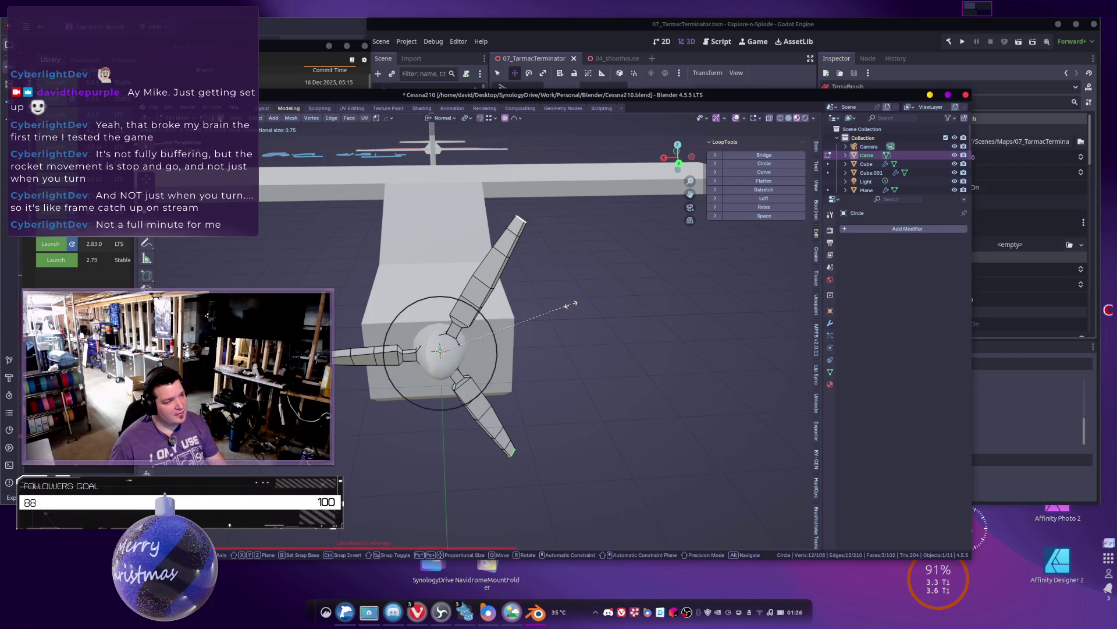
scroll(569, 304, down, 2)
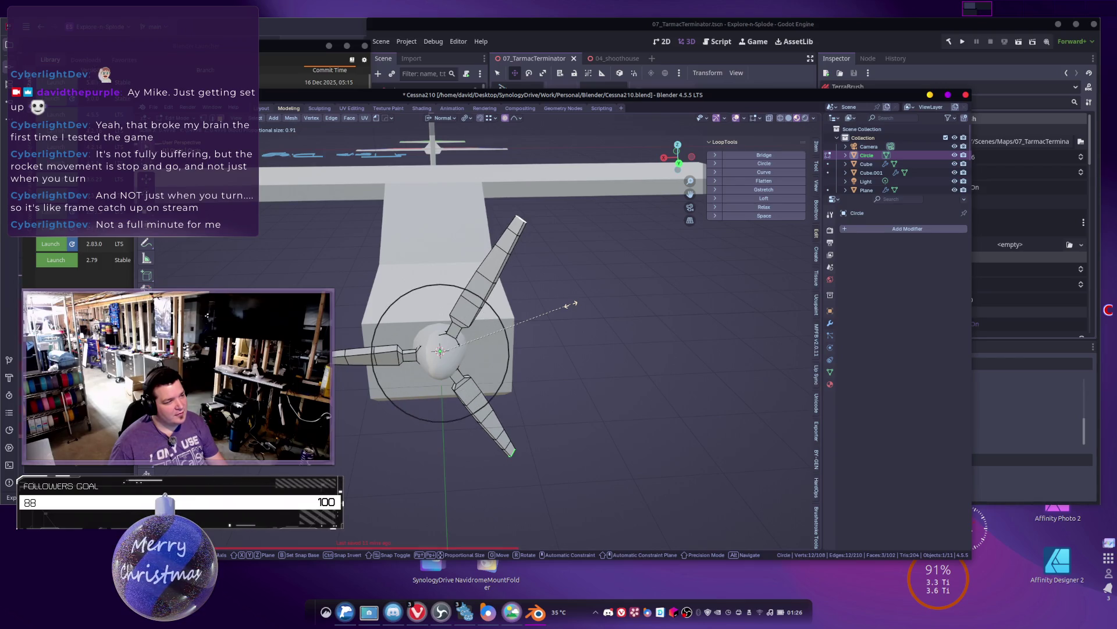
click(569, 304)
key(Tab)
Step: Re-enter the propeller's Edit Mode and clear its vertex selection
mouse_move(569, 304)
middle_down()
mouse_move(581, 369)
mouse_move(523, 355)
mouse_move(501, 364)
mouse_move(618, 370)
middle_up()
click(576, 323)
key(Tab)
mouse_move(612, 319)
middle_down()
mouse_move(605, 329)
mouse_move(618, 306)
mouse_move(595, 343)
mouse_move(529, 336)
middle_up()
scroll(623, 309, up, 3)
key(alt+a)
scroll(553, 337, up, 2)
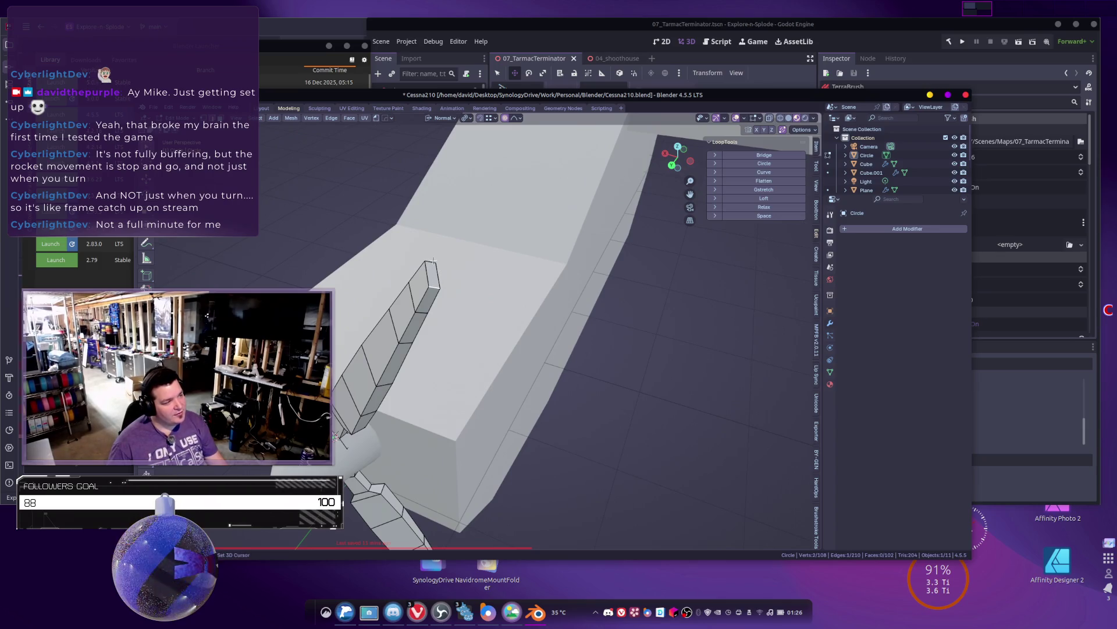
Step: Bevel the selected propeller blade edges, then toggle back through Object Mode
mouse_move(481, 371)
middle_down()
mouse_move(419, 504)
mouse_move(492, 299)
mouse_move(417, 309)
mouse_move(407, 337)
mouse_move(431, 360)
mouse_move(423, 382)
middle_up()
scroll(424, 382, up, 3)
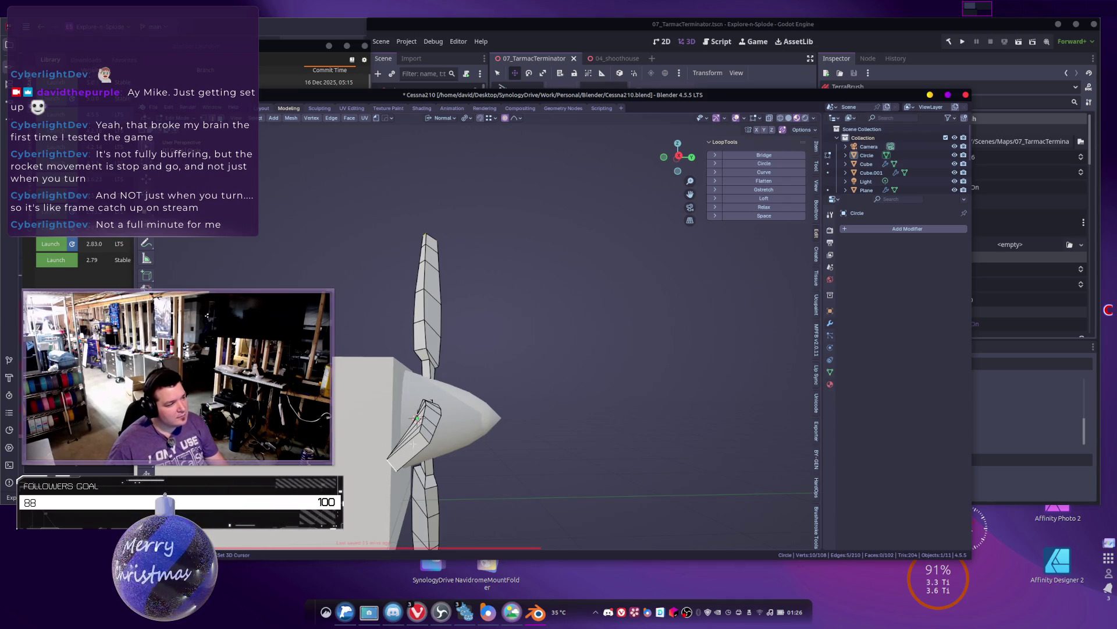
middle_drag(426, 434, 511, 416)
key(ctrl+b)
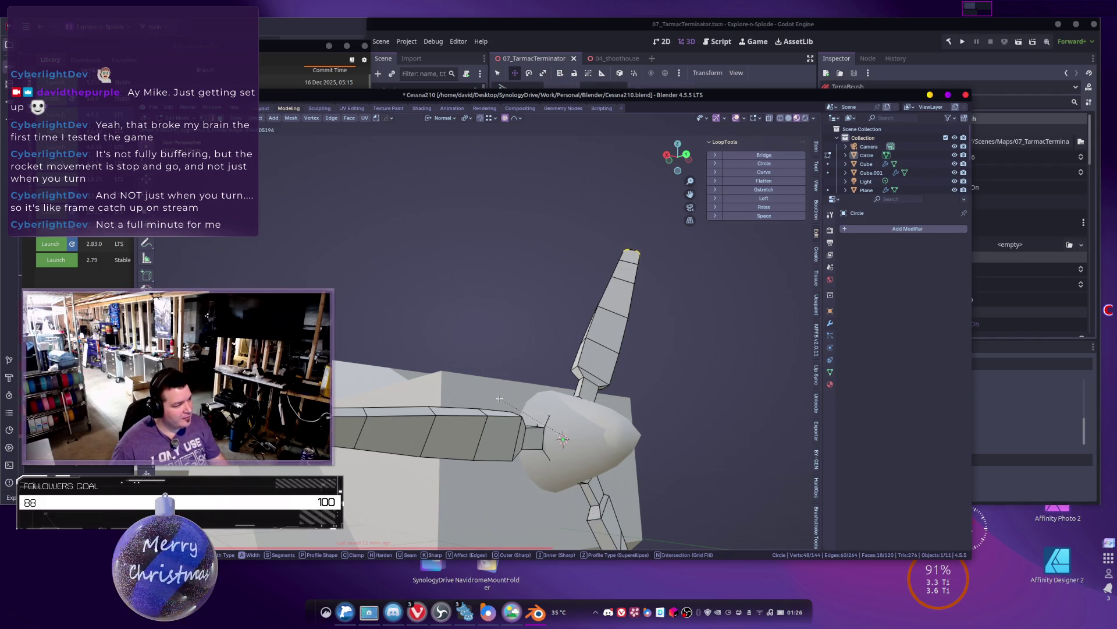
click(499, 399)
key(Tab)
mouse_move(499, 399)
middle_down()
mouse_move(491, 384)
mouse_move(517, 425)
mouse_move(582, 429)
mouse_move(518, 427)
mouse_move(582, 379)
mouse_move(482, 374)
mouse_move(519, 366)
mouse_move(537, 385)
mouse_move(537, 365)
mouse_move(484, 356)
middle_up()
key(Tab)
key(Tab)
scroll(518, 428, down, 5)
scroll(485, 356, up, 10)
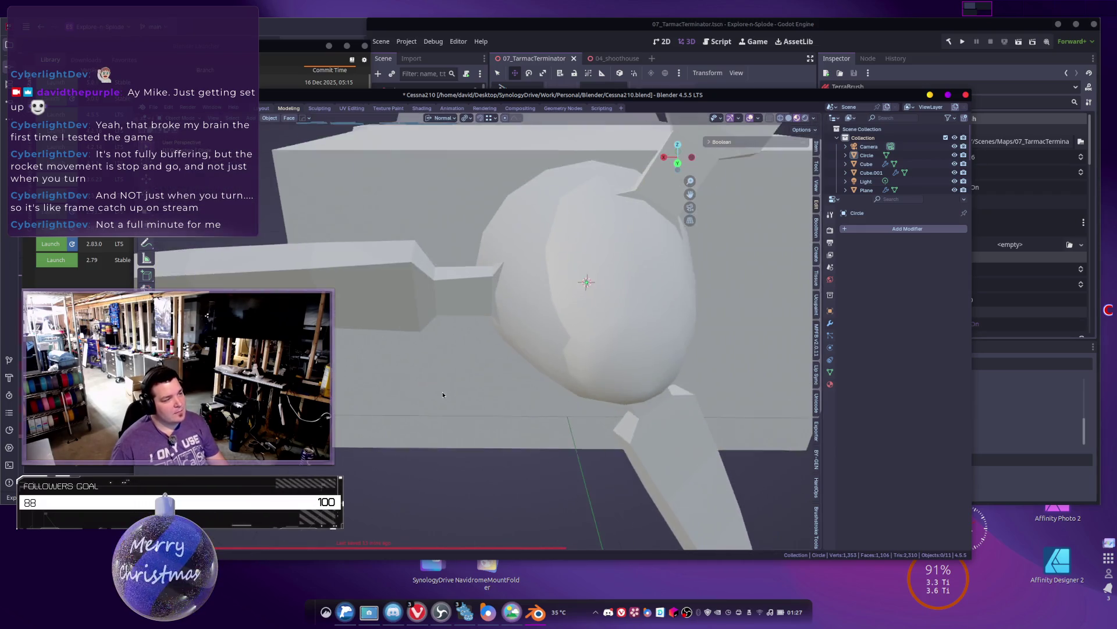
Step: Apply Shade Auto Smooth to the propeller, adding a 30° Smooth by Angle modifier
click(479, 300)
right_click(480, 301)
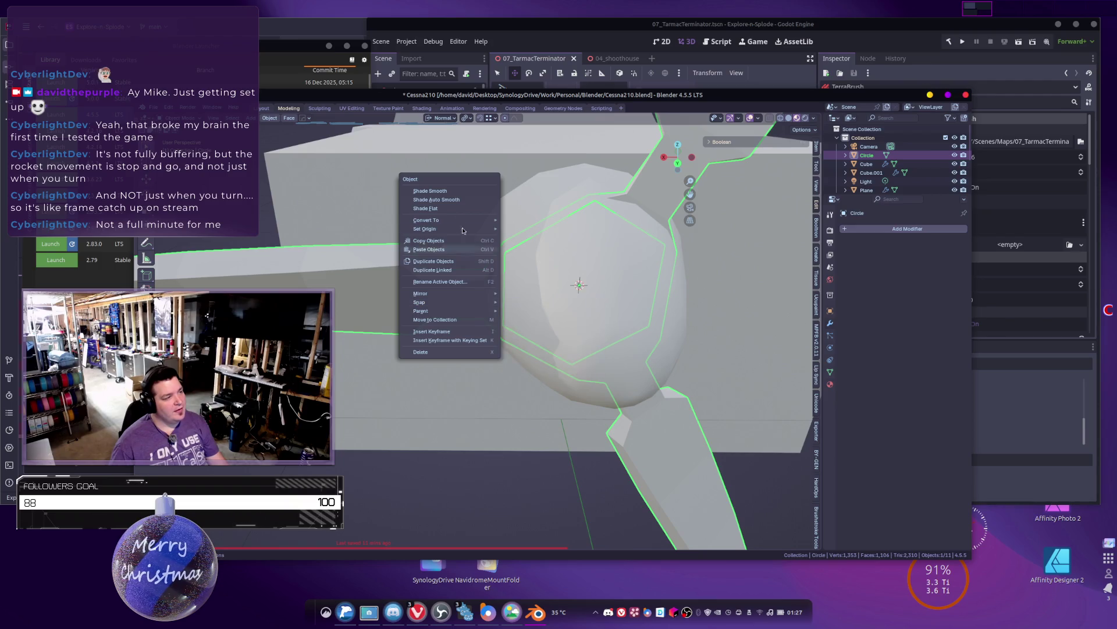
click(462, 198)
scroll(462, 198, down, 5)
mouse_move(601, 323)
middle_down()
mouse_move(625, 354)
mouse_move(540, 352)
middle_up()
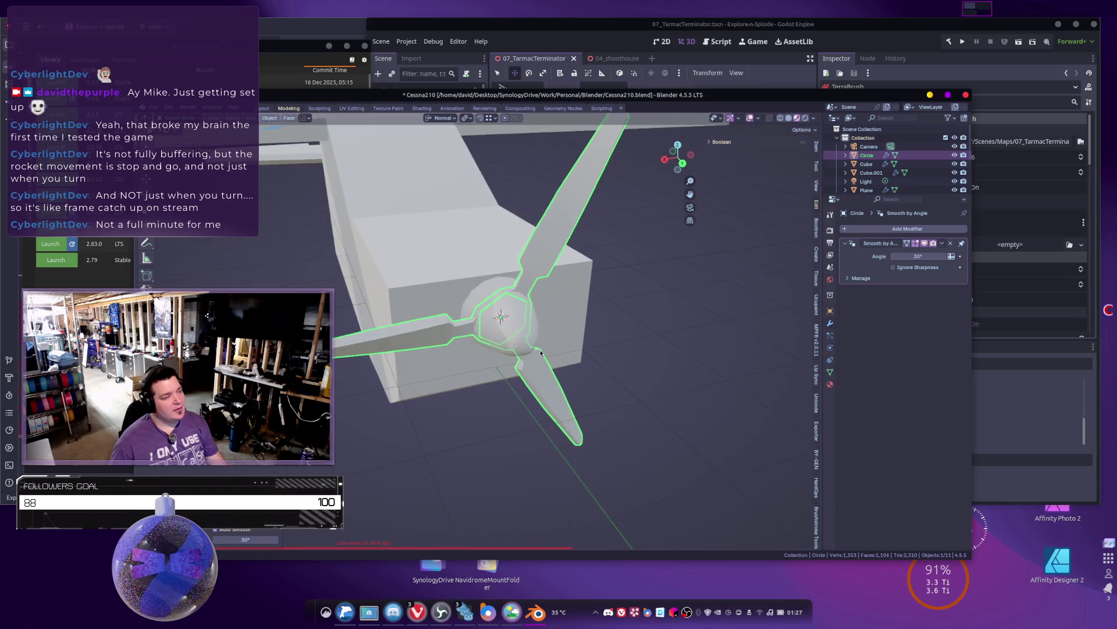
Step: Reselect the propeller, frame it with numpad period, and enter its Edit Mode
click(667, 335)
middle_drag(698, 356, 711, 356)
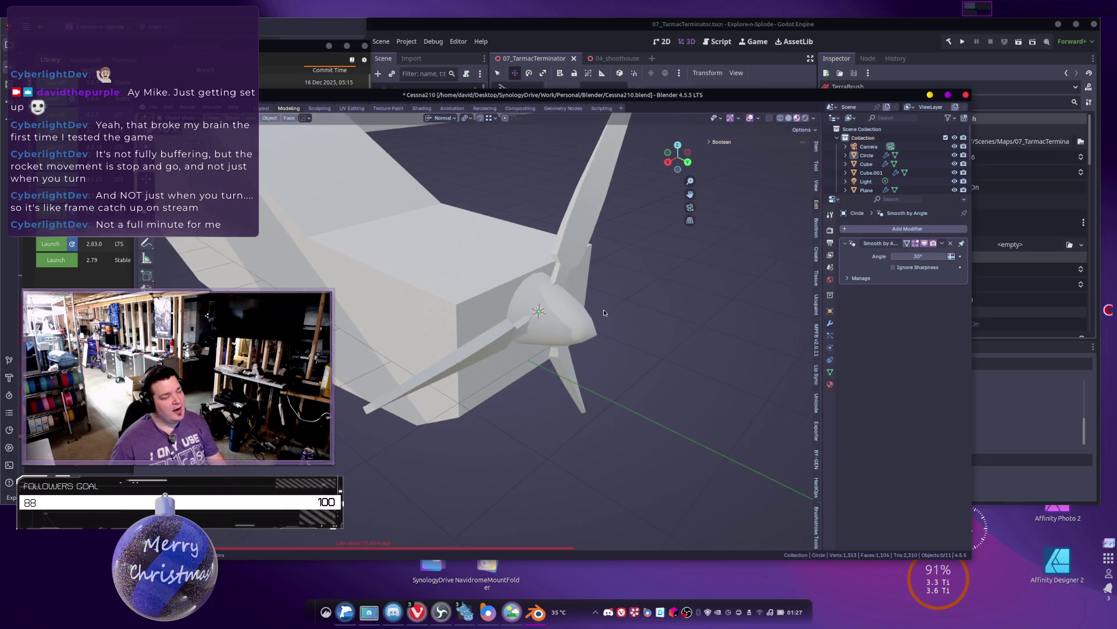
mouse_move(578, 313)
middle_down()
mouse_move(527, 361)
mouse_move(462, 393)
middle_up()
click(462, 392)
key(KP_Decimal)
key(Tab)
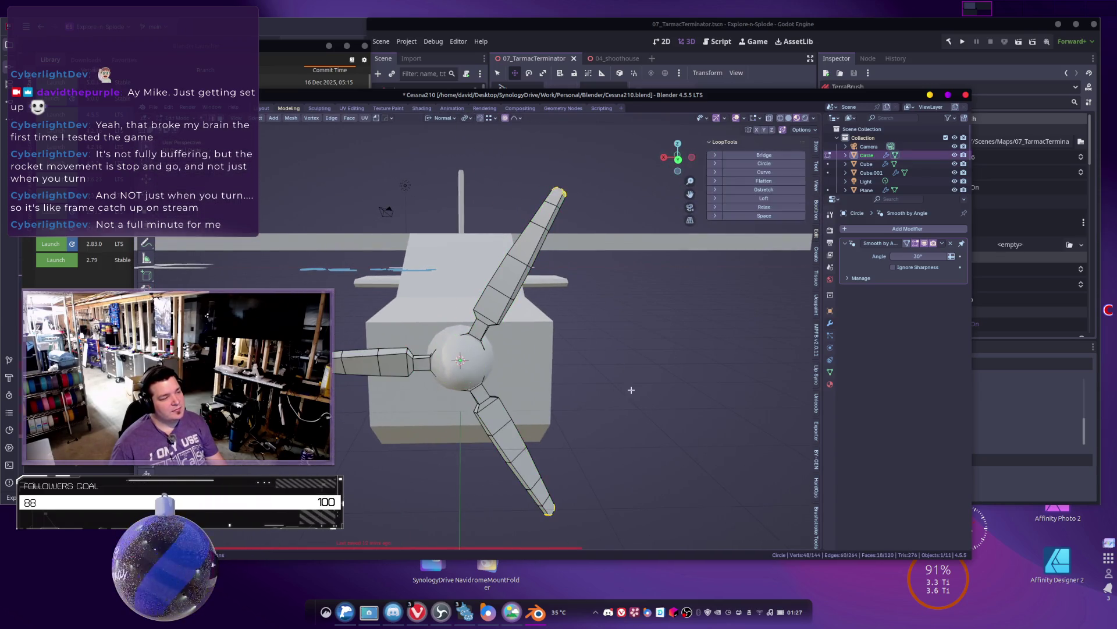
Step: Leave the propeller's Edit Mode and try scaling the spinner, cancelling the scale
key(KP_Decimal)
key(Tab)
click(457, 367)
key(Tab)
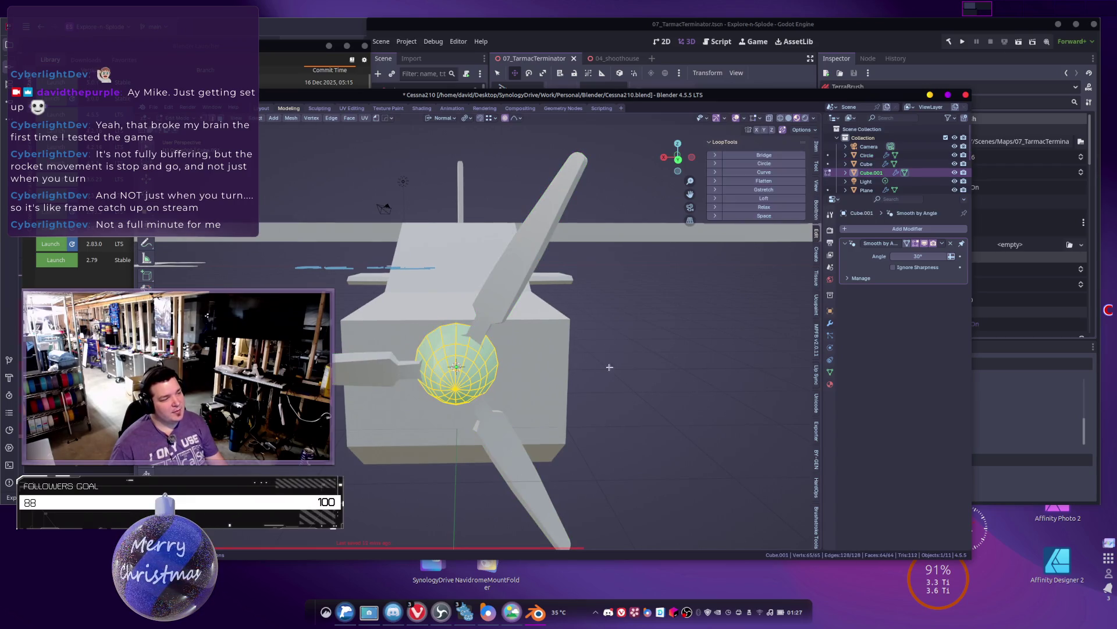
key(s)
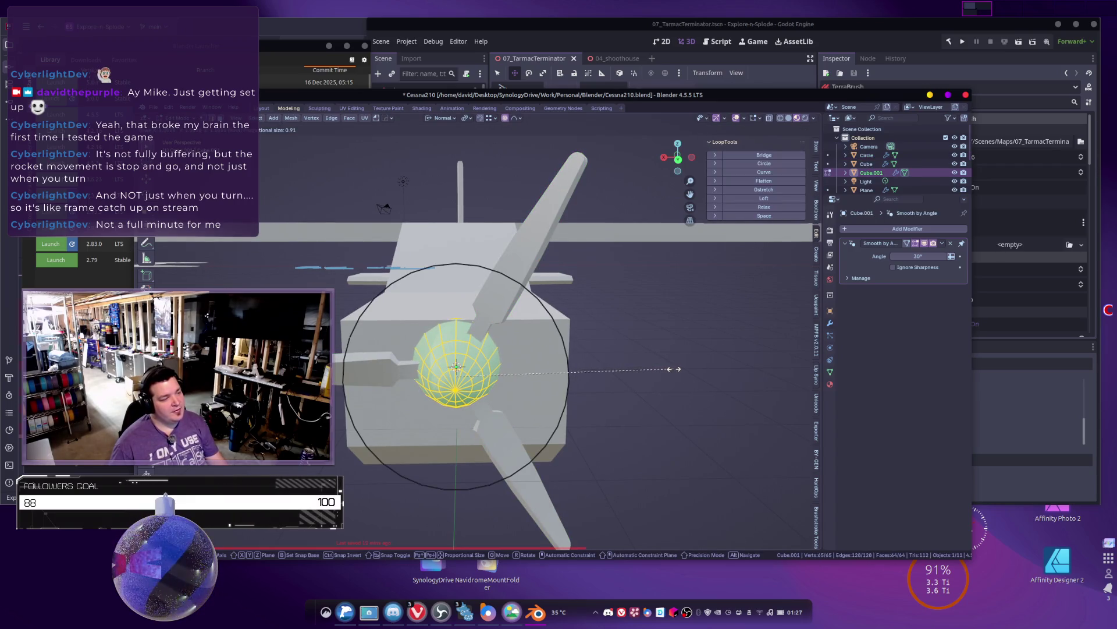
key(Escape)
key(Tab)
Step: Raise the propeller along the Z axis on the spinner
click(496, 413)
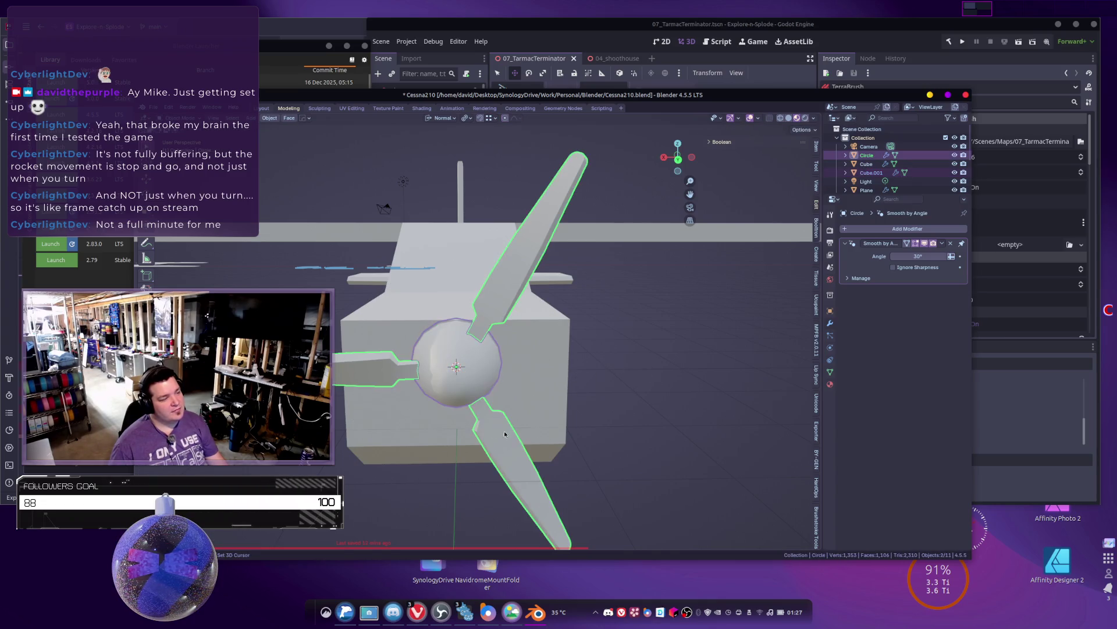
middle_drag(496, 414, 596, 399)
key(g)
key(z)
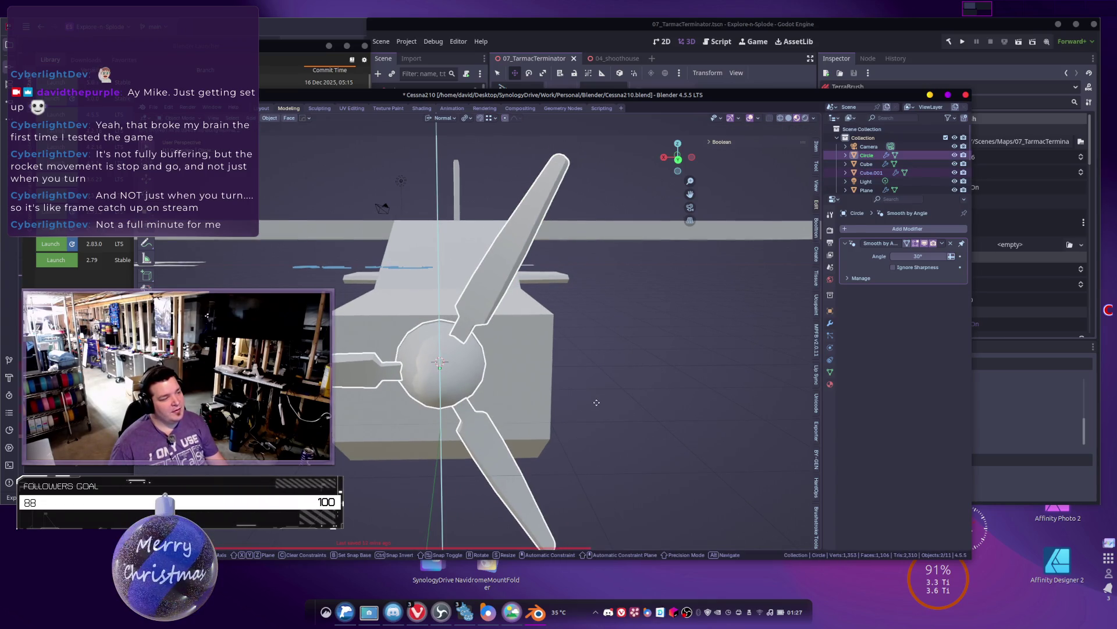
click(610, 388)
click(630, 373)
mouse_move(630, 373)
middle_down()
mouse_move(550, 381)
mouse_move(489, 323)
mouse_move(454, 408)
middle_up()
Step: Rotate the propeller to a new angle on the spinner
click(485, 319)
key(r)
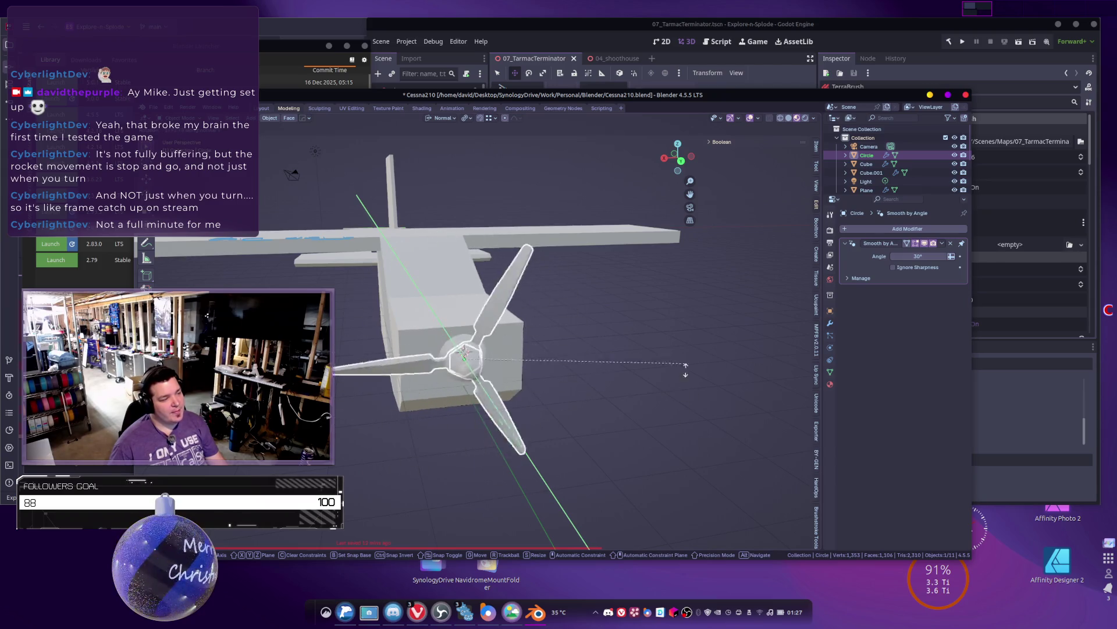
click(696, 355)
mouse_move(695, 355)
middle_down()
mouse_move(635, 402)
mouse_move(637, 389)
mouse_move(601, 406)
middle_up()
click(674, 372)
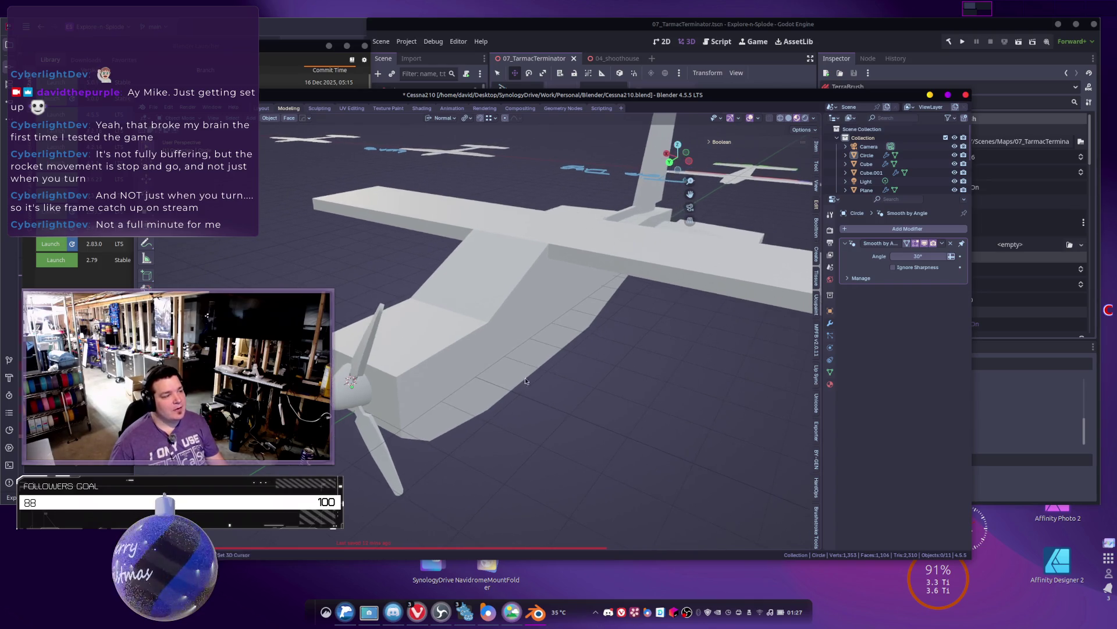
Step: Select the fuselage Cube, enter its Edit Mode, and pick an edge on the wing top
click(542, 349)
mouse_move(541, 349)
middle_down()
mouse_move(513, 346)
mouse_move(410, 379)
mouse_move(493, 405)
middle_up()
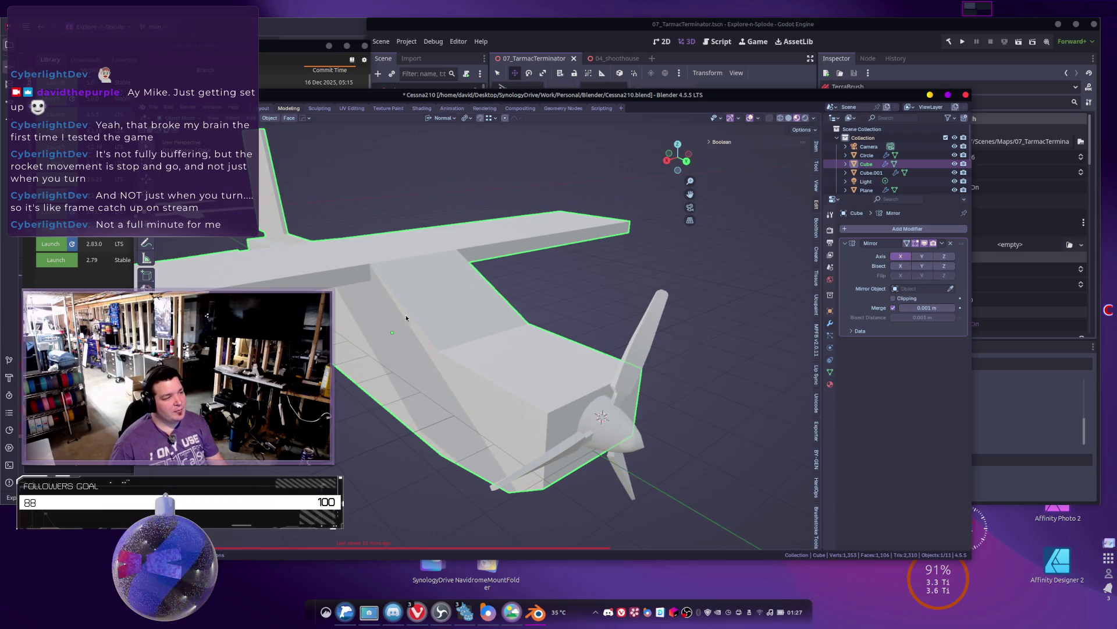
mouse_move(371, 334)
middle_down()
mouse_move(397, 329)
mouse_move(445, 259)
middle_up()
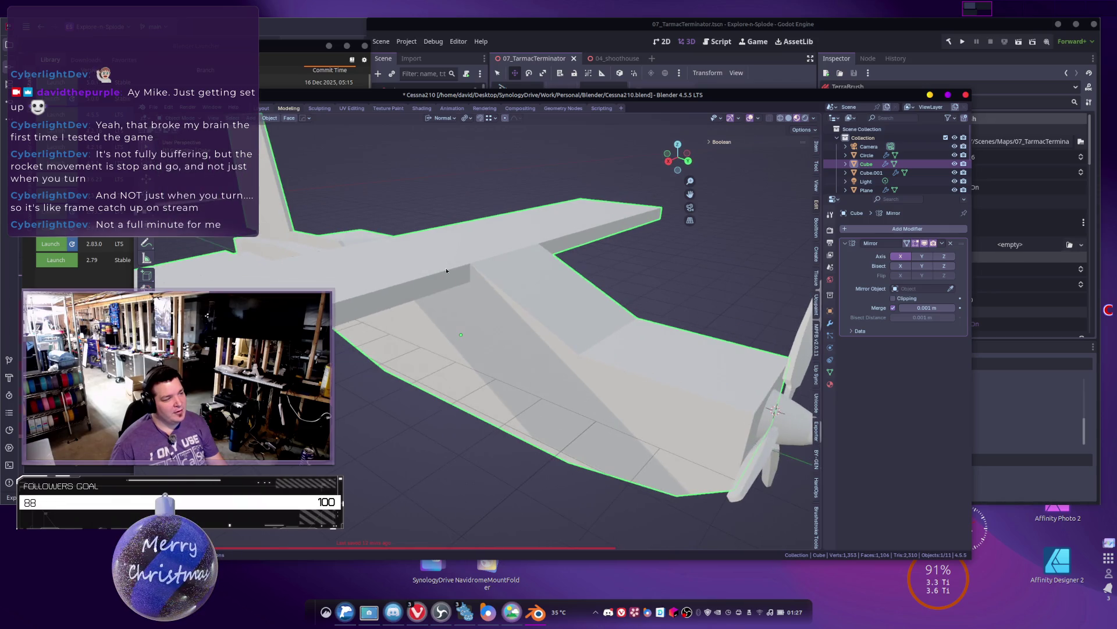
middle_drag(415, 307, 457, 234)
middle_drag(485, 270, 441, 278)
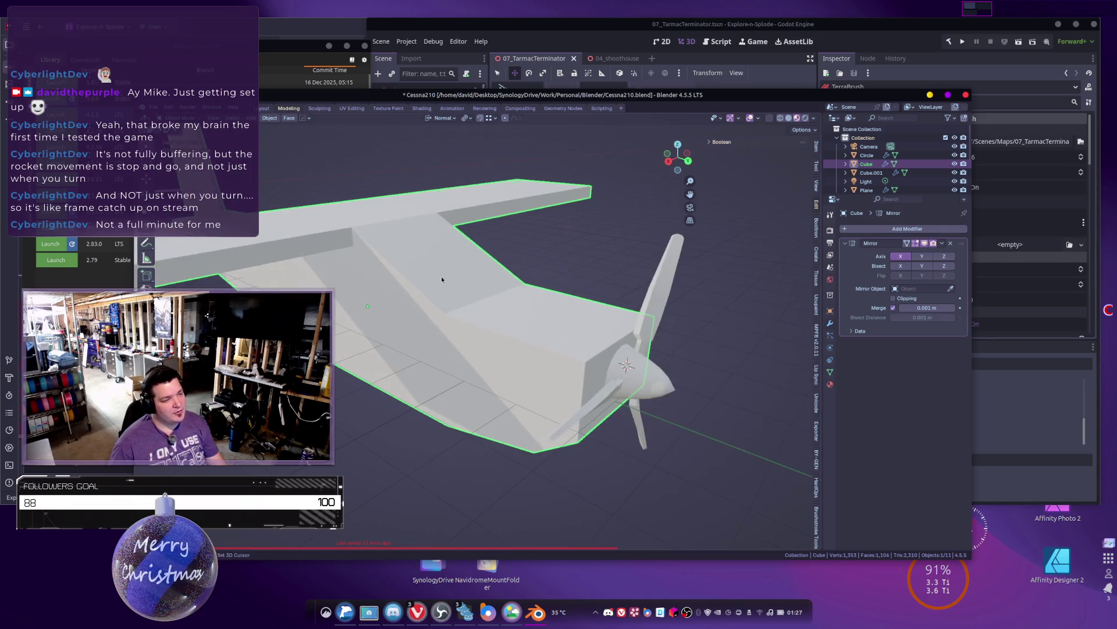
middle_drag(449, 323, 507, 315)
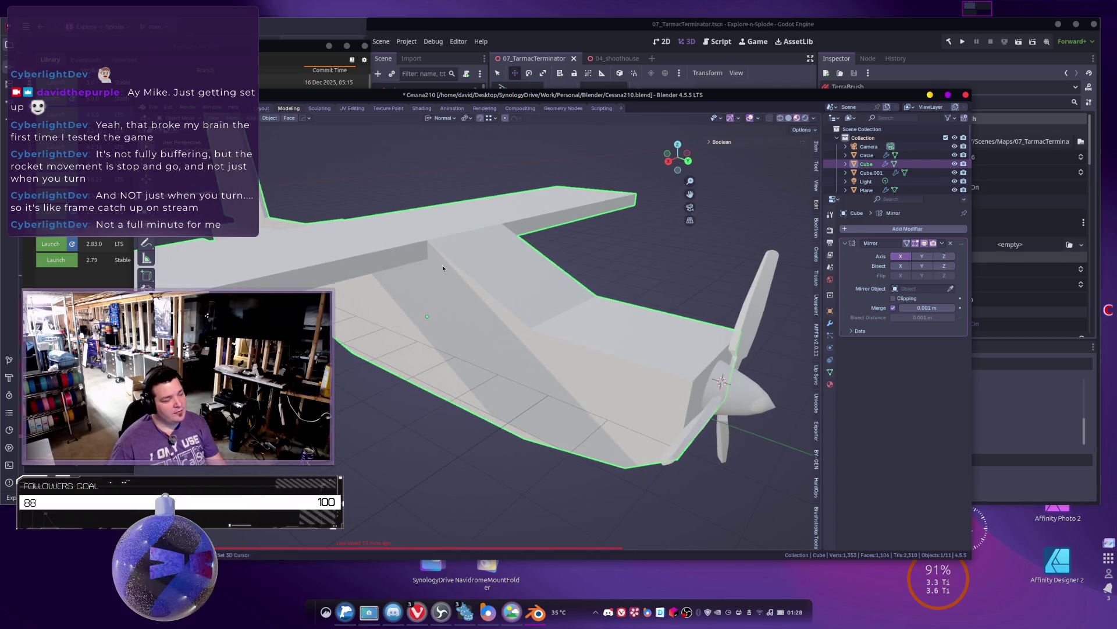
key(Tab)
middle_drag(527, 357, 485, 285)
click(448, 240)
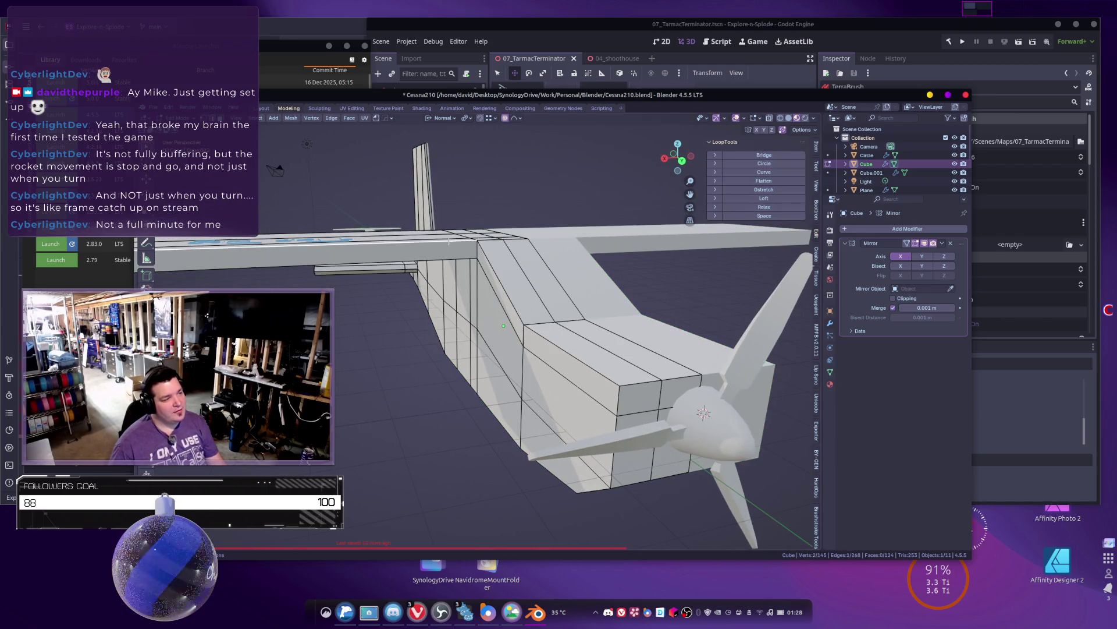
ctrl+click(594, 368)
middle_drag(594, 370, 670, 369)
key(ctrl+b)
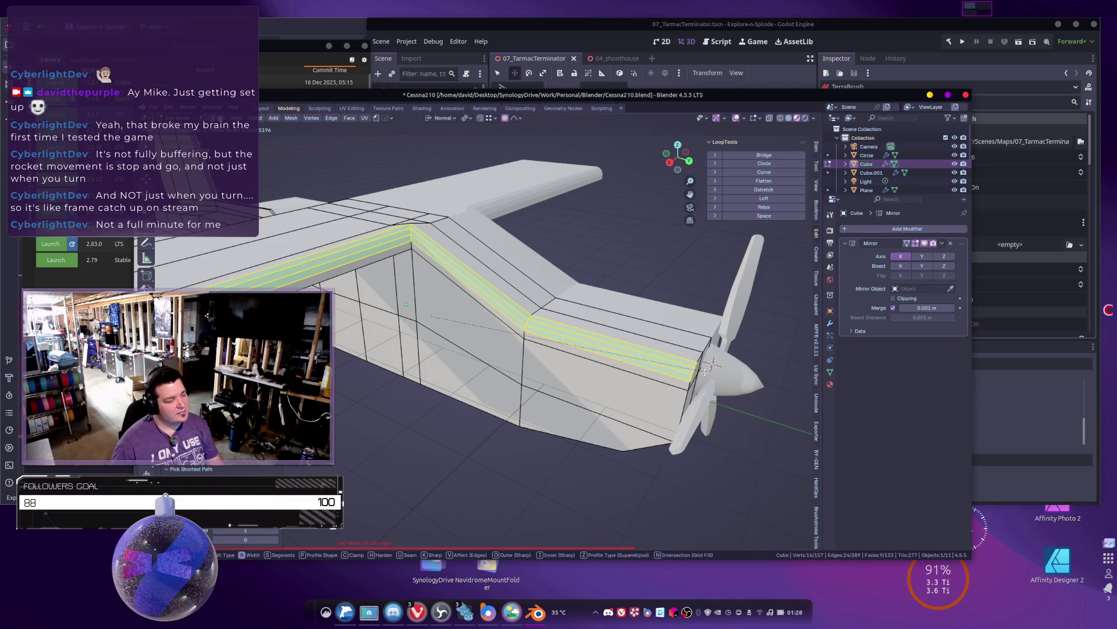
key(Escape)
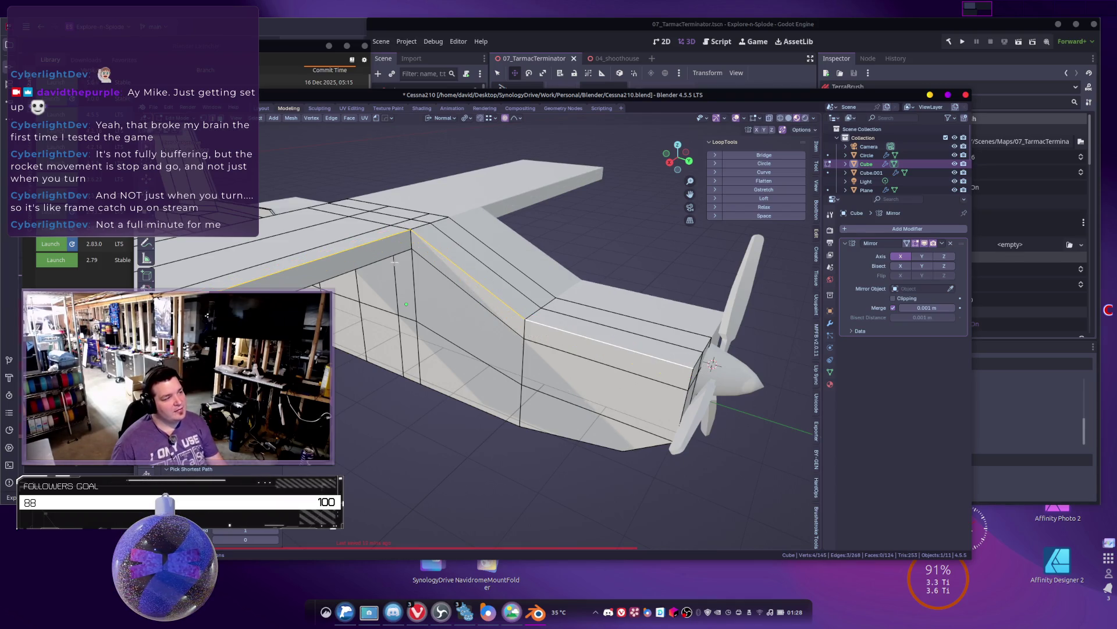
scroll(396, 264, down, 3)
key(ctrl+b)
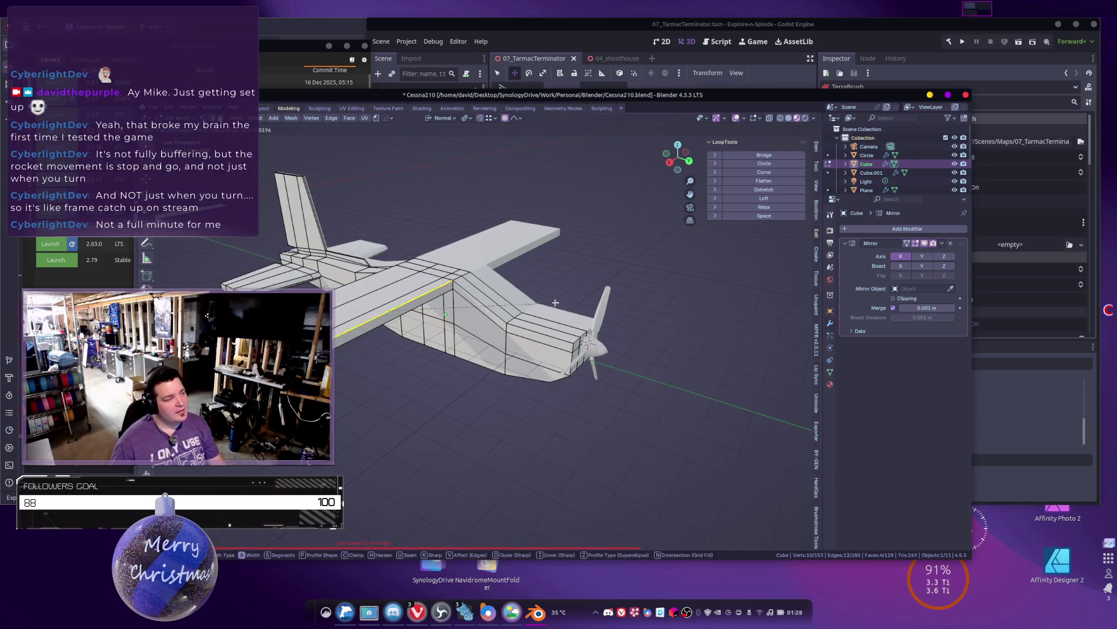
key(Escape)
middle_drag(561, 315, 566, 387)
mouse_move(570, 438)
middle_down()
mouse_move(455, 405)
mouse_move(561, 412)
mouse_move(524, 417)
mouse_move(508, 287)
middle_up()
click(449, 429)
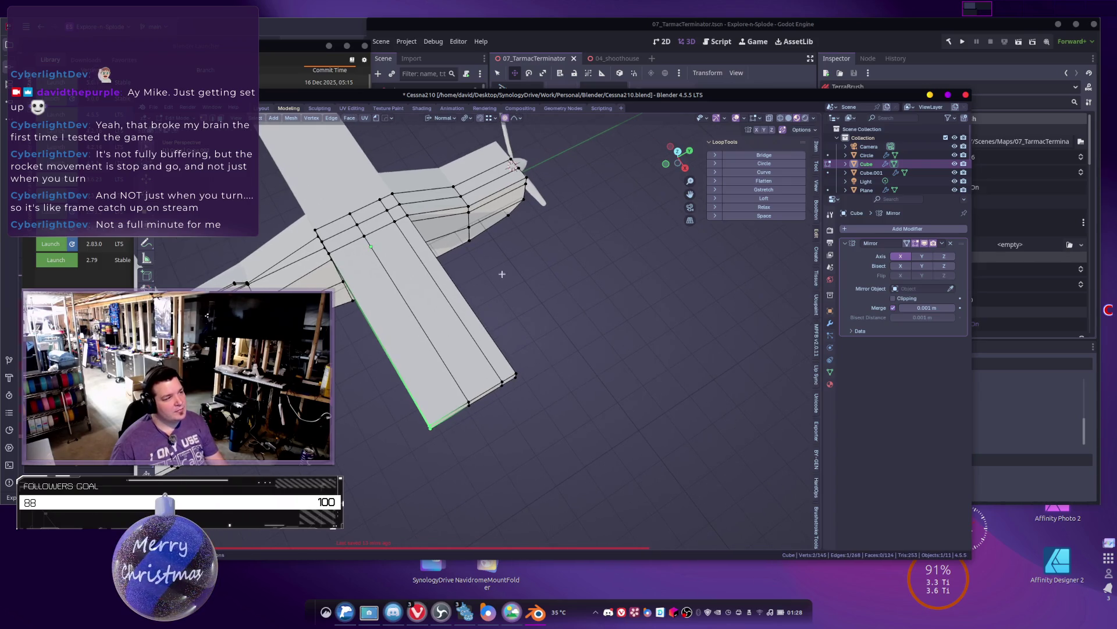
Step: Set the transform orientation to Global and check the pivot point setting
click(444, 119)
click(423, 147)
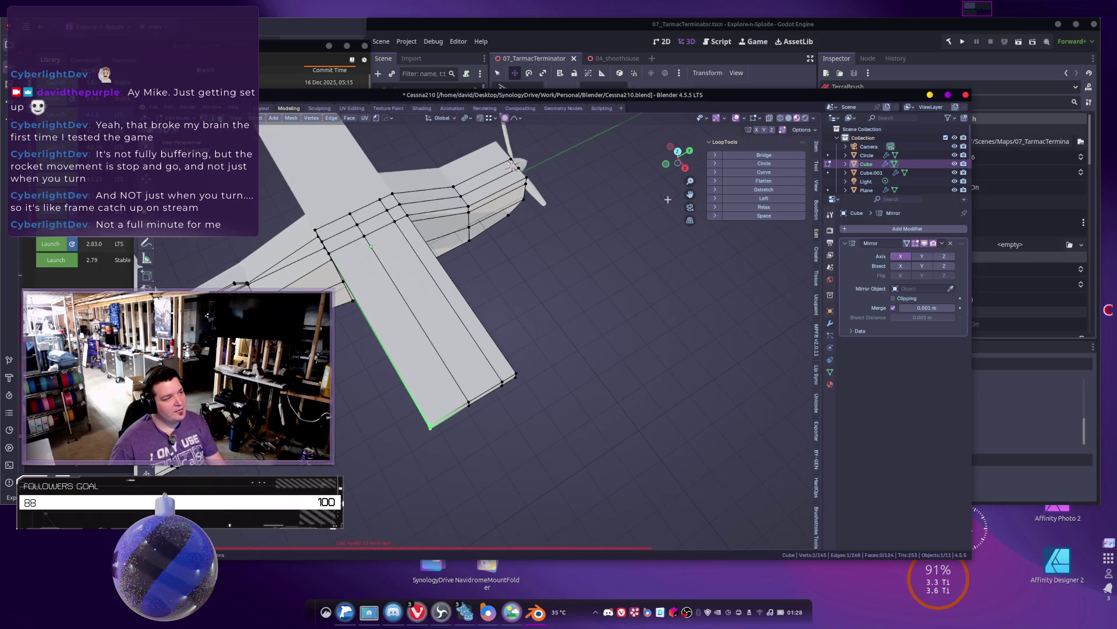
click(467, 119)
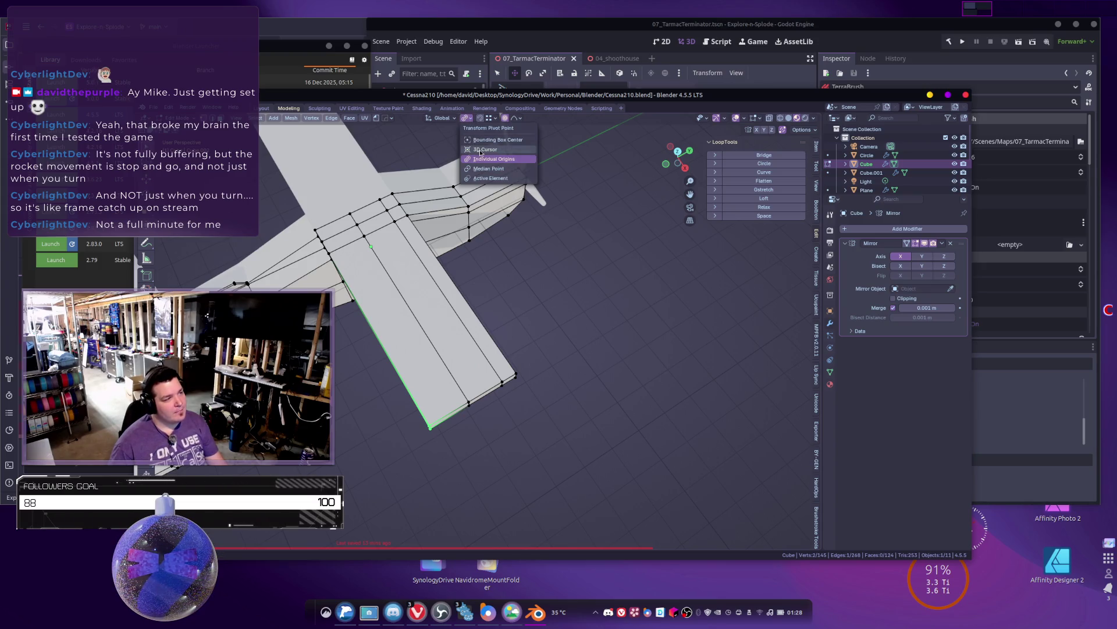
Step: Slide both wingtip corner vertices along global Y with proportional falloff, then return to Object Mode
key(g)
key(y)
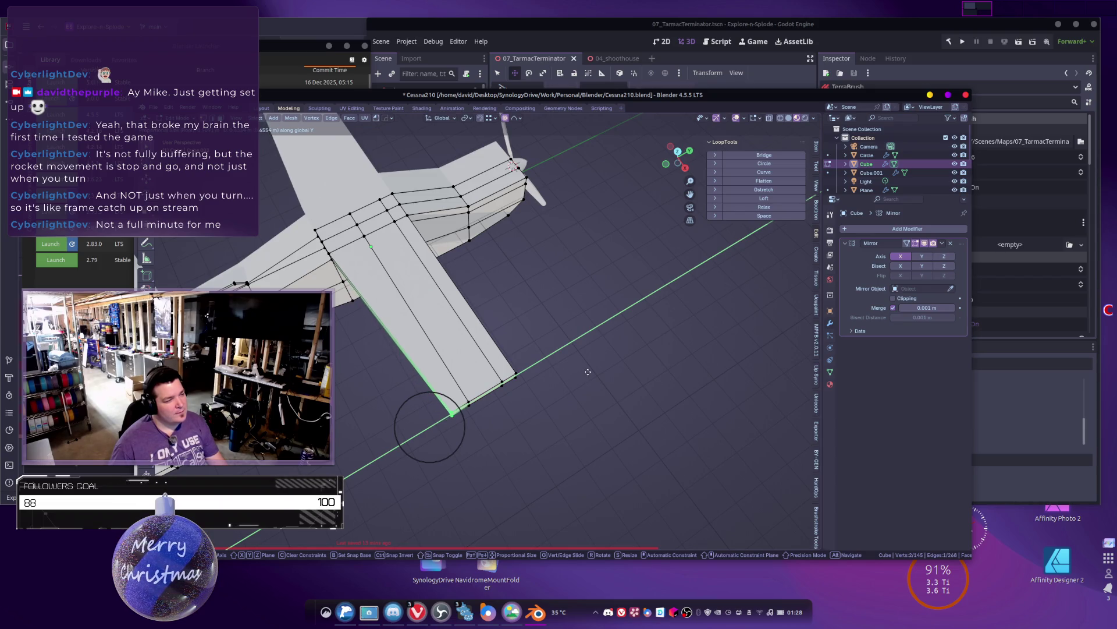
click(585, 372)
shift+middle_drag(545, 366, 544, 340)
key(g)
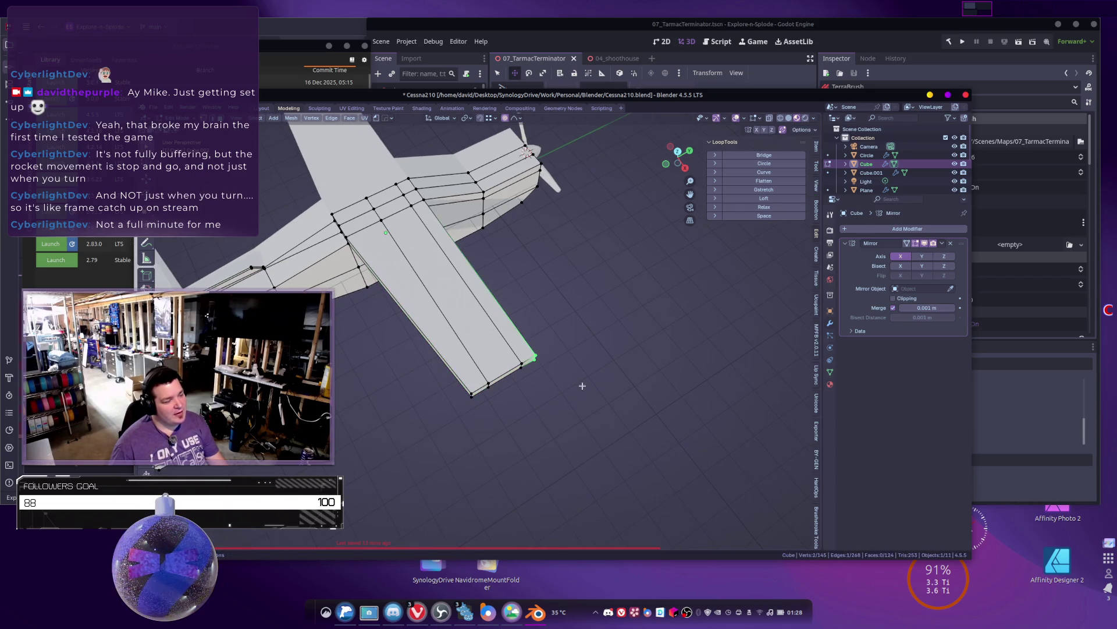
key(y)
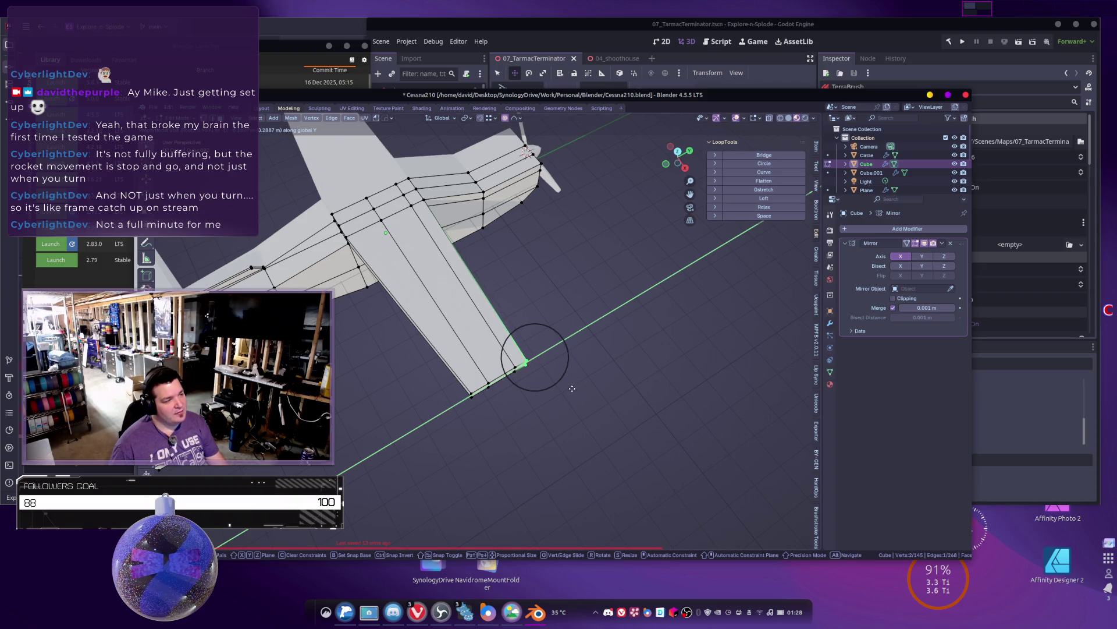
click(564, 389)
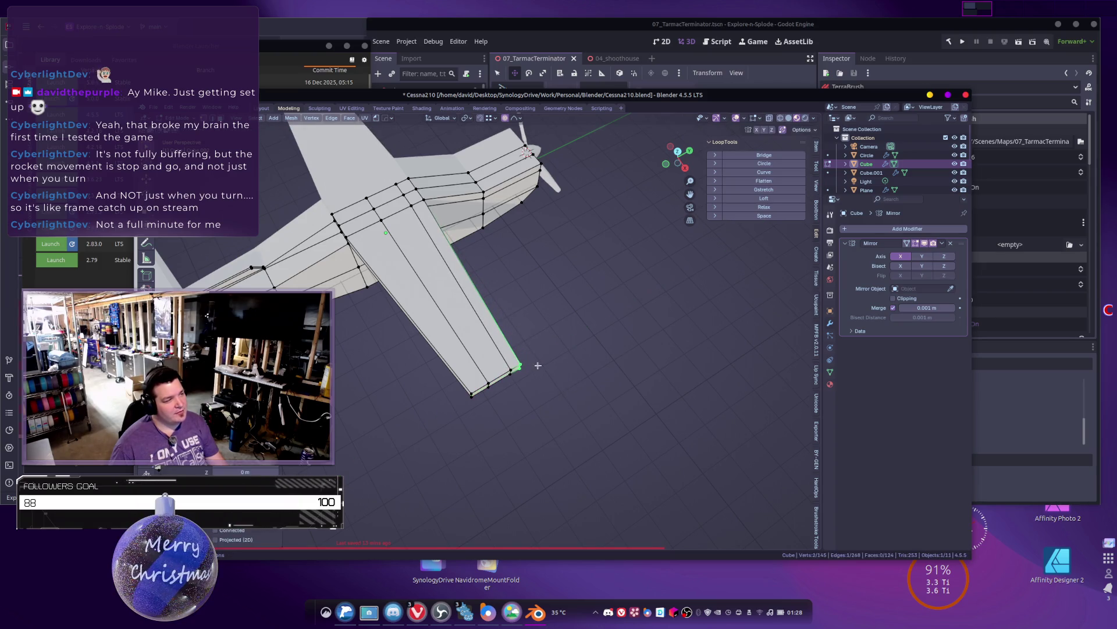
key(Tab)
scroll(574, 399, up, 3)
scroll(579, 405, up, 5)
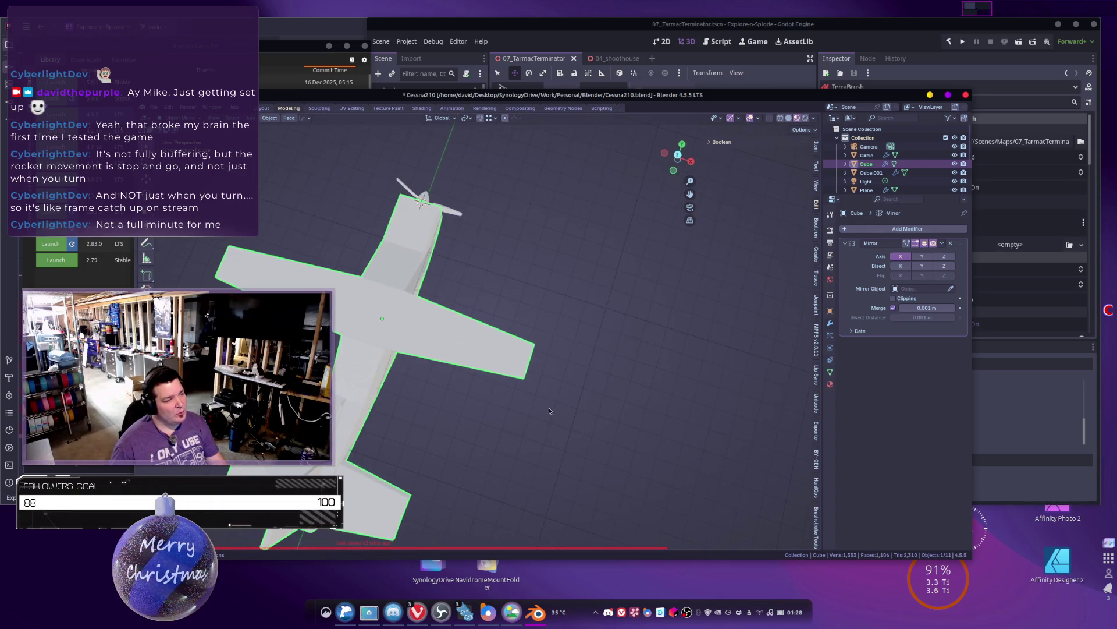
Step: Box-select Cube, Circle and Cube.001 together from a near top-down view
mouse_move(636, 354)
middle_down()
mouse_move(431, 301)
mouse_move(484, 333)
mouse_move(453, 373)
middle_up()
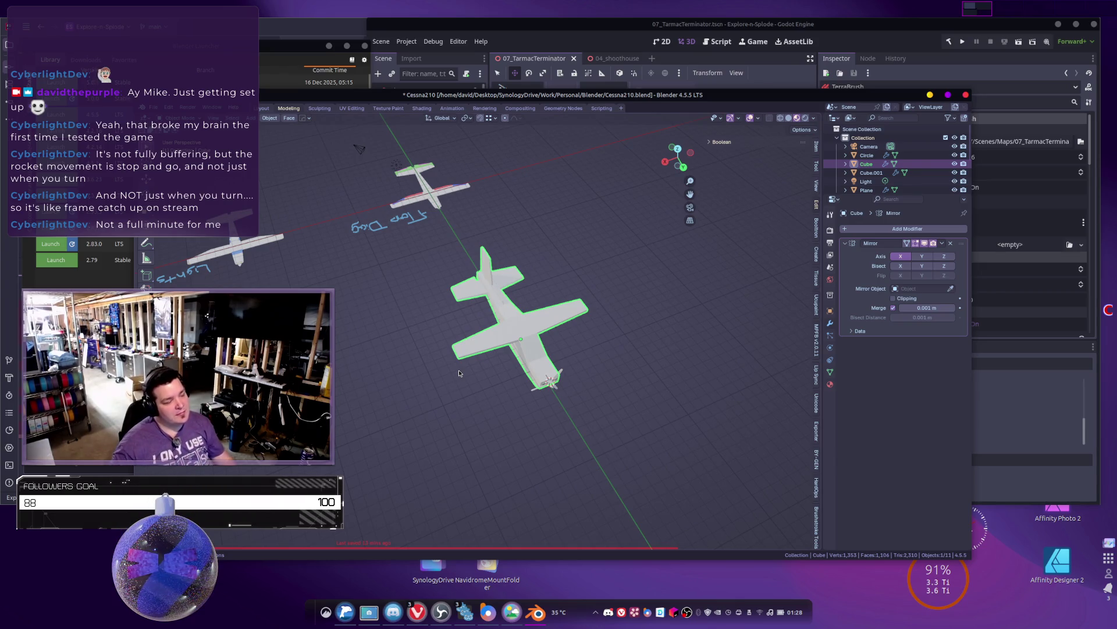
mouse_move(458, 373)
middle_down()
mouse_move(409, 406)
mouse_move(569, 365)
mouse_move(545, 379)
middle_up()
click(410, 405)
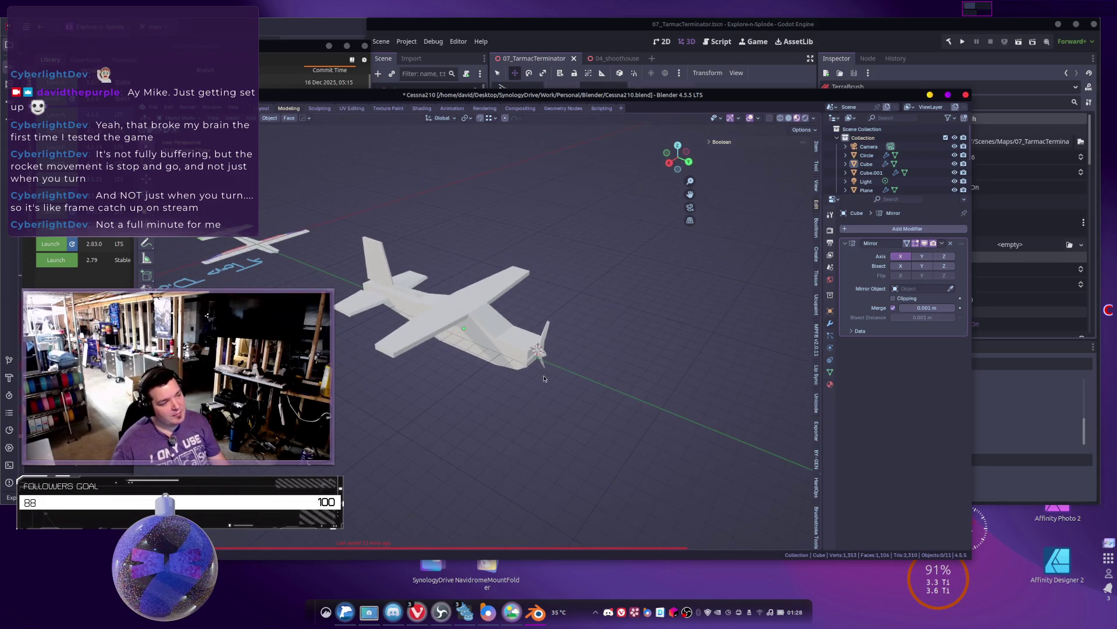
mouse_move(455, 374)
middle_down()
mouse_move(475, 355)
mouse_move(418, 351)
middle_up()
middle_drag(542, 349, 403, 331)
drag(355, 305, 465, 364)
mouse_move(465, 364)
middle_down()
mouse_move(427, 370)
mouse_move(521, 356)
middle_up()
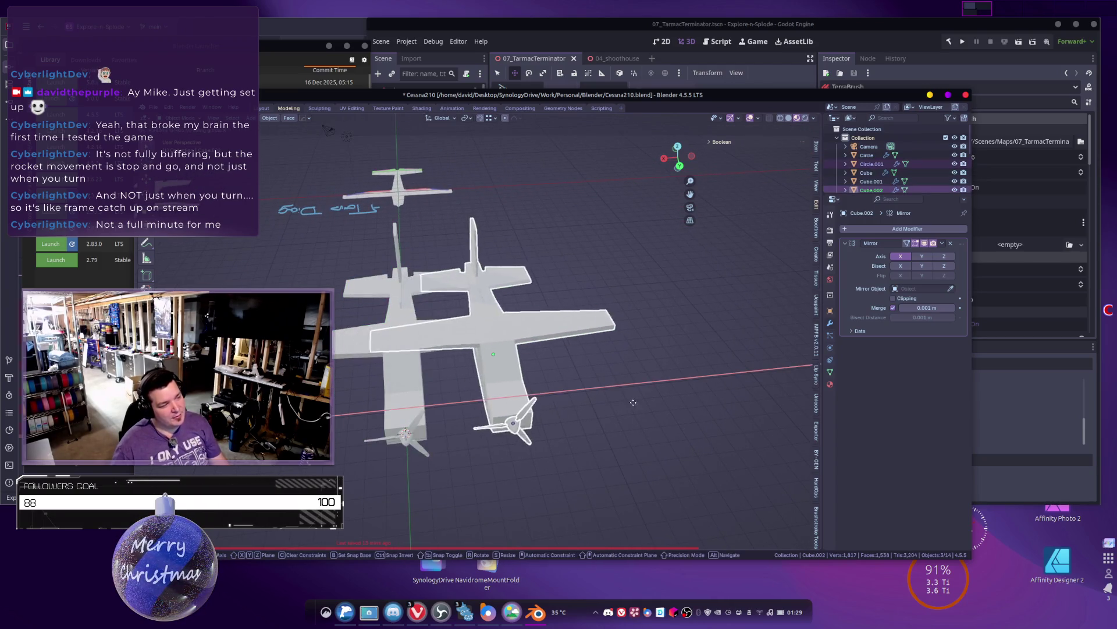
Step: Place the duplicate beside the original and convert it to a mesh, applying its mirror
click(745, 402)
mouse_move(745, 402)
shift+middle_down()
mouse_move(567, 389)
mouse_move(687, 384)
mouse_move(665, 382)
shift+middle_up()
right_click(665, 381)
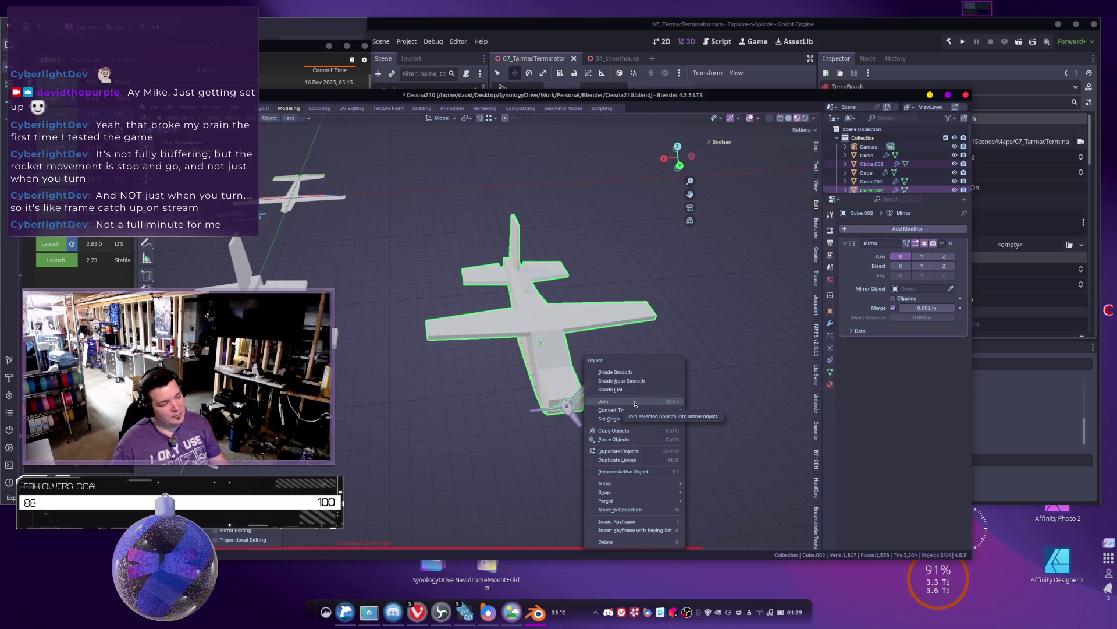
mouse_move(643, 412)
click(696, 411)
Step: Join the copied airplane parts into a single object
shift+middle_drag(697, 412, 657, 394)
right_click(614, 362)
click(613, 355)
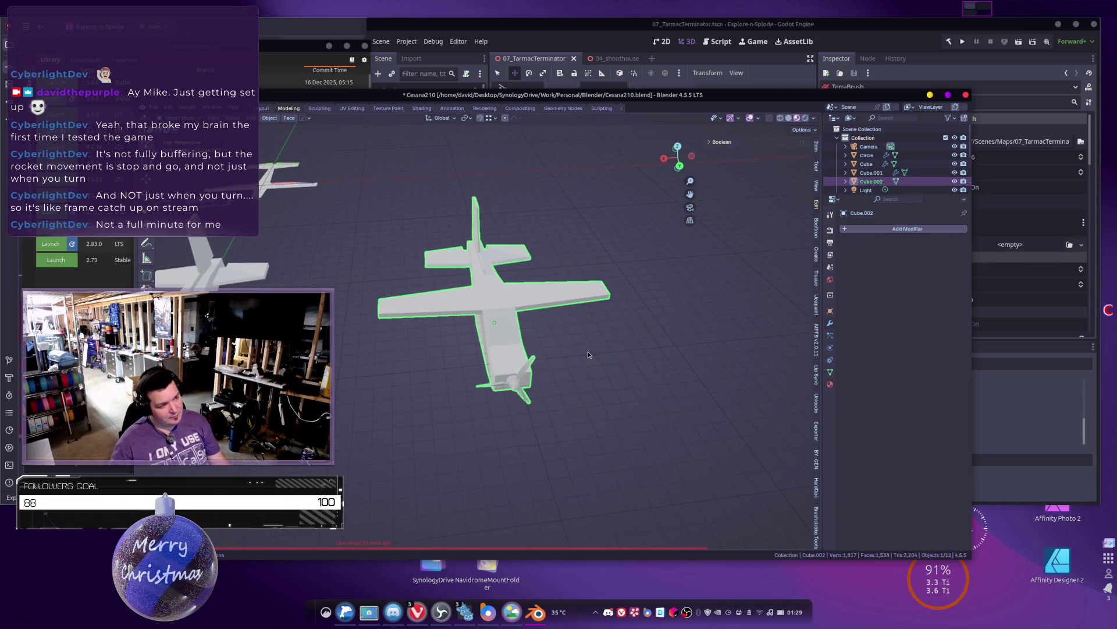
middle_drag(589, 354, 559, 379)
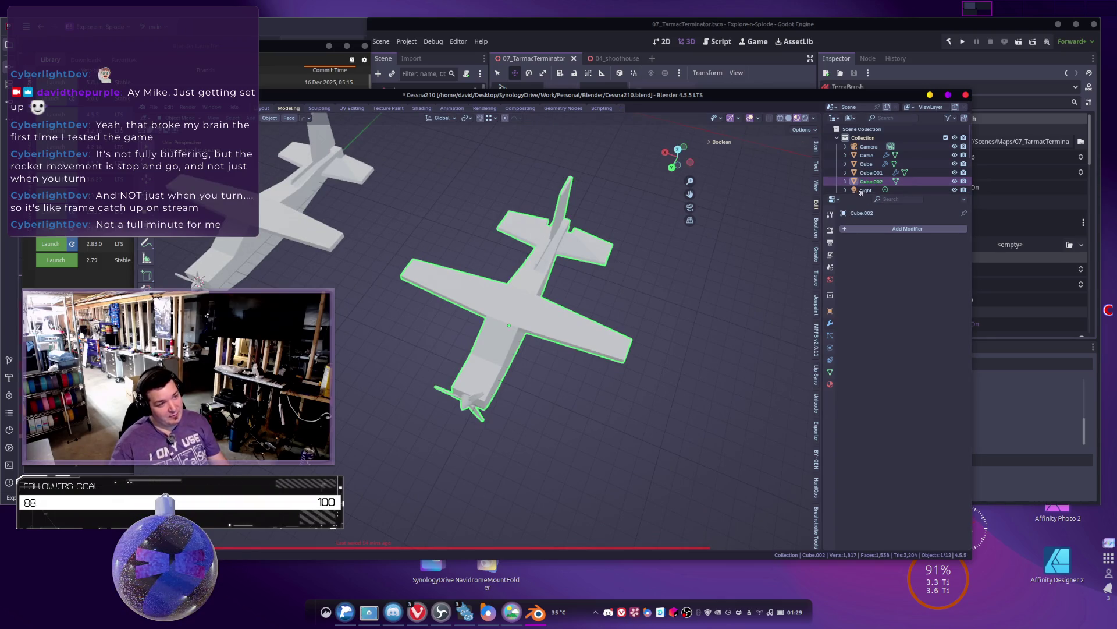
Step: Rename Cube.002 to 'Airplane_Greybox' in the Outliner
drag(861, 195, 862, 321)
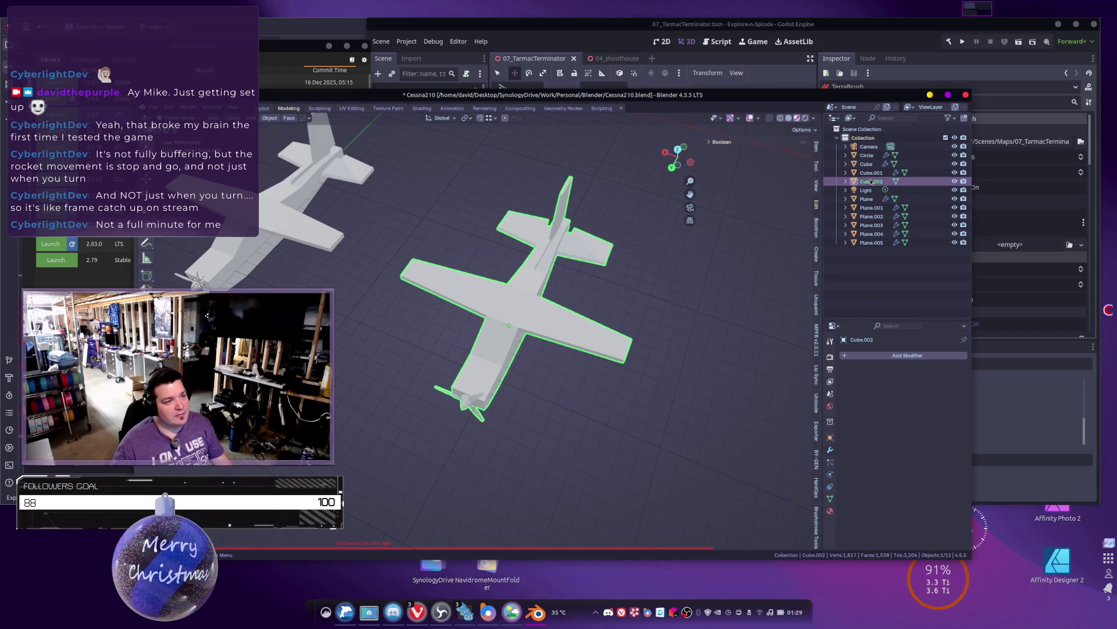
double_click(871, 181)
text(A)
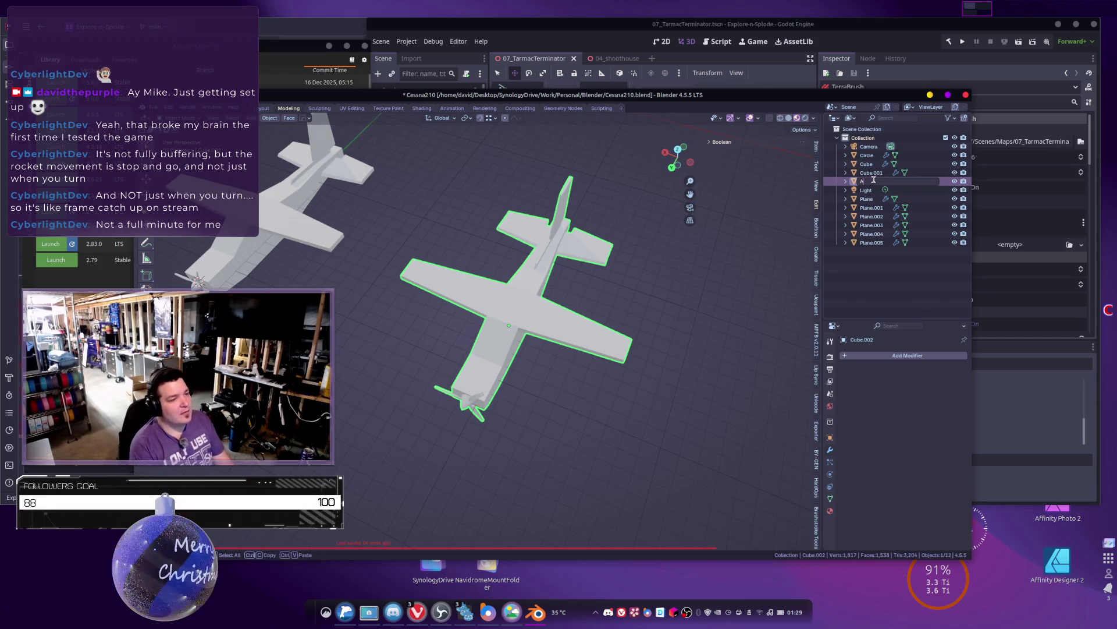
text(irplane_Greybox)
key(Return)
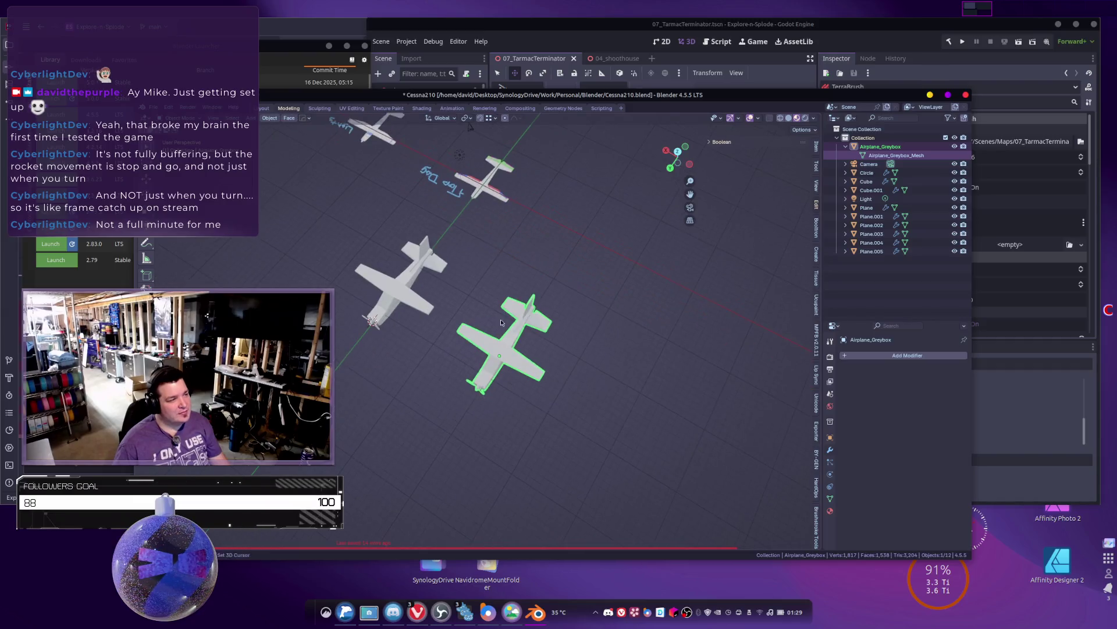
Step: Raise a tail vertex along Z with proportional editing to slope the tail fin
mouse_move(497, 343)
middle_down()
mouse_move(598, 339)
mouse_move(424, 351)
mouse_move(482, 360)
mouse_move(438, 382)
mouse_move(502, 347)
middle_up()
scroll(465, 341, up, 6)
key(Tab)
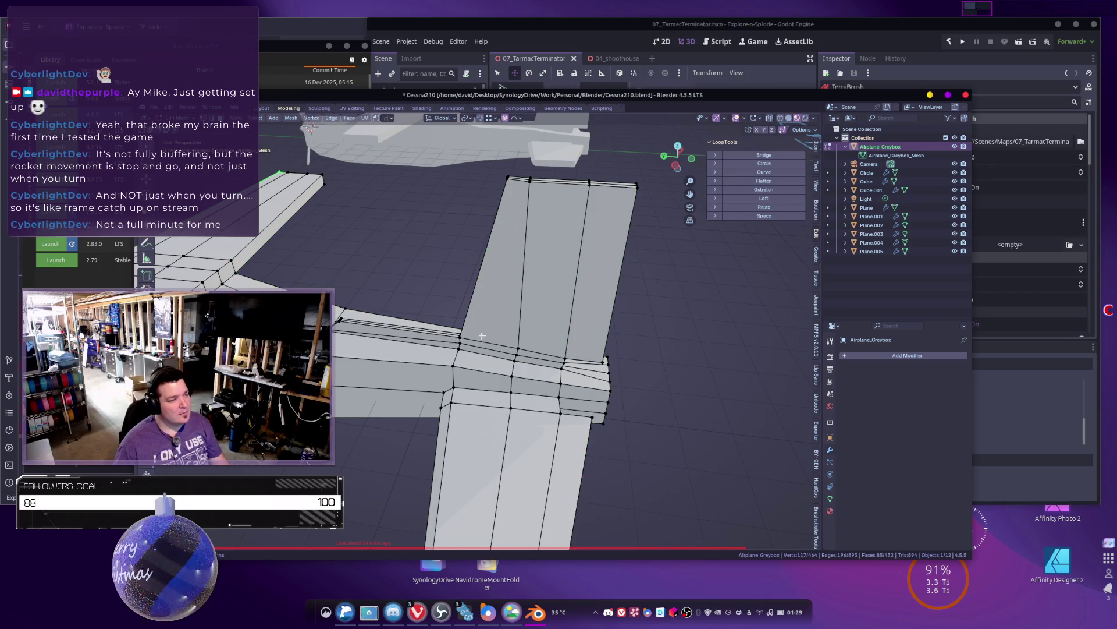
click(457, 340)
mouse_move(460, 340)
middle_down()
mouse_move(534, 334)
mouse_move(505, 274)
middle_up()
key(g)
key(z)
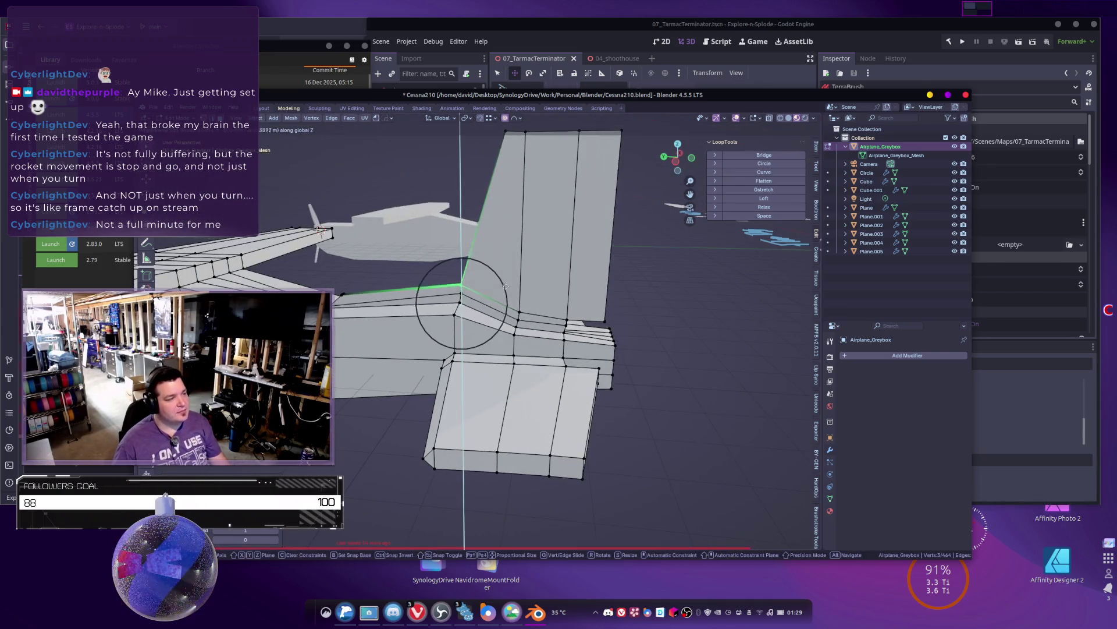
scroll(503, 271, up, 15)
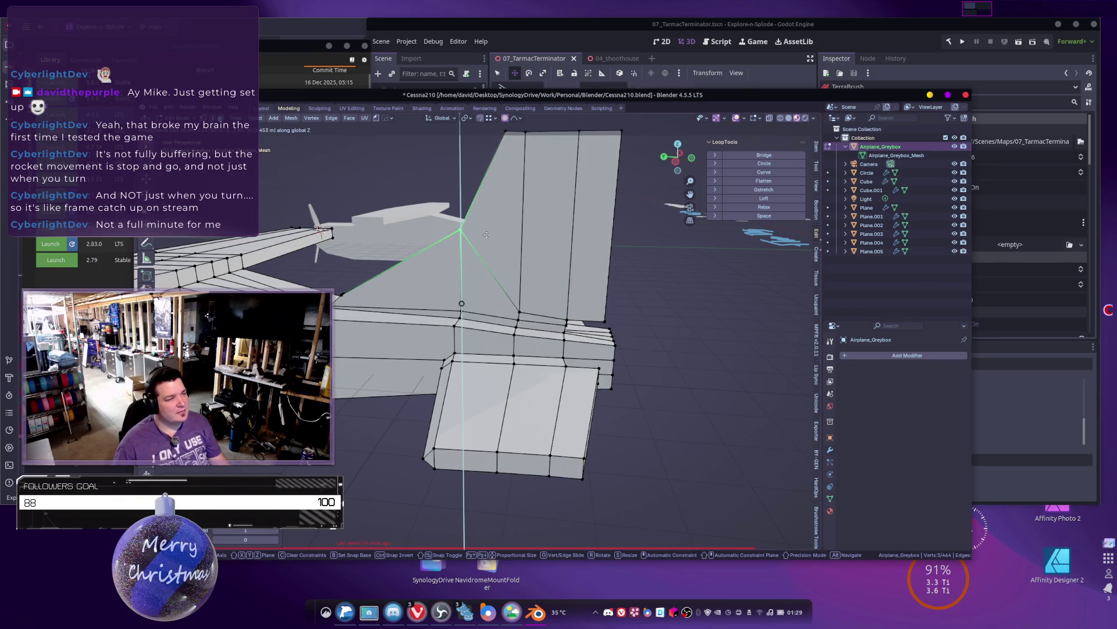
click(483, 272)
key(Tab)
Step: Bevel the two front tail-fin edges into a fillet and return to Object Mode
scroll(484, 271, down, 8)
middle_drag(524, 316, 557, 320)
key(Tab)
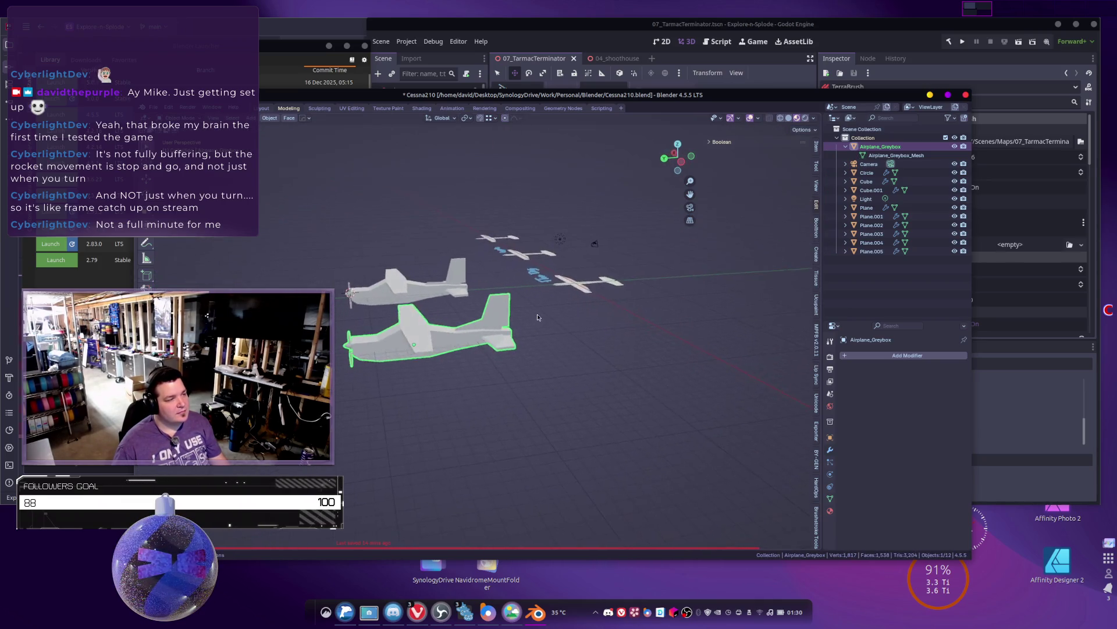
scroll(582, 316, up, 10)
key(ctrl+b)
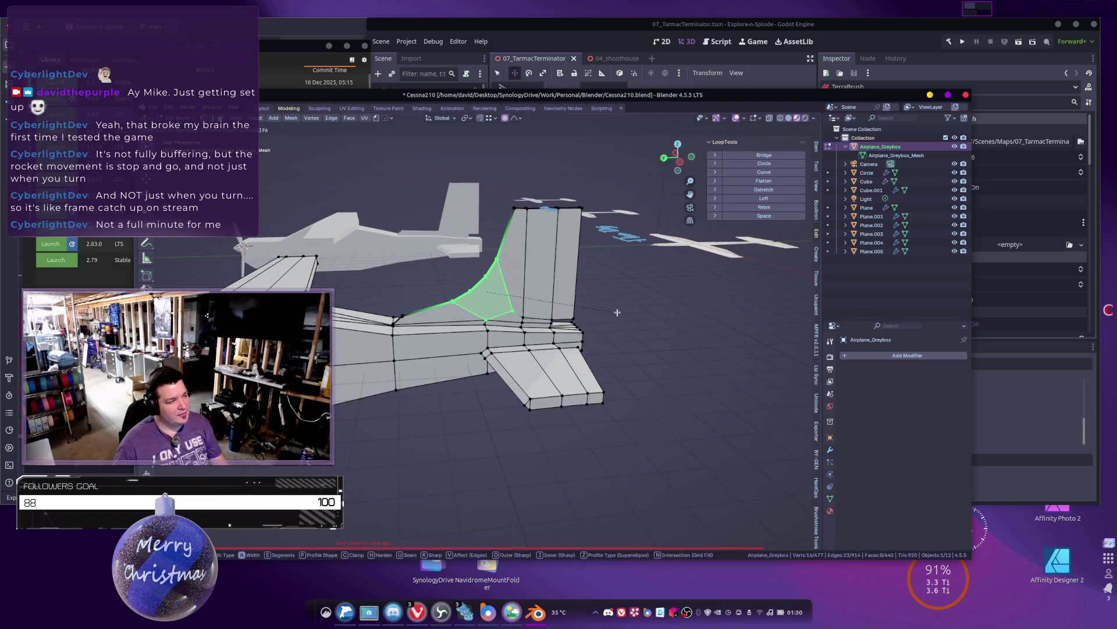
click(617, 313)
key(Tab)
Step: Show the EasyMesh batch export settings for Airplane_Greybox: FBX, scale 1.00, metres, Beauty triangulation
scroll(617, 312, down, 8)
mouse_move(582, 303)
middle_down()
mouse_move(546, 291)
mouse_move(473, 376)
mouse_move(503, 372)
mouse_move(499, 361)
middle_up()
scroll(473, 377, down, 5)
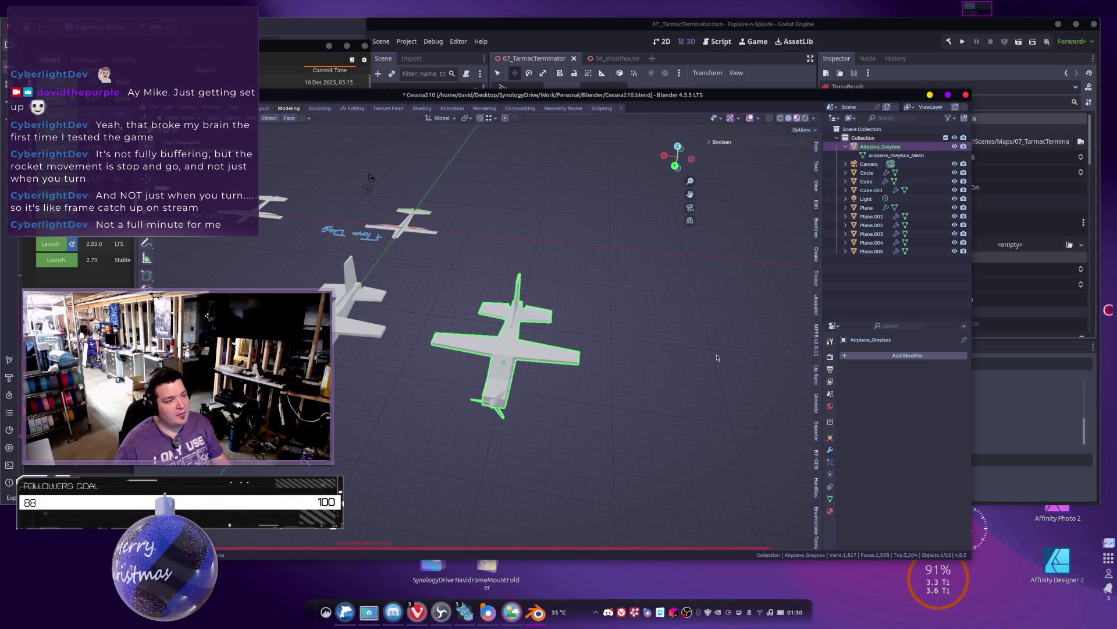
click(816, 431)
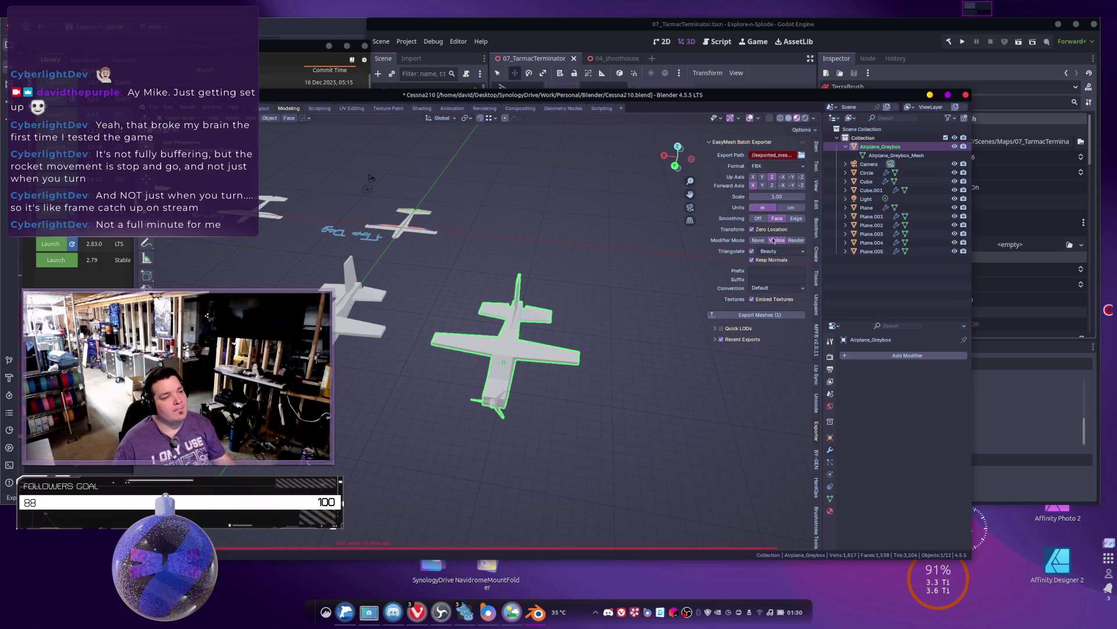
Step: Browse for the EasyMesh Export Path and go up to the main Blender projects folder
click(802, 155)
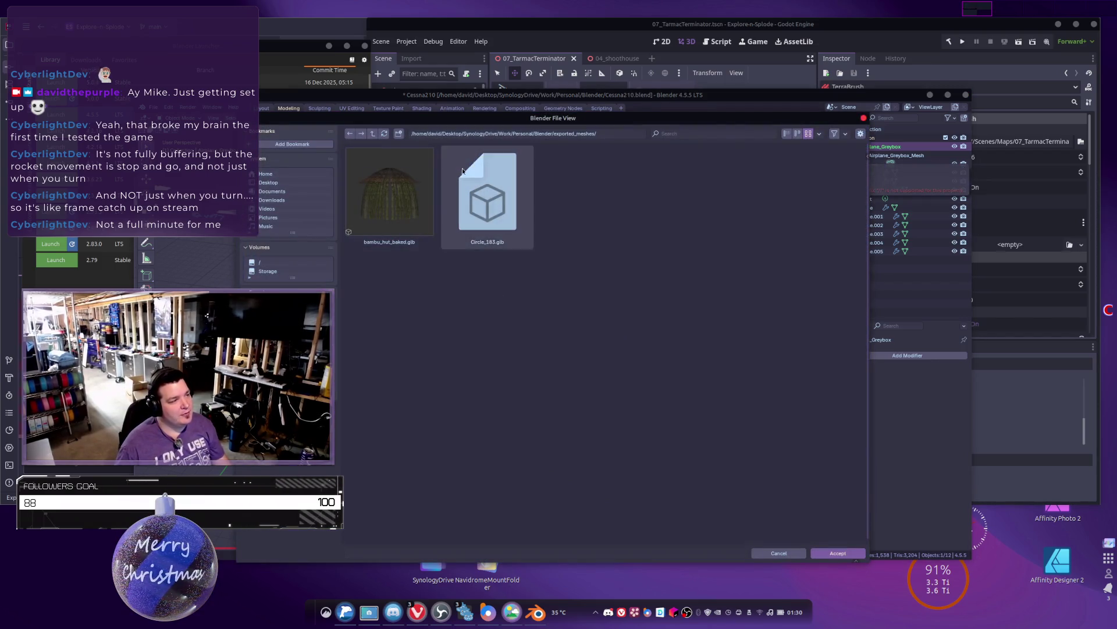
click(373, 133)
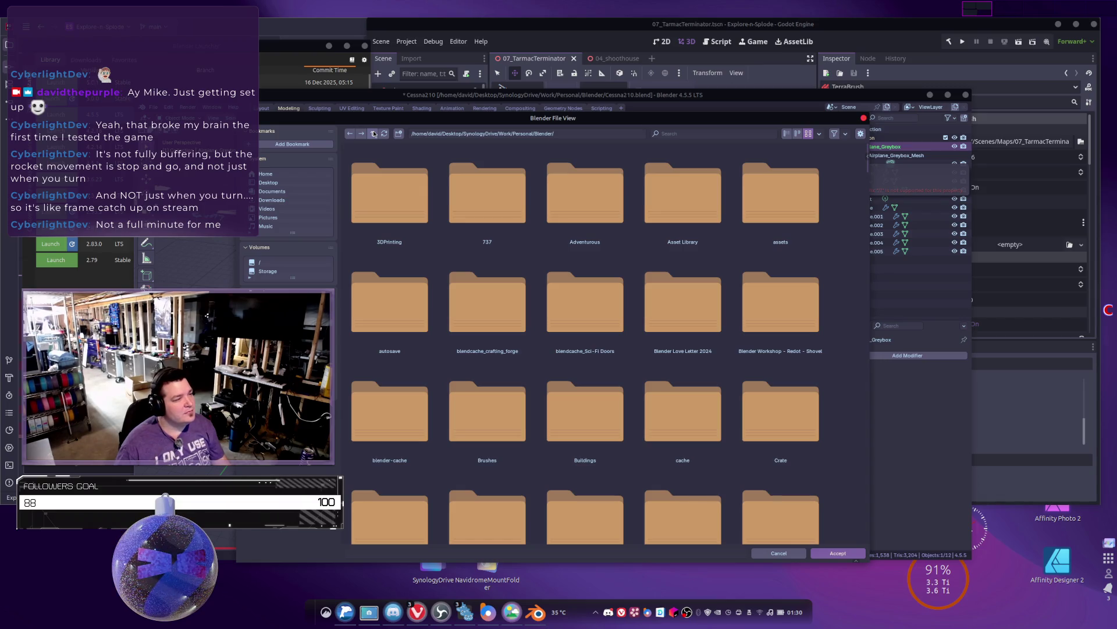
scroll(487, 285, down, 1)
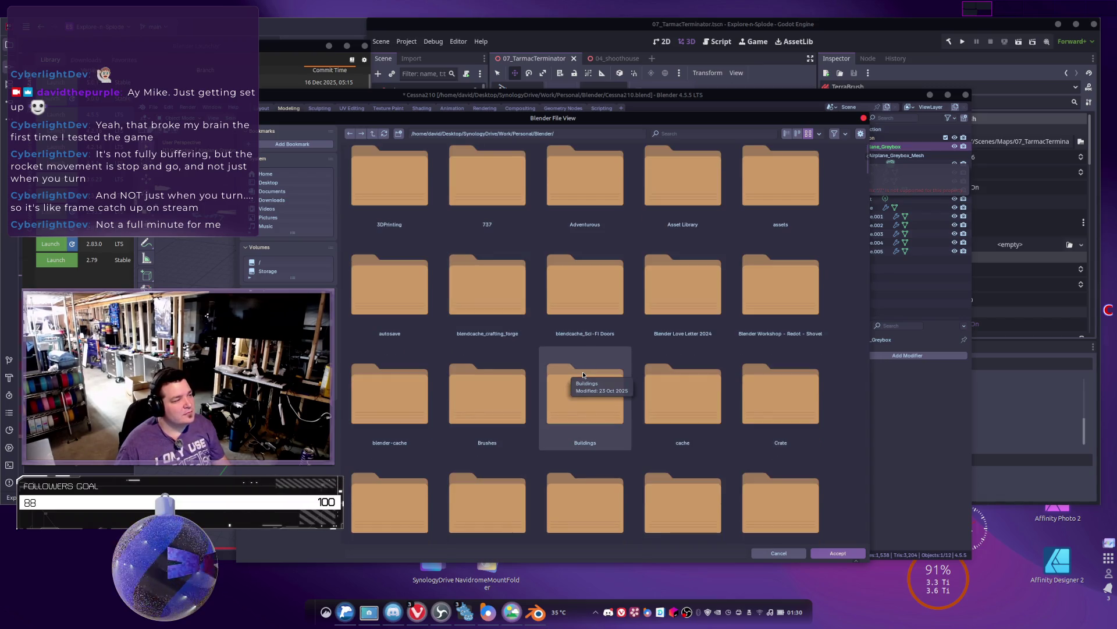
scroll(582, 376, down, 8)
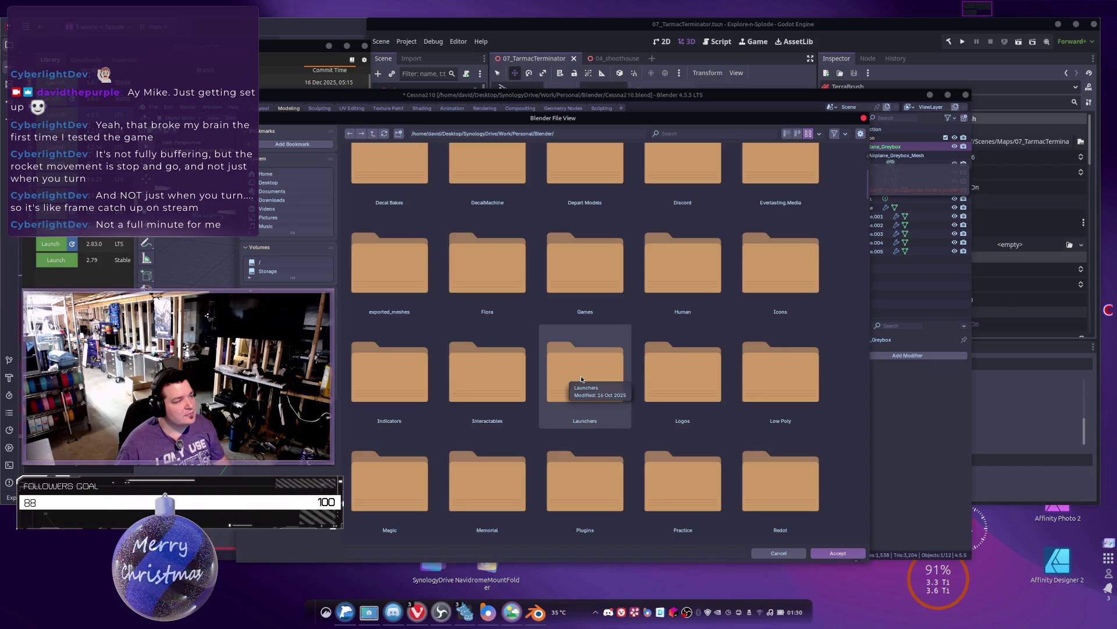
scroll(581, 377, down, 5)
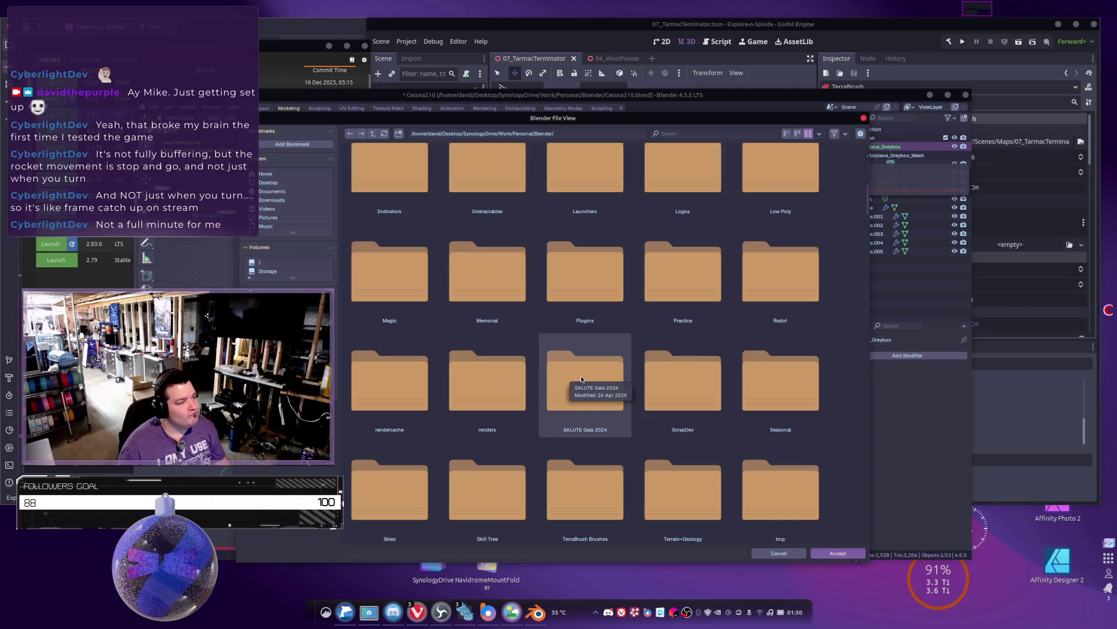
scroll(581, 379, down, 15)
scroll(635, 301, up, 5)
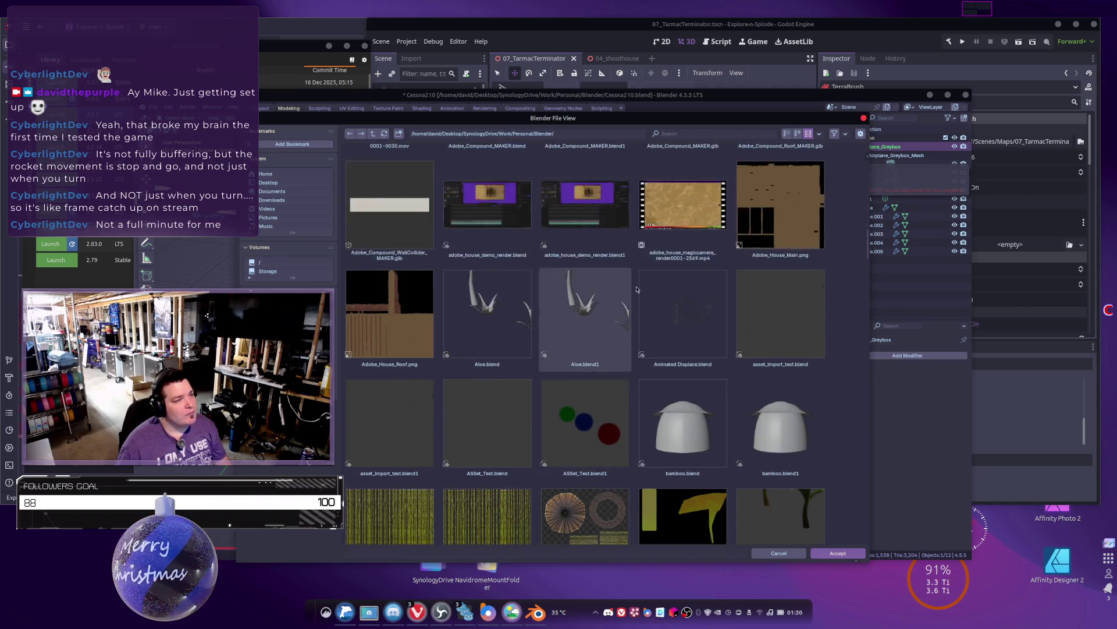
scroll(635, 301, up, 5)
Step: Create an empty Airplanes folder in the export file browser
click(399, 134)
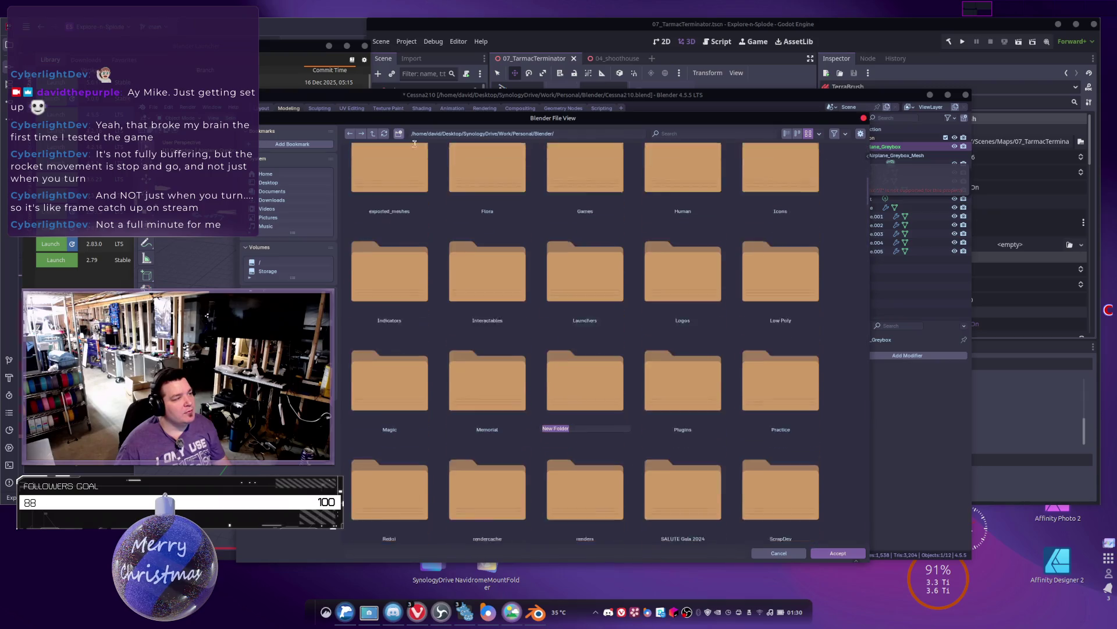
text(Airplane)
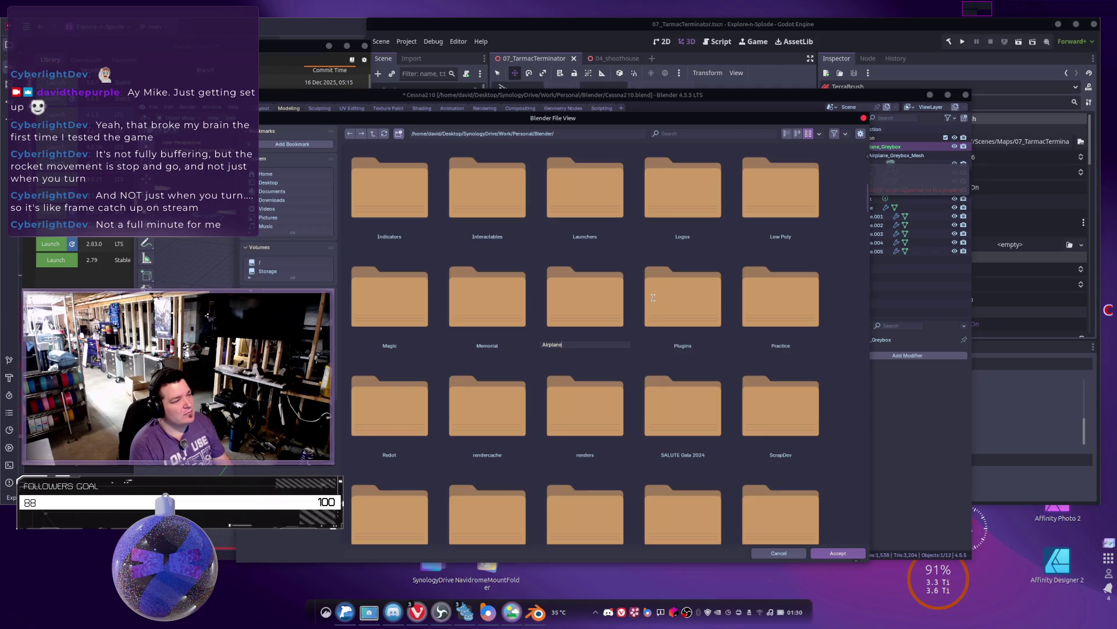
text(s)
key(Return)
double_click(652, 295)
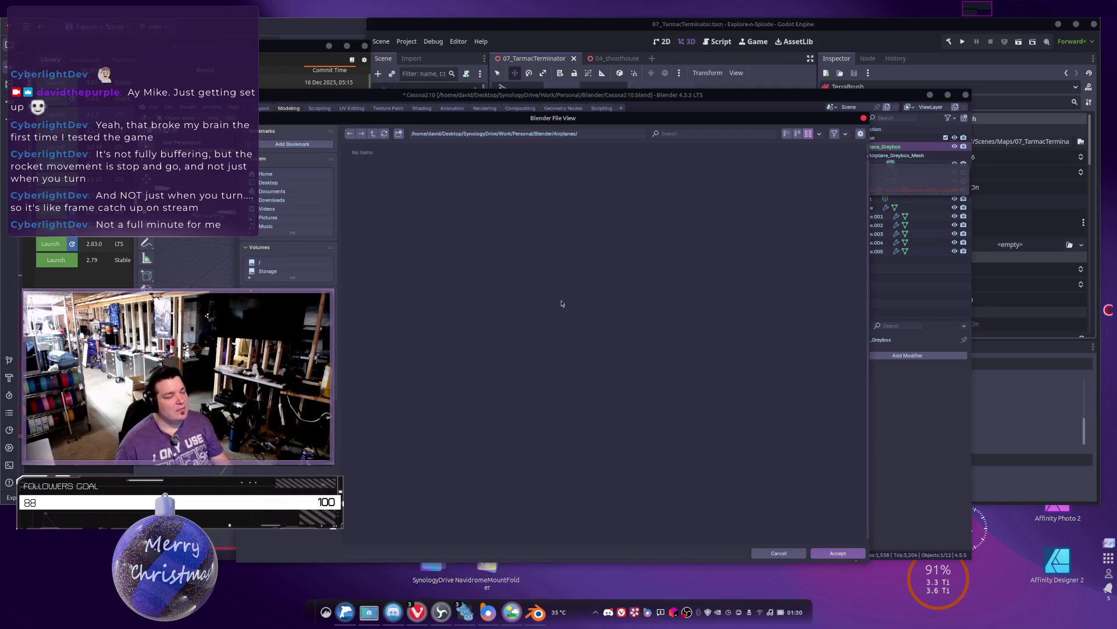
Step: Navigate back up to Personal and into Blender/Vehicles
click(373, 138)
click(373, 138)
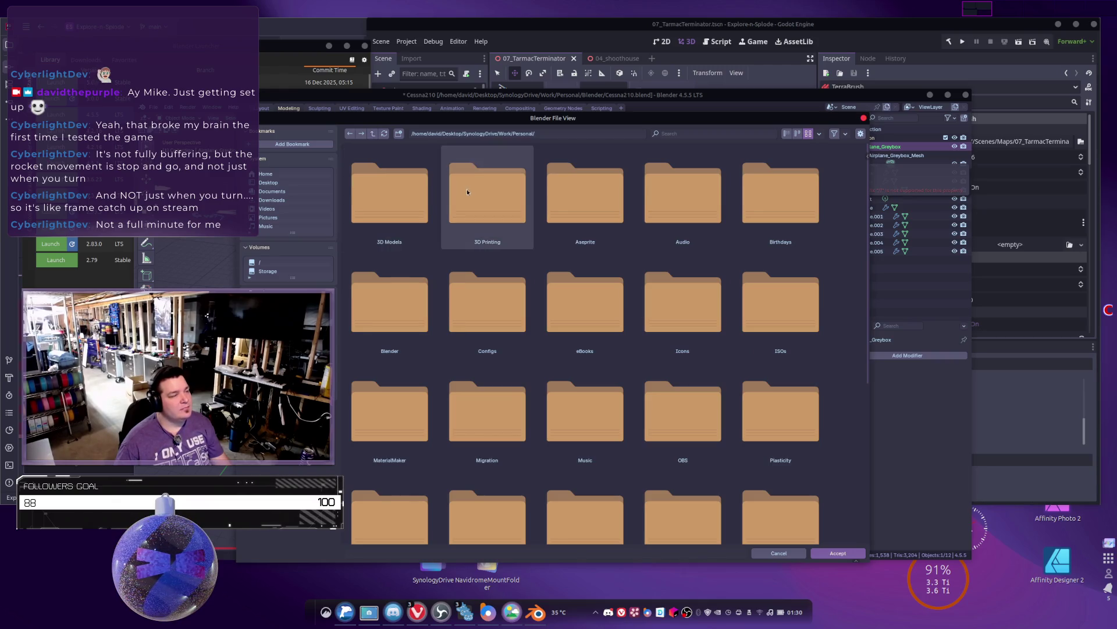
double_click(386, 293)
scroll(473, 321, down, 10)
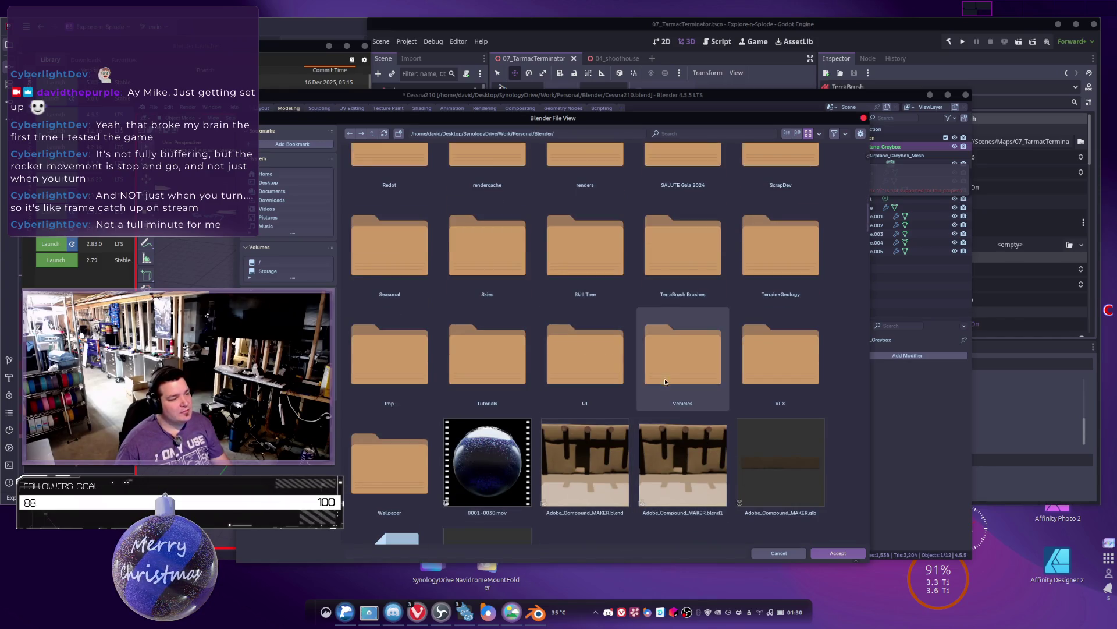
double_click(661, 383)
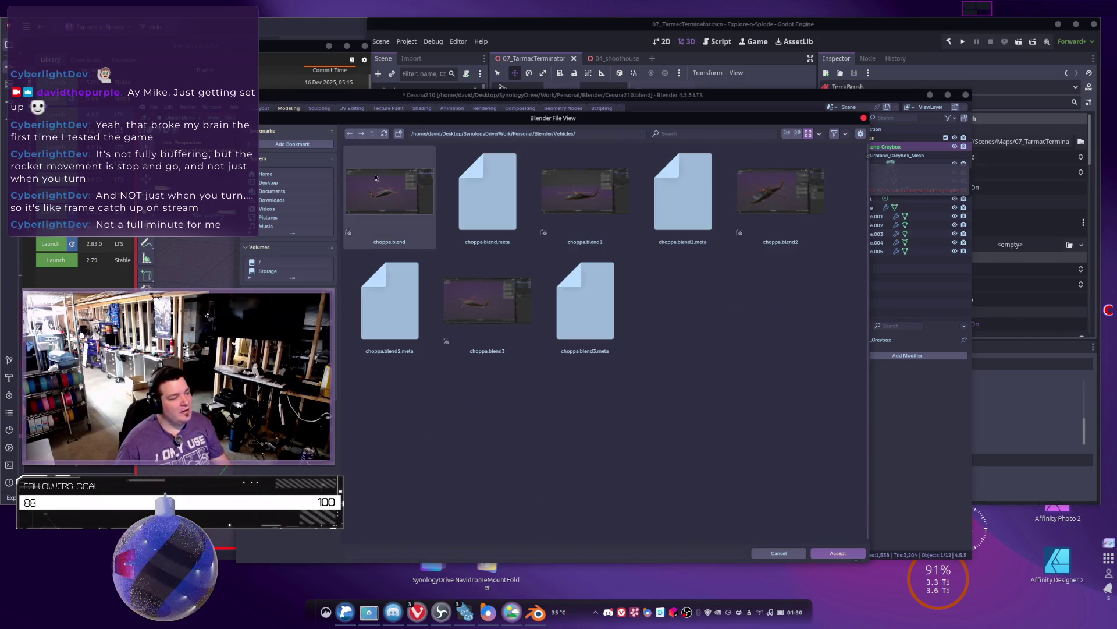
Step: Create a new Cessna210 folder inside Vehicles
click(399, 134)
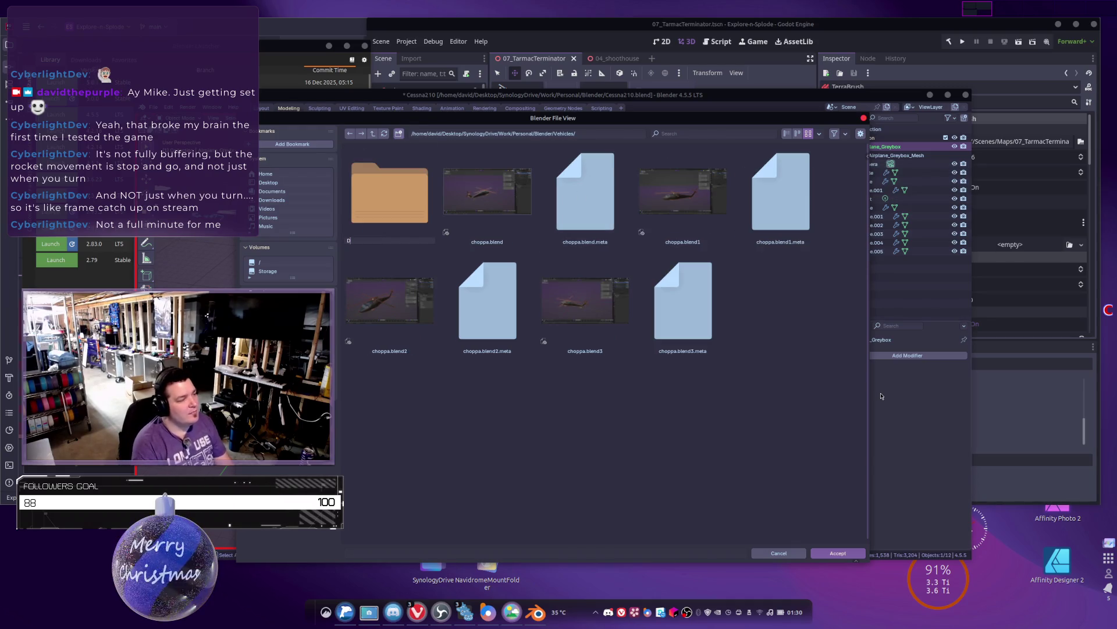
text(Cessna2)
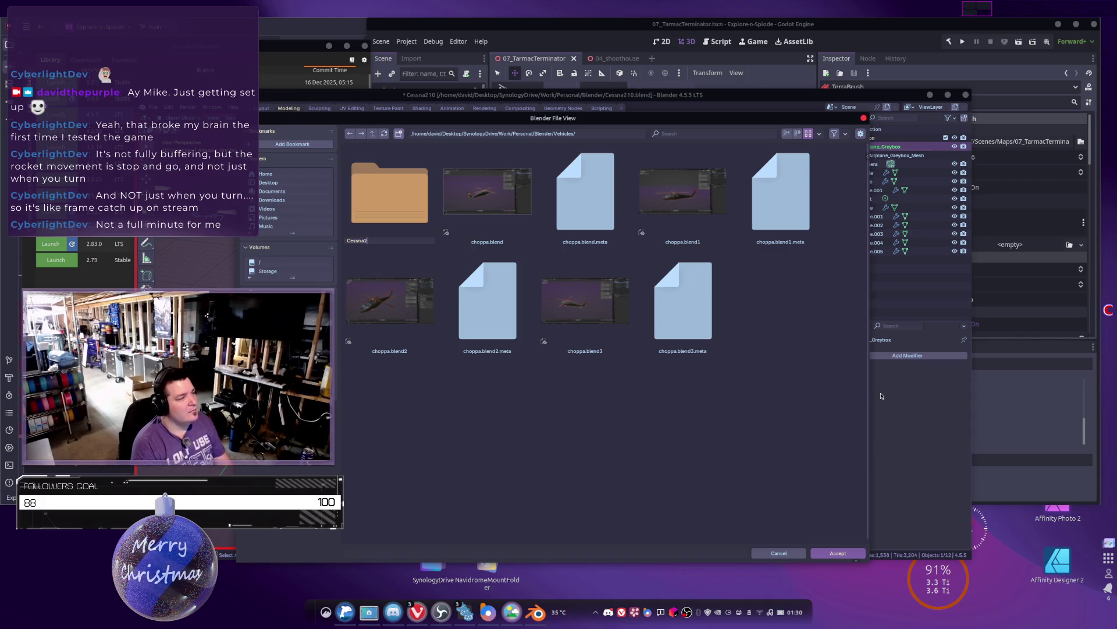
text(10)
key(Return)
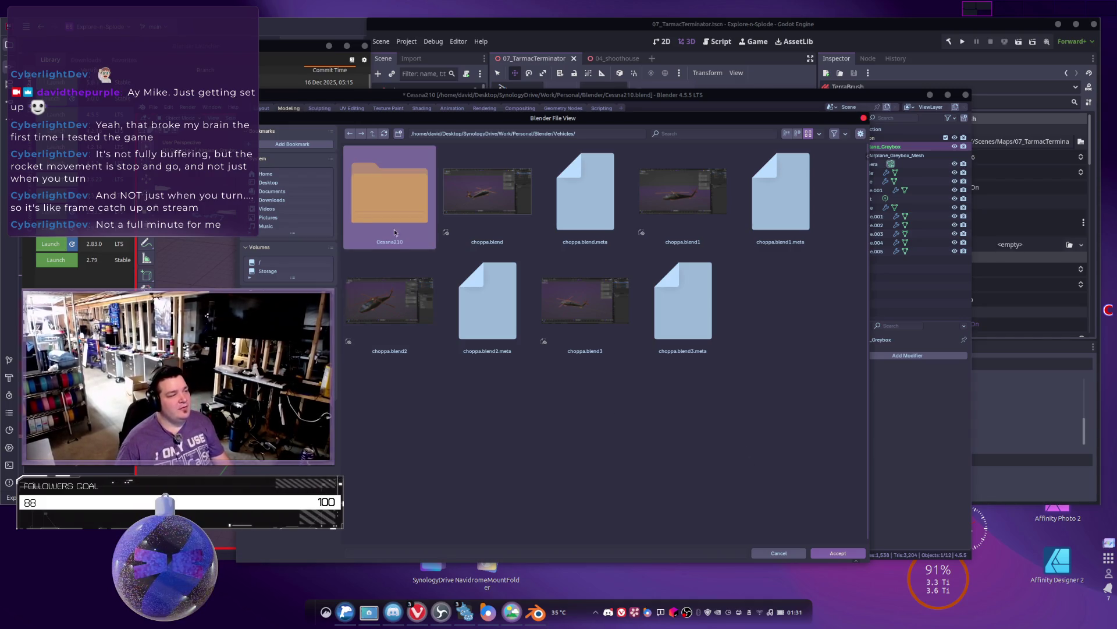
double_click(398, 238)
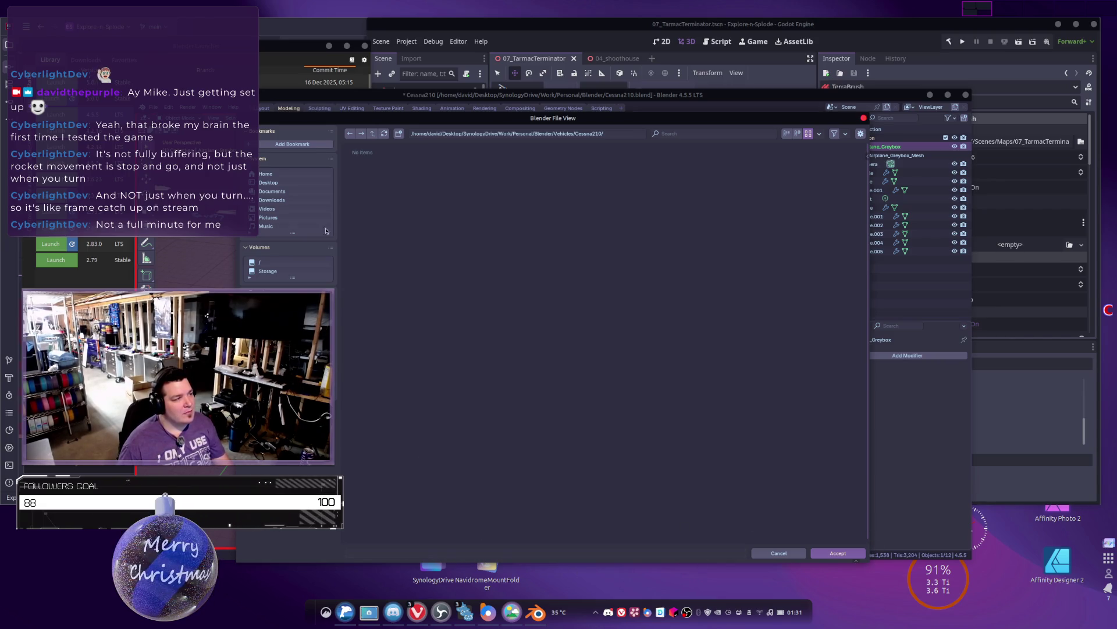
click(375, 134)
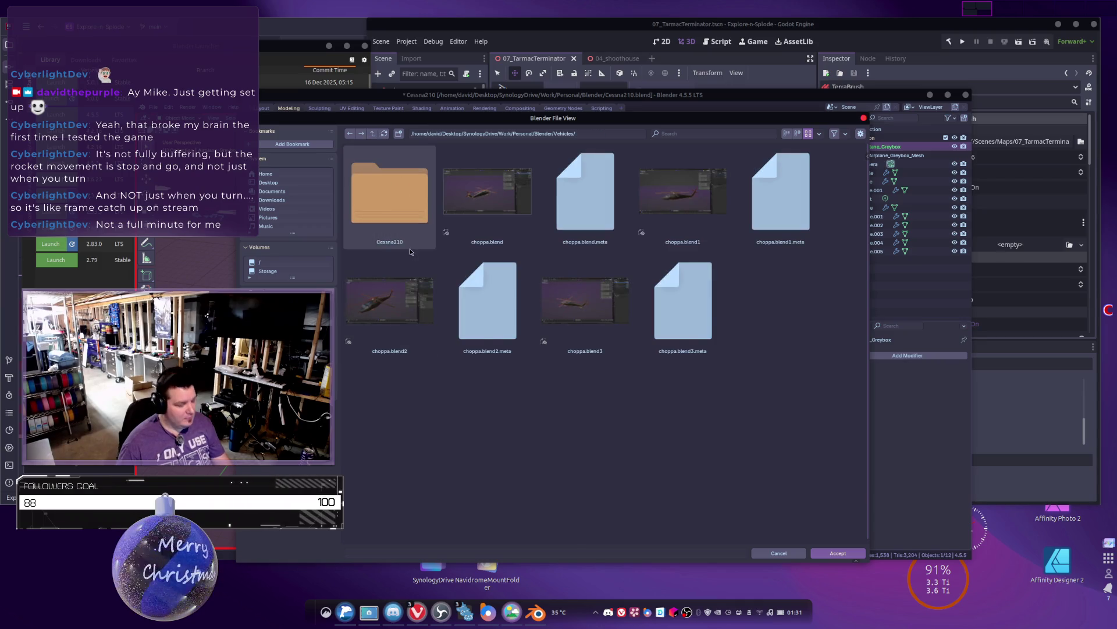
Step: Rename the folder to Cessna206, open it and accept it as the export path
double_click(392, 240)
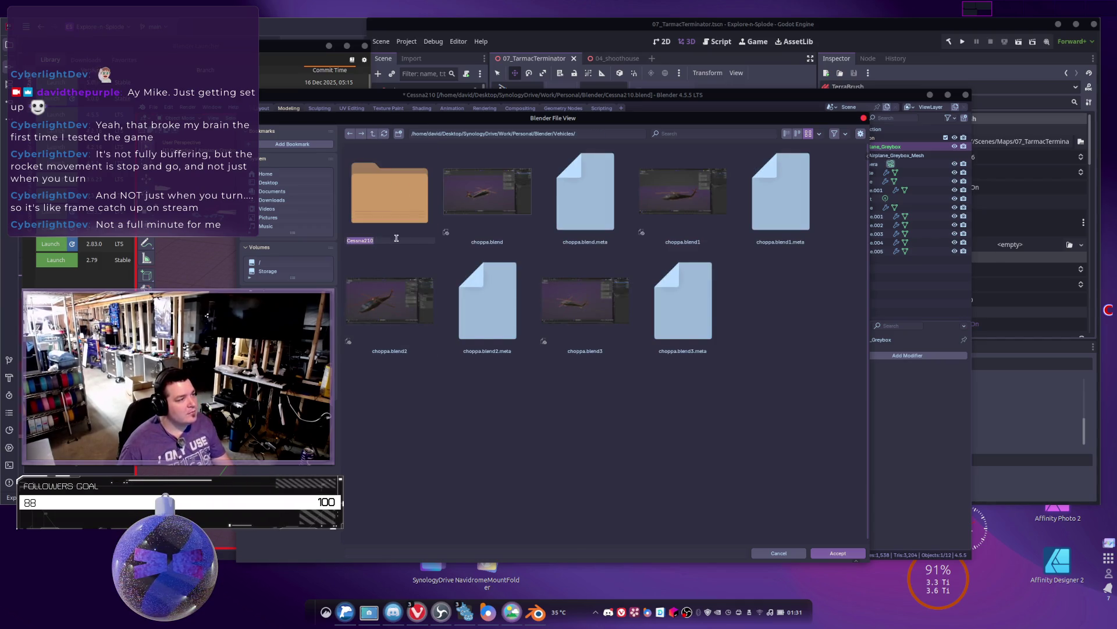
text(Cess)
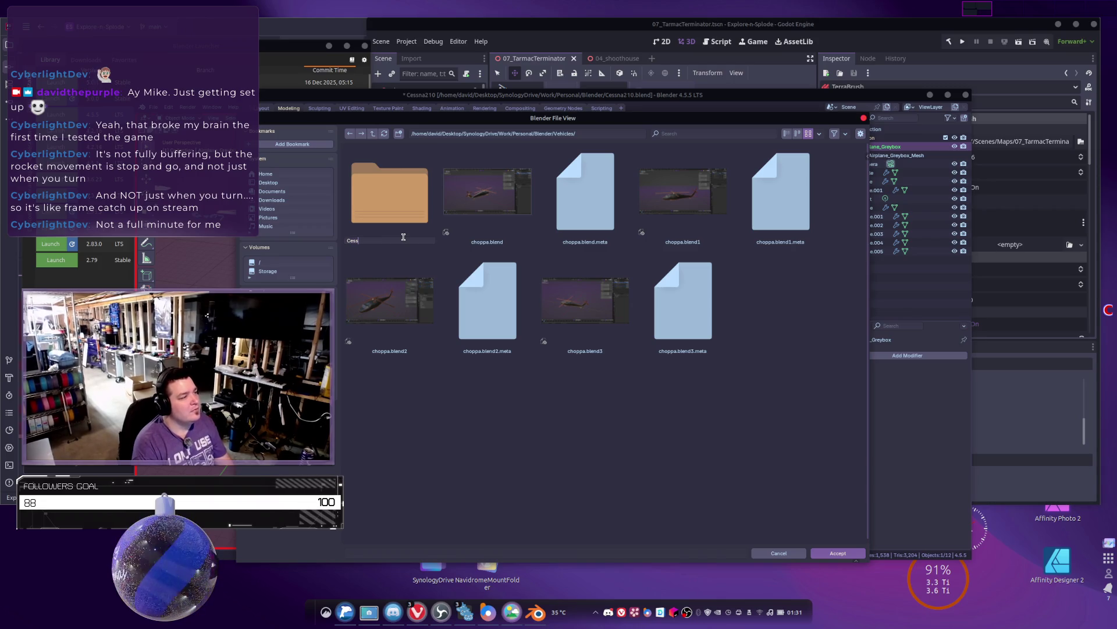
text(na206)
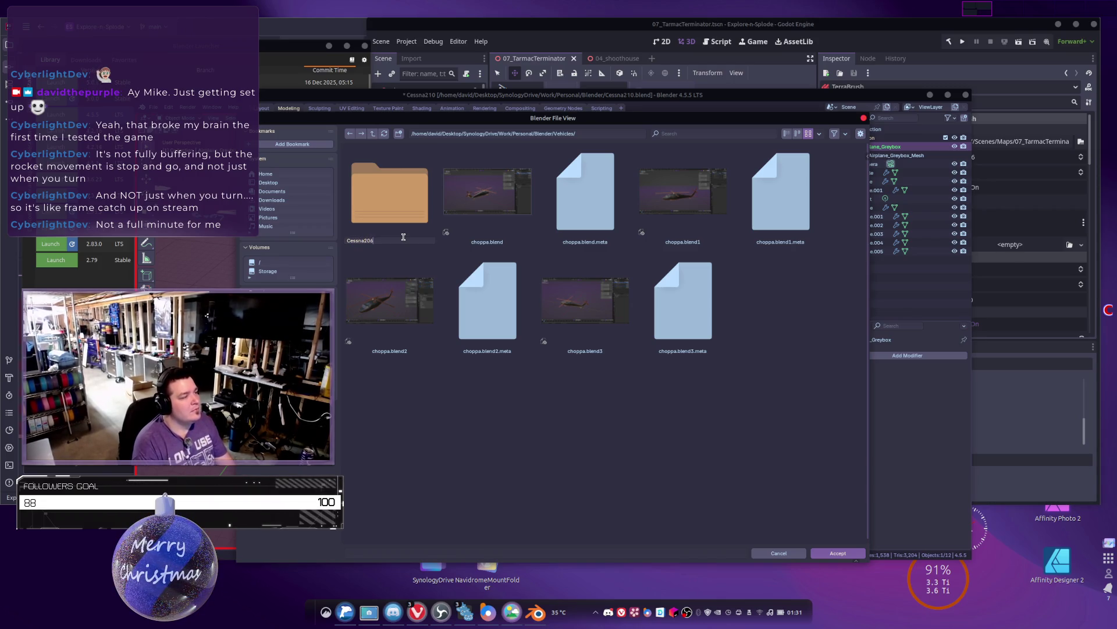
key(Return)
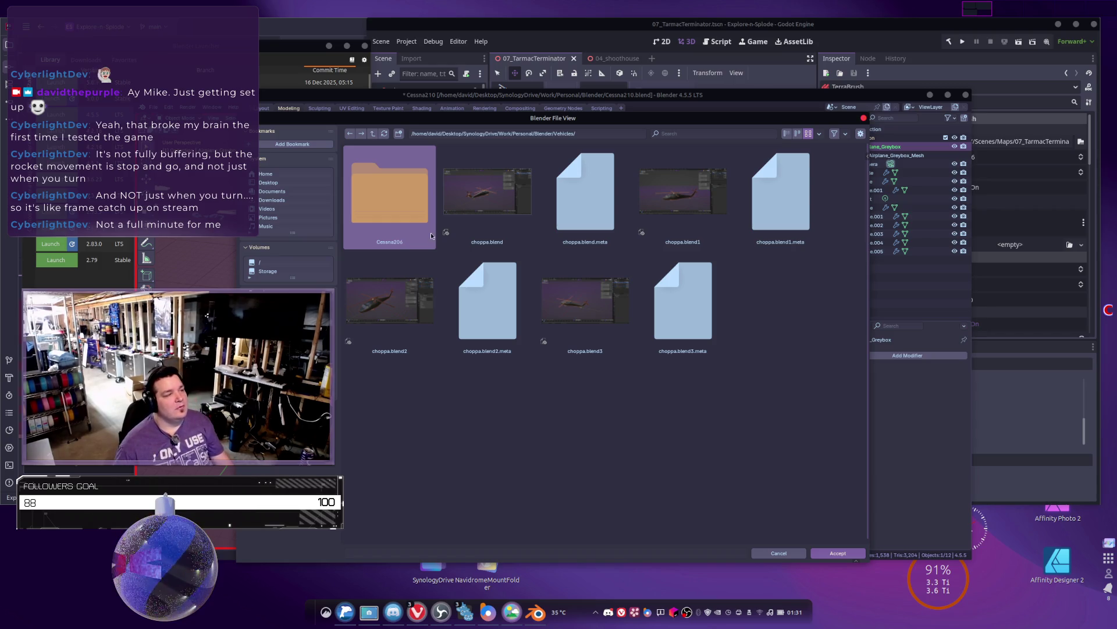
double_click(369, 199)
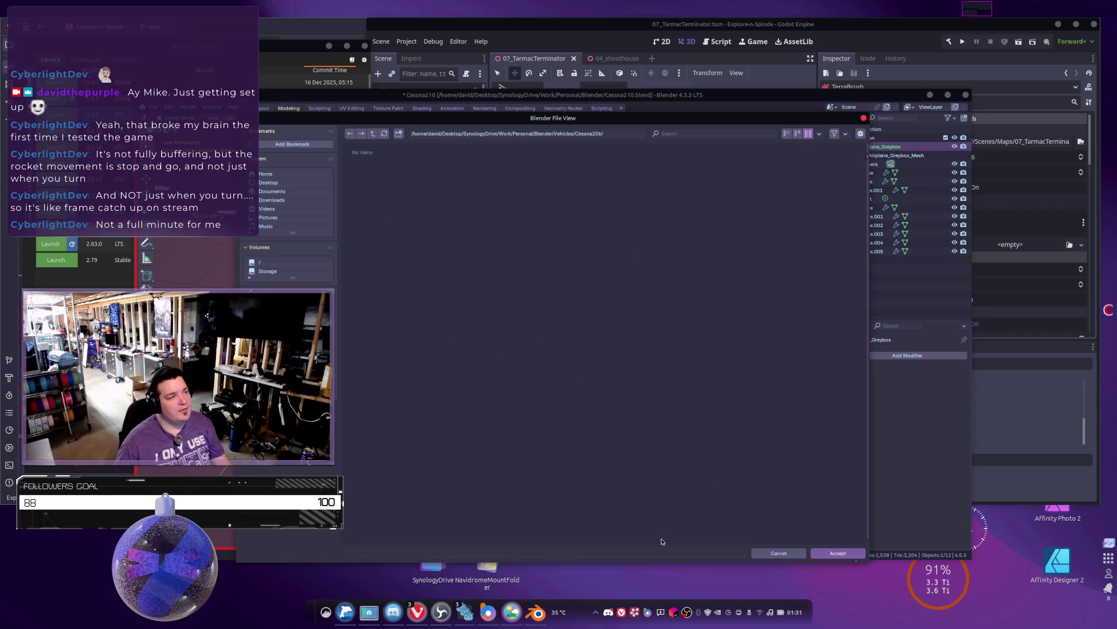
click(838, 553)
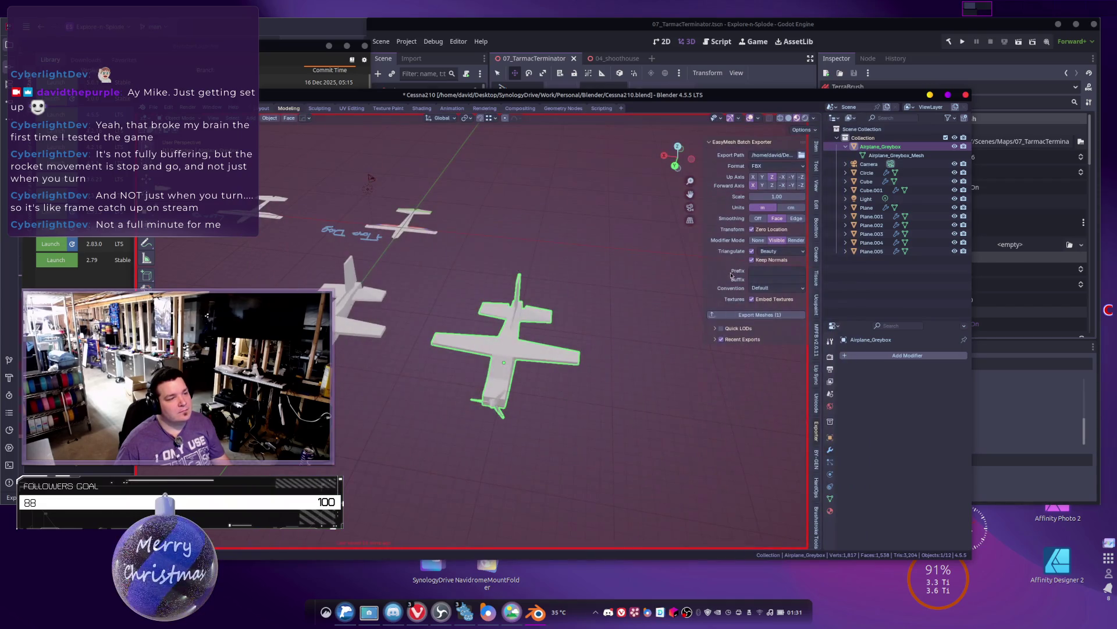
Step: Save the blend file and select the greybox airplane for export
click(573, 384)
key(ctrl+s)
middle_drag(599, 406, 489, 367)
click(540, 377)
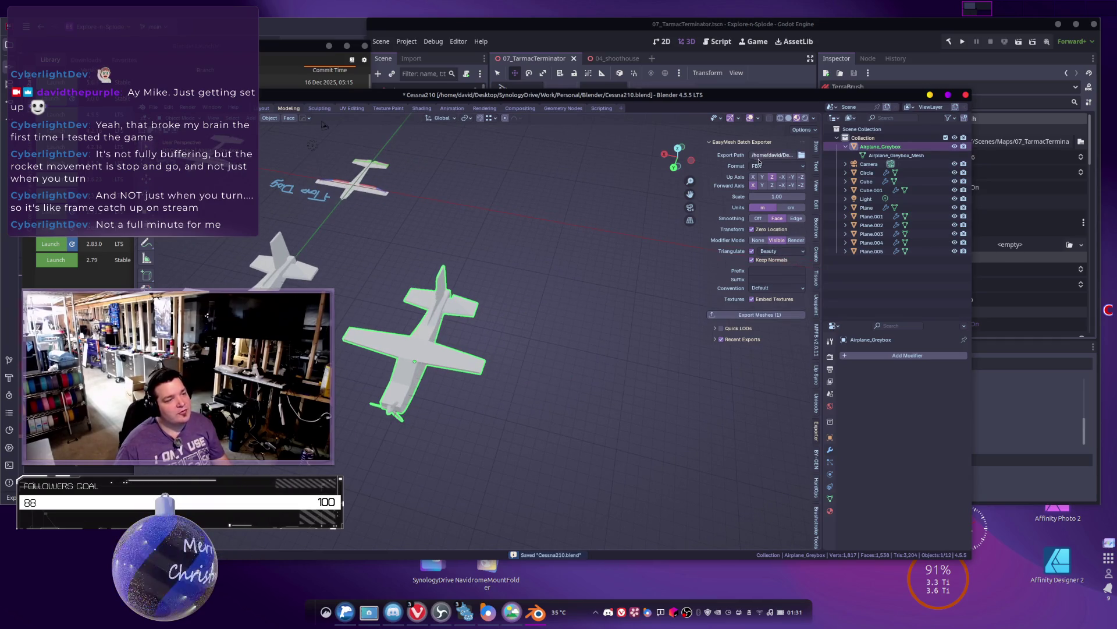
Step: Set EasyMesh export to glTF with materials, Godot naming convention and an empty prefix
click(760, 163)
click(766, 201)
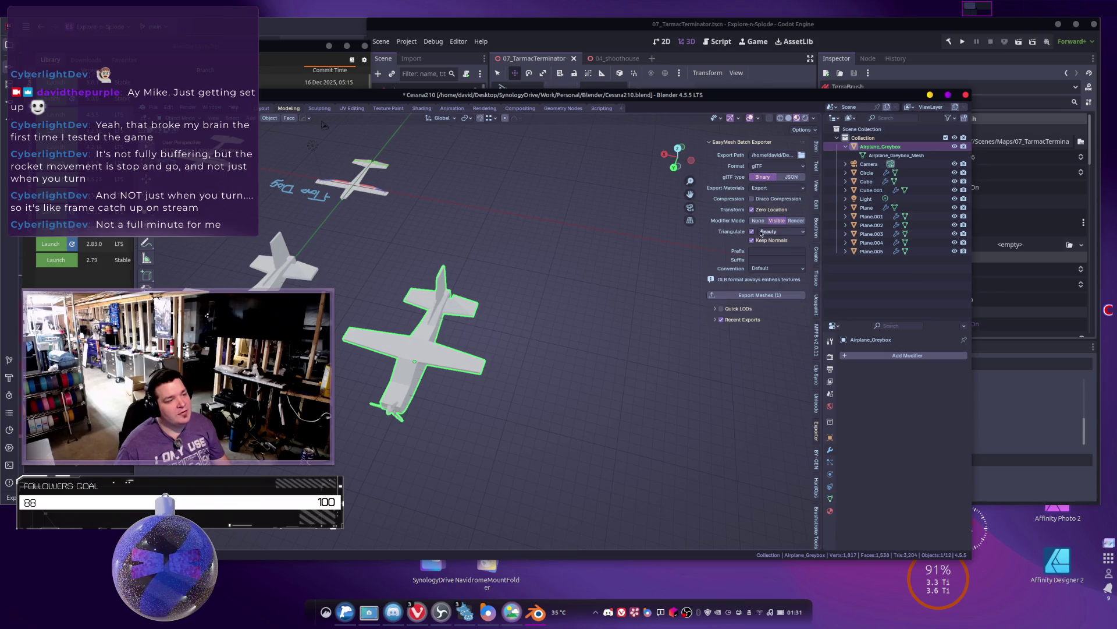
click(775, 188)
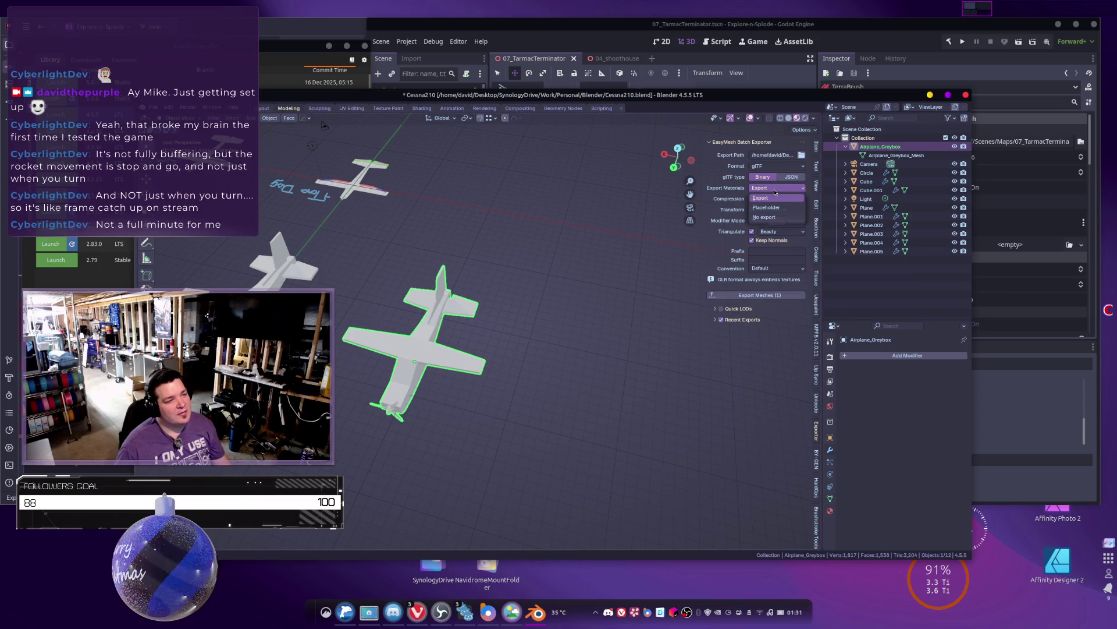
click(775, 192)
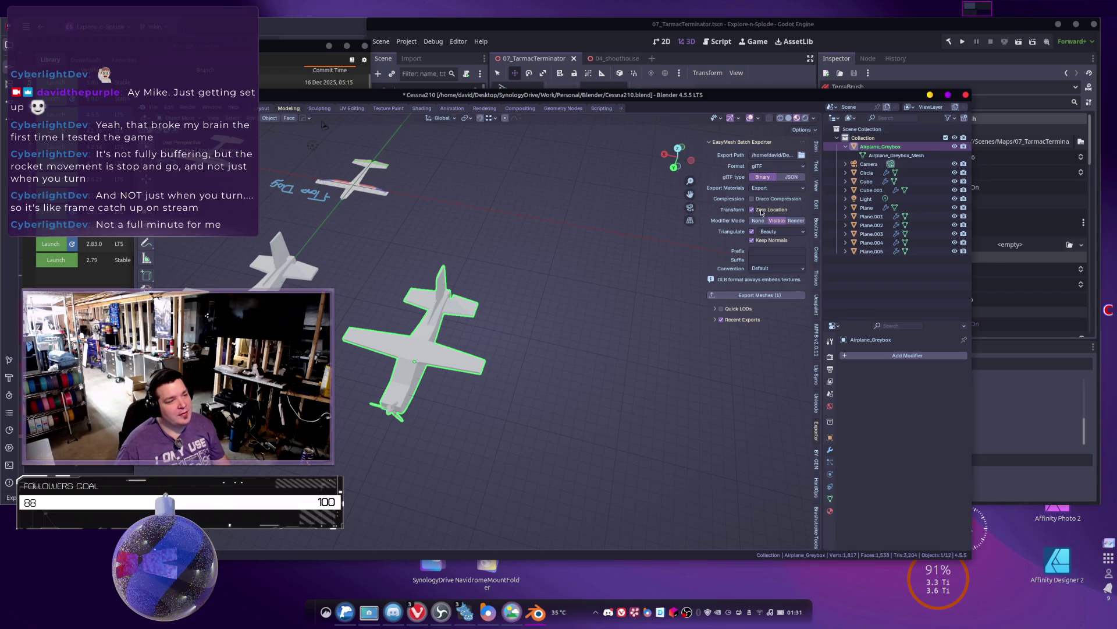
click(777, 268)
click(779, 289)
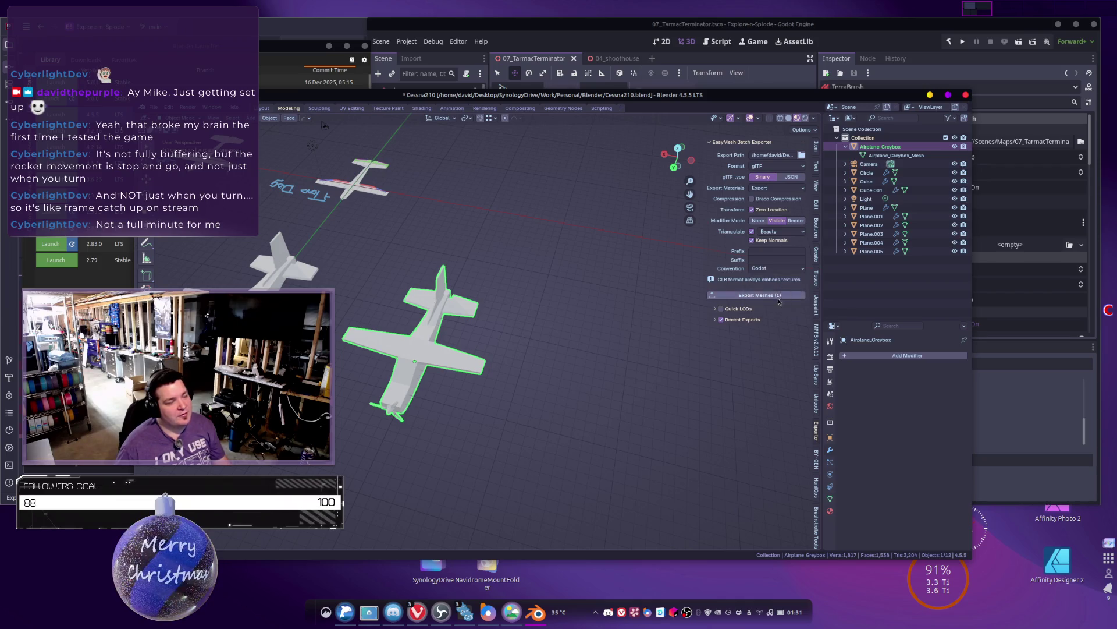
click(763, 251)
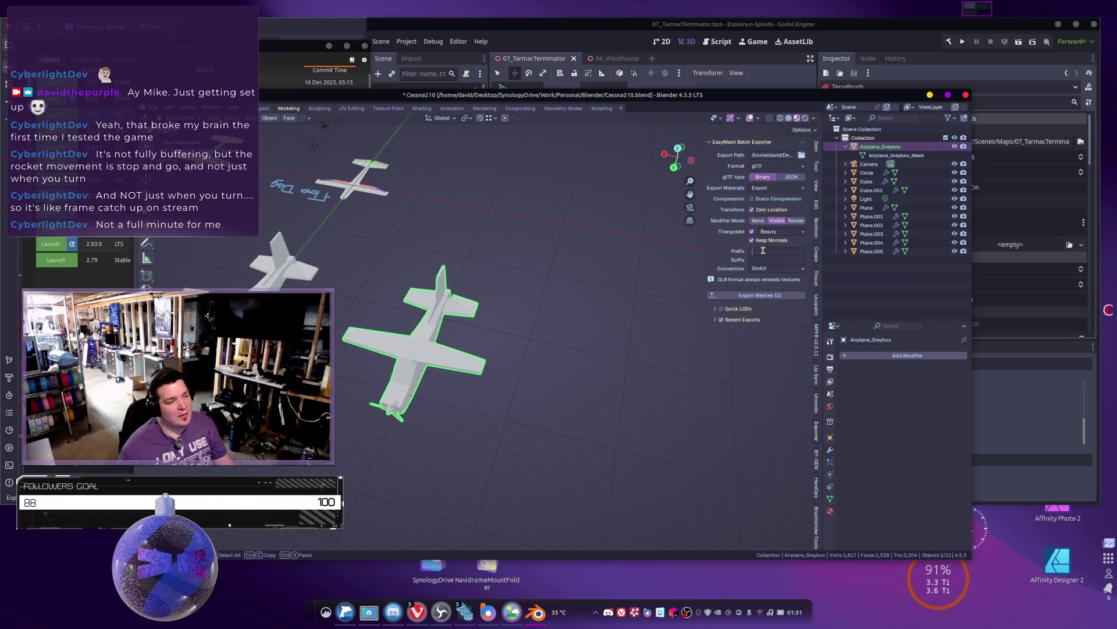
click(744, 294)
Step: Export the airplane as glTF, review the report log, and open a file manager on the Desktop
click(744, 294)
click(543, 555)
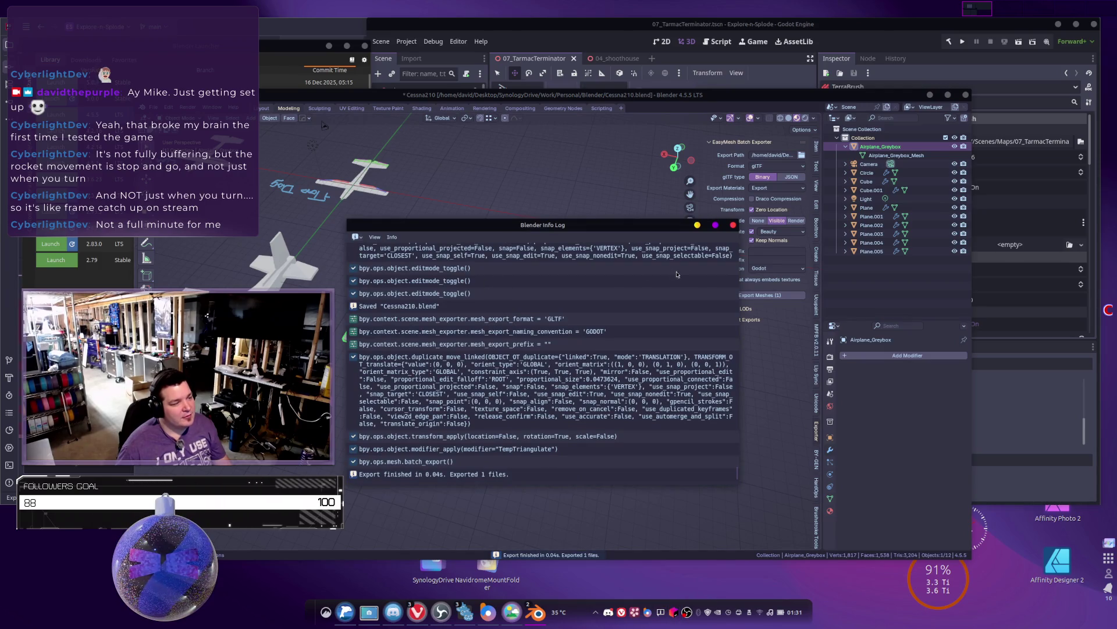
click(733, 224)
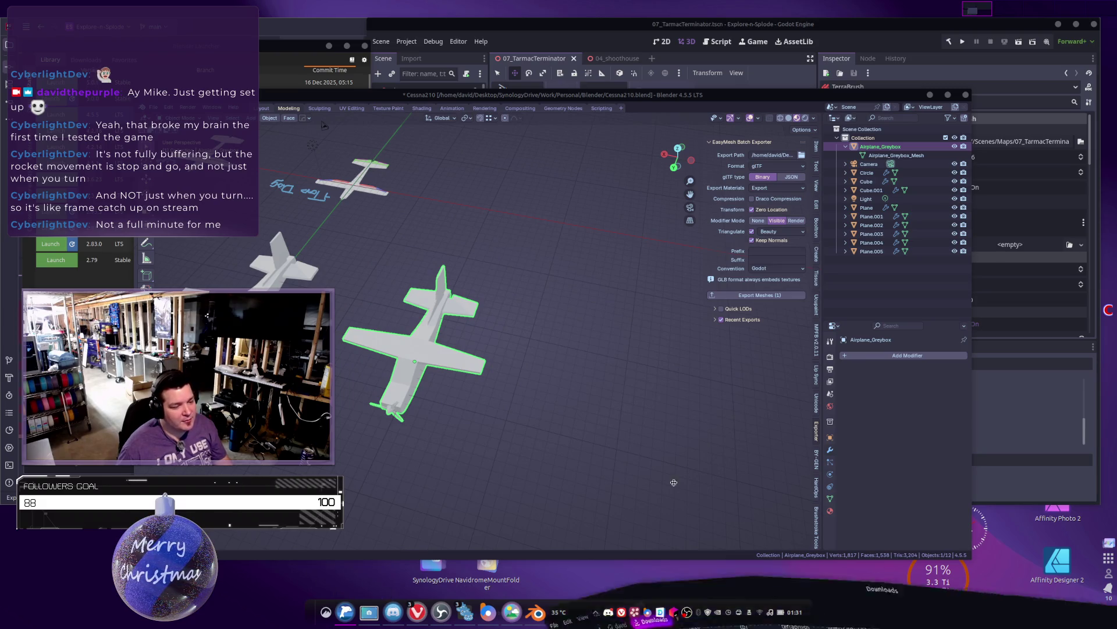
click(346, 612)
click(302, 228)
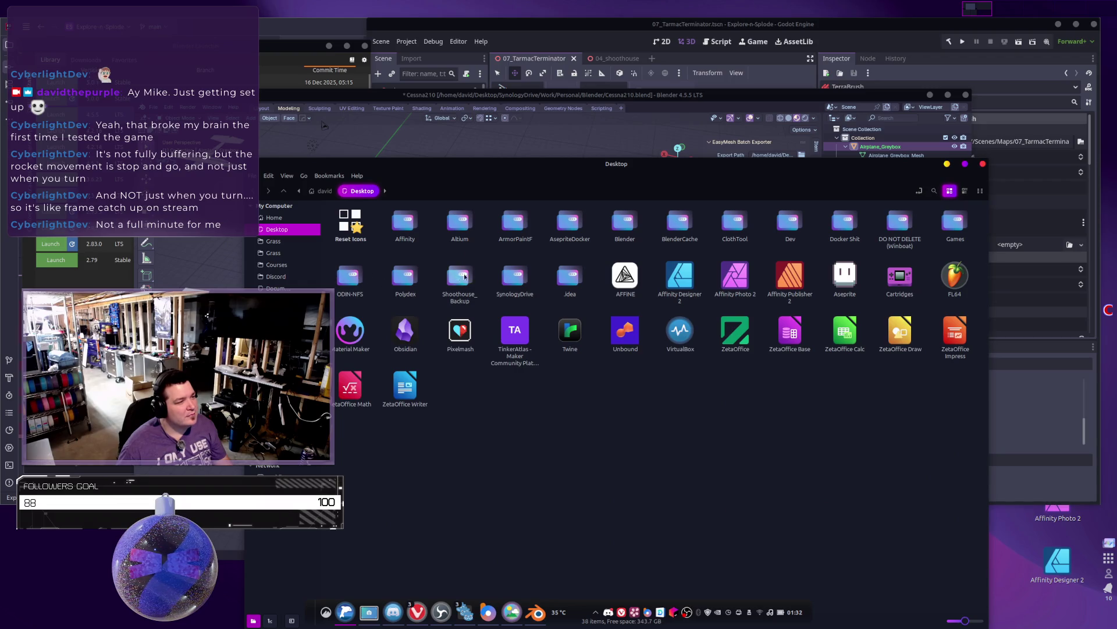
Step: Browse in Dolphin through SynologyDrive/Work/Personal/Blender/Vehicles to the Cessna206 folder
double_click(513, 276)
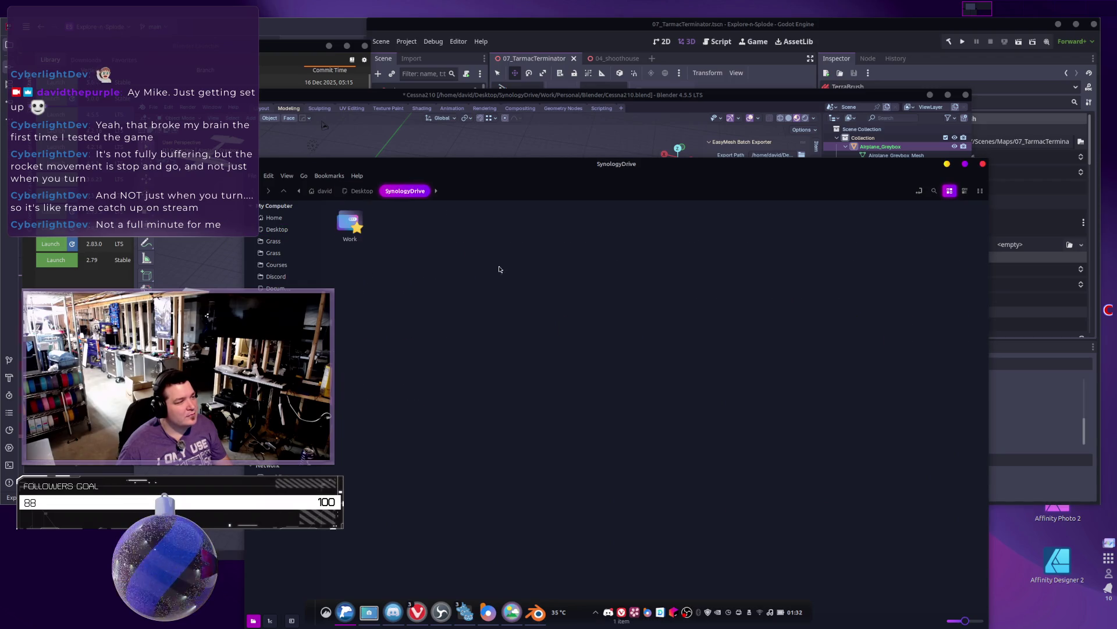
click(357, 191)
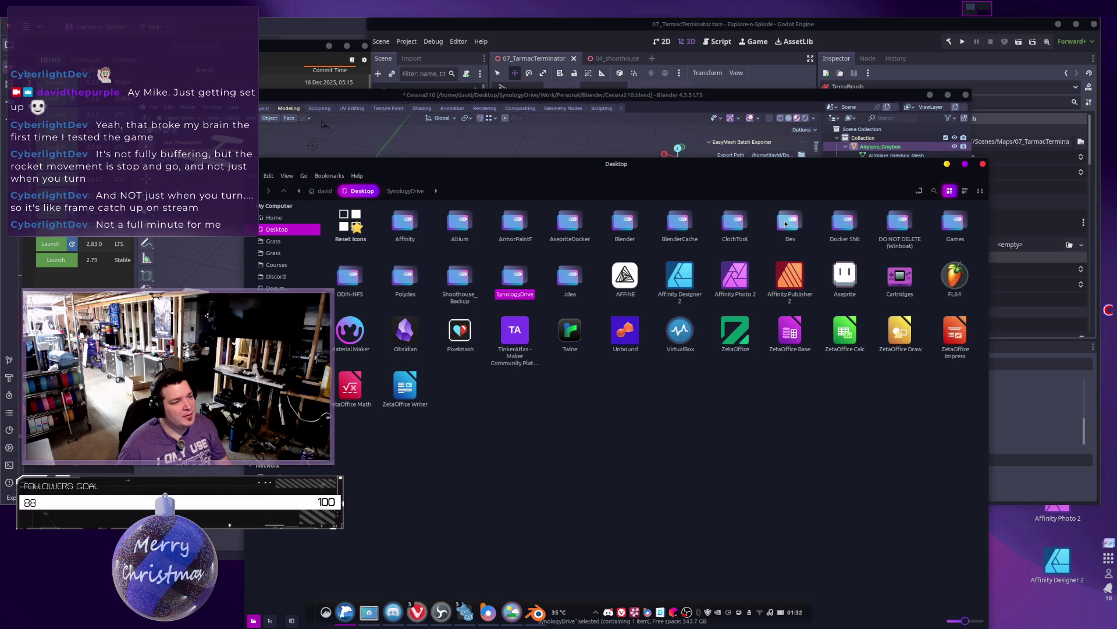
double_click(515, 276)
double_click(350, 224)
double_click(405, 224)
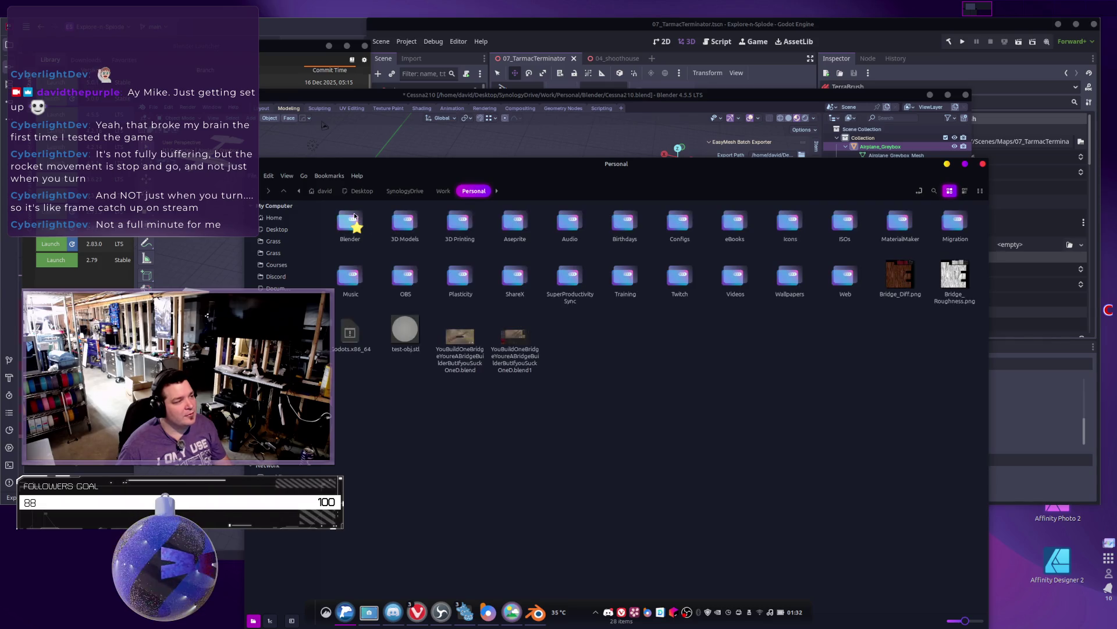
double_click(349, 224)
scroll(615, 320, down, 2)
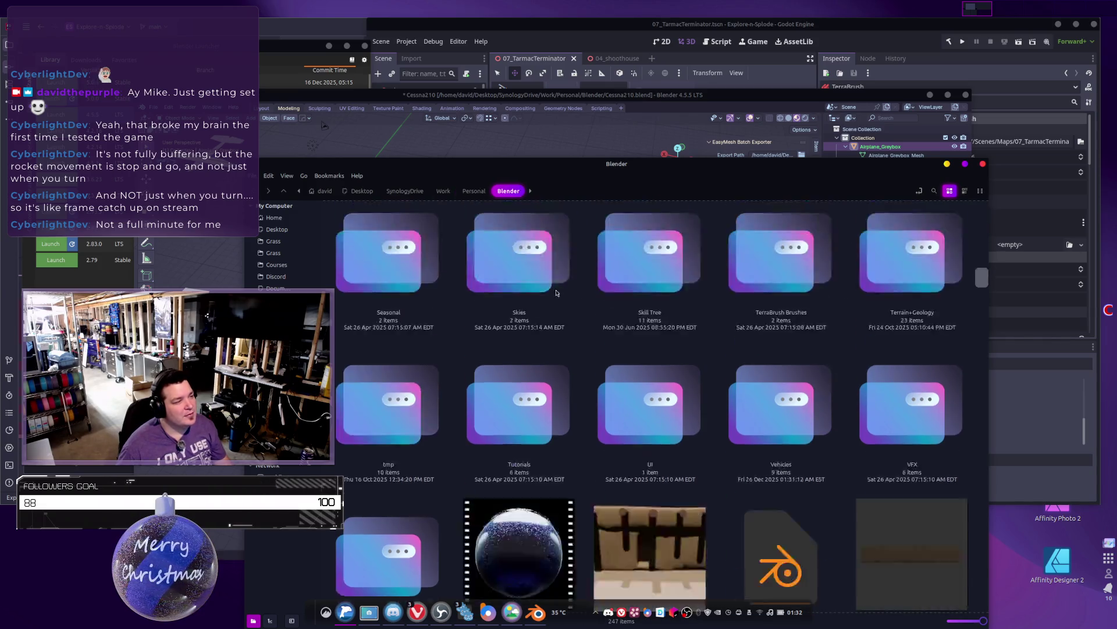
scroll(615, 320, up, 5)
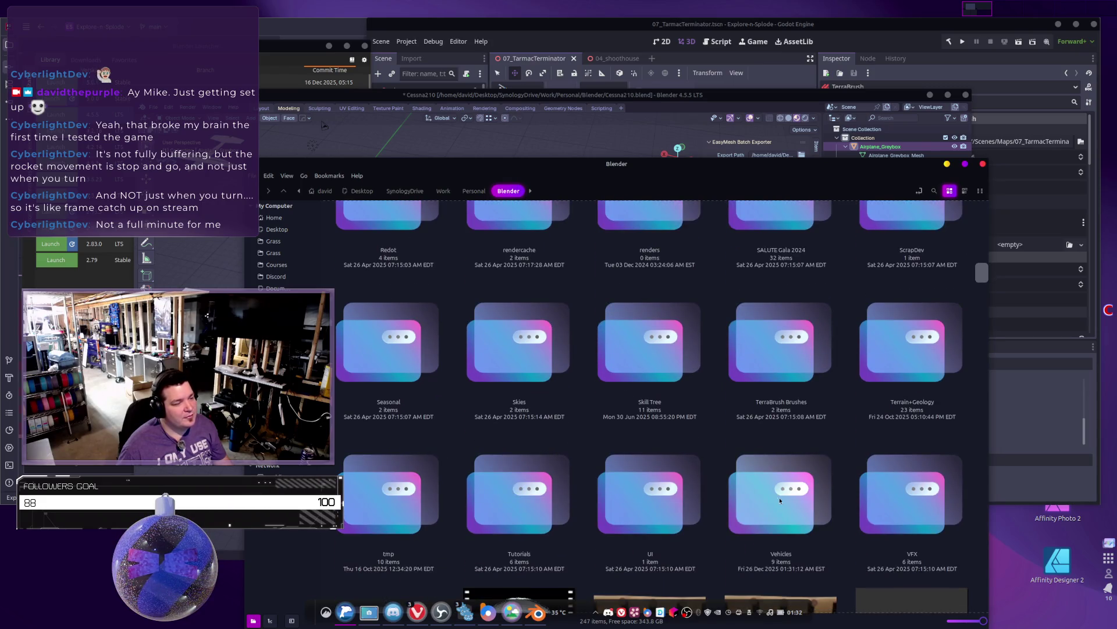
double_click(773, 492)
double_click(351, 221)
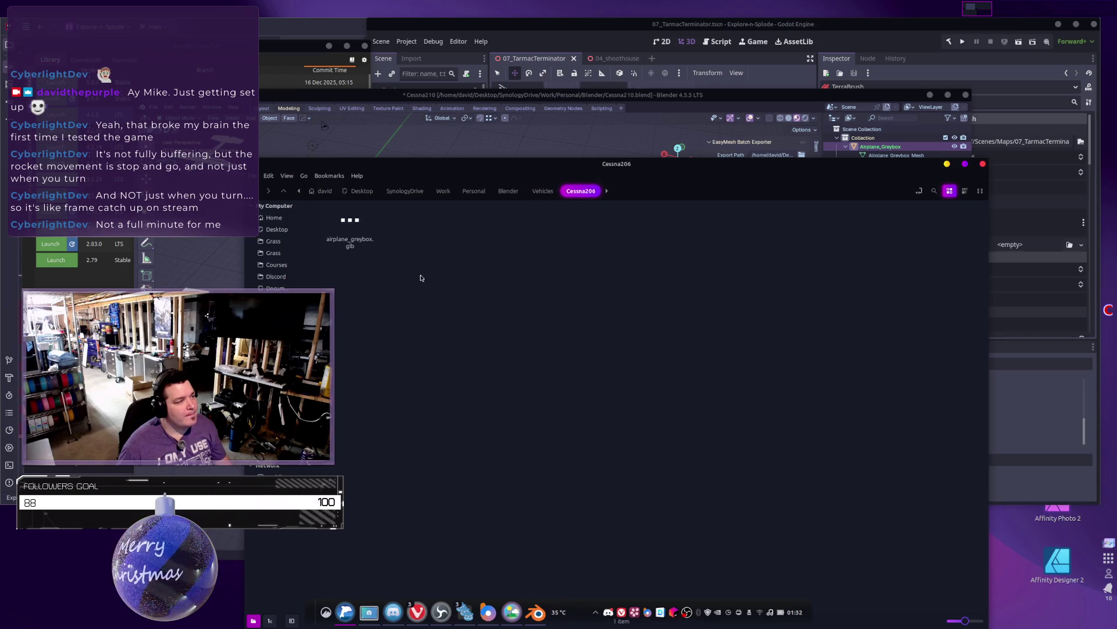
Step: Preview airplane_greybox.glb in the Exhibit 3D viewer, then close it
click(356, 228)
right_click(360, 227)
mouse_move(388, 245)
click(484, 242)
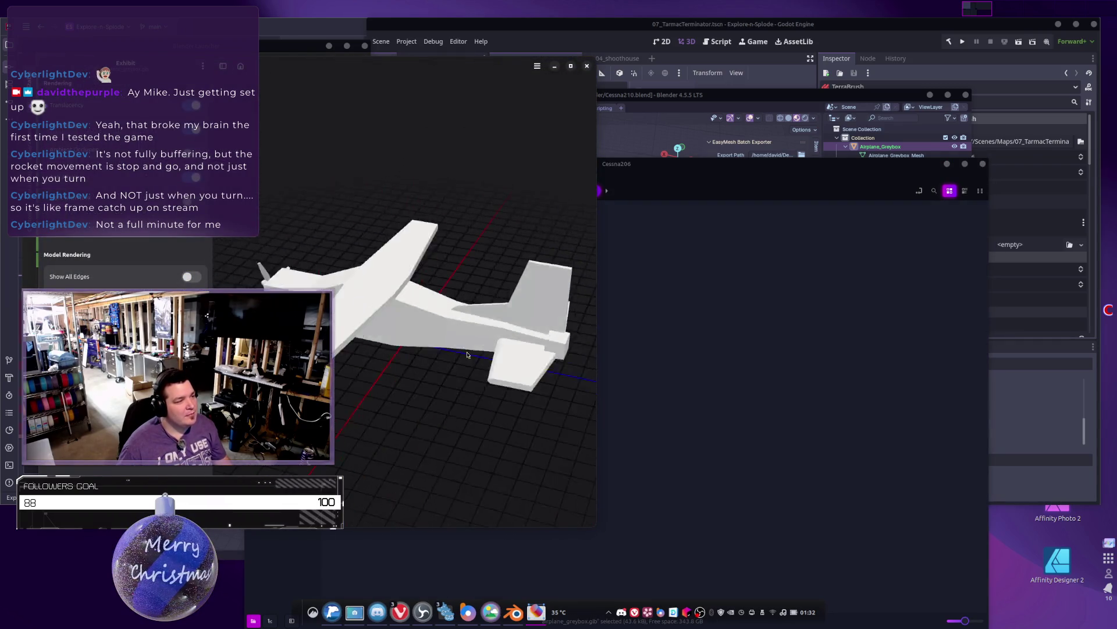
click(588, 66)
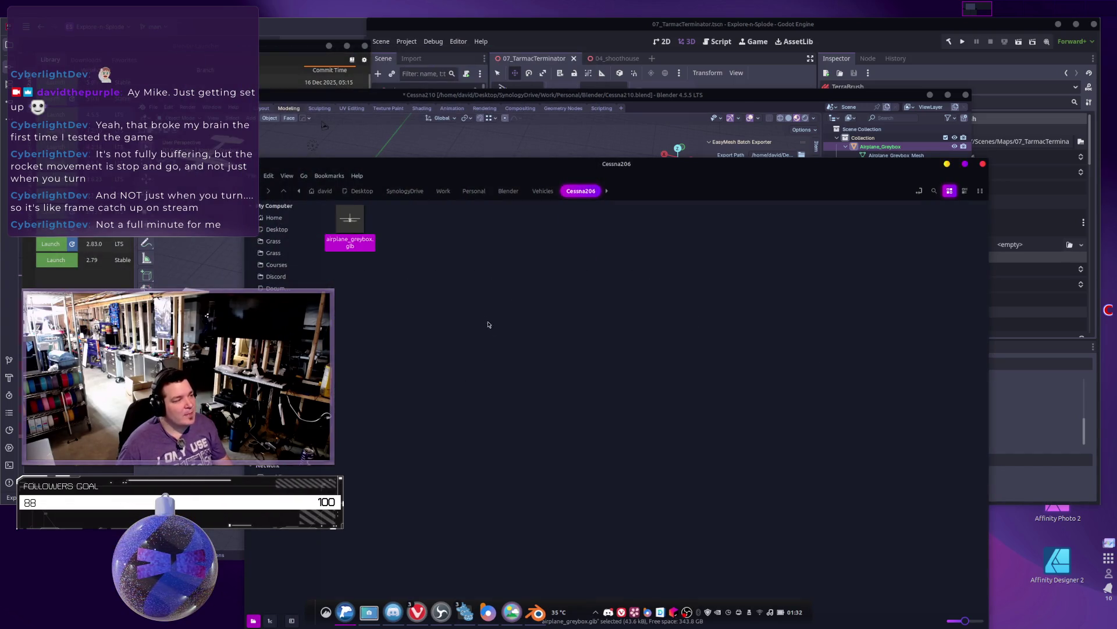
click(492, 327)
key(alt+Tab)
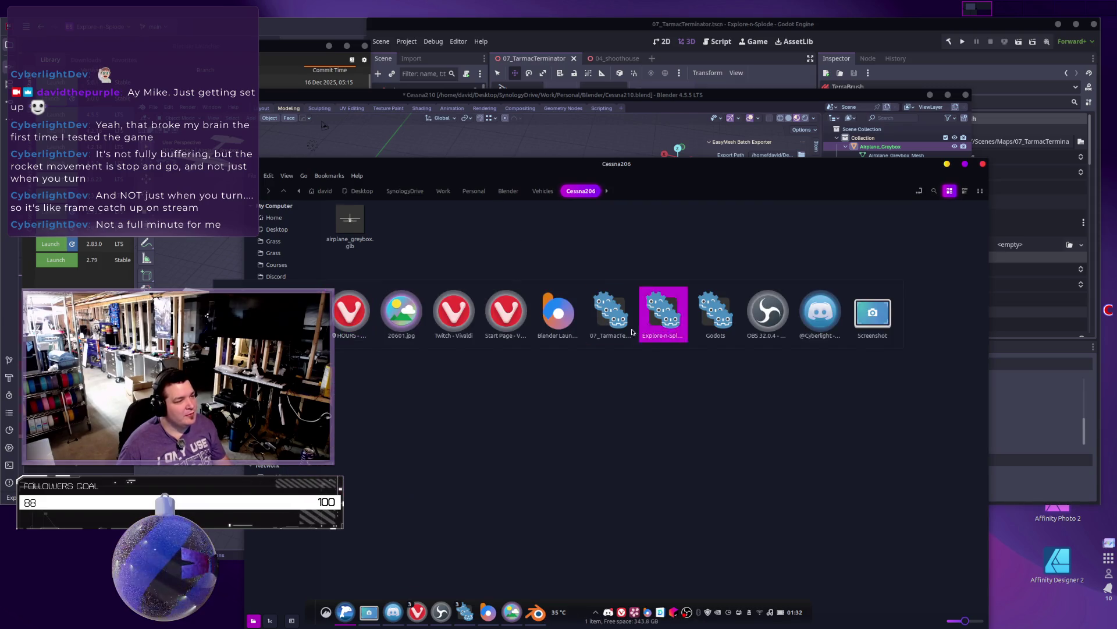
Step: In Godot's FileSystem dock, collapse Materials and expand the Models/Vehicles folder
click(617, 333)
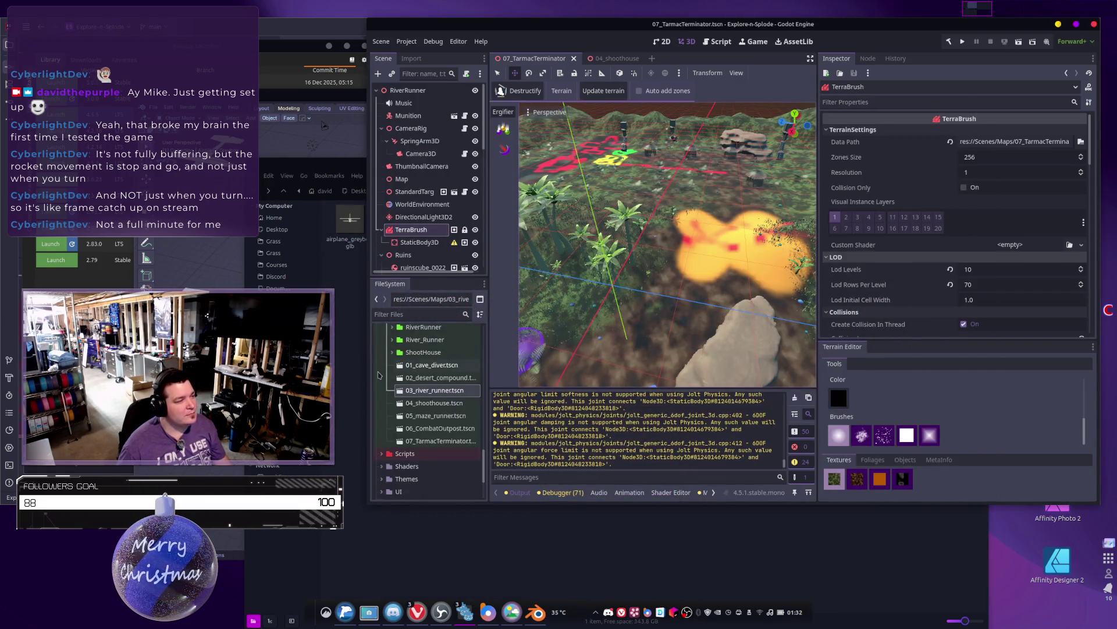
scroll(423, 412, up, 10)
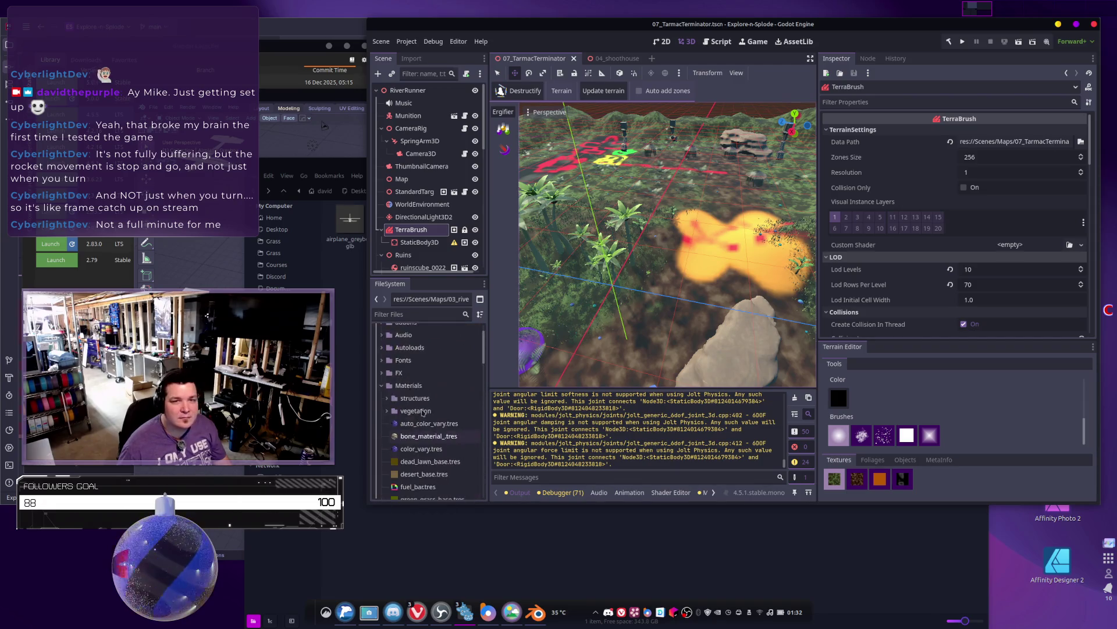
scroll(404, 394, down, 2)
click(386, 402)
scroll(421, 418, down, 3)
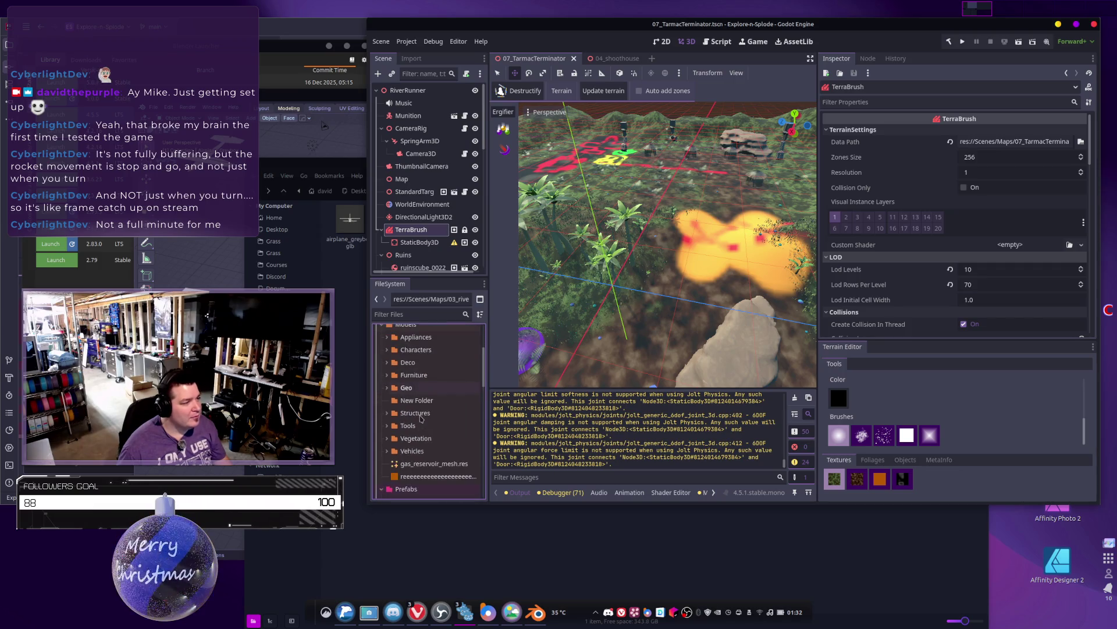
click(389, 450)
scroll(426, 407, down, 3)
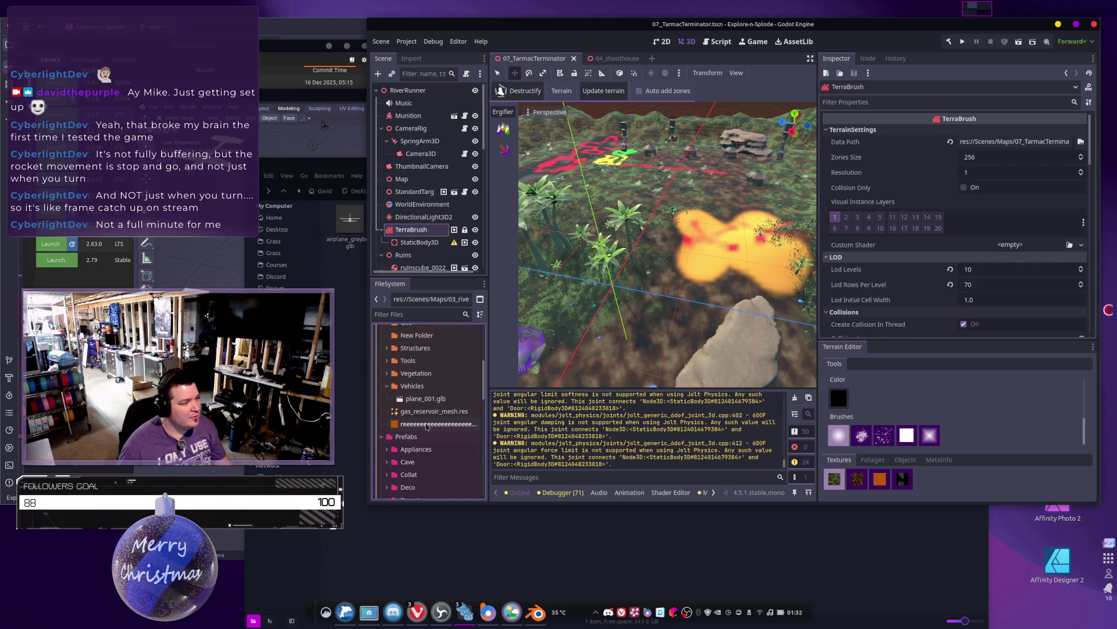
Step: Inspect plane_001.glb's truck preview in Advanced Import Settings, then close it
click(425, 399)
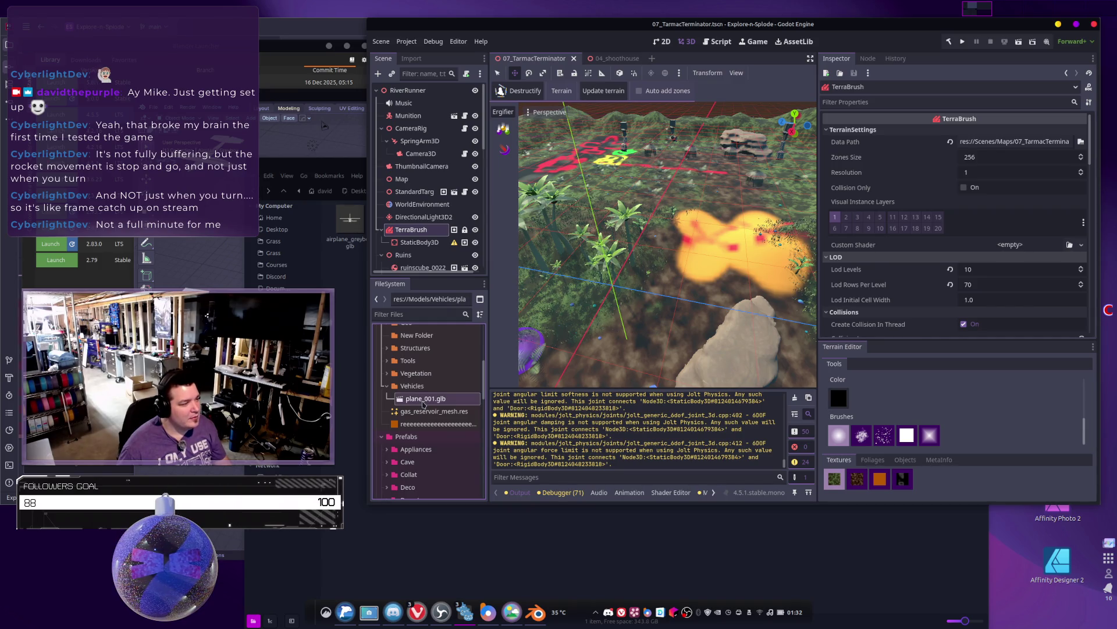
double_click(424, 399)
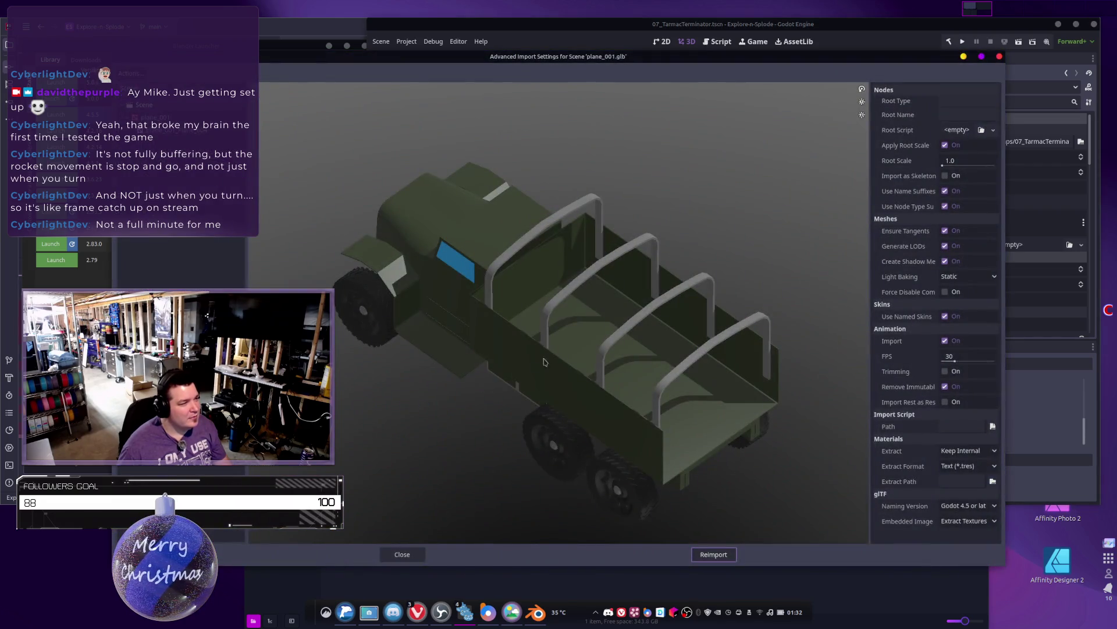
mouse_move(544, 362)
mouse_down()
mouse_move(565, 338)
mouse_move(603, 377)
mouse_up()
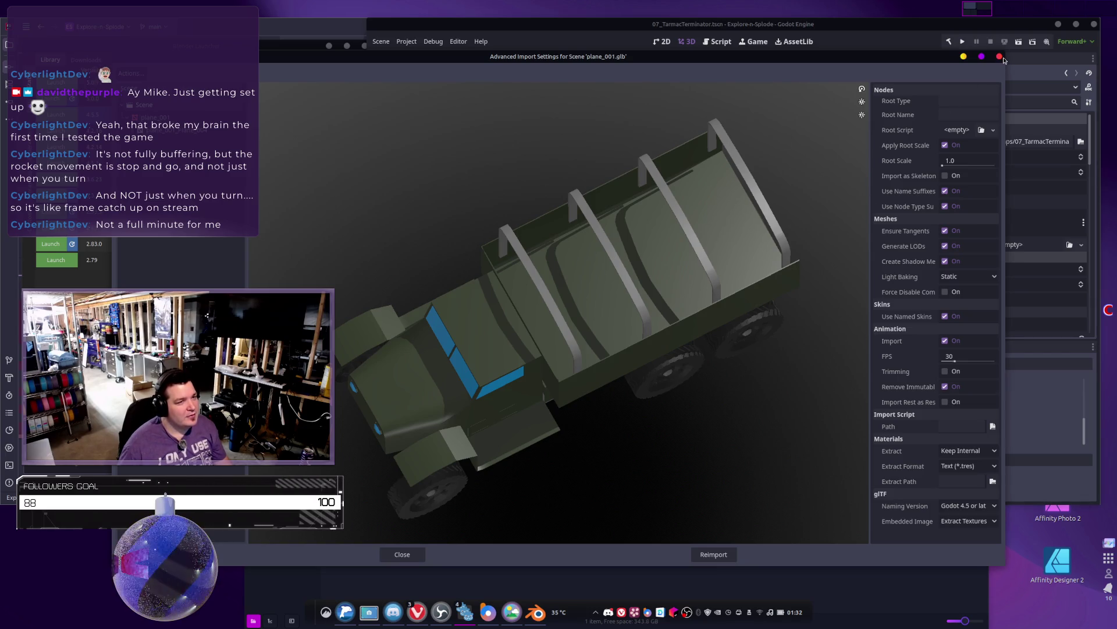
click(999, 56)
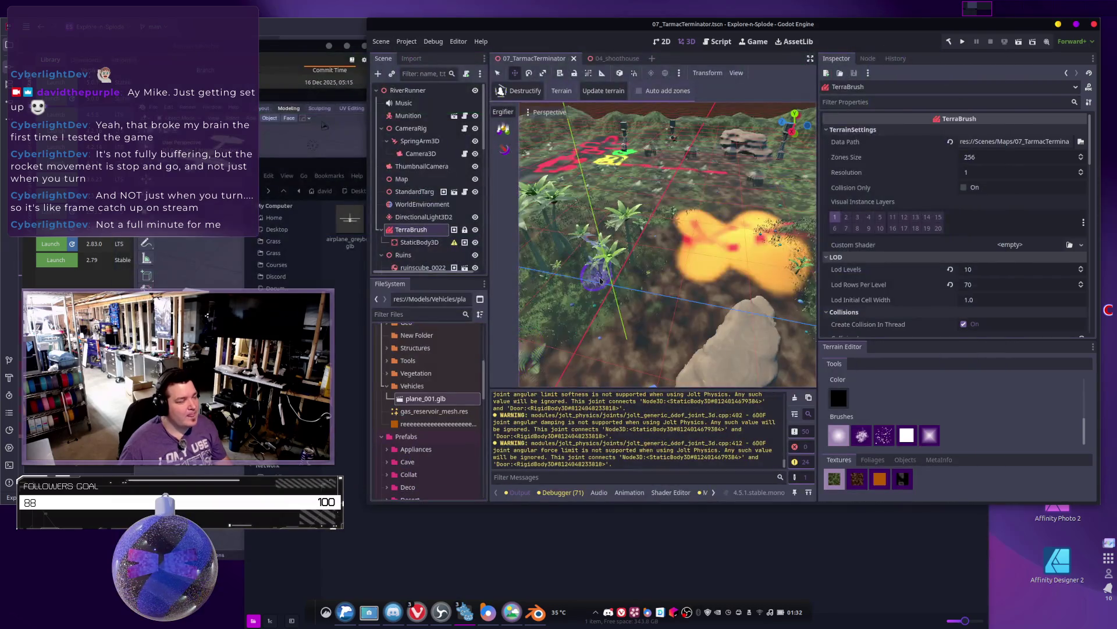
click(409, 386)
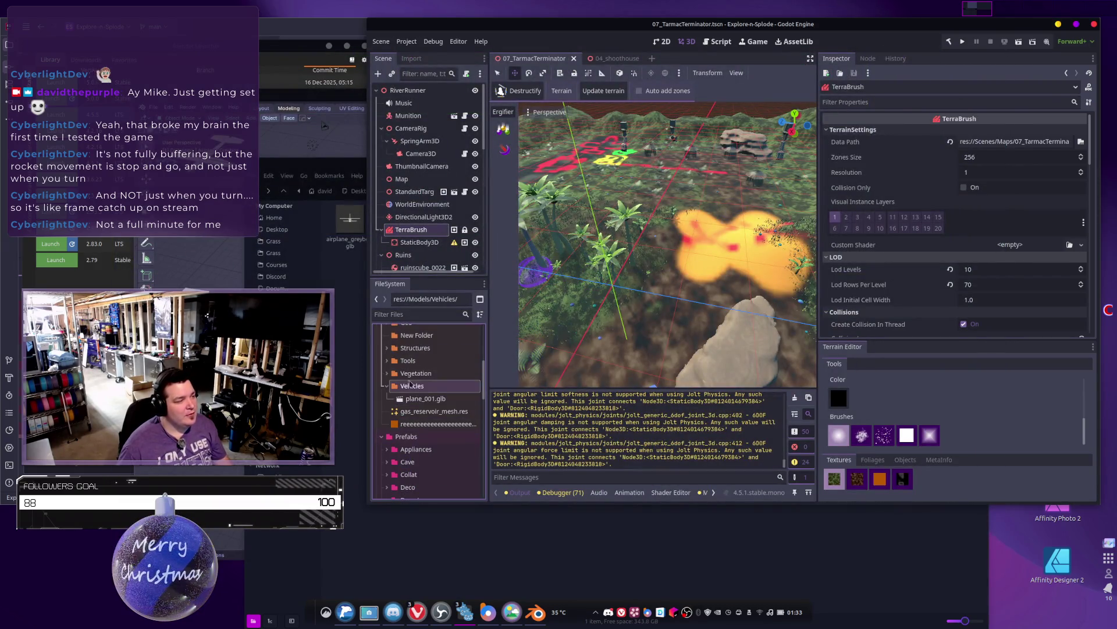
Step: Create a new Cessna206 folder inside Models/Vehicles
right_click(411, 385)
mouse_move(515, 387)
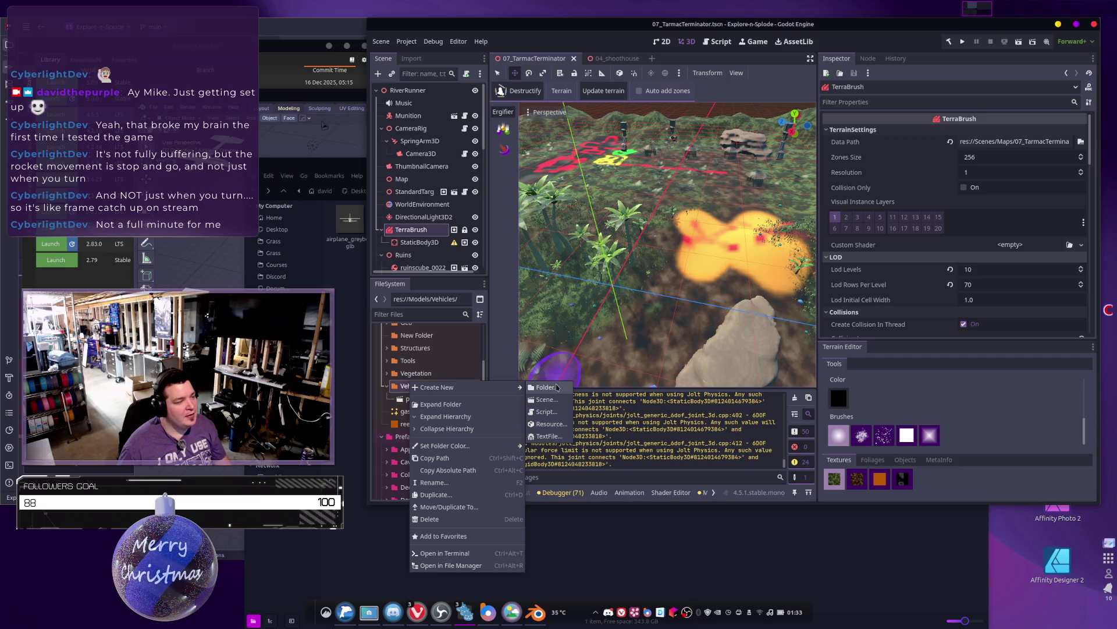
click(557, 387)
text(Cessna206)
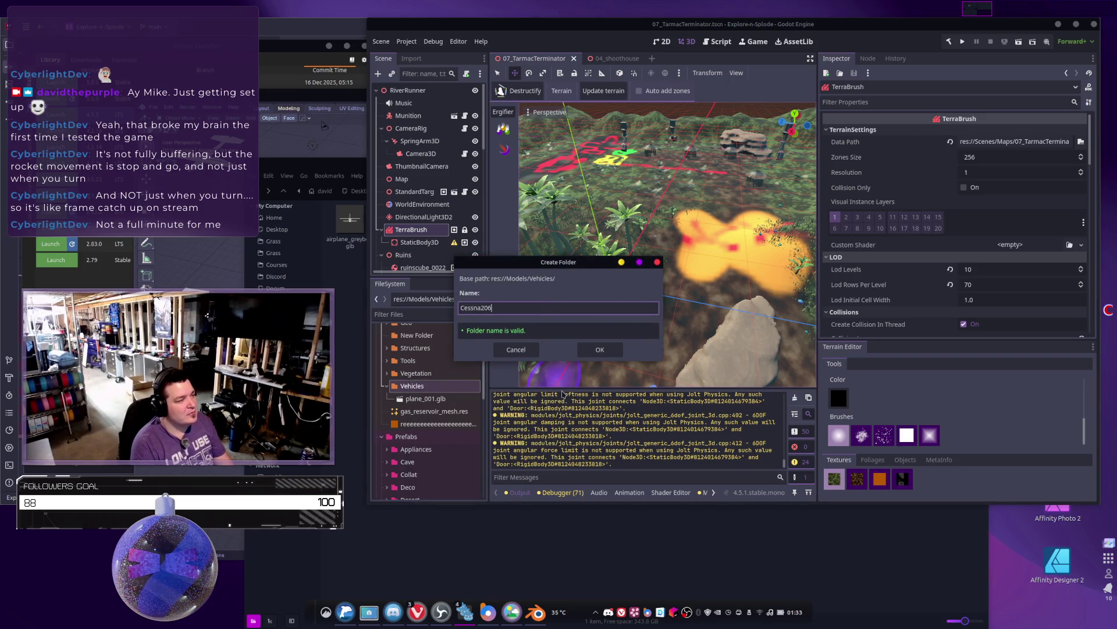
key(Return)
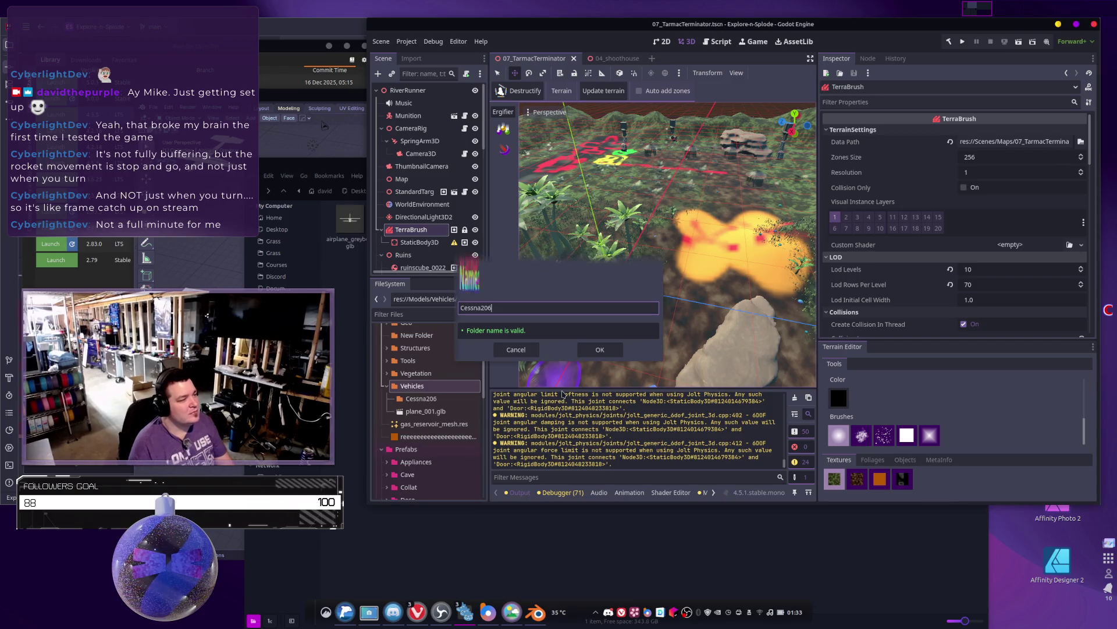
click(419, 401)
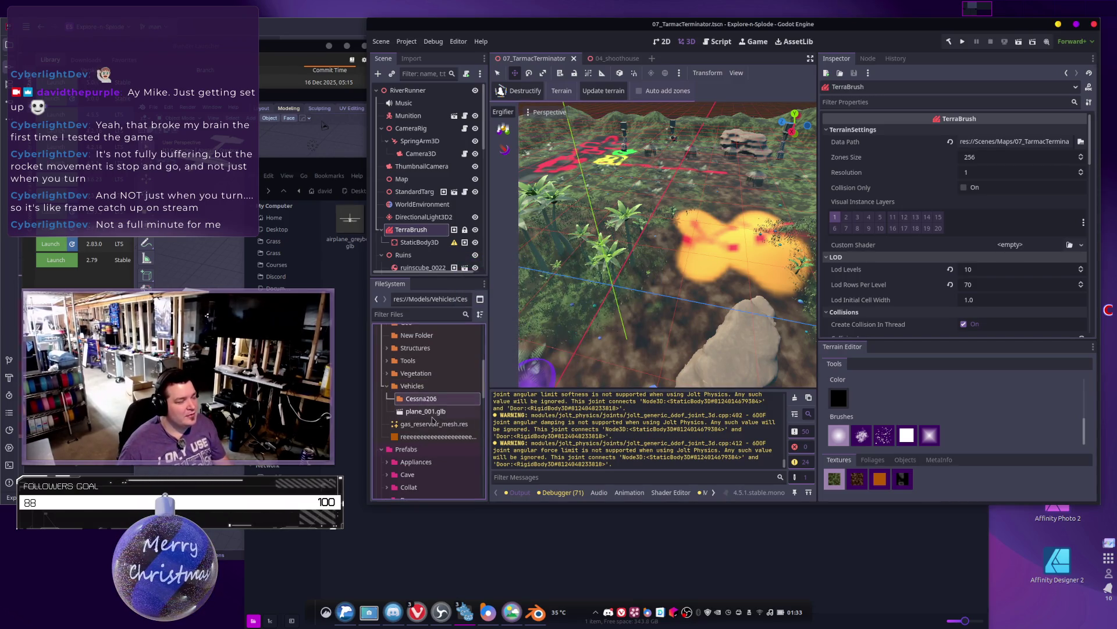
Step: Drag airplane_greybox.glb from Dolphin into the Cessna206 project folder
key(alt+Tab)
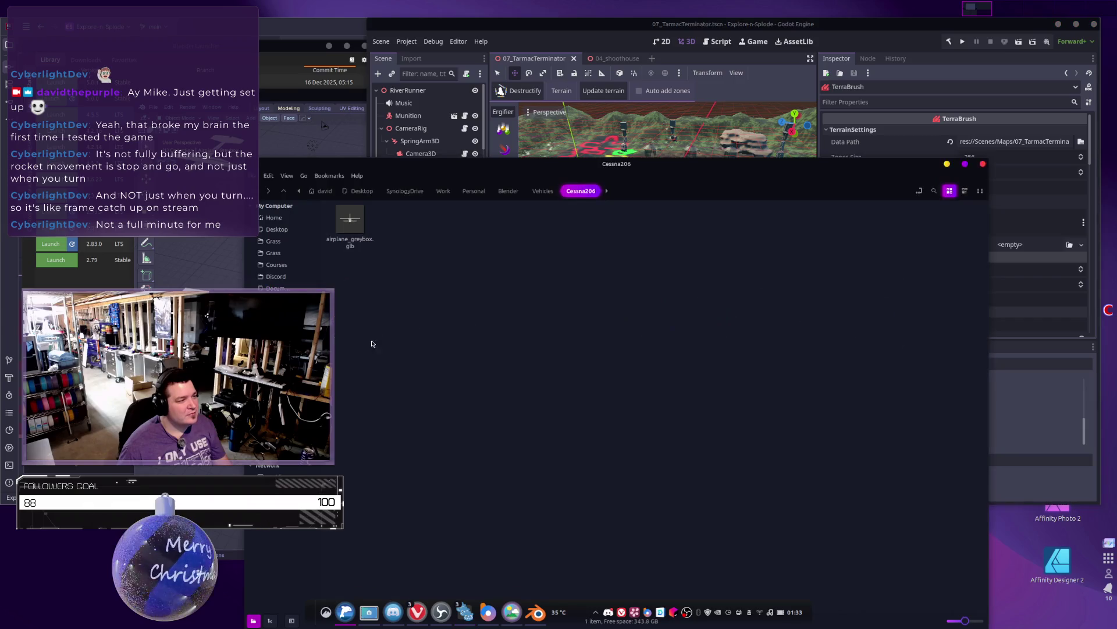
drag(495, 172, 817, 195)
mouse_move(679, 243)
mouse_down()
mouse_move(459, 353)
mouse_move(413, 401)
mouse_up()
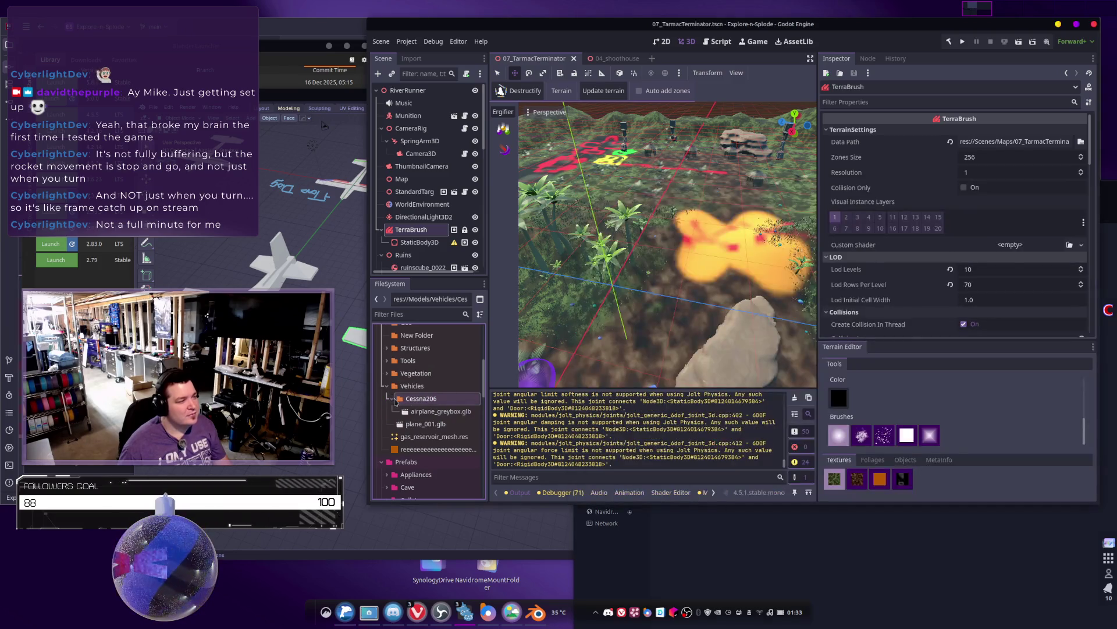
Step: Drop airplane_greybox.glb into the map and move it onto the terrain near the red markings
click(455, 411)
mouse_move(454, 412)
mouse_down()
mouse_move(515, 419)
mouse_move(652, 299)
mouse_move(669, 267)
mouse_up()
mouse_move(669, 267)
right_down()
mouse_move(669, 308)
mouse_move(685, 285)
right_up()
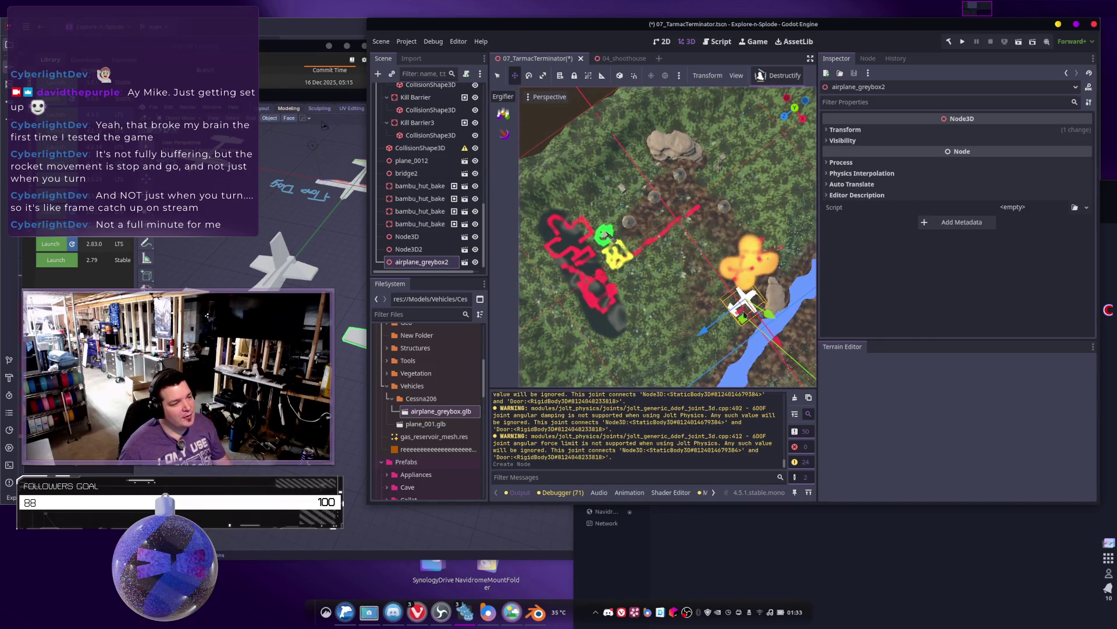
drag(742, 314, 574, 236)
scroll(608, 236, up, 3)
middle_drag(608, 236, 602, 299)
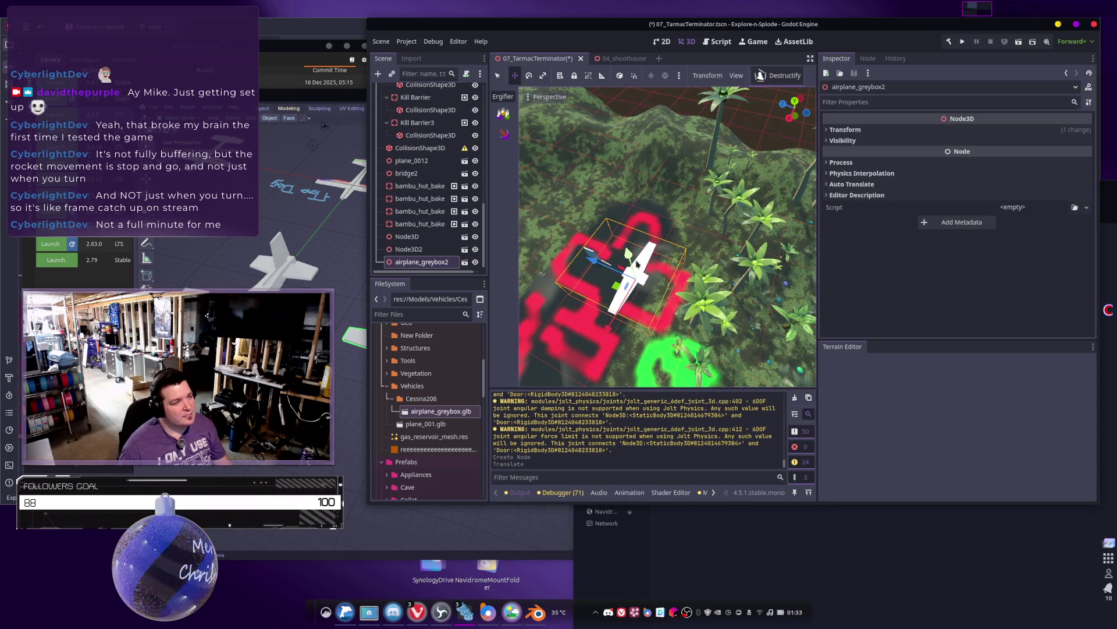
drag(625, 245, 627, 247)
Step: Rotate the airplane about -128 degrees and nudge it into its final spot
key(e)
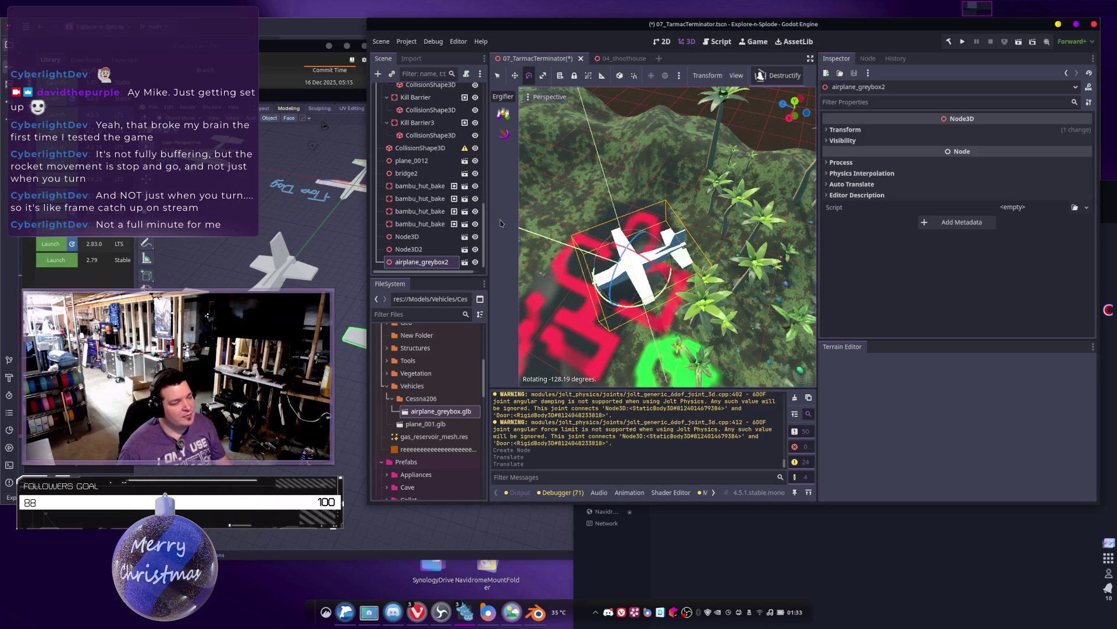
drag(499, 224, 668, 274)
drag(592, 273, 593, 274)
Step: Orbit and fly the view over the river and jungle to review the airplane's placement
mouse_move(593, 273)
middle_down()
mouse_move(640, 356)
mouse_move(710, 308)
middle_up()
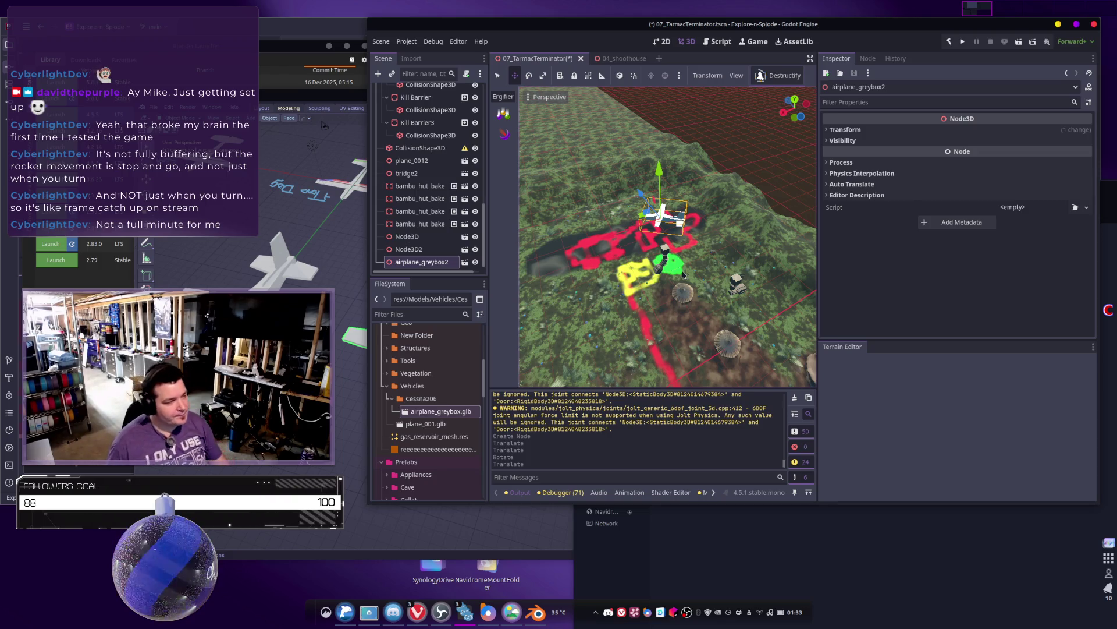
middle_drag(668, 236, 668, 175)
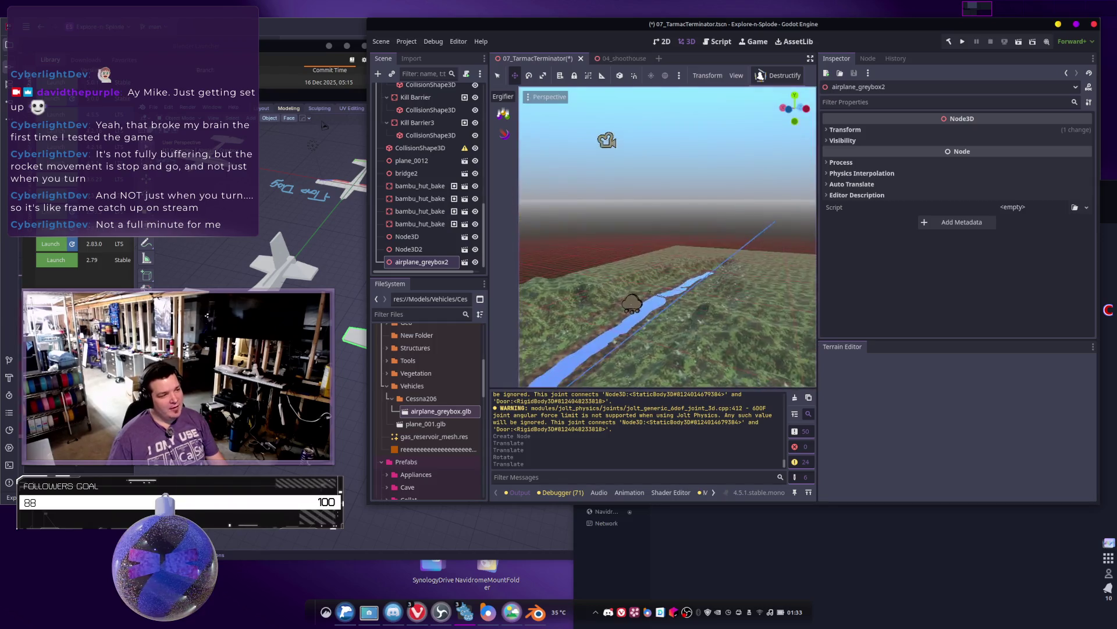
right_drag(668, 236, 668, 237)
right_drag(709, 266, 709, 266)
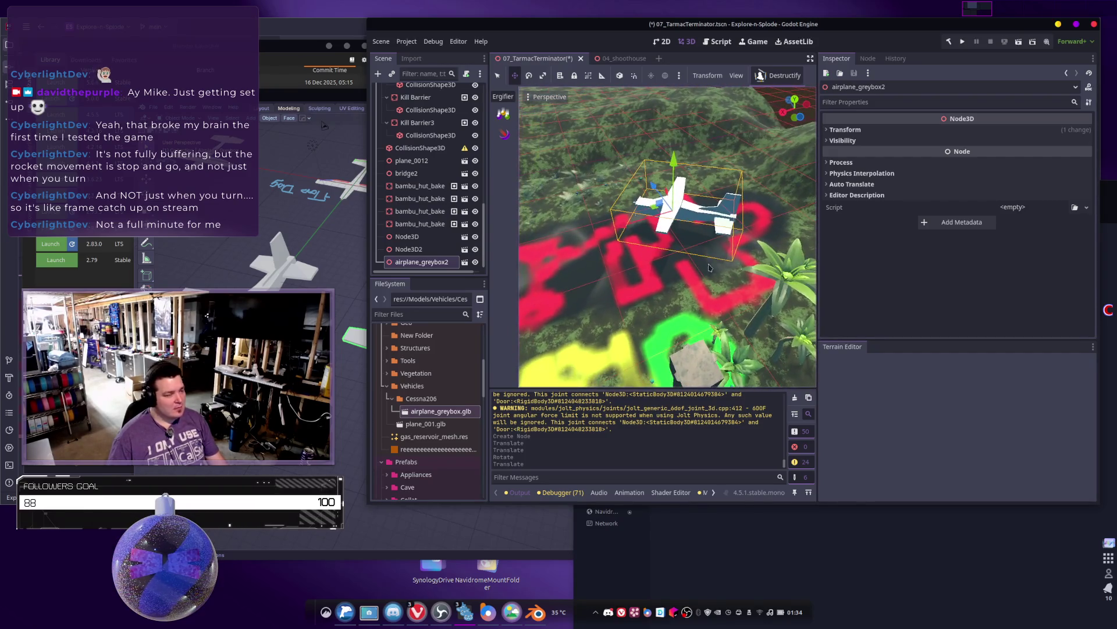
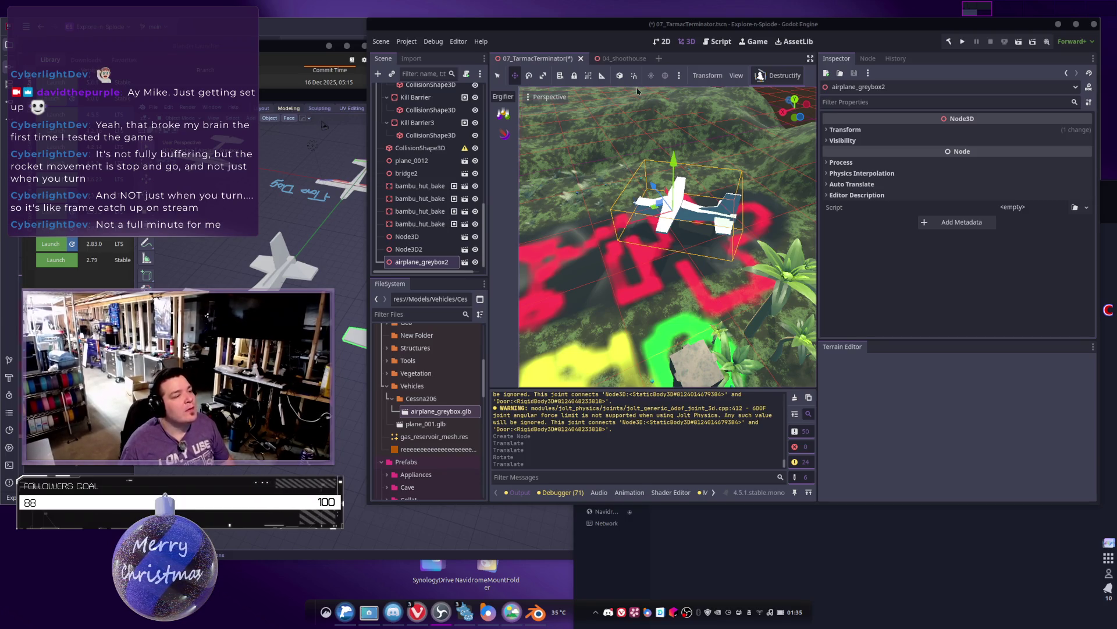
Step: Orbit the Godot view around the airplane and switch over to the Blender window
mouse_move(660, 154)
right_down()
mouse_move(617, 186)
mouse_move(617, 163)
right_up()
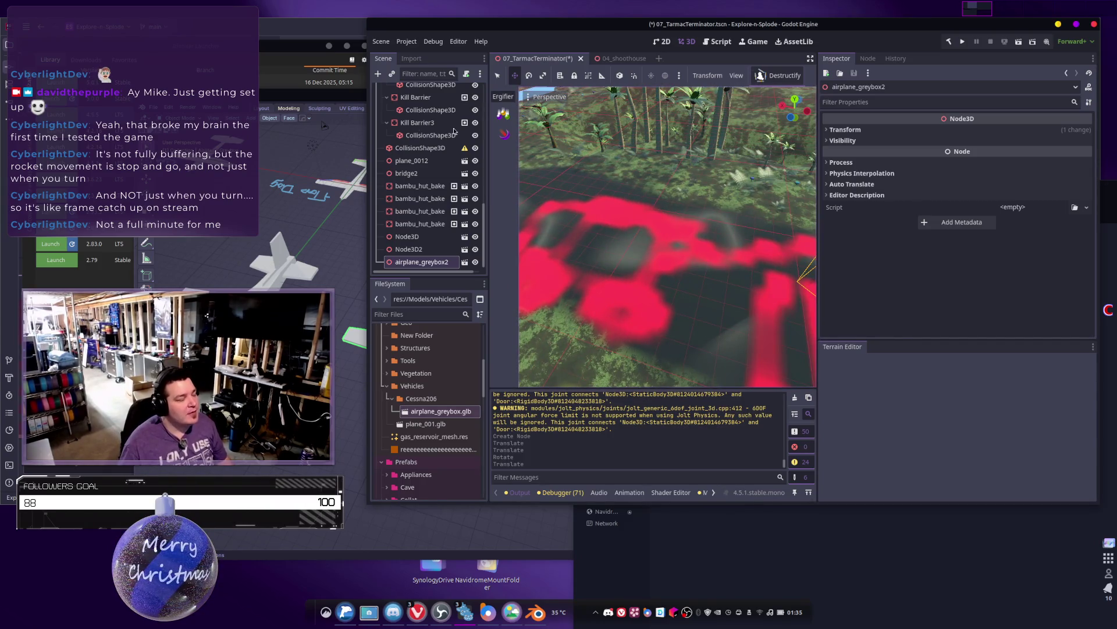
key(alt+Tab)
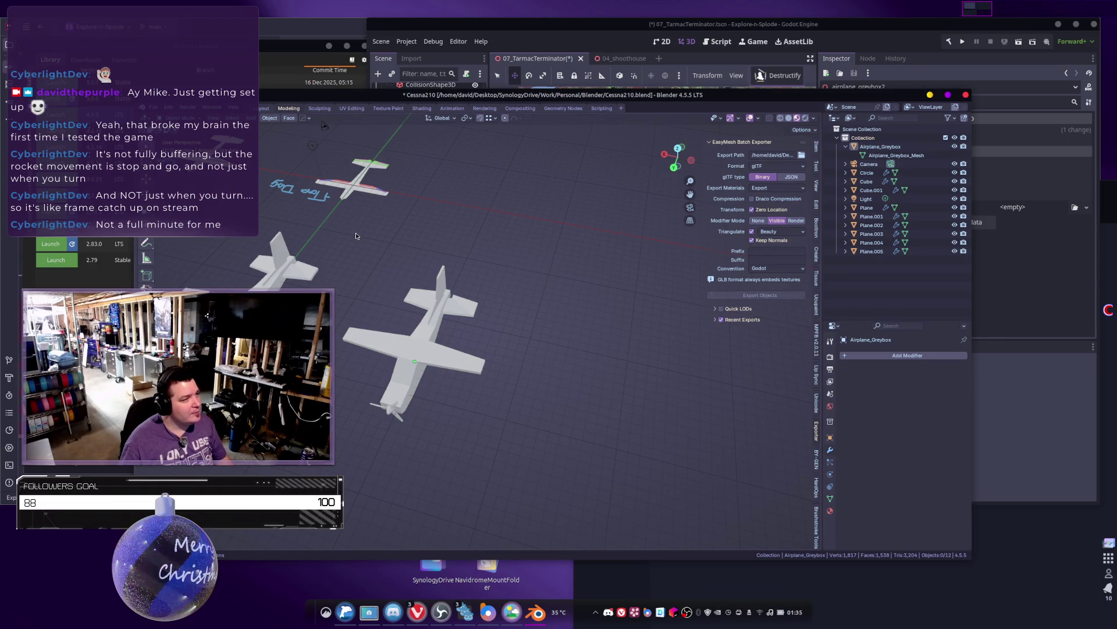
Step: Save Cessna210.blend, then open Wheels.blend from the file browser
key(ctrl+s)
click(153, 108)
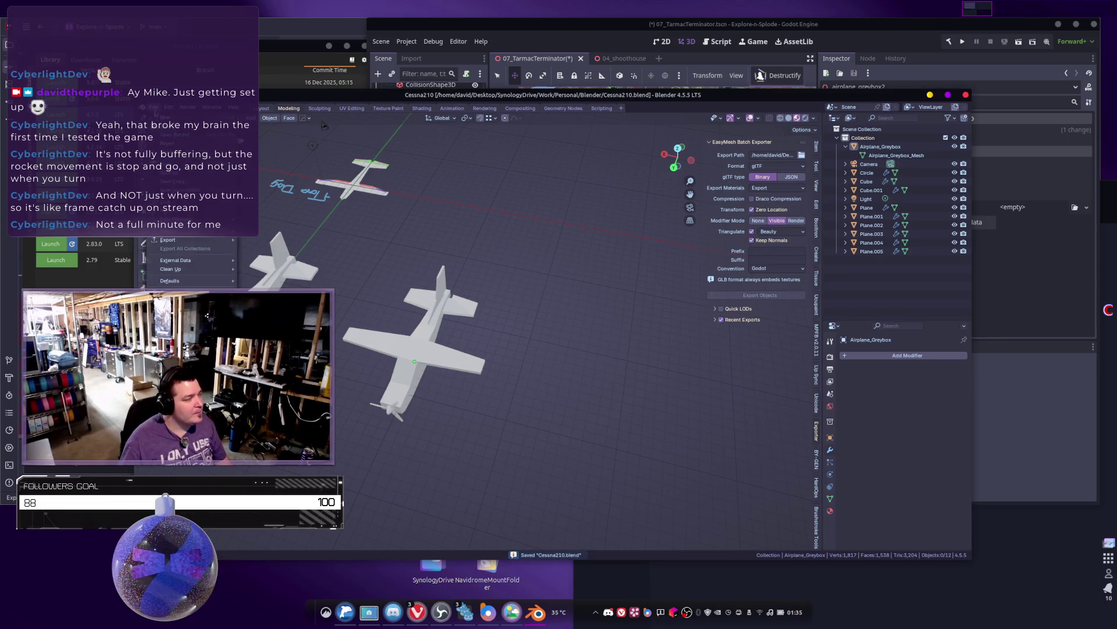
mouse_move(183, 139)
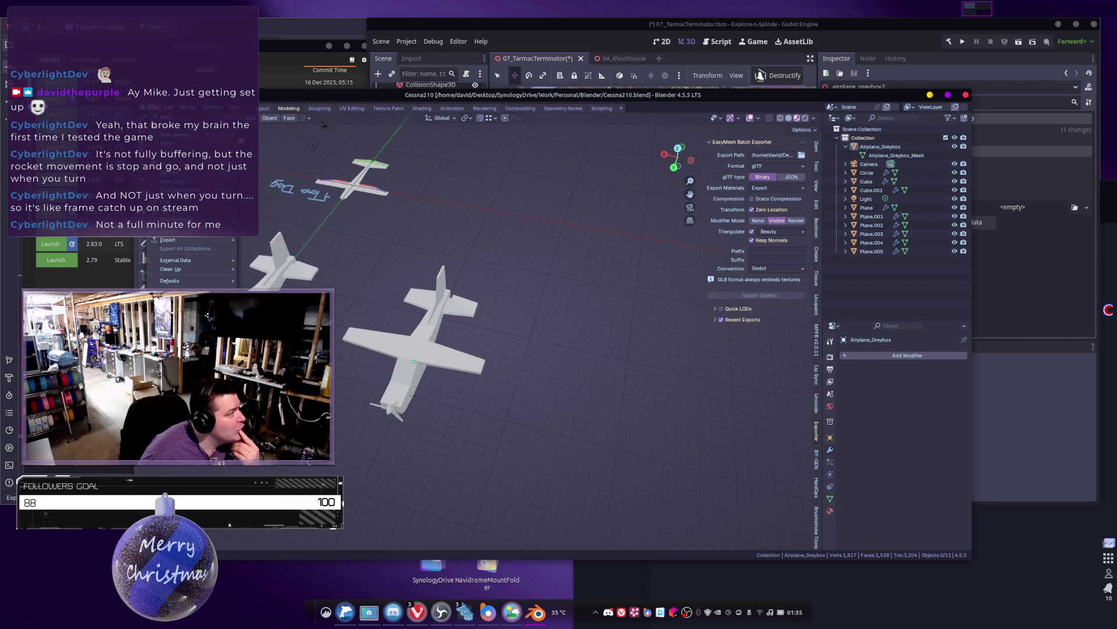
click(175, 124)
scroll(617, 281, down, 10)
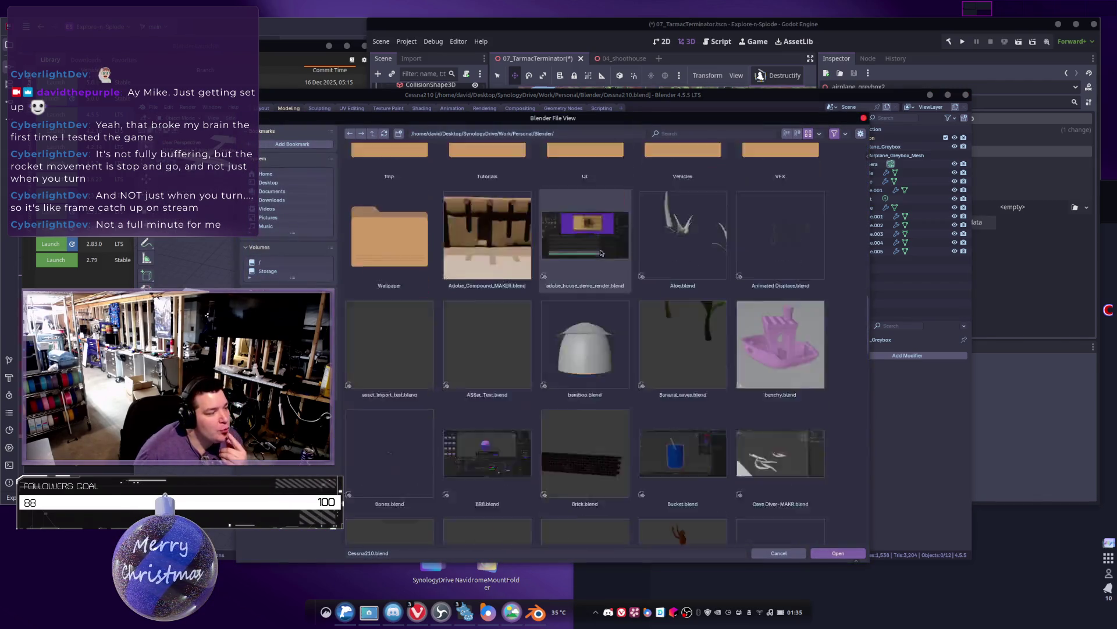
double_click(389, 478)
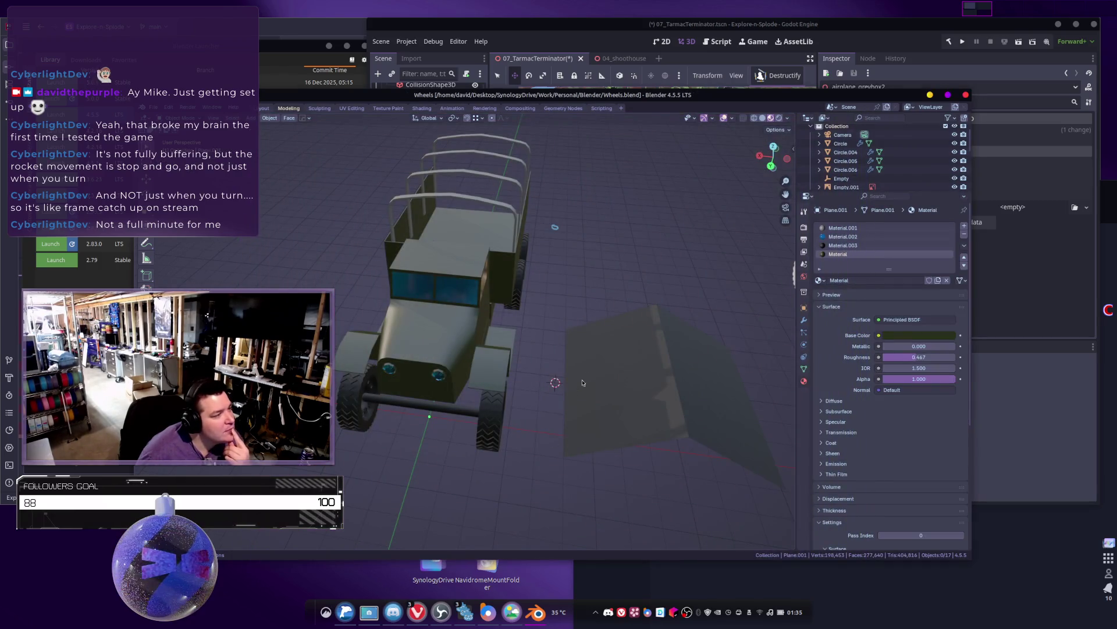
Step: Delete the two magenta reference planes from the Wheels scene
scroll(573, 391, down, 5)
mouse_move(574, 391)
middle_down()
mouse_move(654, 330)
mouse_move(373, 418)
mouse_move(540, 366)
mouse_move(575, 335)
mouse_move(571, 362)
mouse_move(499, 341)
middle_up()
scroll(569, 363, down, 5)
click(410, 363)
middle_drag(410, 364, 471, 336)
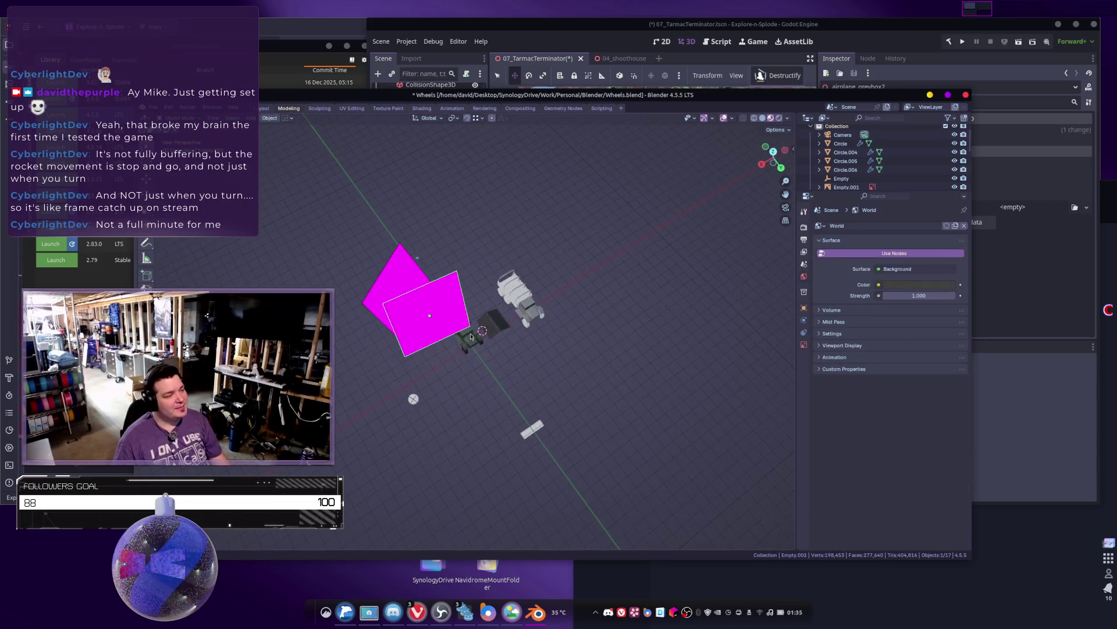
key(Delete)
Step: Select the green truck and start a Save As with Ctrl+Shift+S
scroll(547, 337, up, 5)
middle_drag(547, 338, 565, 358)
click(505, 311)
middle_drag(505, 311, 511, 363)
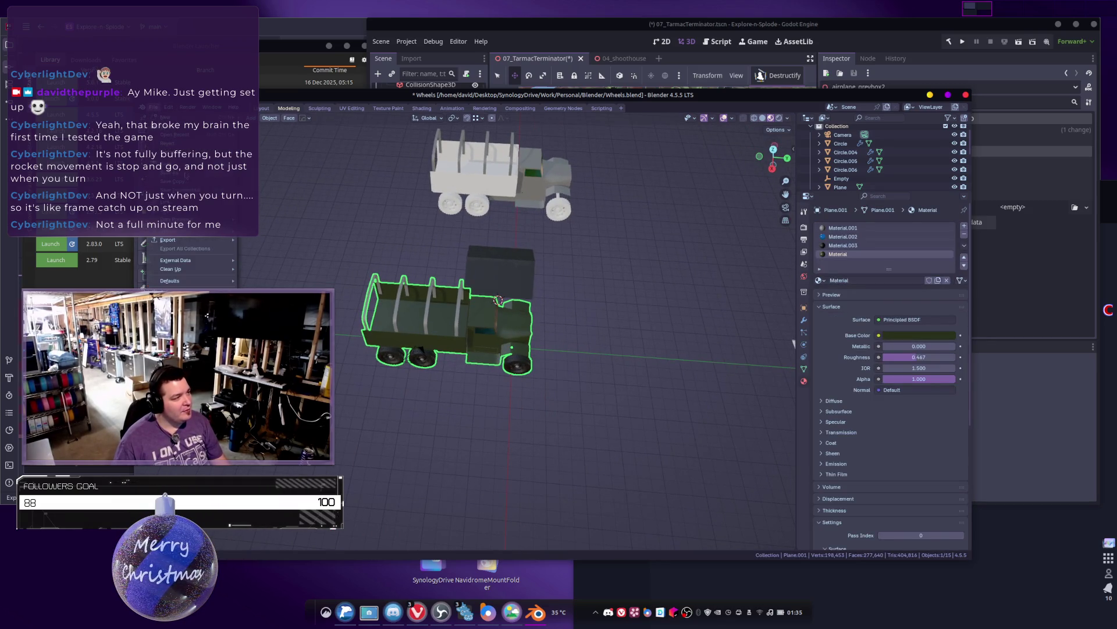
key(ctrl+shift+s)
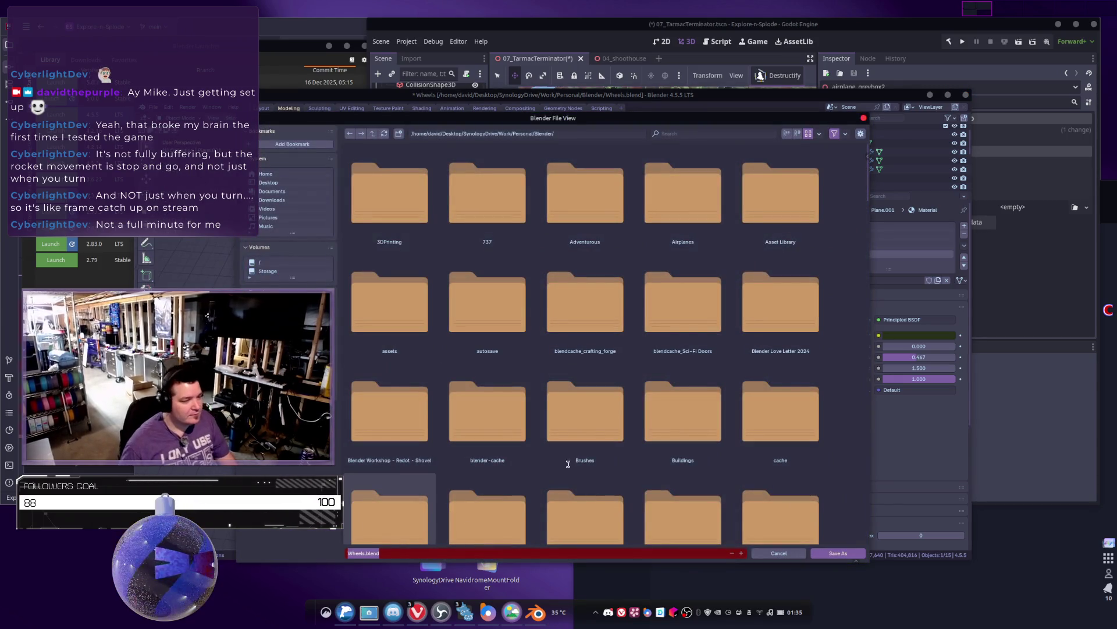
Step: Save the file into the Vehicles folder under the name FuelTruck.blend
scroll(678, 422, down, 10)
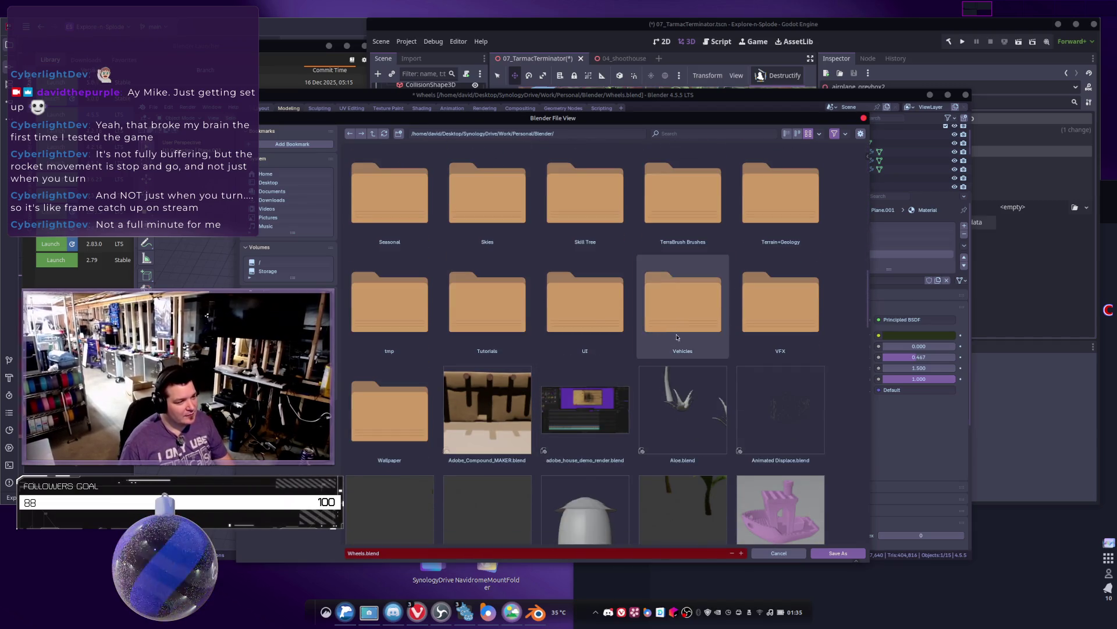
click(683, 305)
click(398, 553)
text(FuelTruck)
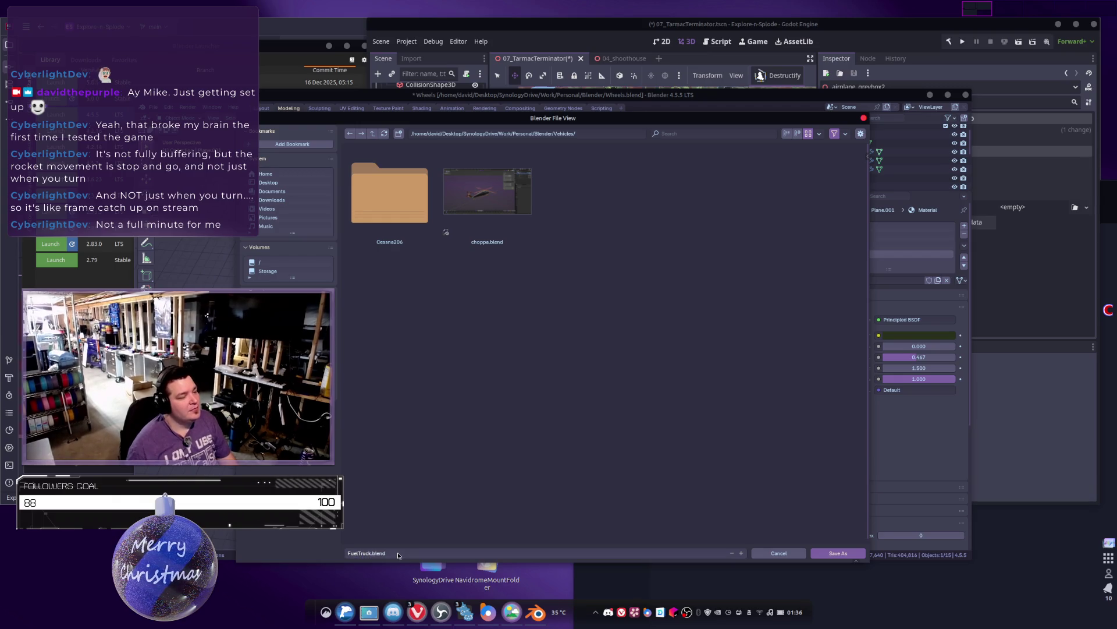
click(831, 554)
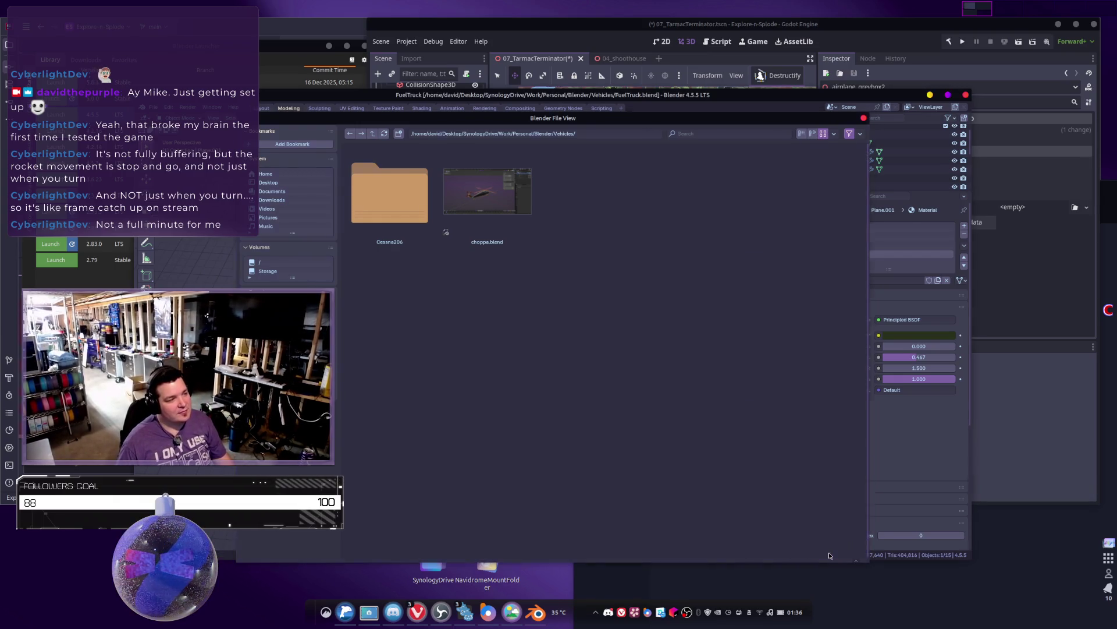
Step: In Edit Mode, select the four arched cargo-bed rails and delete their faces
mouse_move(448, 329)
middle_down()
mouse_move(473, 338)
mouse_move(418, 348)
middle_up()
key(Tab)
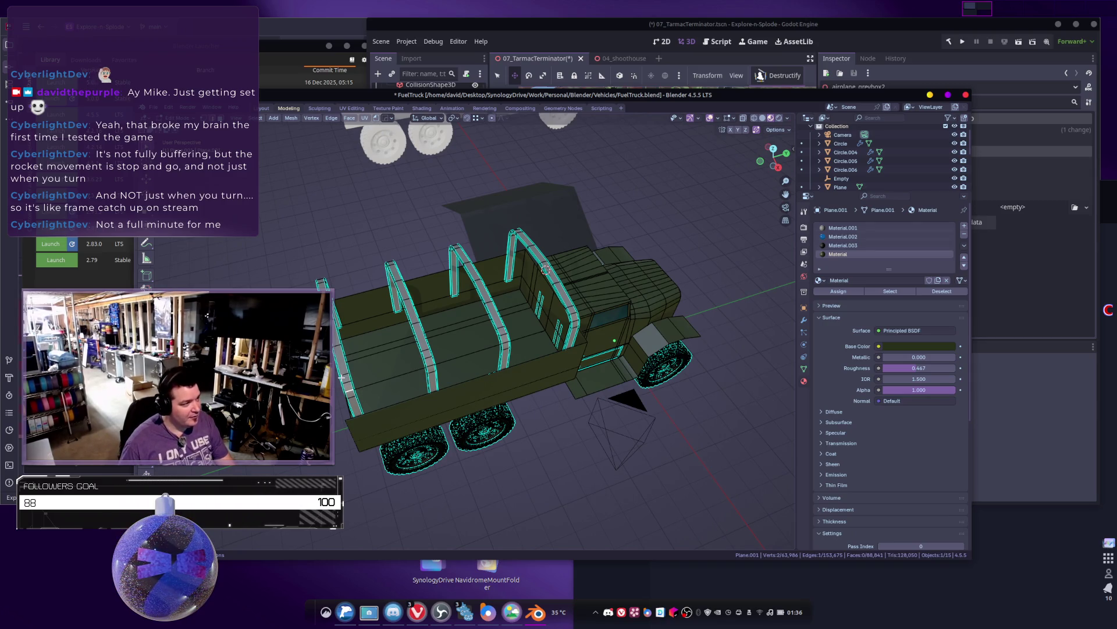
key(l)
key(l)
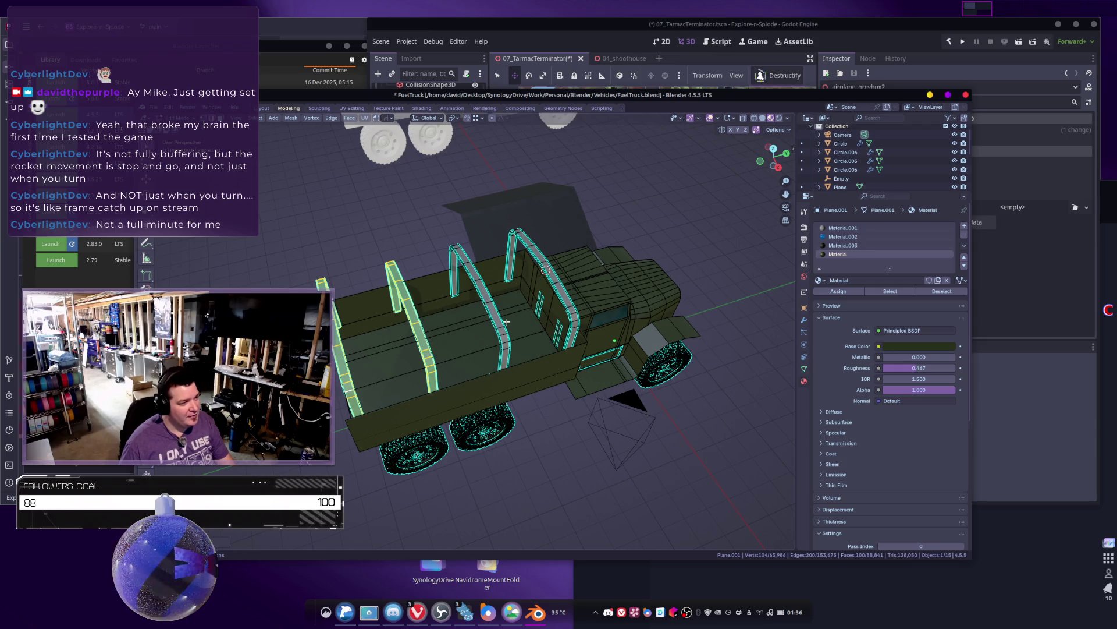
key(l)
key(l)
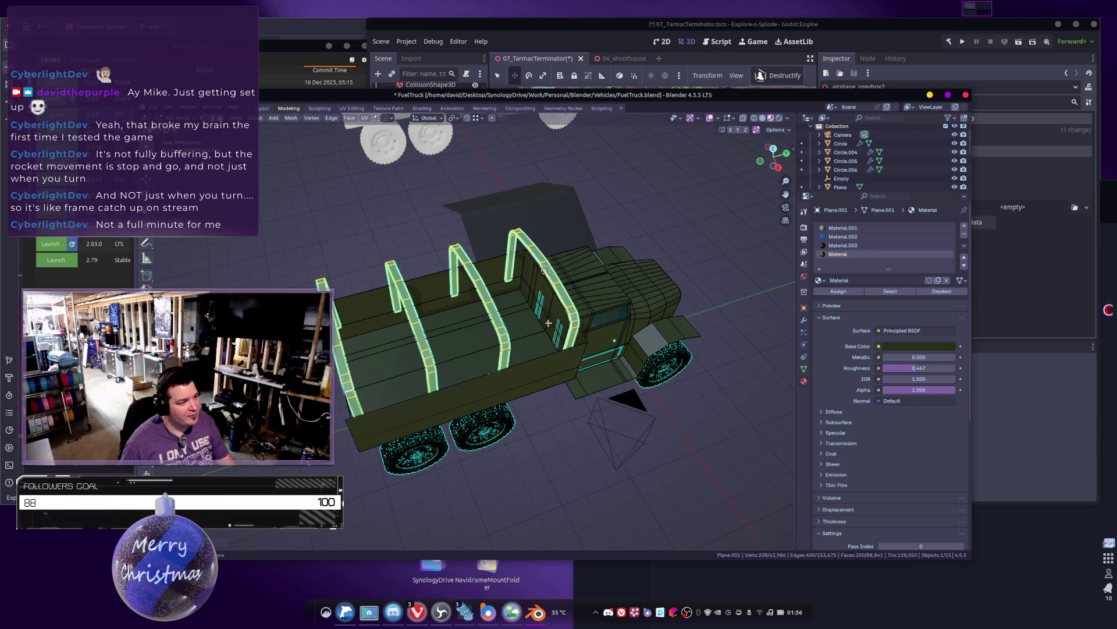
key(x)
click(526, 321)
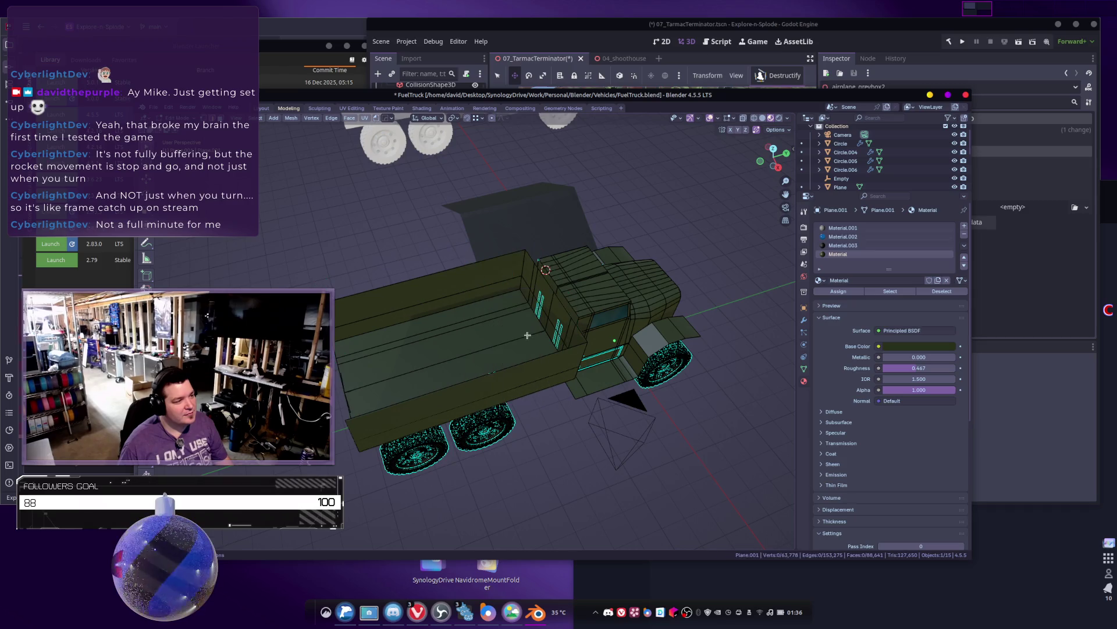
mouse_move(547, 333)
middle_down()
mouse_move(599, 309)
mouse_move(499, 299)
mouse_move(514, 314)
middle_up()
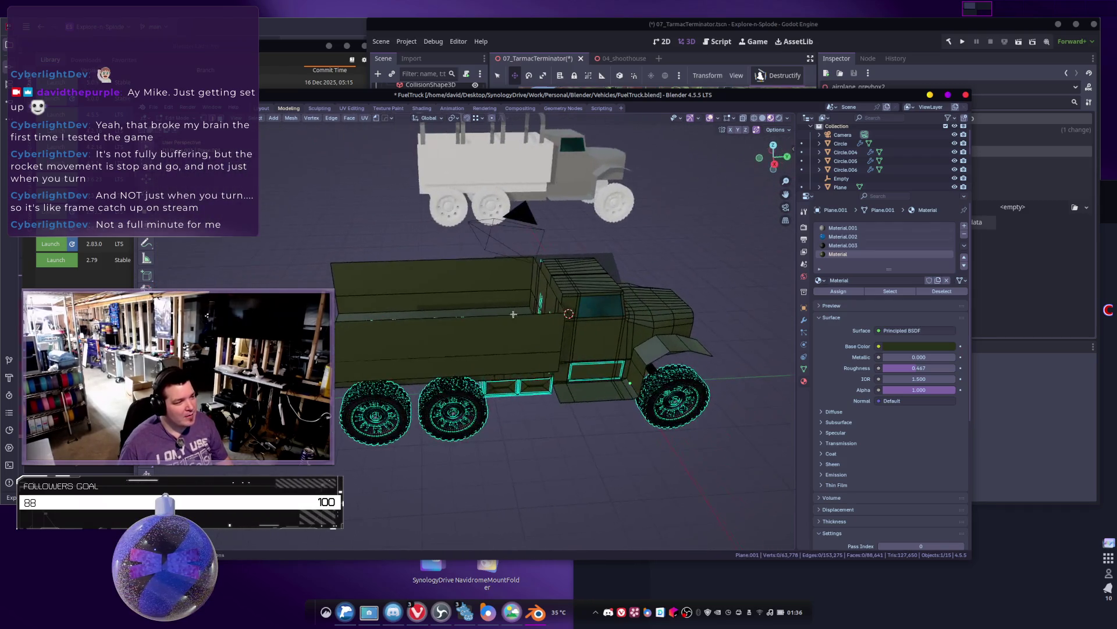
Step: Delete the two upper panel faces on the truck's side and rear
click(464, 335)
mouse_move(465, 335)
middle_down()
mouse_move(452, 303)
mouse_move(533, 325)
middle_up()
shift+click(446, 288)
click(533, 325)
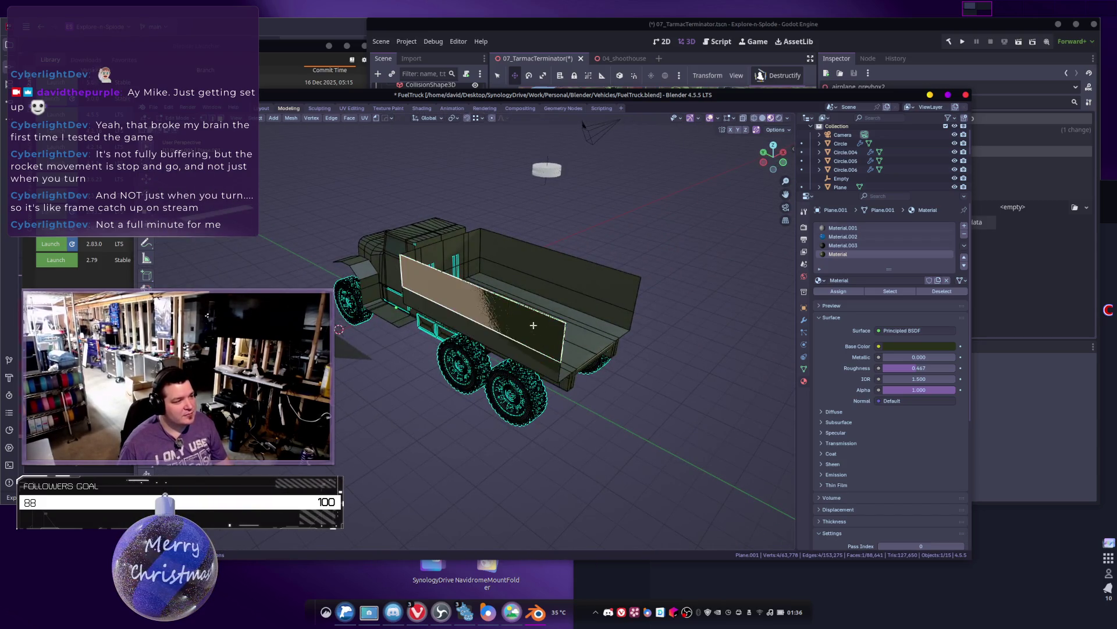
shift+click(608, 282)
key(x)
click(607, 283)
Step: Toggle between Object and Edit Mode while selecting faces on the truck bed
mouse_move(607, 282)
middle_down()
mouse_move(555, 346)
mouse_move(535, 338)
mouse_move(548, 367)
middle_up()
scroll(556, 346, up, 5)
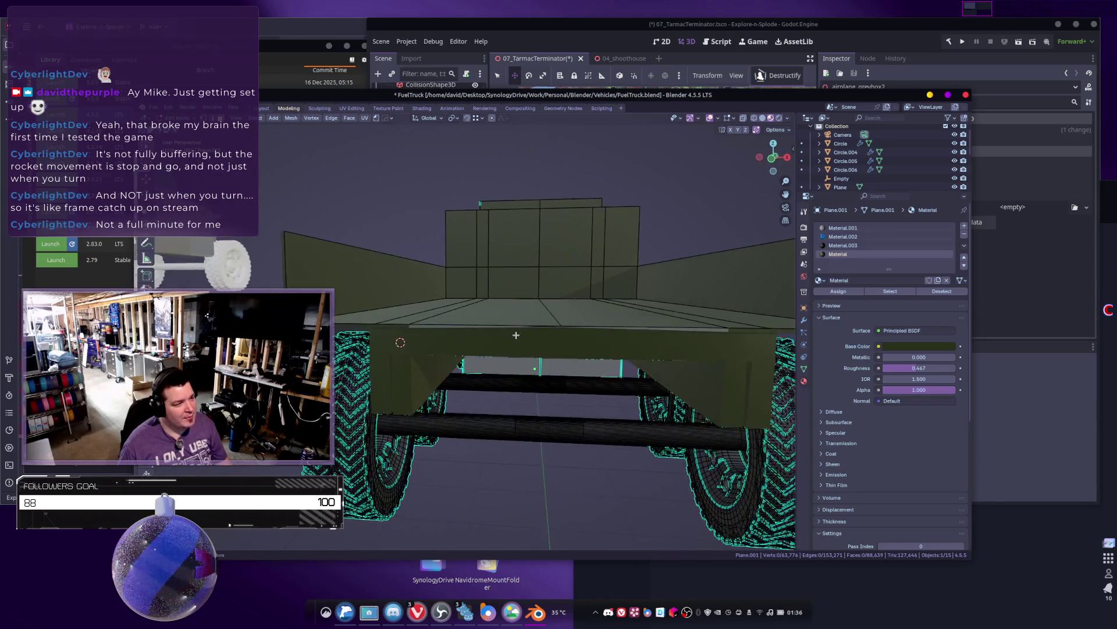
key(Tab)
scroll(554, 387, down, 4)
key(Tab)
scroll(555, 387, up, 5)
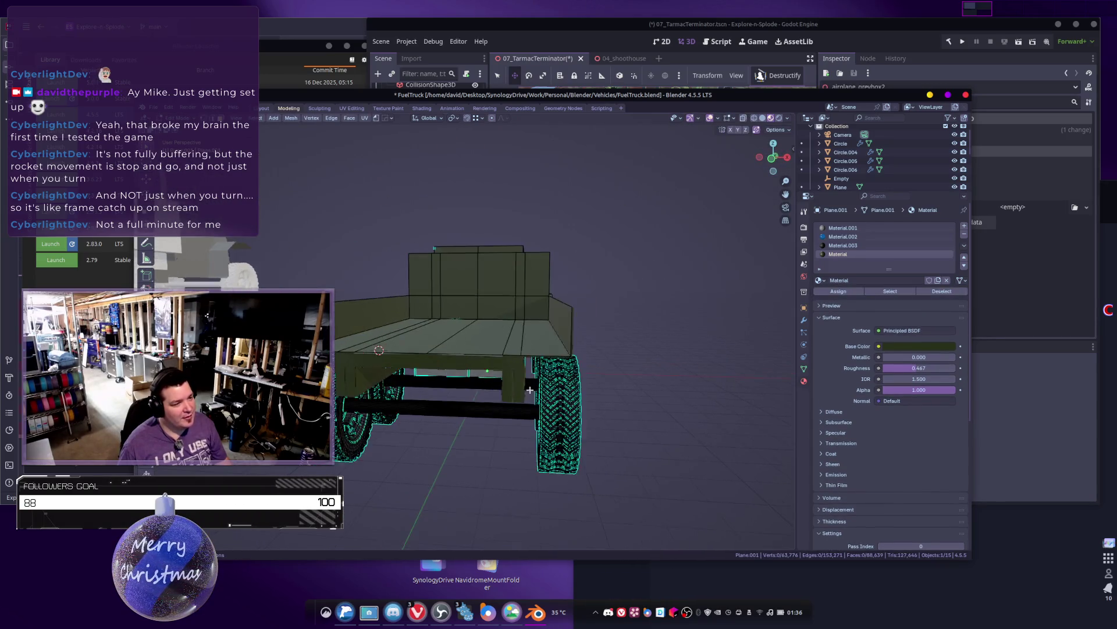
click(470, 385)
key(a)
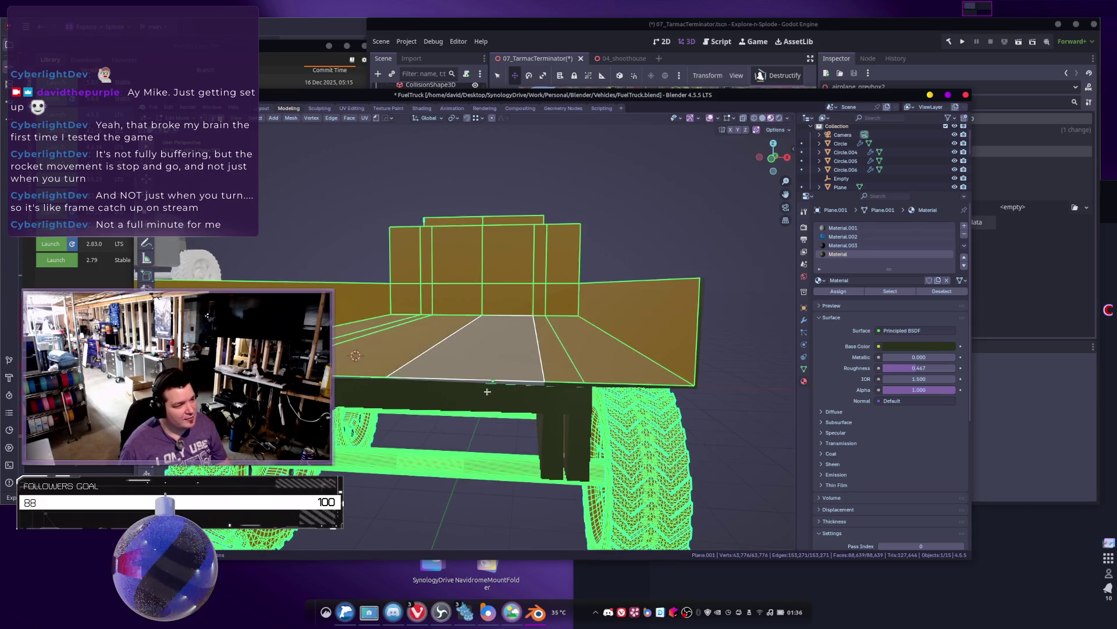
click(487, 390)
mouse_move(523, 374)
middle_down()
mouse_move(607, 383)
mouse_move(526, 417)
mouse_move(541, 374)
mouse_move(522, 389)
middle_up()
Step: Select all the truck mesh, show its modifiers, and move the bed onto the chassis
key(Tab)
scroll(592, 381, up, 3)
key(Tab)
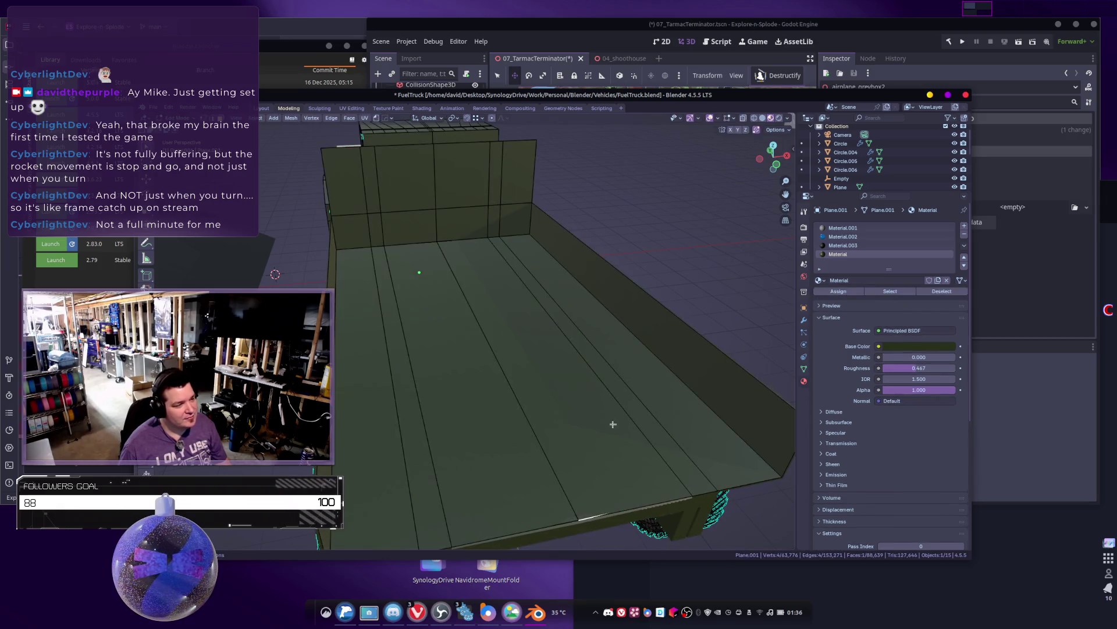
key(a)
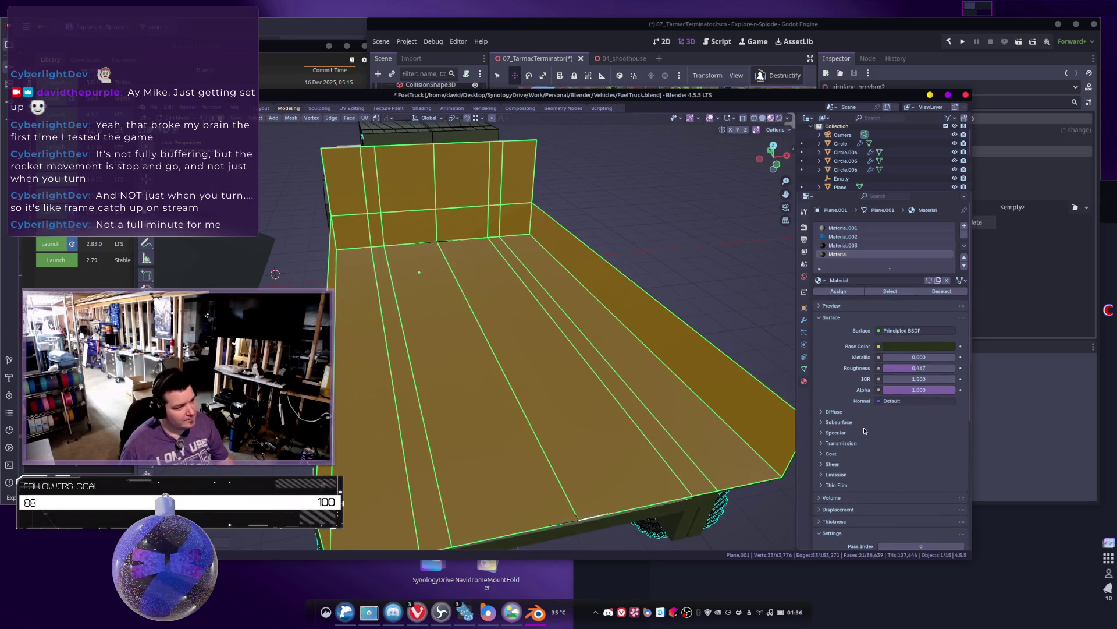
click(805, 321)
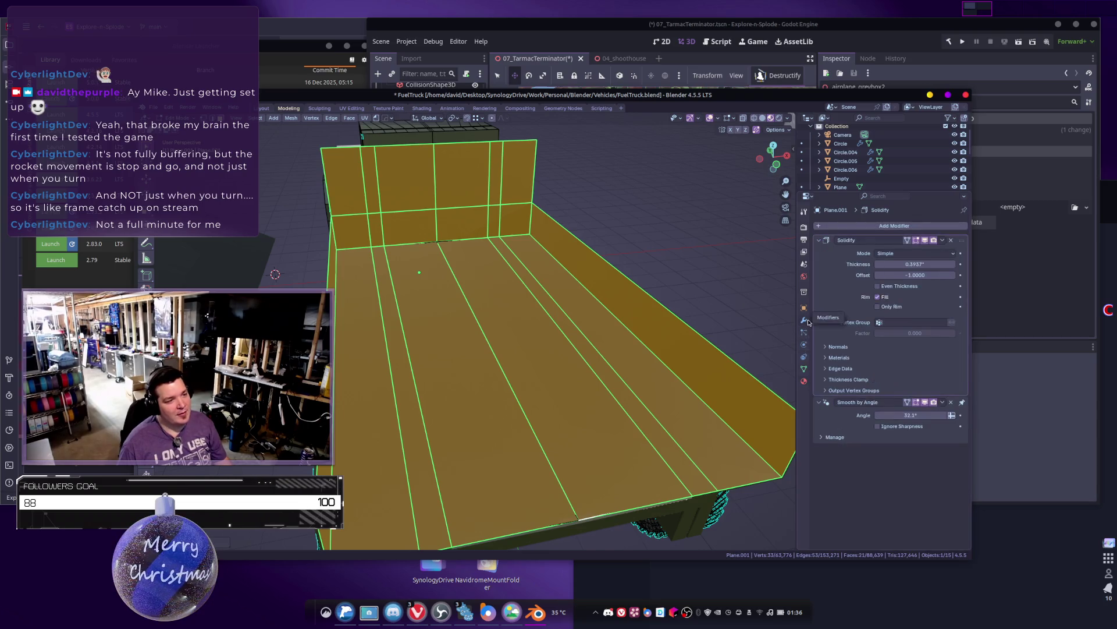
scroll(641, 291, down, 6)
key(g)
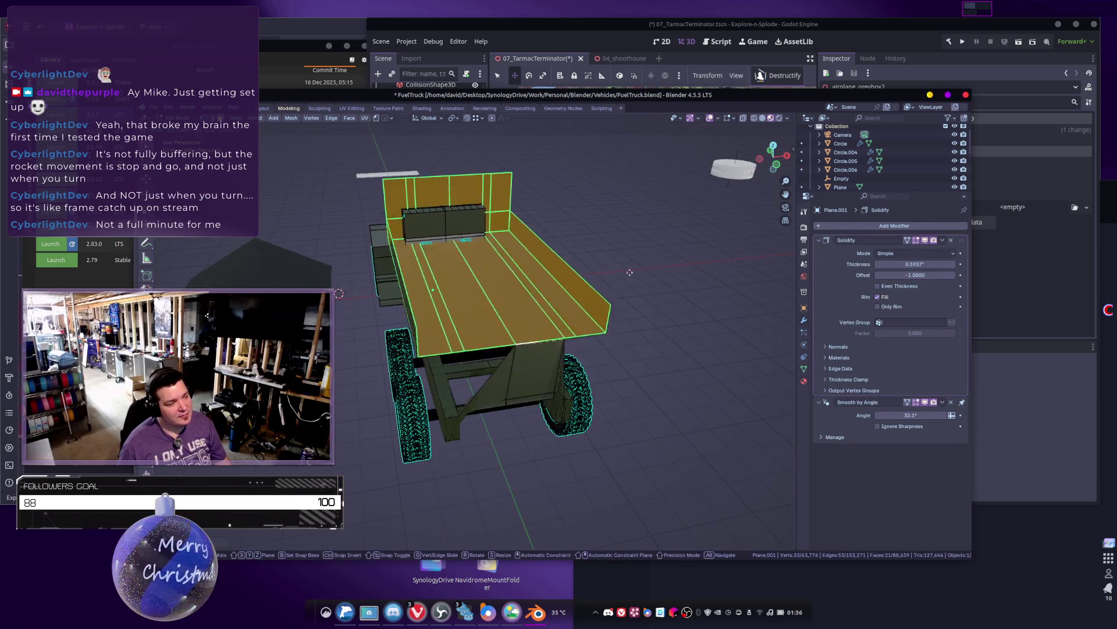
click(576, 323)
Step: Select and delete the connected bed faces, then undo the deletion
middle_drag(576, 323, 550, 356)
scroll(550, 356, up, 3)
click(550, 356)
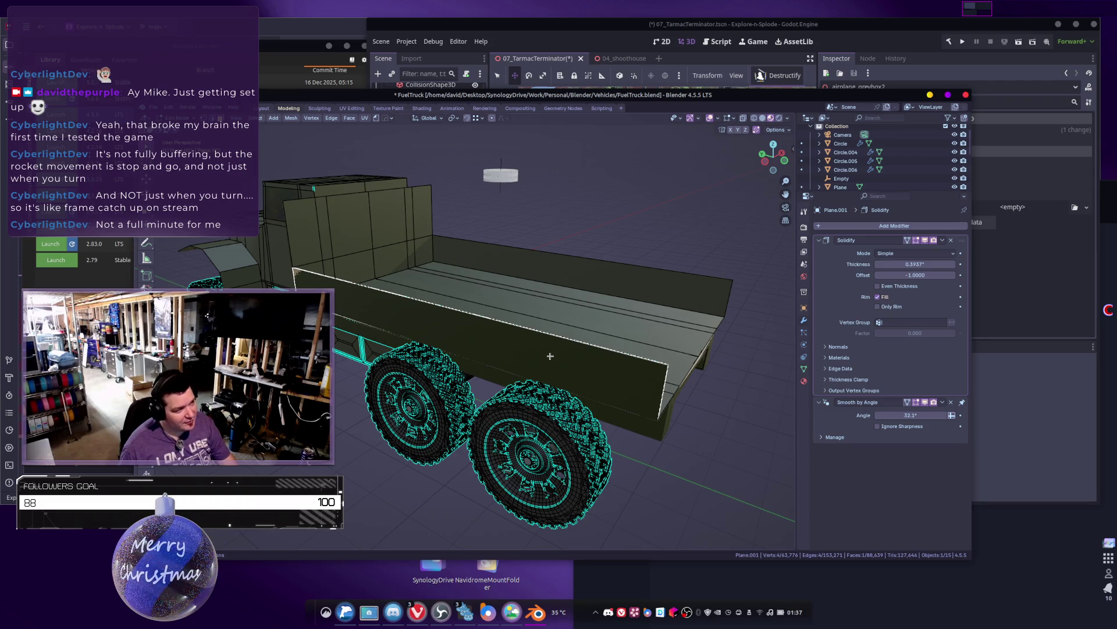
key(ctrl+l)
key(x)
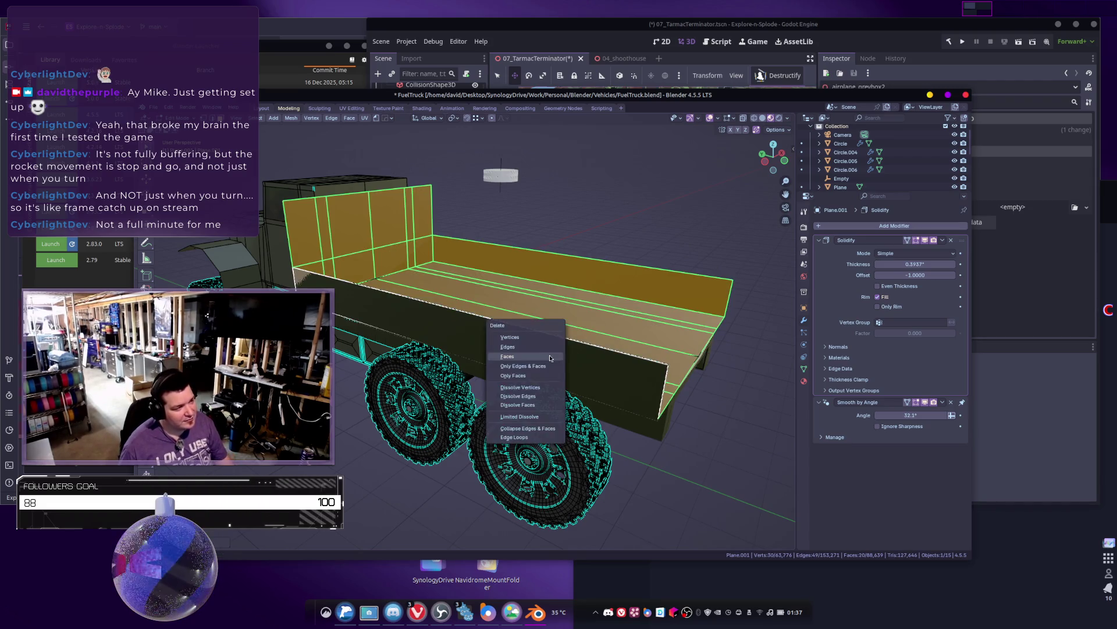
click(550, 355)
mouse_move(550, 355)
middle_down()
mouse_move(624, 355)
mouse_move(556, 376)
mouse_move(584, 373)
middle_up()
key(ctrl+z)
Step: In Object Mode, apply the truck body's Solidify modifier with Ctrl+A
scroll(549, 375, up, 5)
click(370, 380)
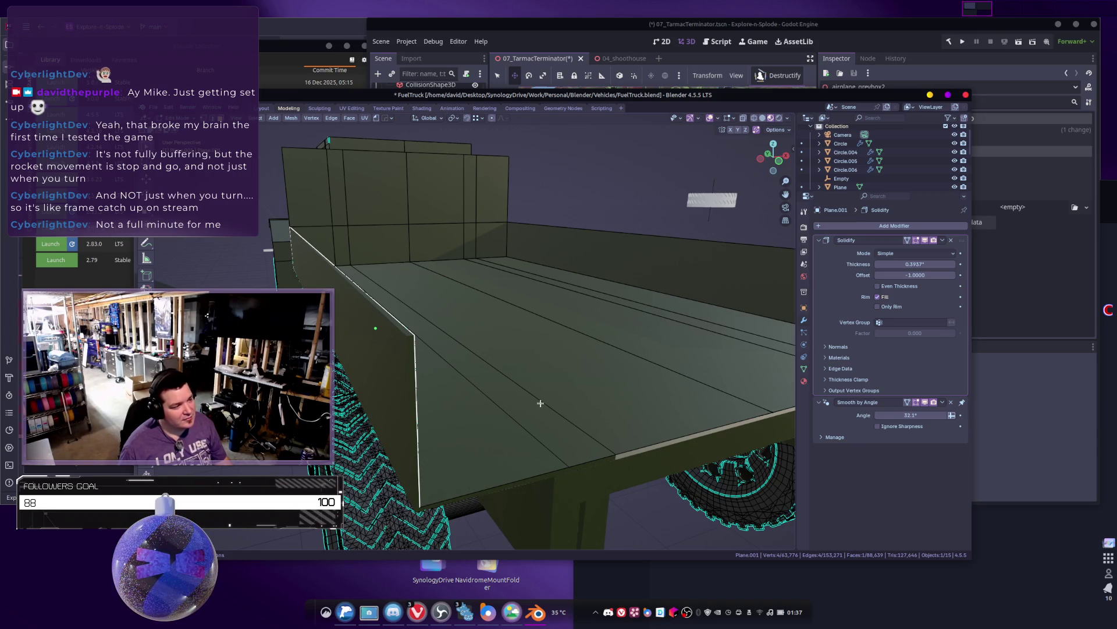
key(Tab)
scroll(696, 372, down, 5)
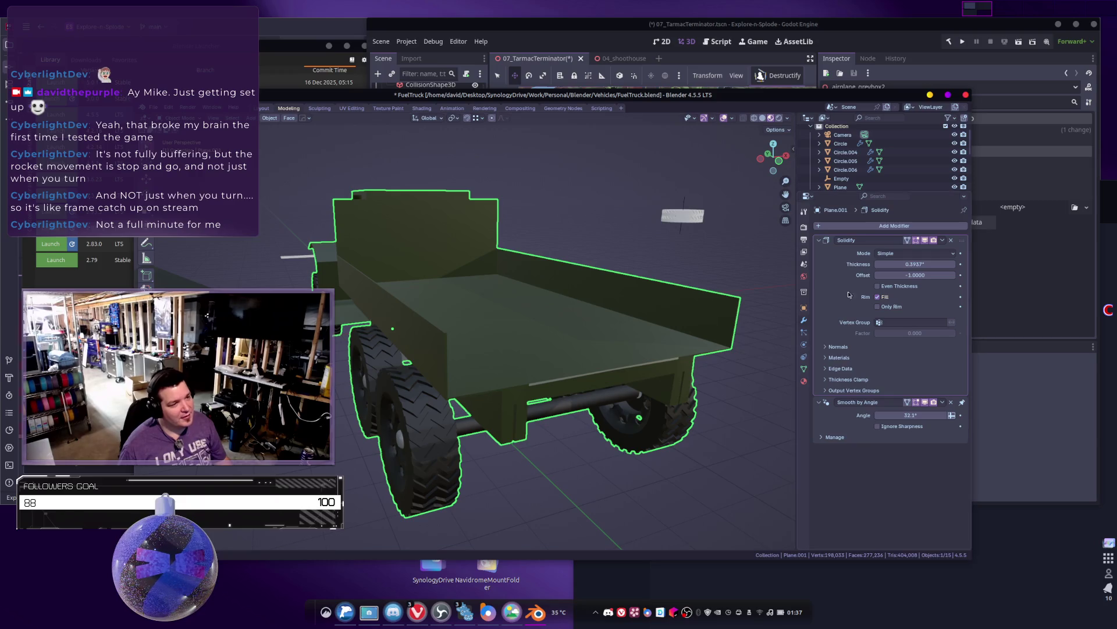
key(ctrl+a)
middle_drag(565, 330, 591, 420)
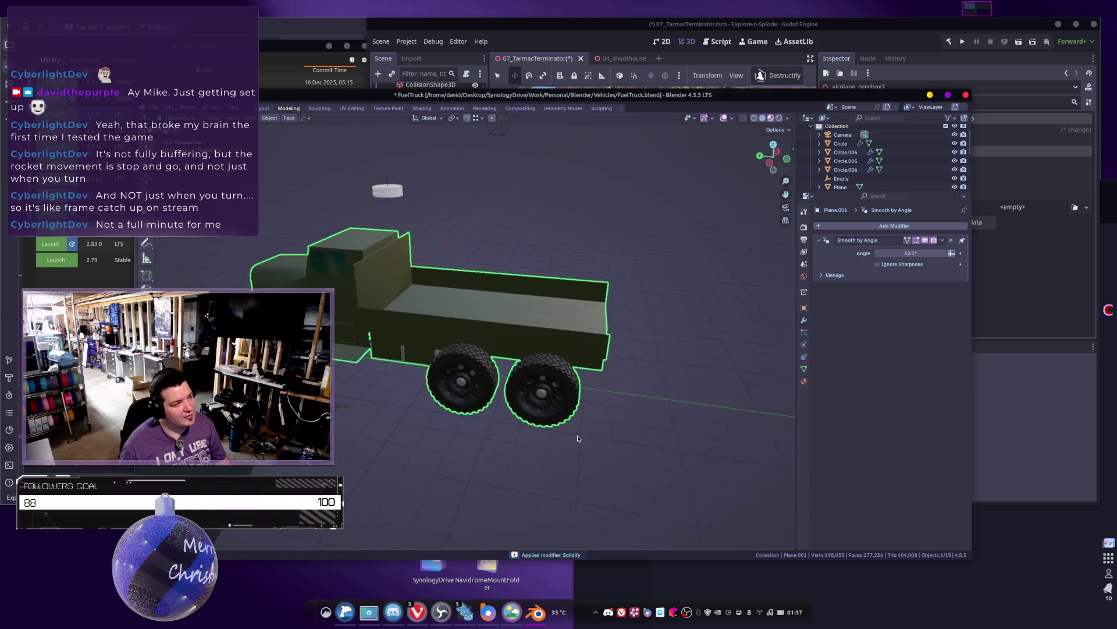
scroll(612, 361, up, 4)
middle_drag(613, 361, 488, 382)
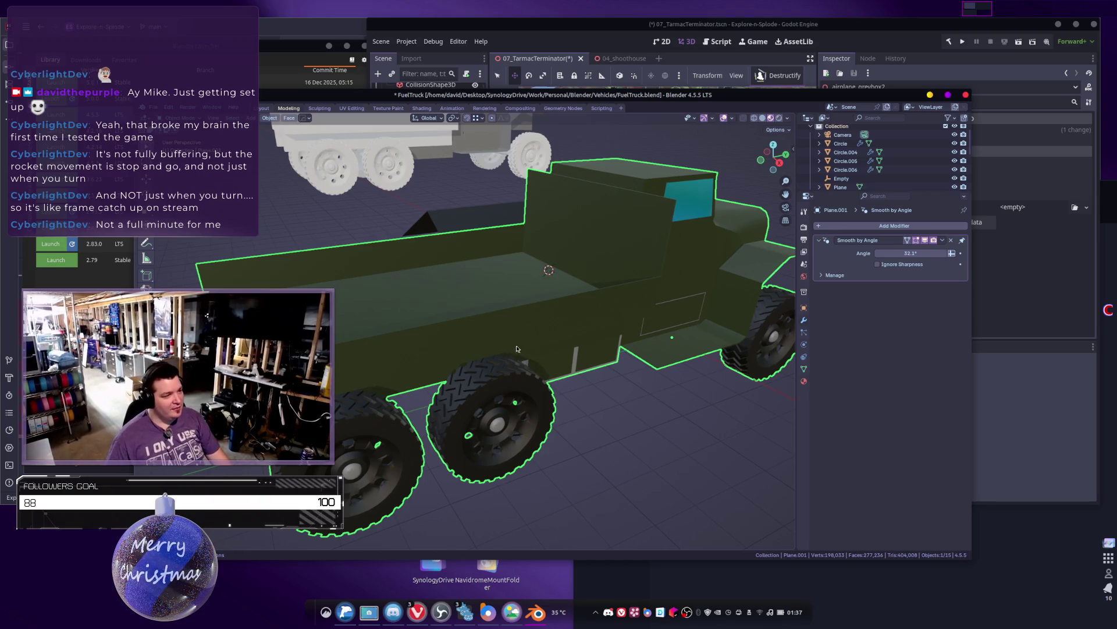
Step: Show the viewport sidebar on its View tab
middle_drag(516, 347, 532, 366)
scroll(533, 367, down, 3)
scroll(547, 379, up, 4)
key(n)
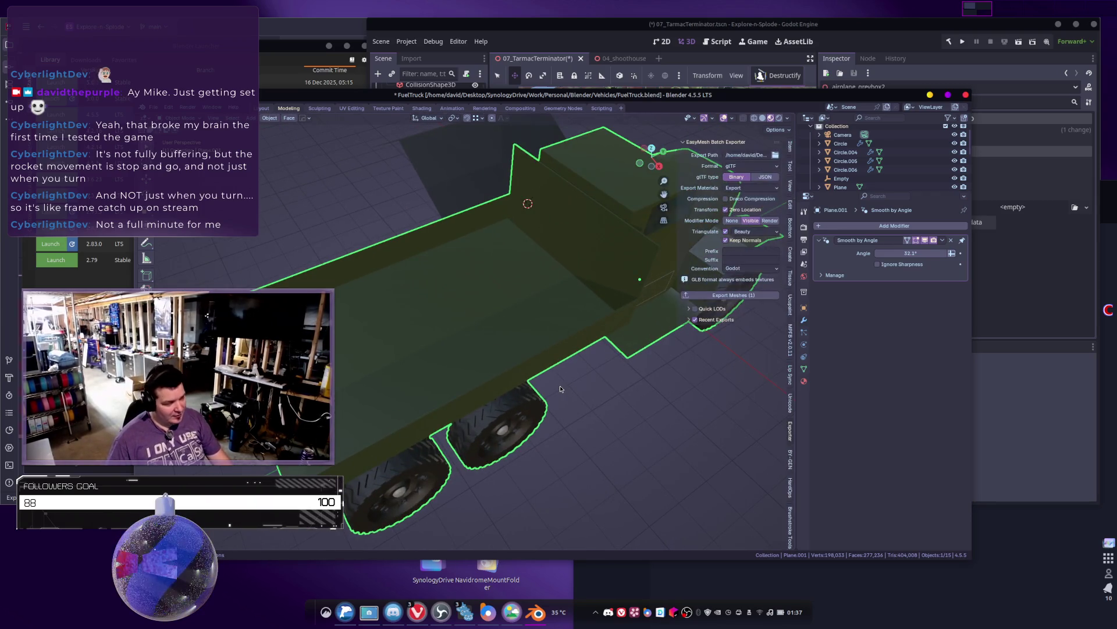
click(791, 185)
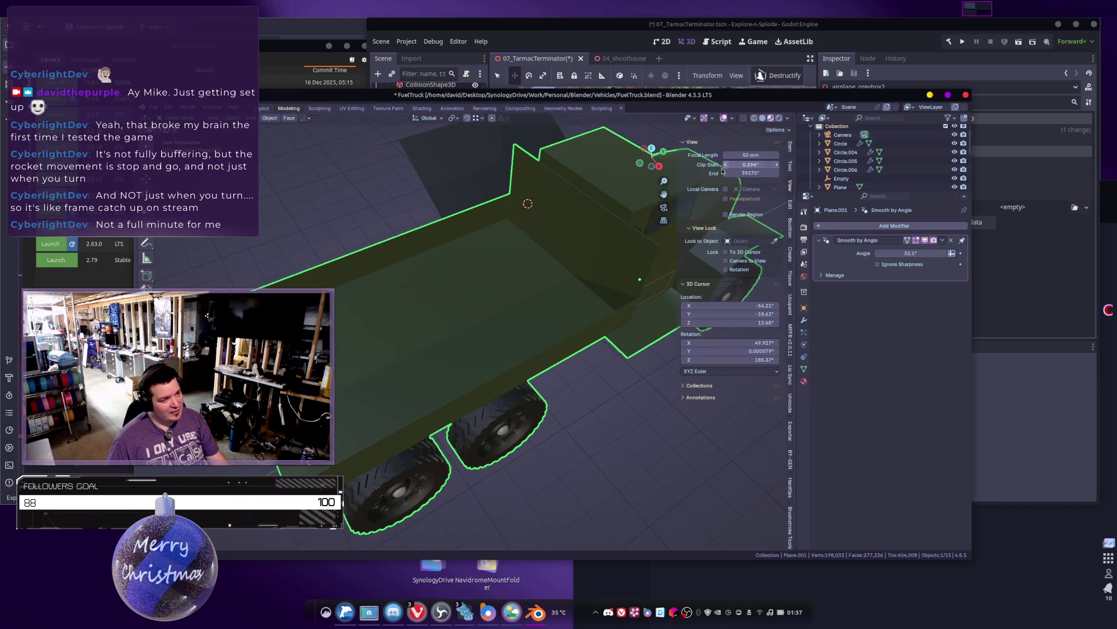
mouse_move(457, 359)
middle_down()
mouse_move(487, 344)
mouse_move(475, 338)
mouse_move(486, 343)
middle_up()
Step: In Edit Mode, select the whole truck floor, starting and cancelling an extrude
key(Tab)
mouse_move(435, 372)
middle_down()
mouse_move(501, 373)
mouse_move(397, 357)
middle_up()
click(527, 389)
ctrl+click(480, 391)
middle_drag(502, 380, 487, 351)
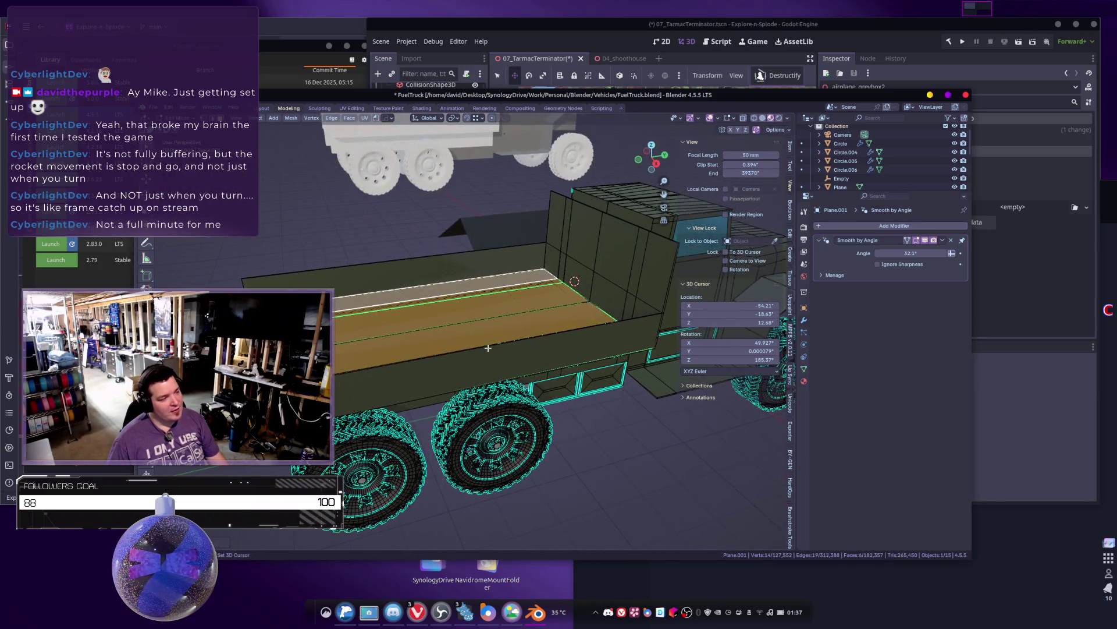
key(e)
right_click(518, 261)
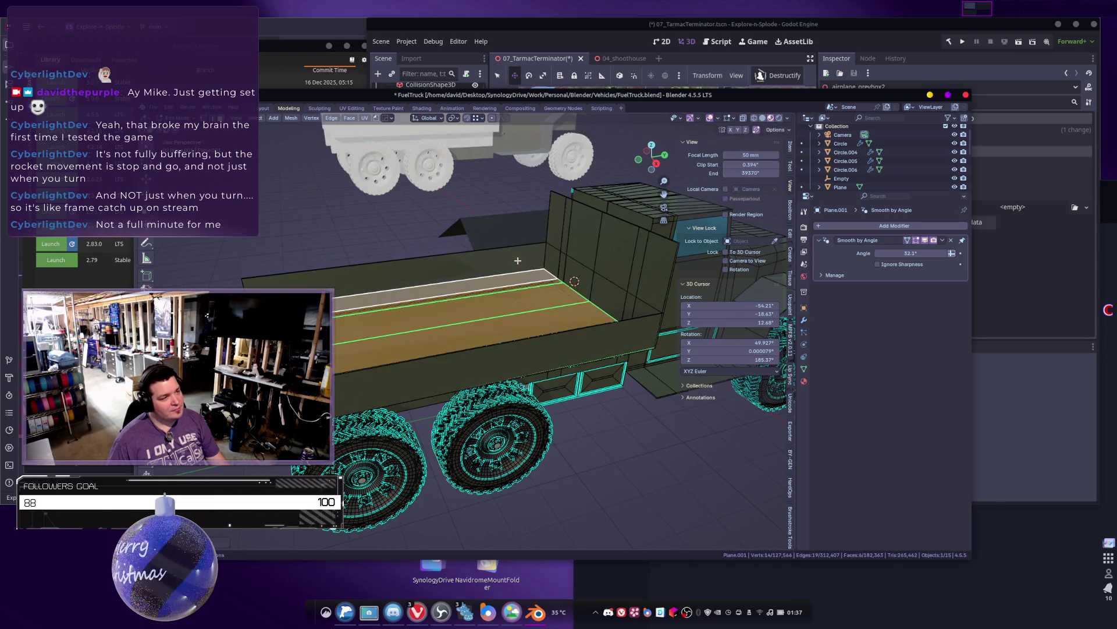
Step: Separate the selected floor faces into their own object and select it
key(p)
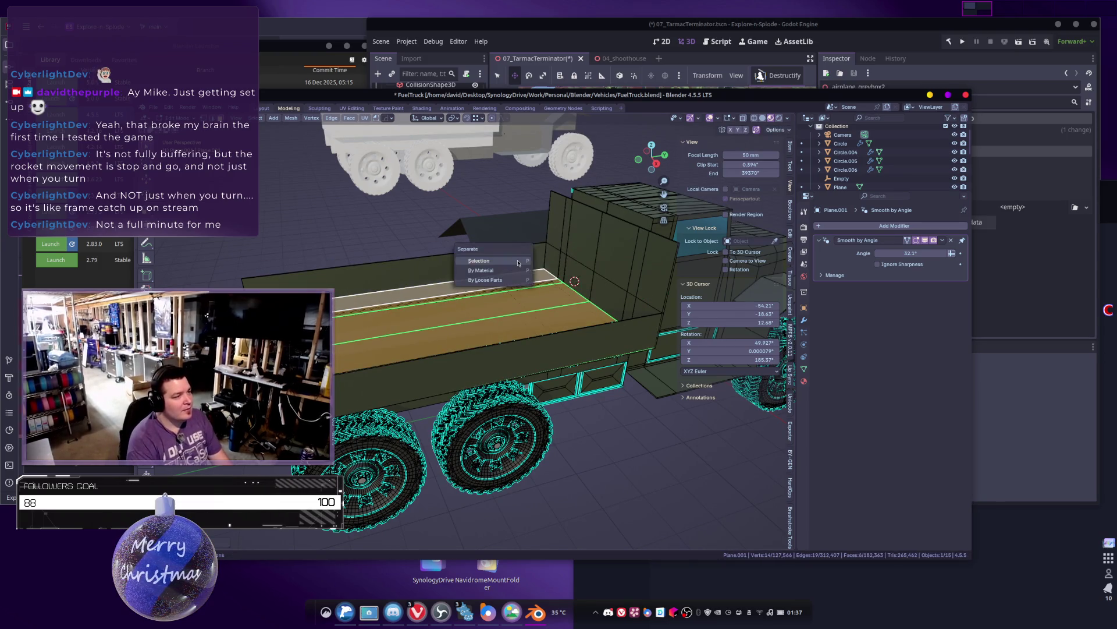
click(518, 262)
key(Tab)
click(435, 319)
mouse_move(435, 319)
middle_down()
mouse_move(482, 319)
mouse_move(447, 396)
middle_up()
Step: Dissolve the floor into a single face, turn on X-ray, and extrude it upward
key(Tab)
key(a)
key(x)
click(446, 396)
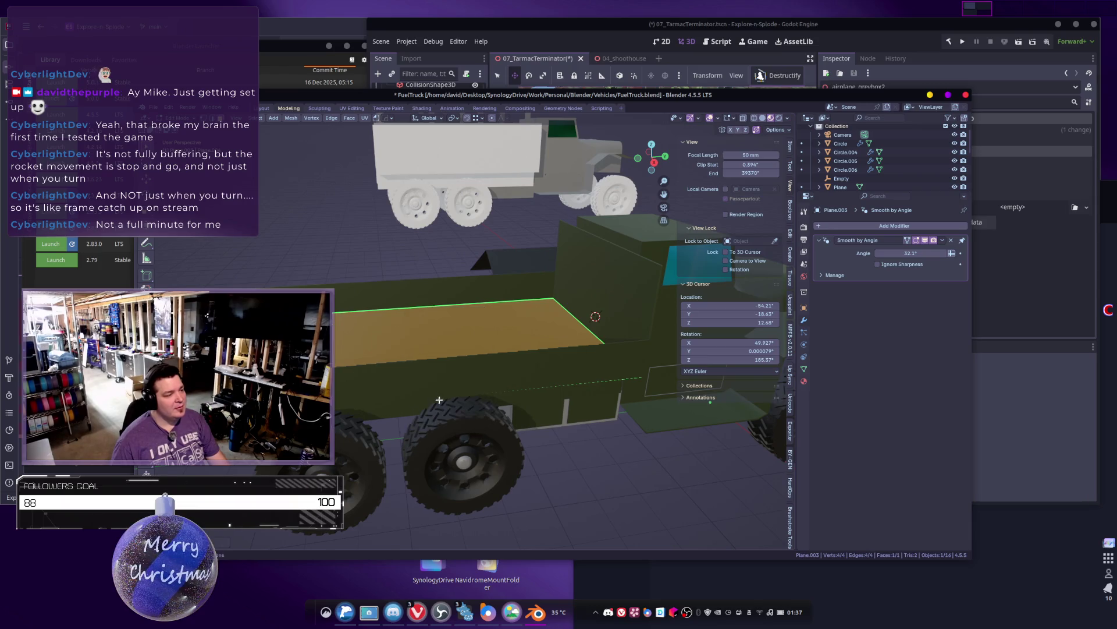
mouse_move(409, 324)
middle_down()
mouse_move(474, 314)
mouse_move(494, 340)
mouse_move(479, 369)
mouse_move(504, 349)
mouse_move(481, 352)
mouse_move(515, 370)
mouse_move(494, 372)
mouse_move(504, 382)
middle_up()
key(alt+z)
key(alt+z)
key(e)
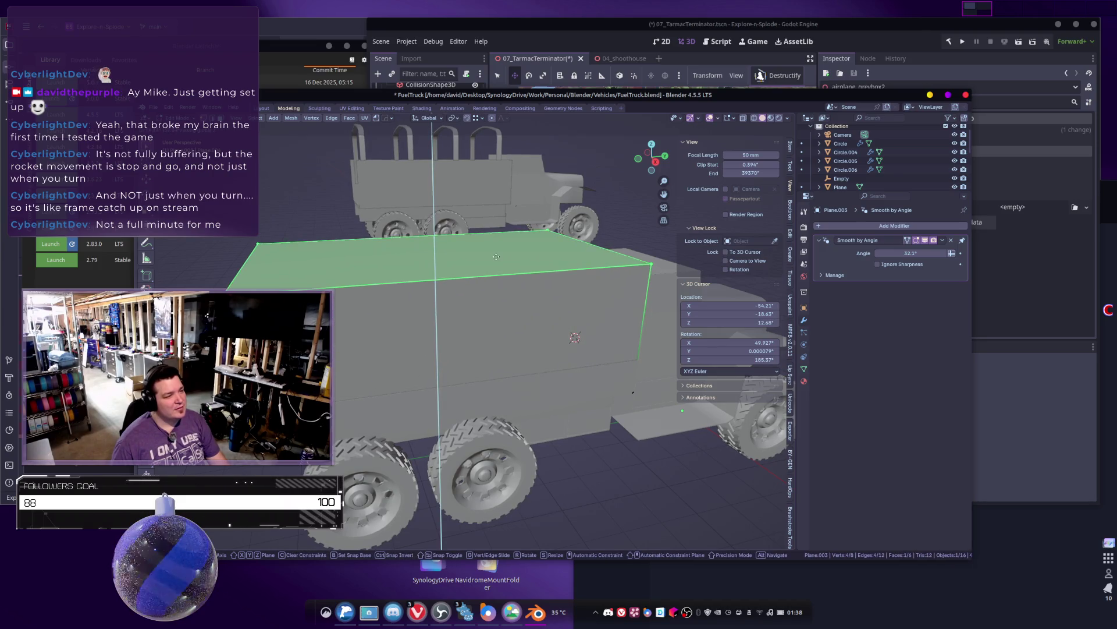
Step: Extrude the tank box twice to build up its shape over the bed
click(496, 256)
mouse_move(496, 257)
middle_down()
mouse_move(502, 312)
mouse_move(465, 323)
mouse_move(501, 302)
mouse_move(582, 297)
mouse_move(579, 317)
mouse_move(518, 317)
mouse_move(542, 349)
middle_up()
key(e)
click(517, 302)
Step: Add a centred loop cut across the box
click(514, 307)
key(ctrl+r)
click(463, 340)
right_click(475, 348)
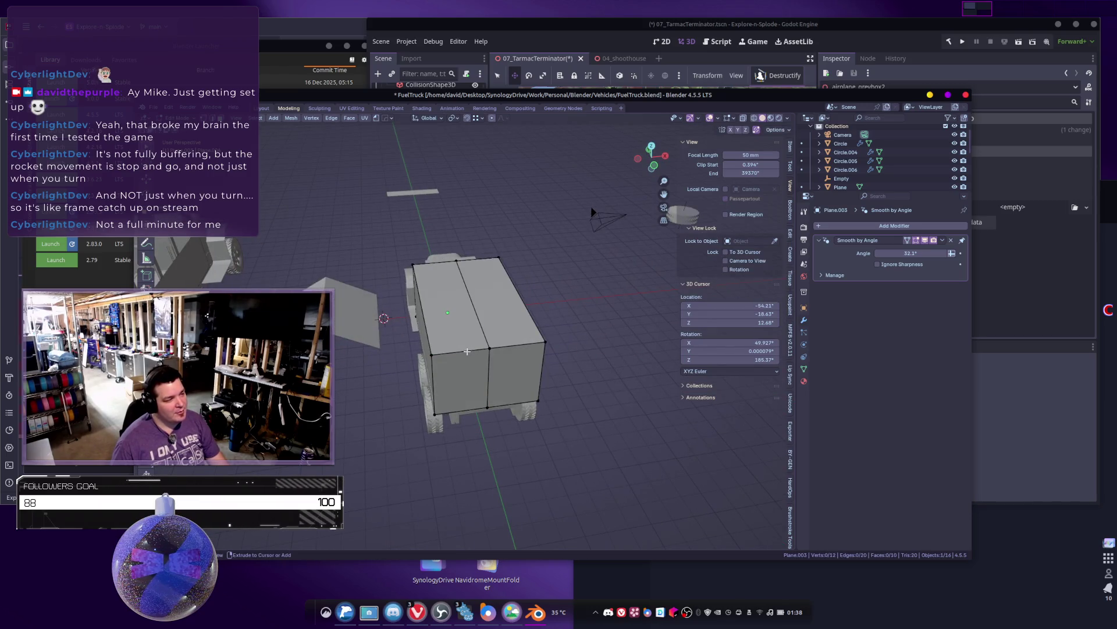
Step: In see-through mode, box-select and delete one half of the box
key(alt+z)
mouse_move(431, 329)
middle_down()
mouse_move(347, 237)
mouse_move(365, 256)
mouse_move(379, 247)
middle_up()
drag(368, 225, 437, 416)
key(x)
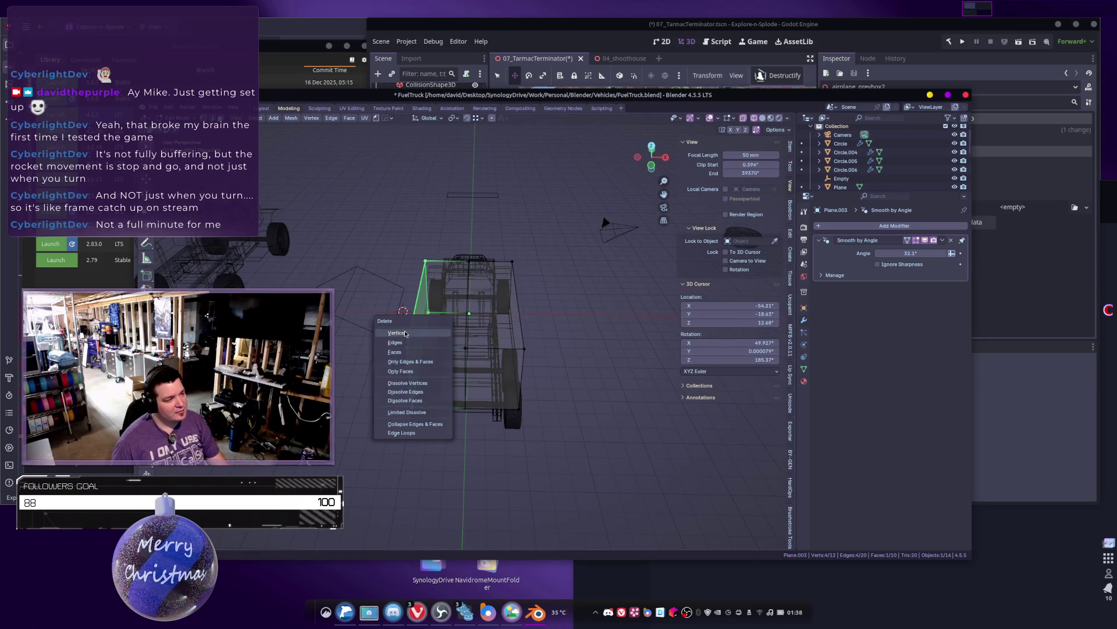
click(407, 336)
Step: Add a Mirror modifier to the box to restore the deleted half
key(Tab)
click(849, 227)
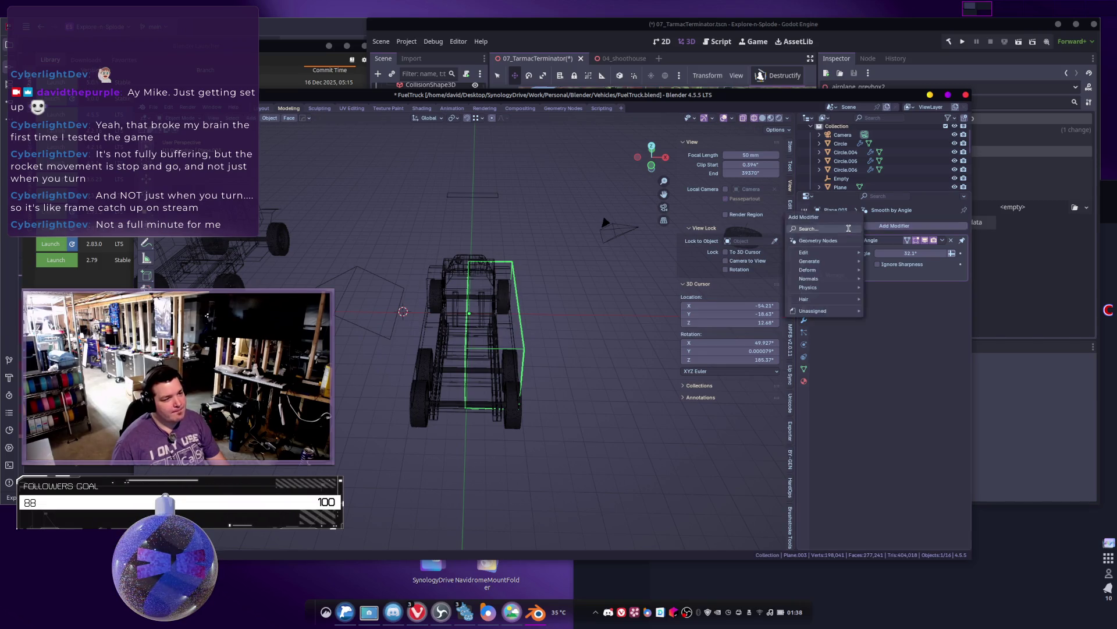
click(808, 248)
mouse_move(524, 302)
middle_down()
mouse_move(554, 305)
mouse_move(573, 341)
mouse_move(465, 367)
middle_up()
key(Tab)
scroll(576, 344, up, 3)
scroll(576, 344, down, 3)
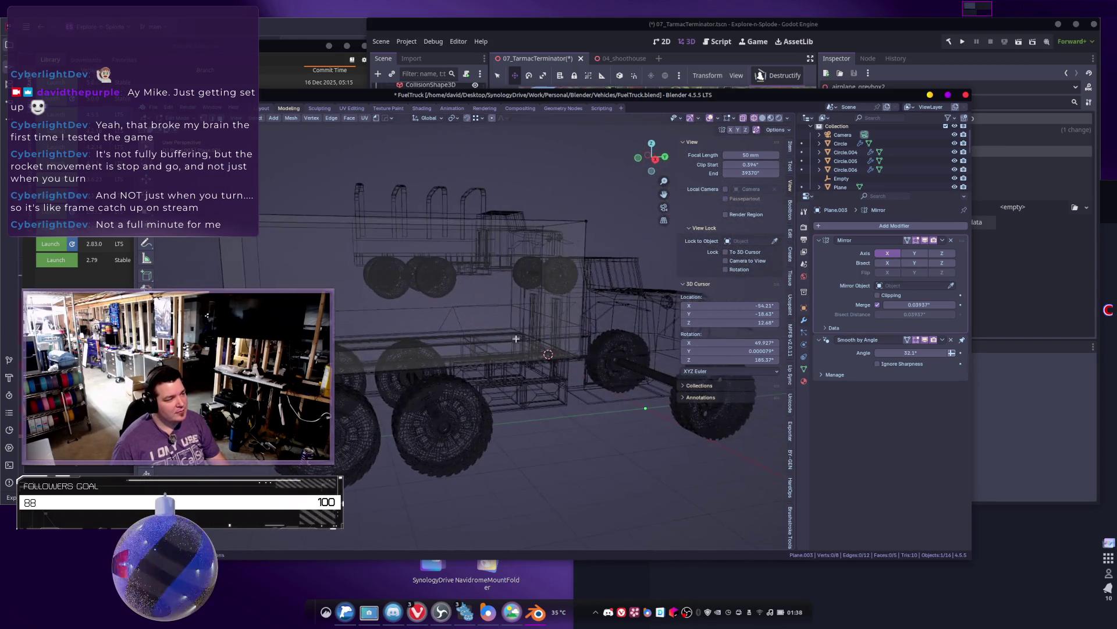
key(Tab)
Step: On the truck body, delete two faces of the lower side strip
click(406, 369)
scroll(406, 369, down, 2)
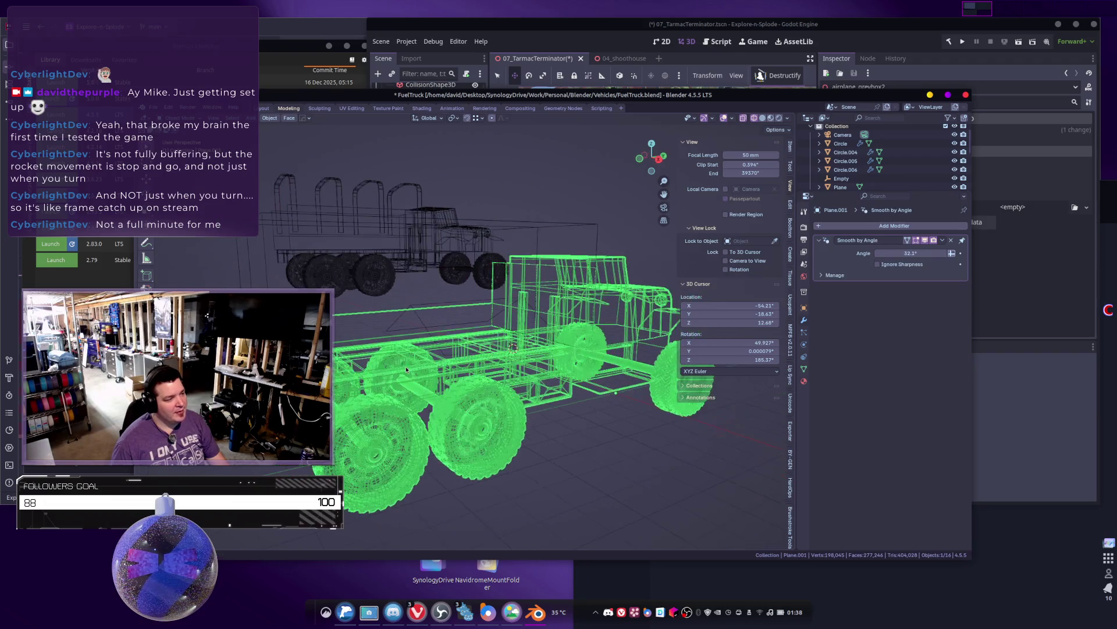
key(Tab)
mouse_move(379, 373)
middle_down()
mouse_move(378, 318)
mouse_move(552, 336)
mouse_move(541, 350)
middle_up()
key(alt+z)
shift+click(541, 349)
key(x)
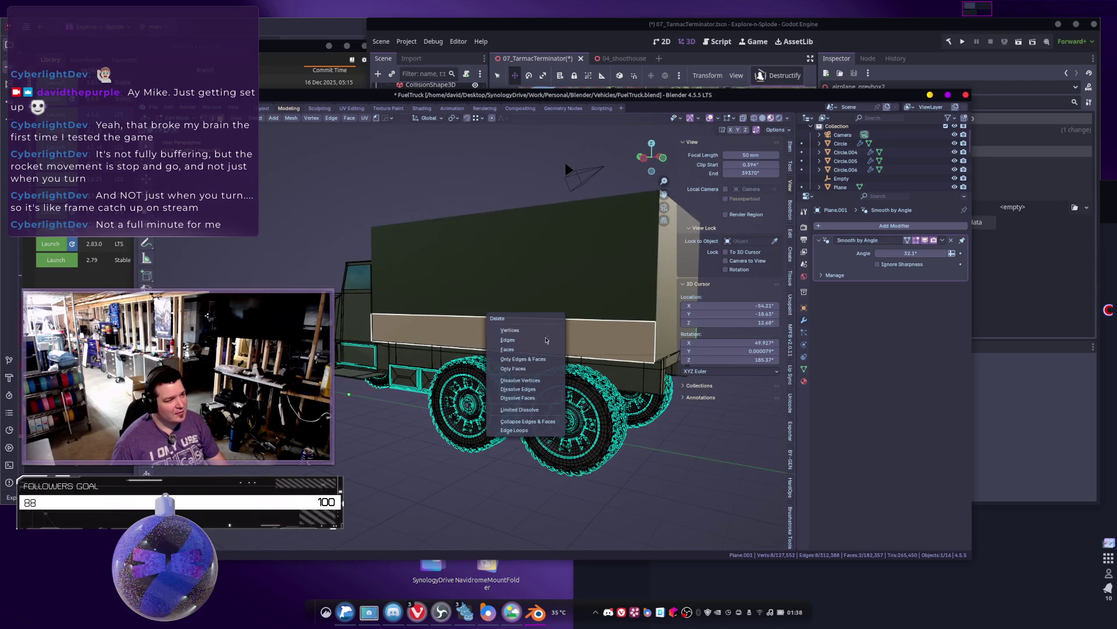
click(541, 349)
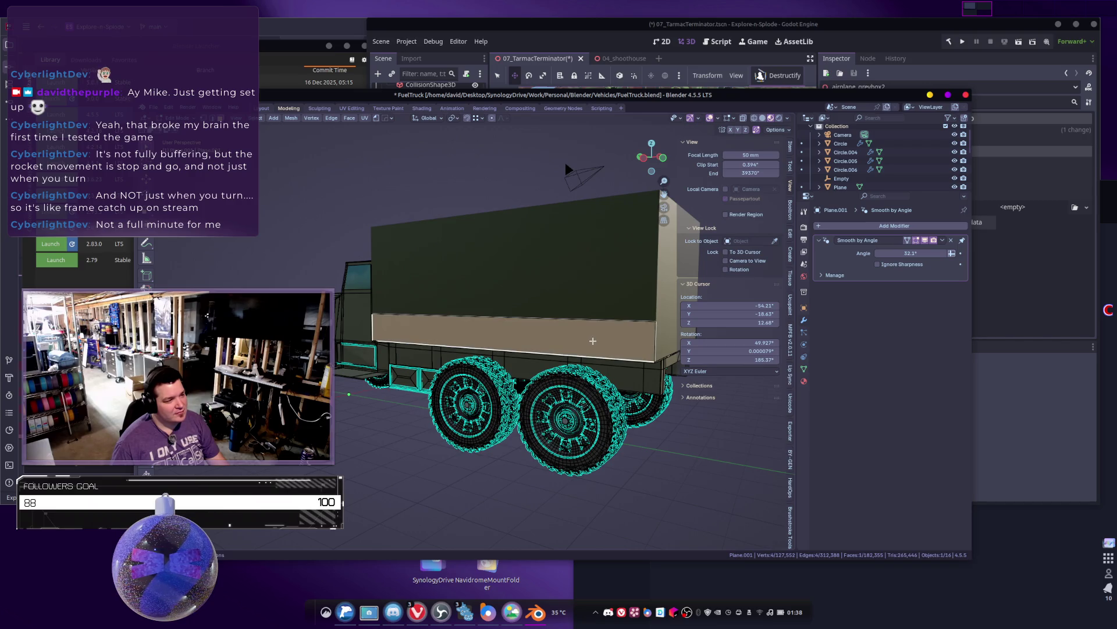
Step: Delete more faces along the body's lower side strip and just above it
mouse_move(590, 337)
middle_down()
mouse_move(524, 306)
mouse_move(381, 313)
middle_up()
alt+click(591, 345)
click(525, 306)
key(alt+z)
key(c)
click(512, 311)
shift+click(380, 305)
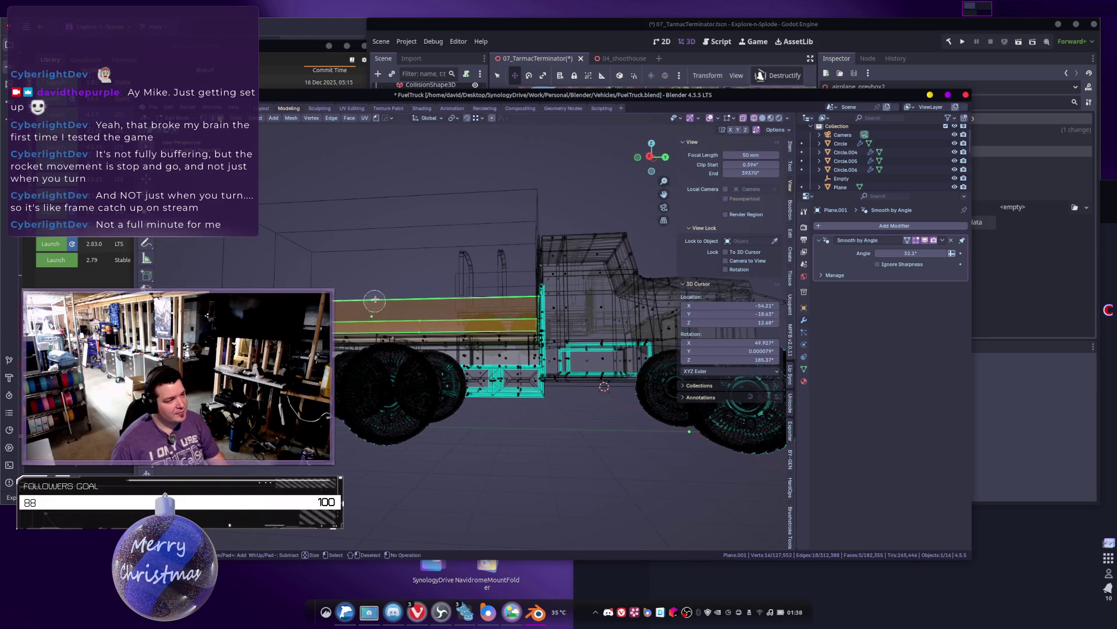
key(x)
click(381, 301)
Step: Delete the remaining selected strip vertices, then reselect the tank box in object mode
mouse_move(380, 301)
middle_down()
mouse_move(401, 338)
mouse_move(423, 306)
middle_up()
key(c)
middle_drag(227, 277, 208, 288)
key(x)
click(197, 280)
mouse_move(197, 280)
middle_down()
mouse_move(340, 352)
mouse_move(501, 346)
mouse_move(513, 359)
mouse_move(468, 342)
middle_up()
key(Tab)
key(shift+z)
click(411, 313)
mouse_move(410, 312)
middle_down()
mouse_move(523, 337)
mouse_move(389, 324)
middle_up()
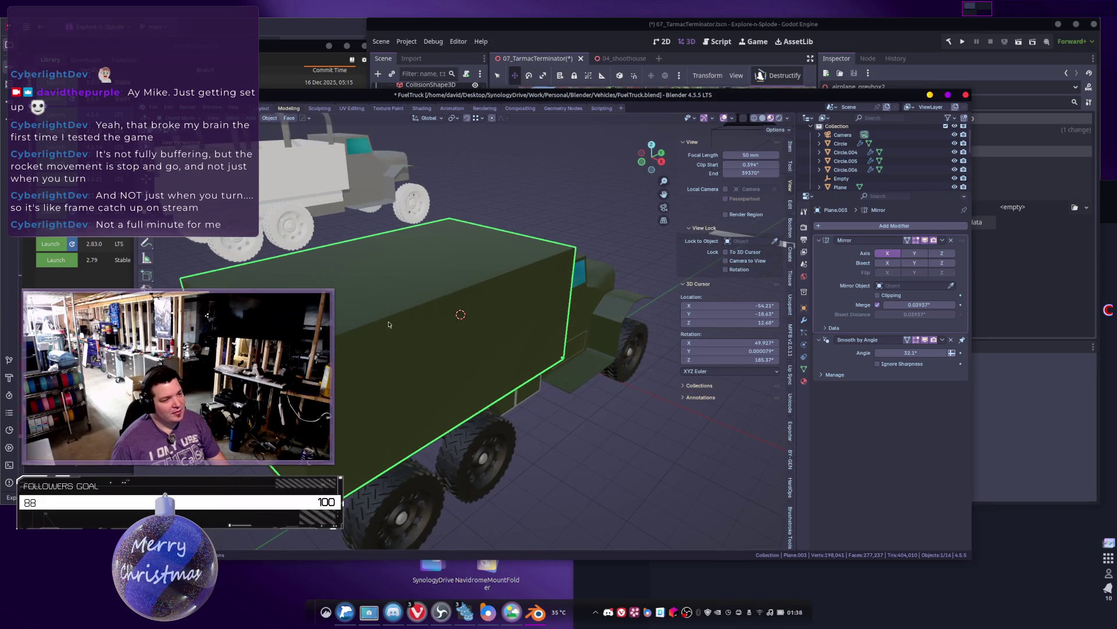
Step: Assign the existing Material.003 to the tank box's active material slot
click(804, 382)
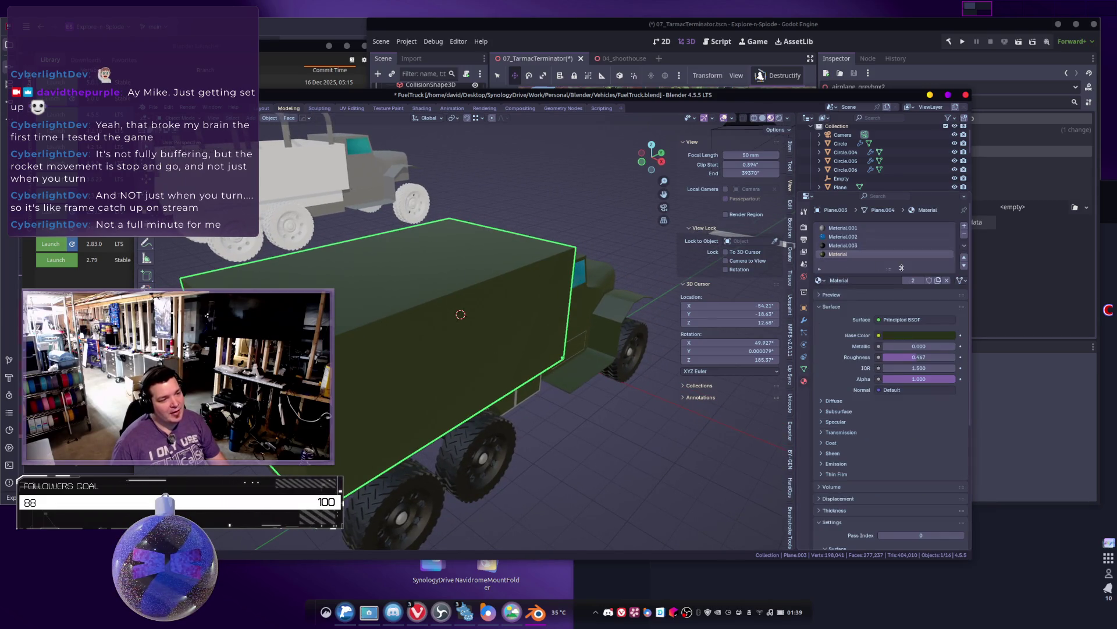
click(844, 245)
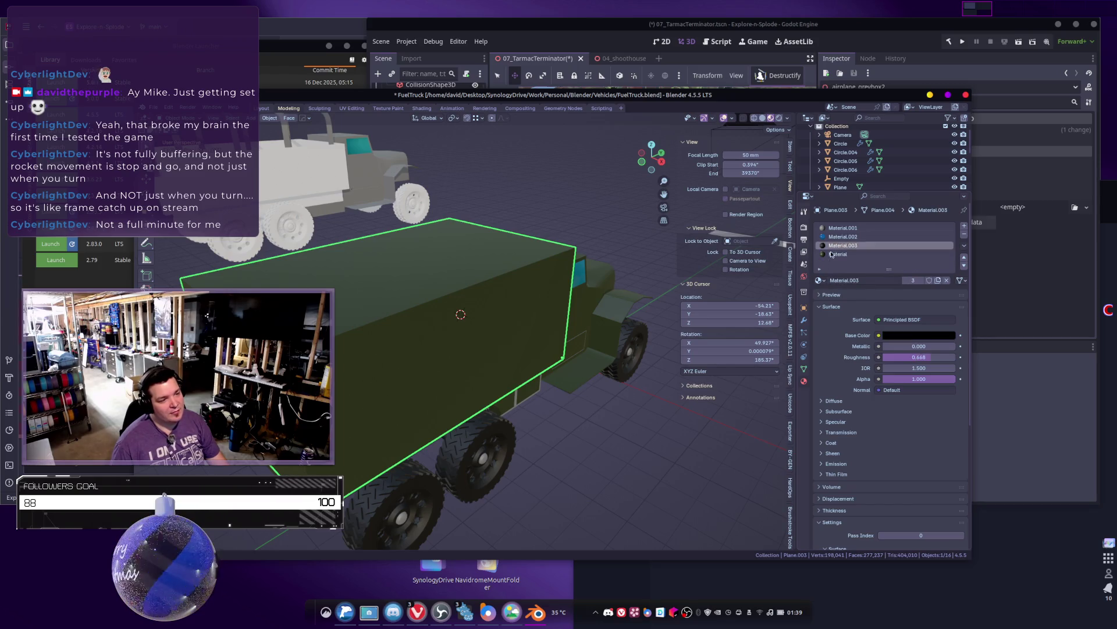
click(833, 254)
click(818, 279)
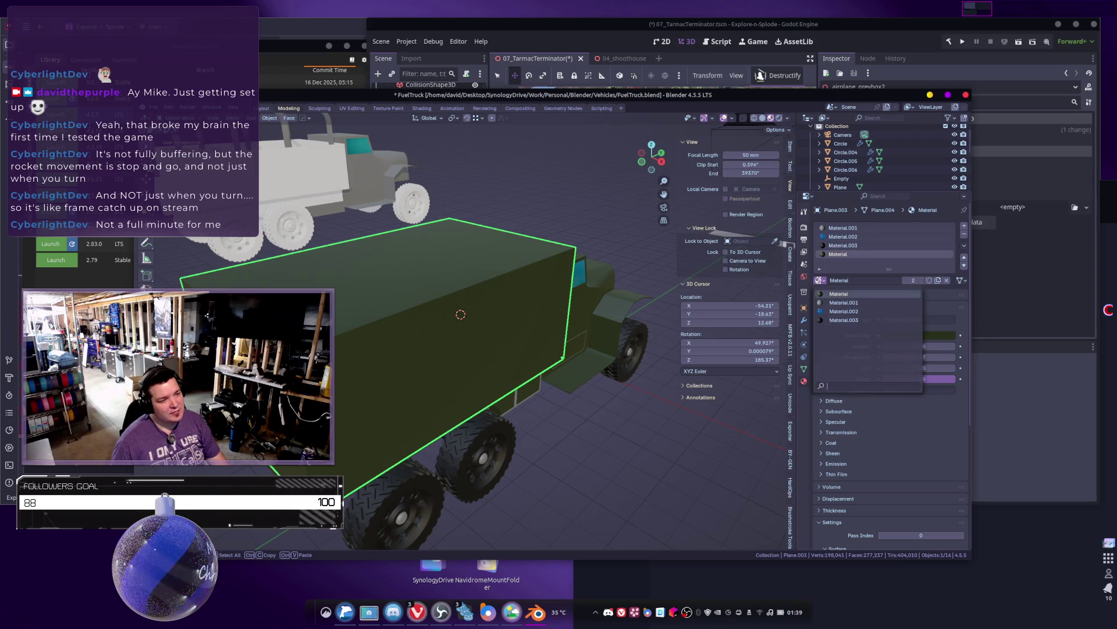
click(836, 323)
middle_drag(592, 356, 511, 312)
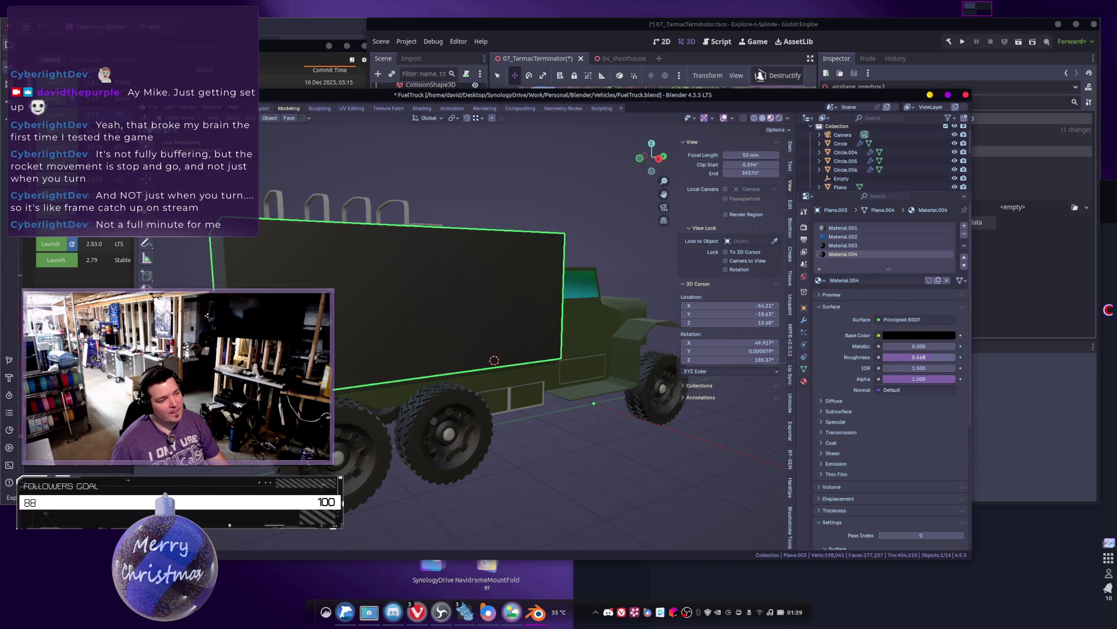
Step: Set the box material's roughness to 0.442 and IOR to 2.500
drag(917, 357, 933, 358)
mouse_move(619, 342)
middle_down()
mouse_move(557, 309)
mouse_move(605, 326)
middle_up()
key(Tab)
key(Tab)
drag(896, 357, 858, 357)
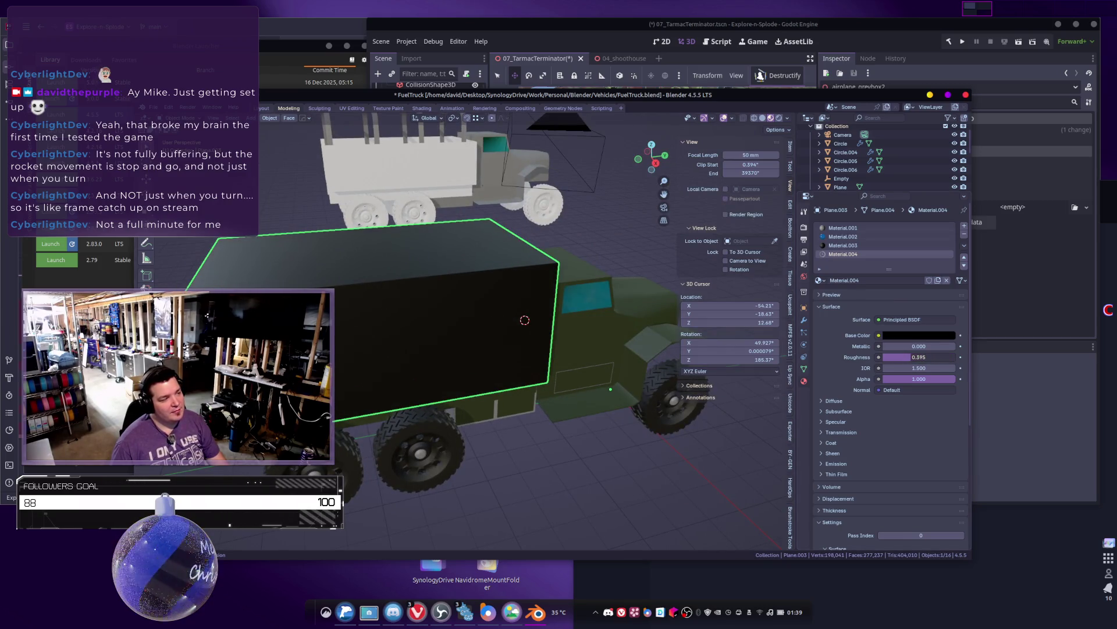
drag(920, 364, 954, 364)
mouse_move(689, 379)
middle_down()
mouse_move(445, 302)
mouse_move(495, 302)
middle_up()
key(Tab)
Step: Bevel the box's top edge into a rounded multi-segment profile
key(ctrl+b)
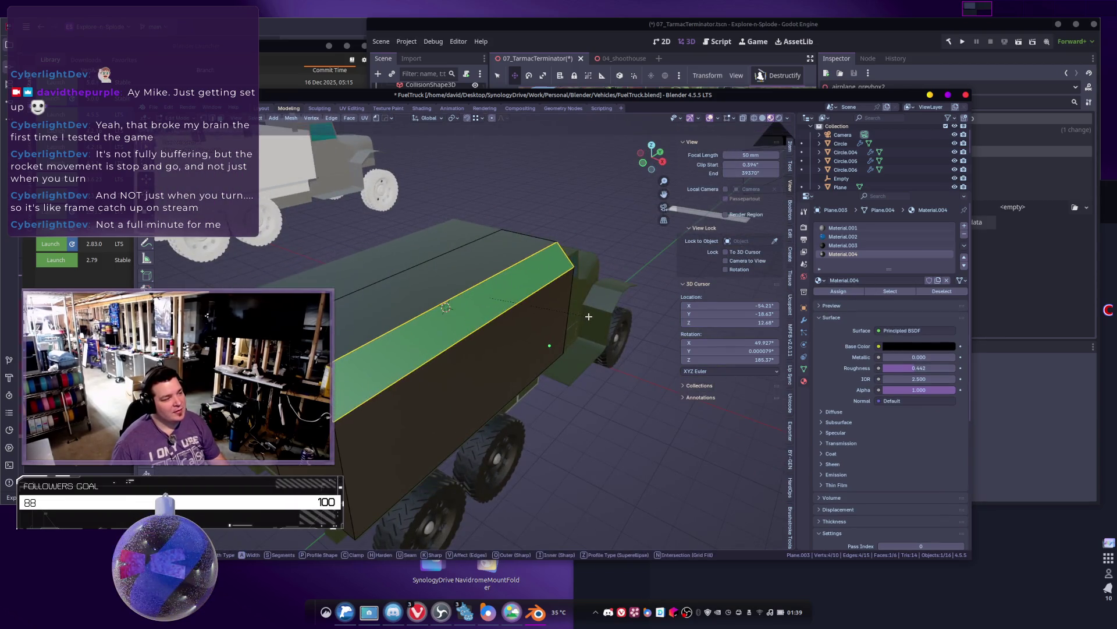
scroll(617, 322, up, 3)
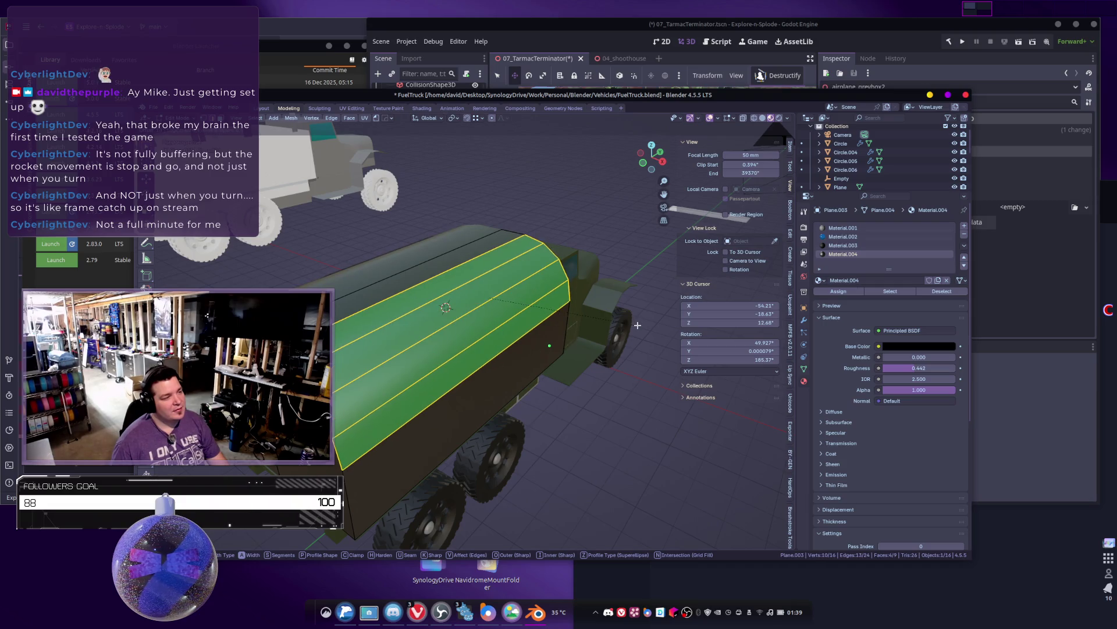
scroll(640, 326, up, 1)
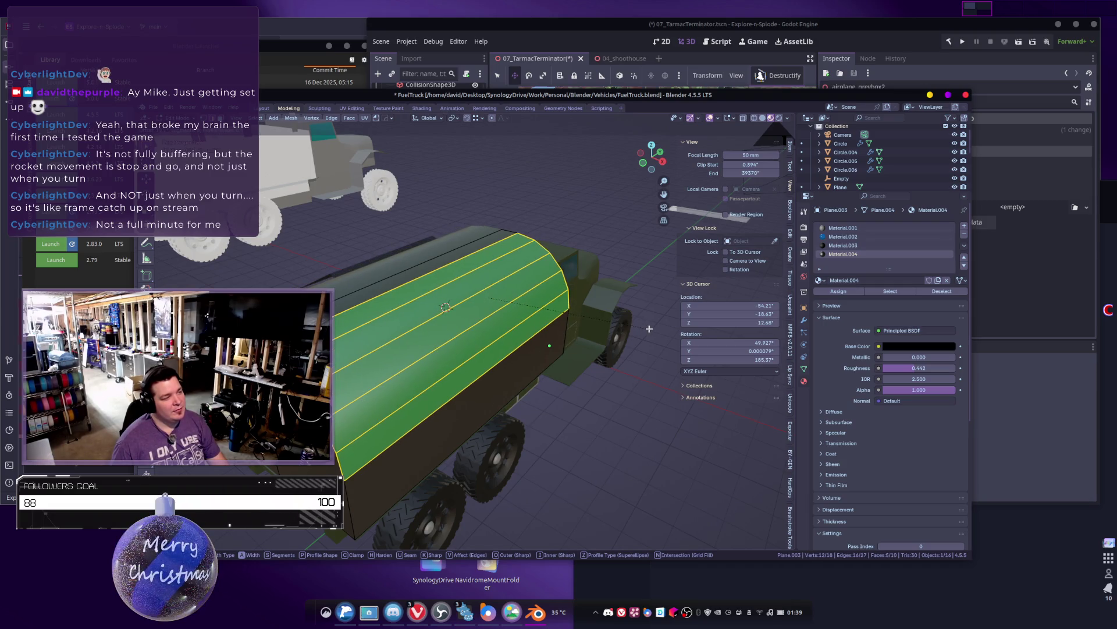
click(651, 328)
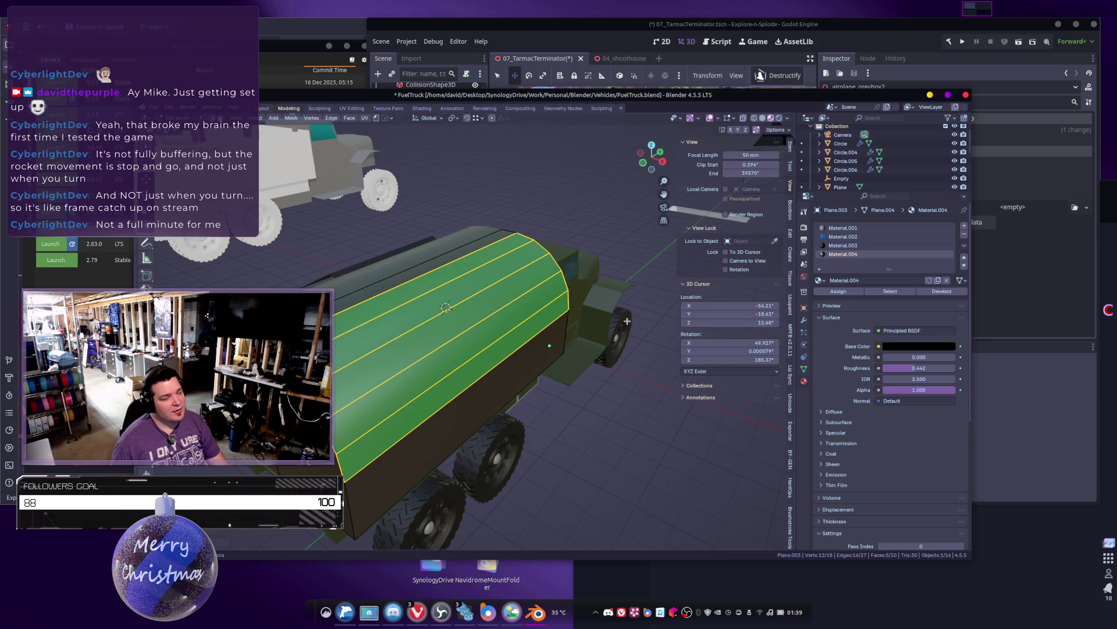
key(Tab)
mouse_move(629, 326)
middle_down()
mouse_move(440, 301)
mouse_move(500, 307)
mouse_move(469, 313)
middle_up()
Step: Select the edge loop along the tank's front curve and bevel it
key(Tab)
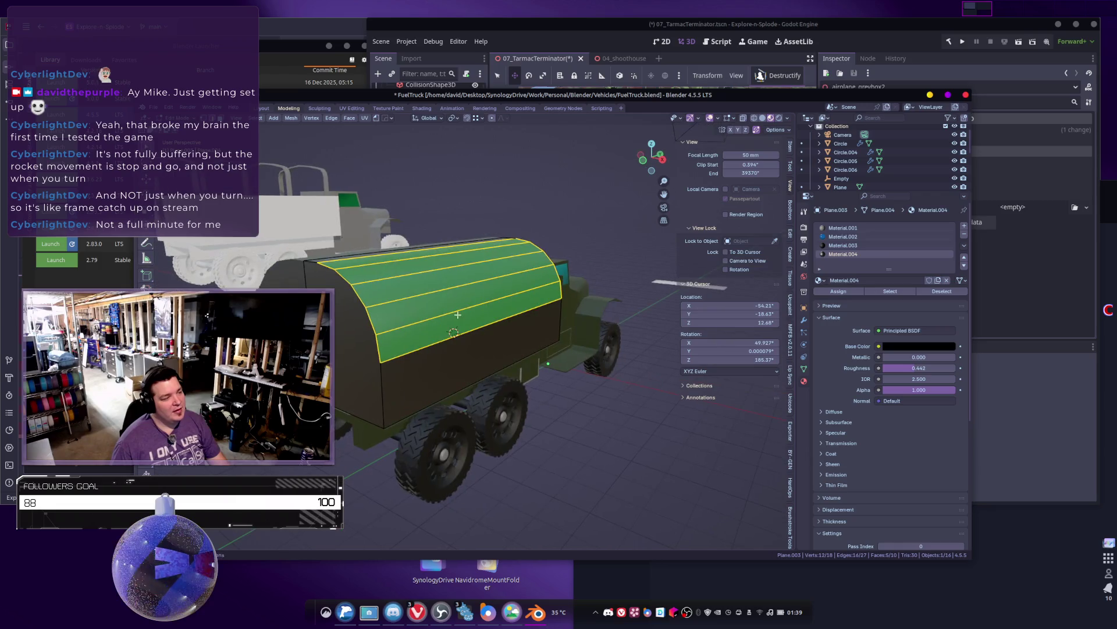
click(392, 368)
middle_drag(392, 368, 377, 326)
alt+click(328, 264)
middle_drag(328, 263, 449, 302)
key(shift+z)
middle_drag(554, 328, 524, 325)
key(ctrl+b)
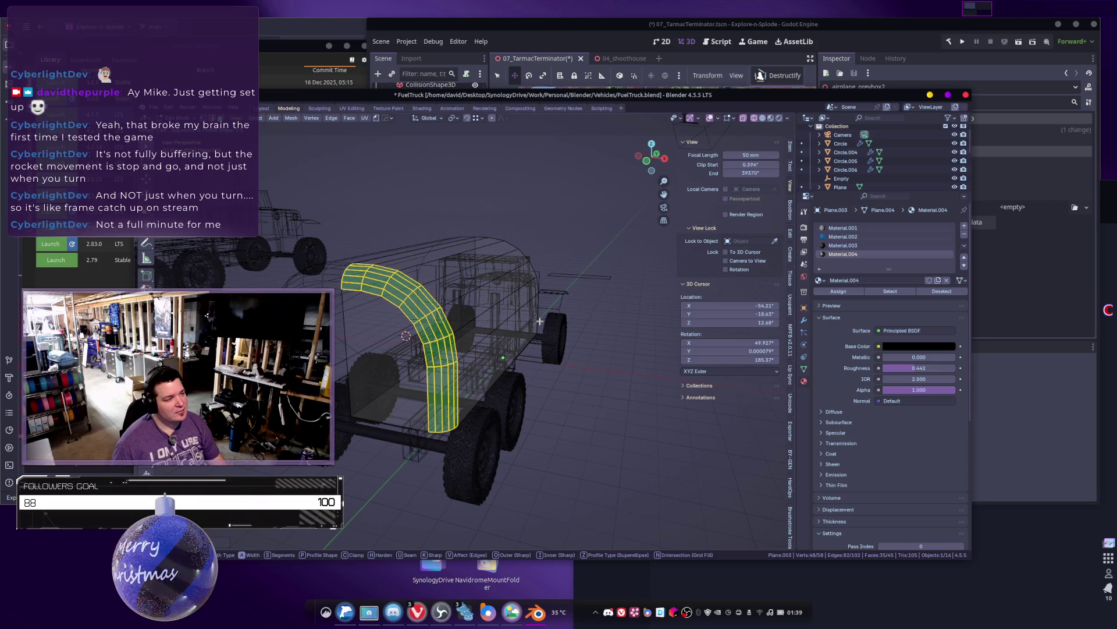
click(540, 321)
key(Tab)
key(shift+z)
mouse_move(540, 321)
middle_down()
mouse_move(439, 327)
mouse_move(486, 337)
mouse_move(636, 305)
mouse_move(507, 335)
middle_up()
Step: Dissolve the front arch face loop of the tank
key(Tab)
key(Tab)
key(alt+Tab)
middle_drag(511, 366, 460, 361)
key(Tab)
alt+click(456, 360)
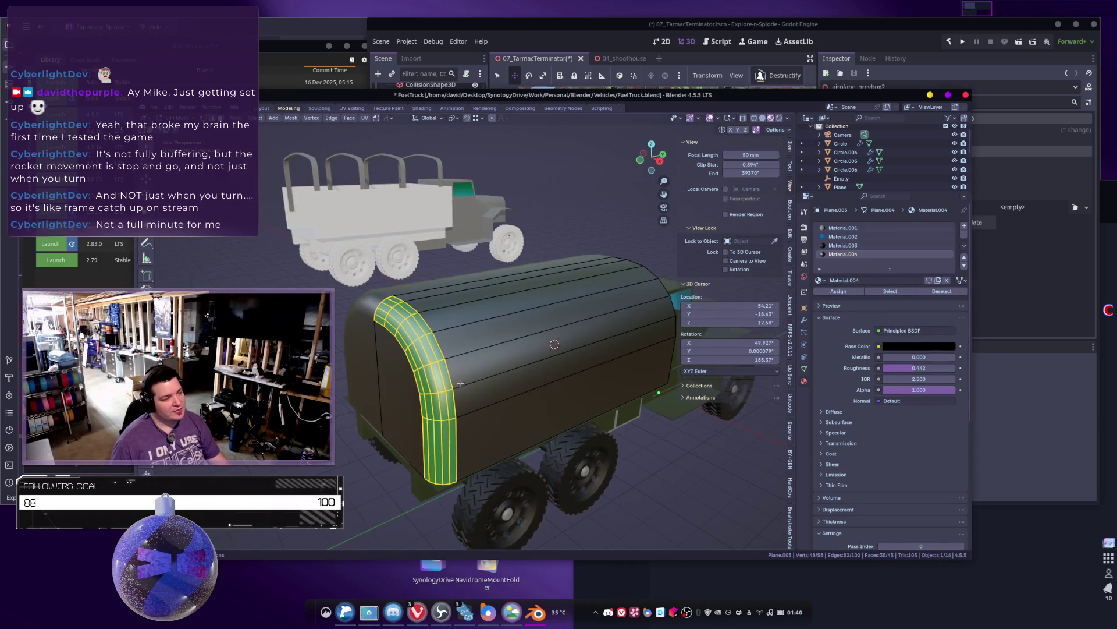
key(Tab)
key(Tab)
key(Tab)
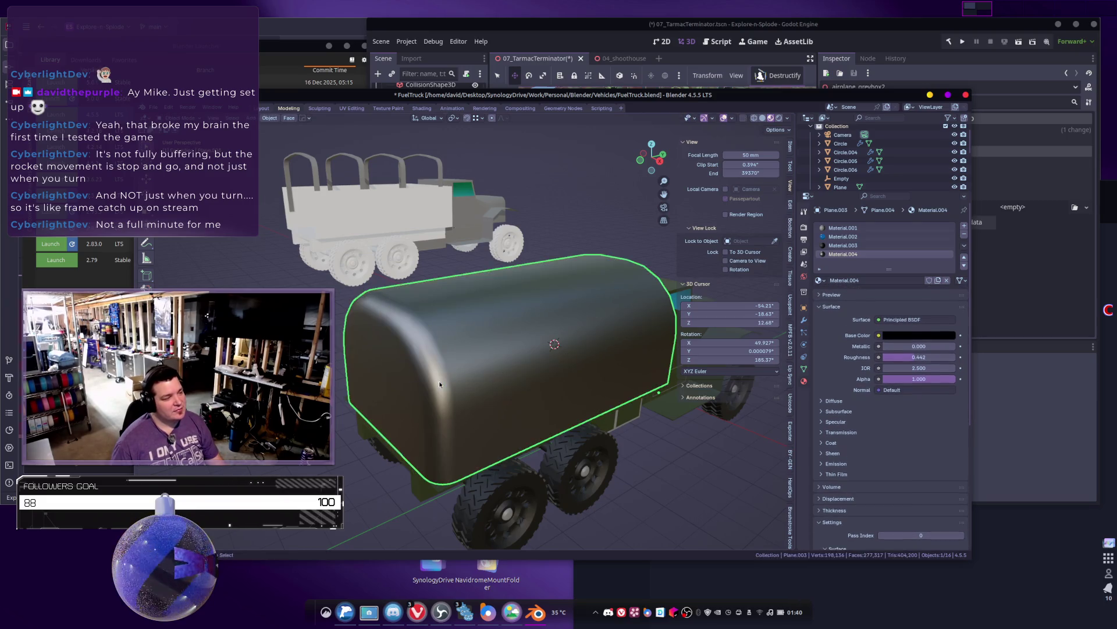
key(ctrl+x)
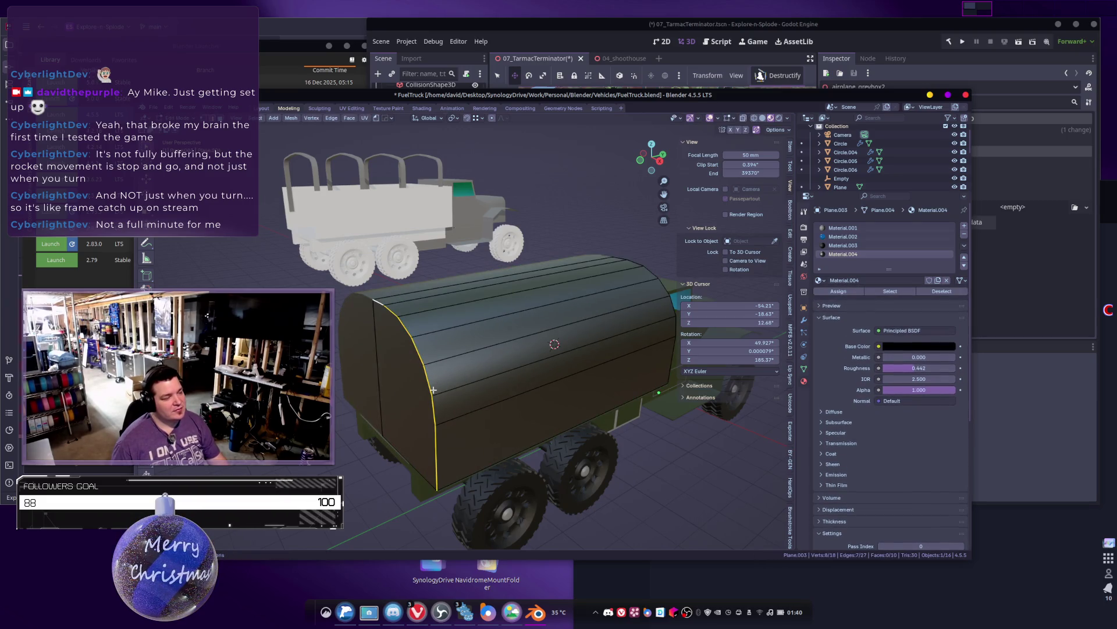
Step: Move the tank's front end face forward along the Y axis
key(a)
key(alt+a)
click(419, 402)
key(g)
key(y)
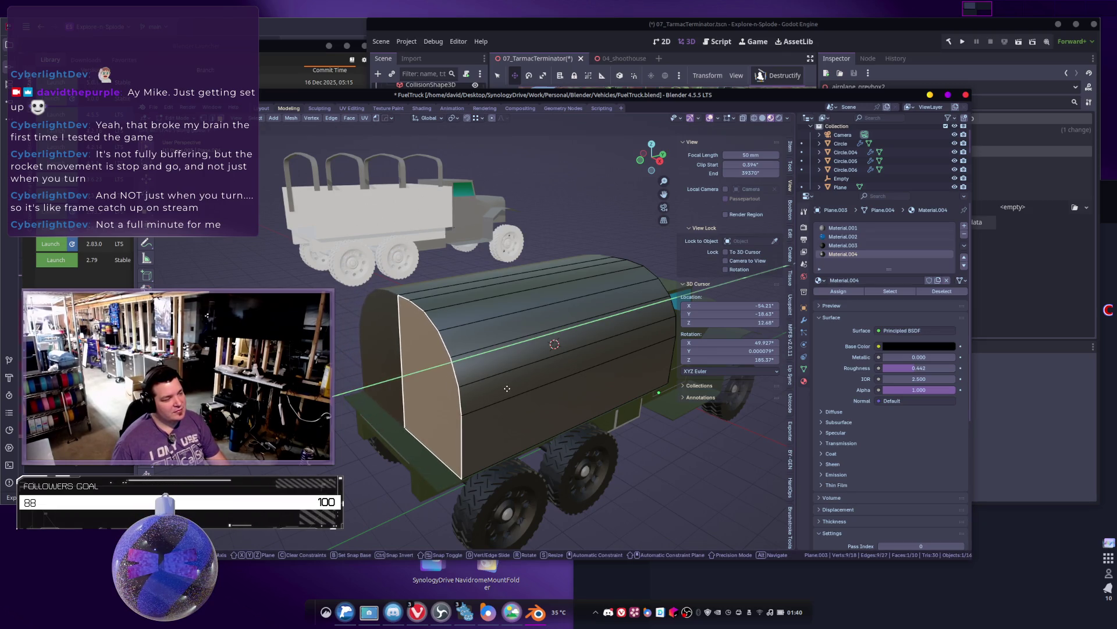
click(507, 389)
Step: Bevel the front arch edges into a rounded dome
click(468, 404)
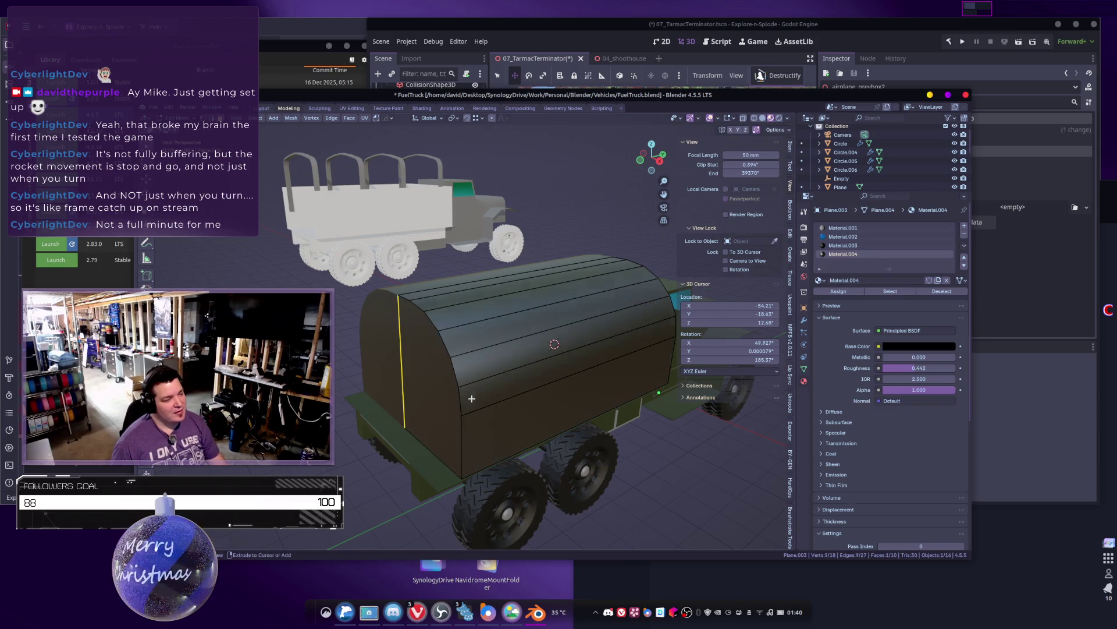
ctrl+click(402, 296)
key(ctrl+b)
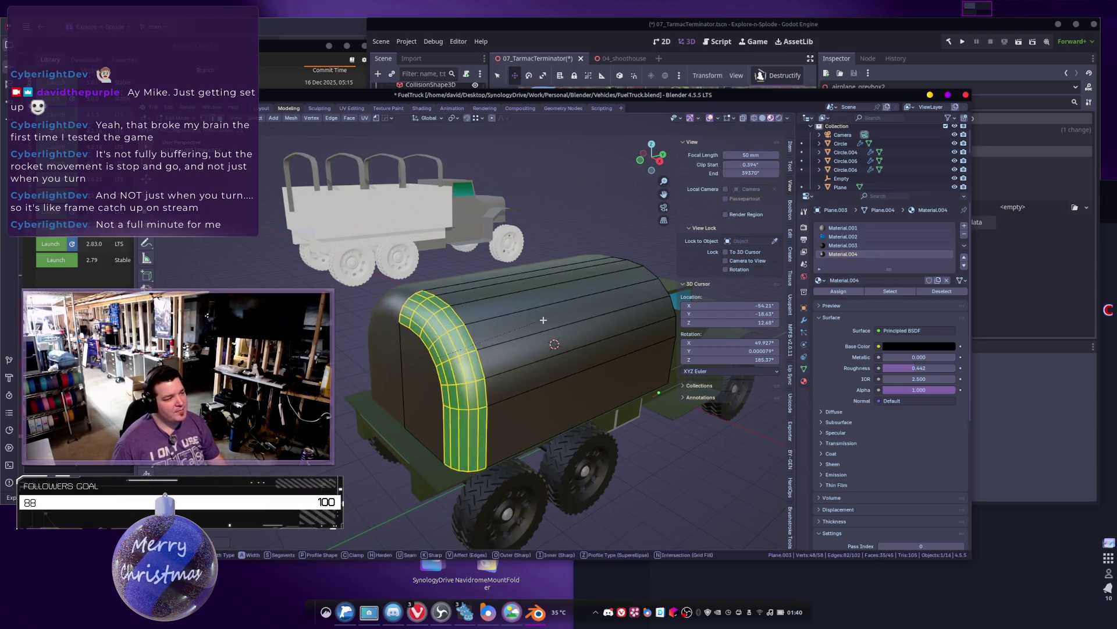
click(607, 314)
Step: Try rounding the corner edges at the arch bottom, then undo it
mouse_move(607, 314)
middle_down()
mouse_move(408, 312)
mouse_move(465, 342)
middle_up()
scroll(346, 309, up, 5)
click(459, 349)
shift+click(475, 387)
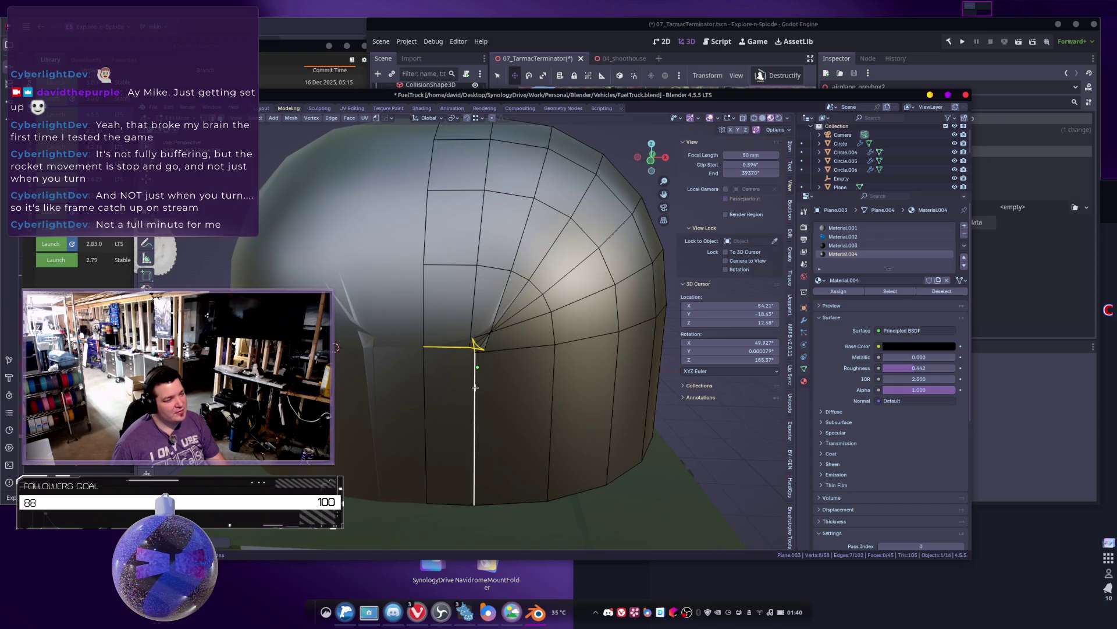
right_click(480, 385)
click(481, 387)
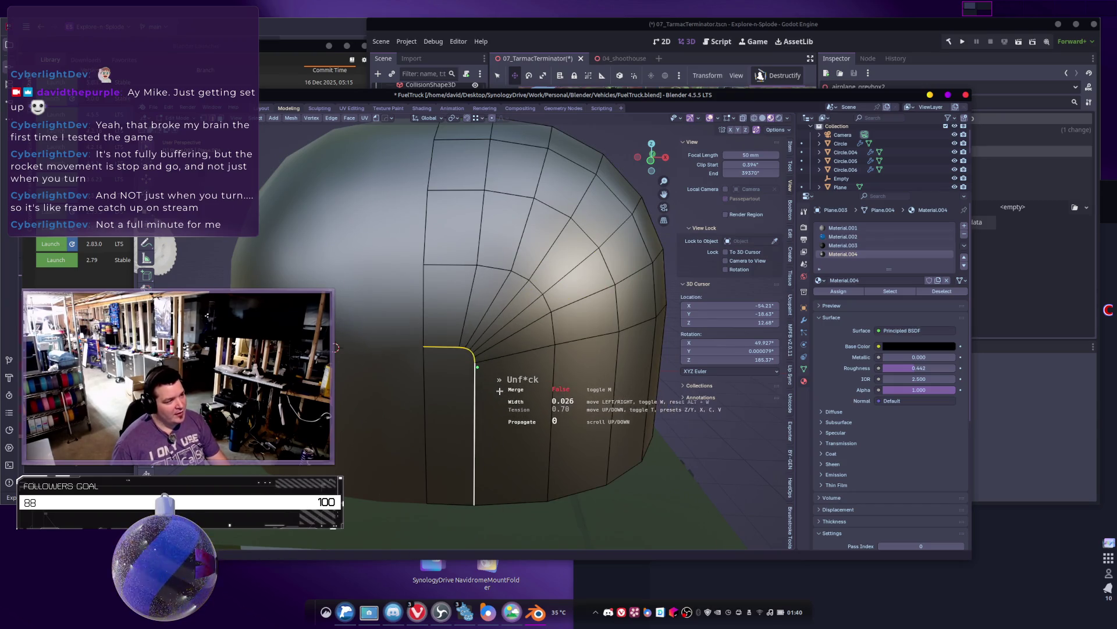
click(542, 449)
scroll(508, 366, down, 5)
key(ctrl+z)
scroll(504, 360, up, 4)
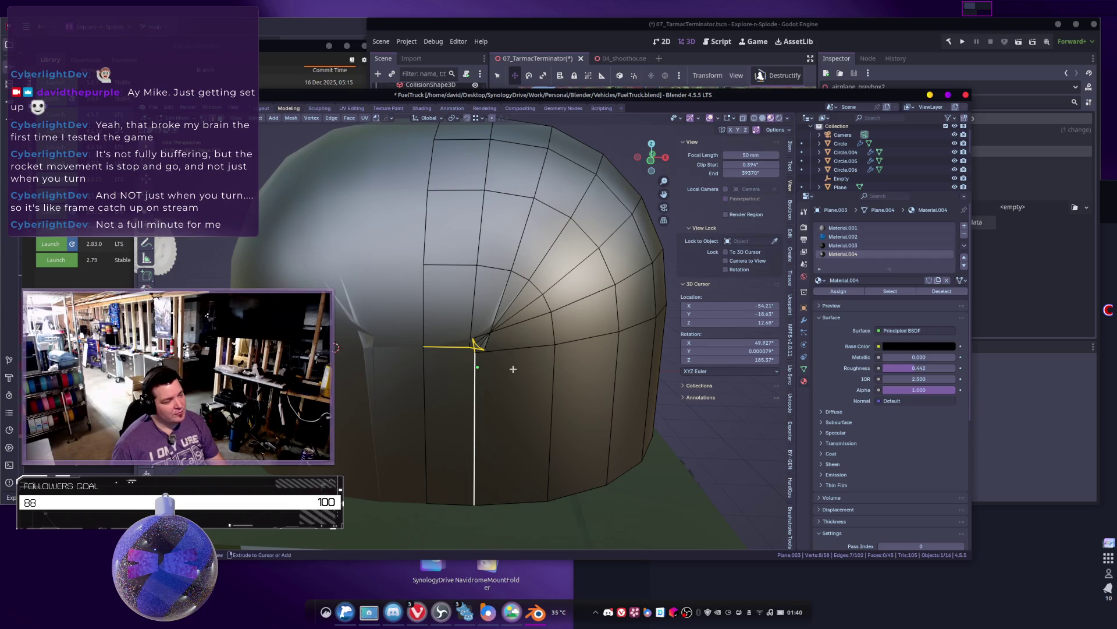
key(ctrl+z)
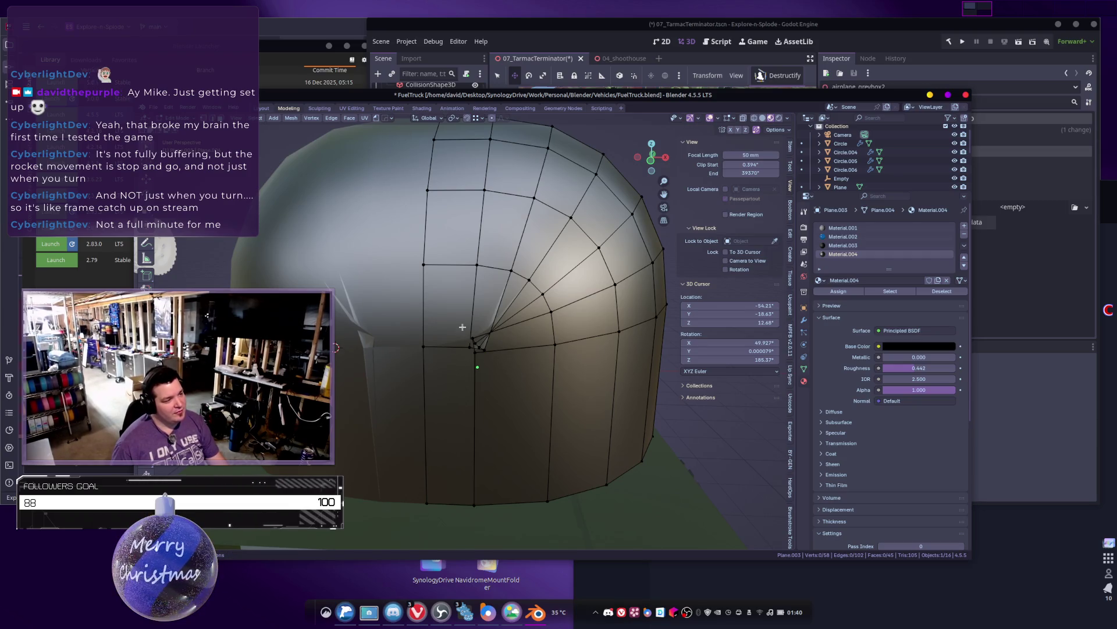
Step: Box-select the vertices around the converging pole and browse the vertex operations for smoothing
drag(461, 326, 508, 367)
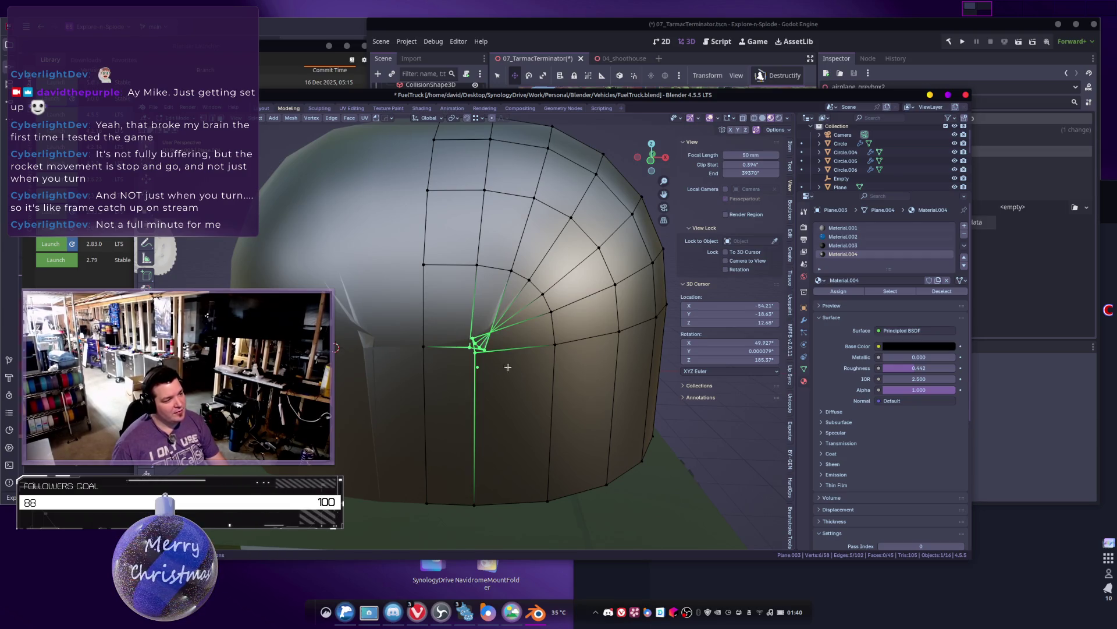
click(310, 117)
right_click(368, 219)
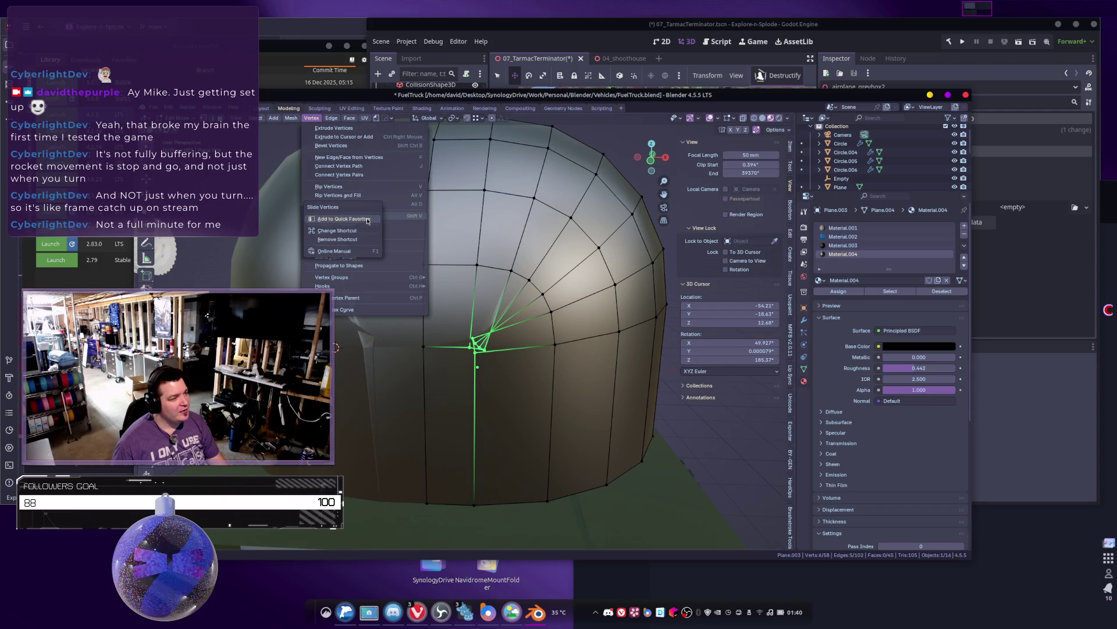
key(Escape)
key(Escape)
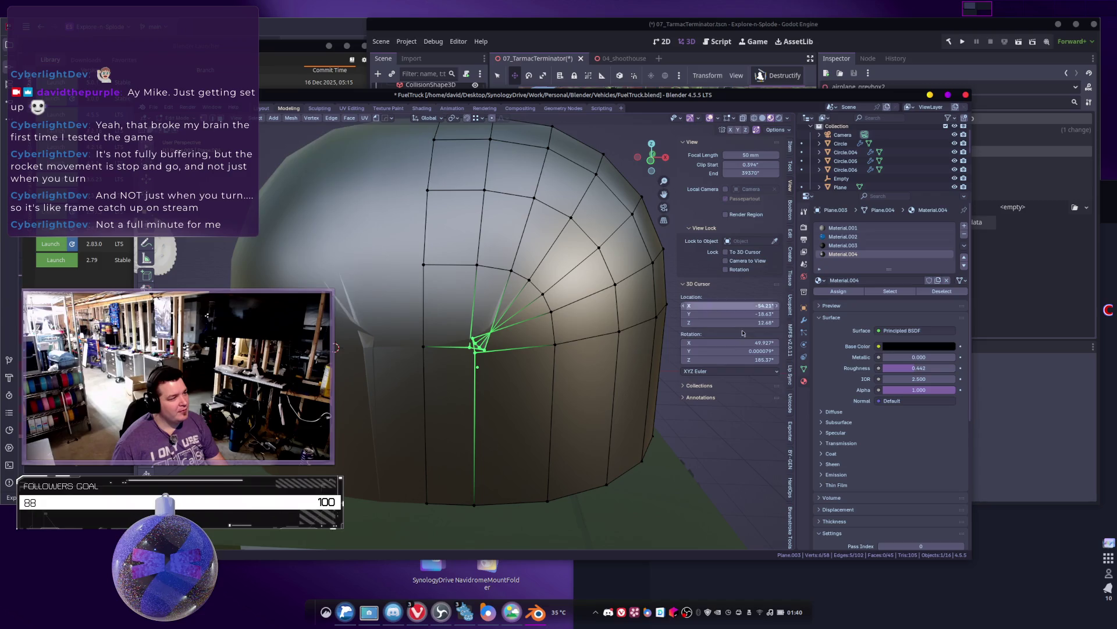
click(306, 118)
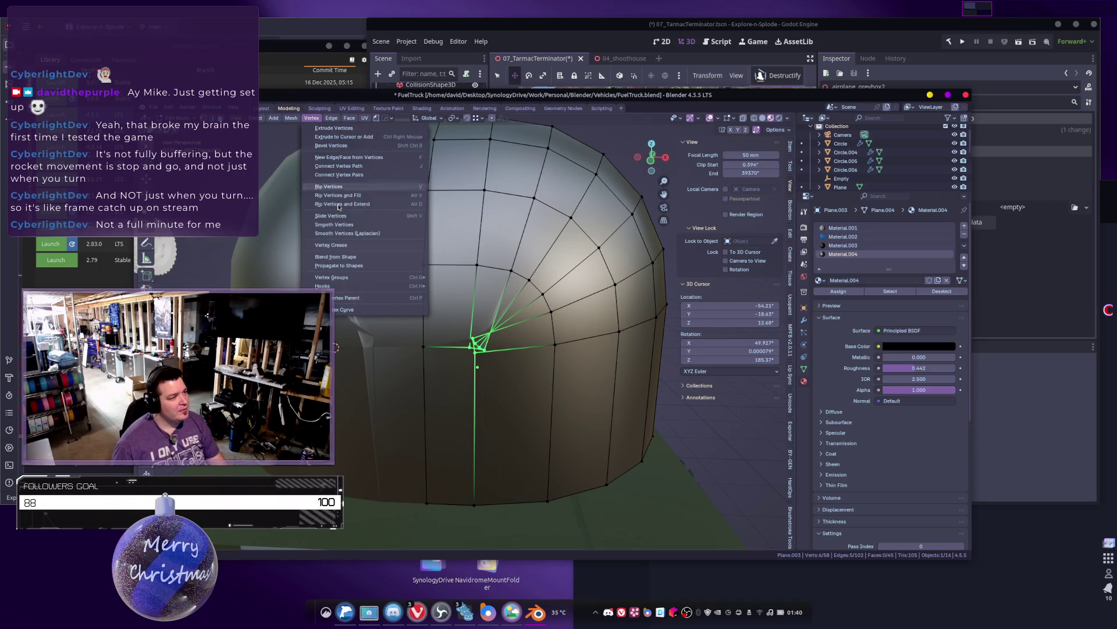
right_click(355, 224)
key(Escape)
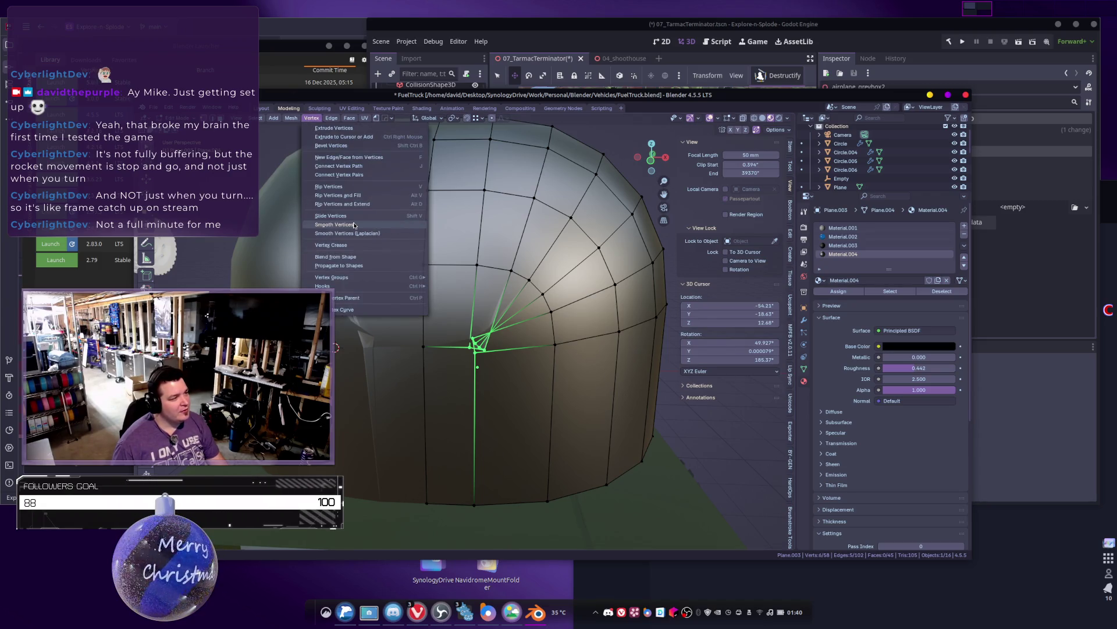
key(Escape)
right_click(512, 358)
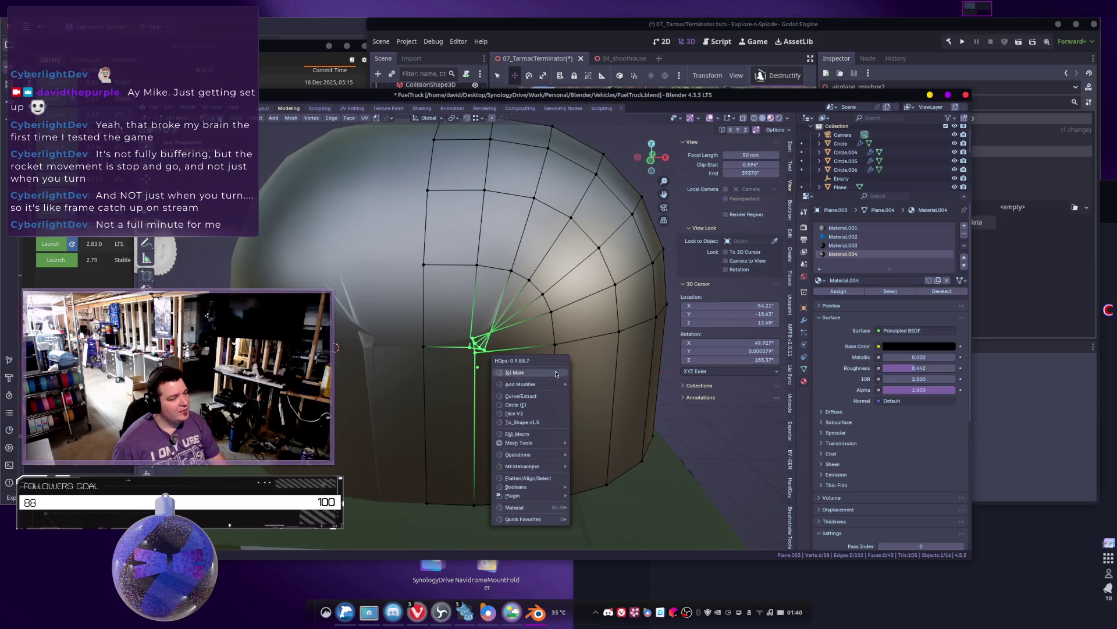
key(Escape)
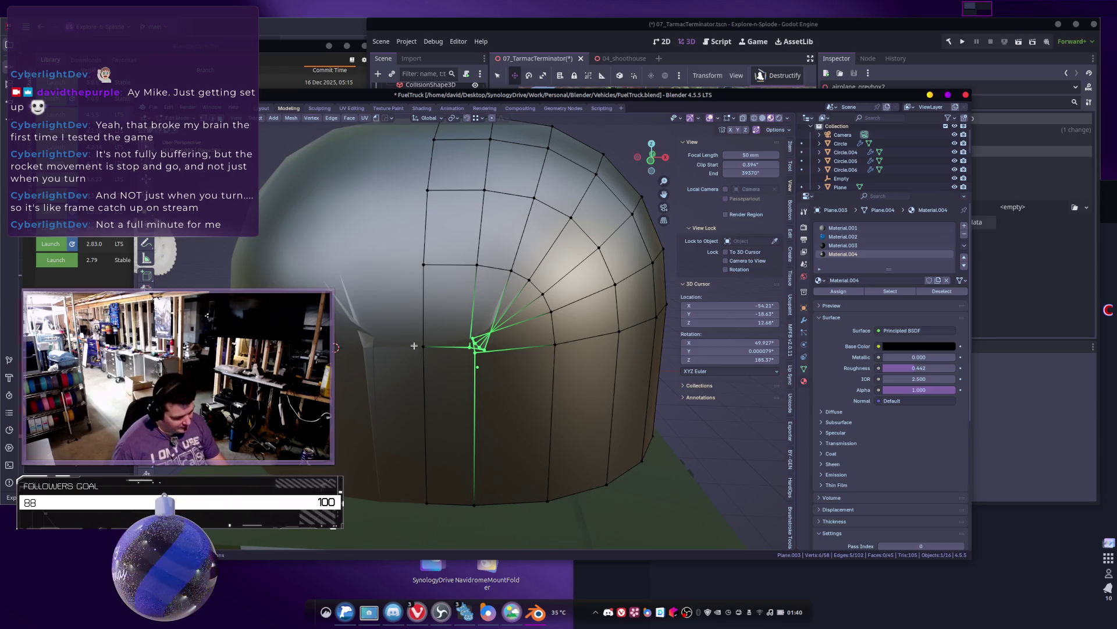
Step: Run Smooth Vertices from the HardOps Quick Favorites menu on the pole vertices
key(q)
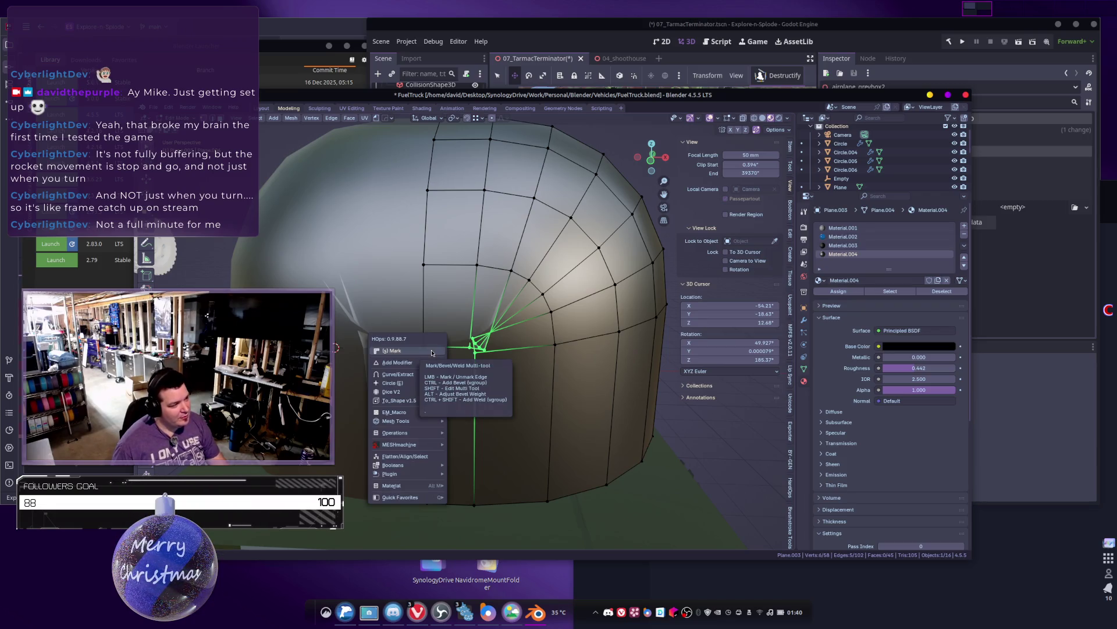
key(q)
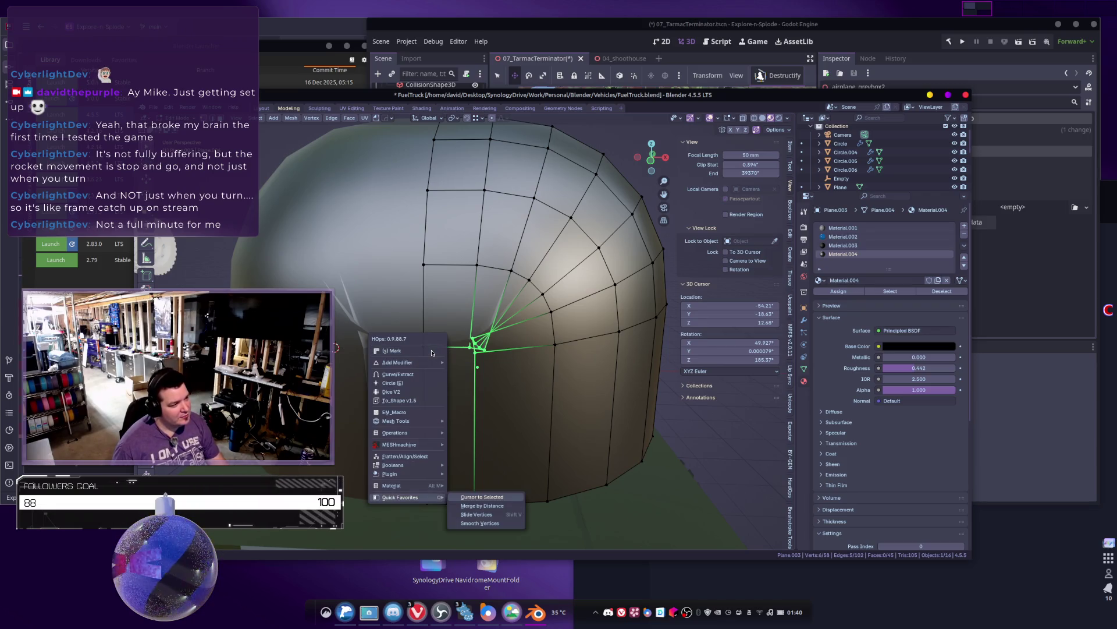
key(Escape)
key(q)
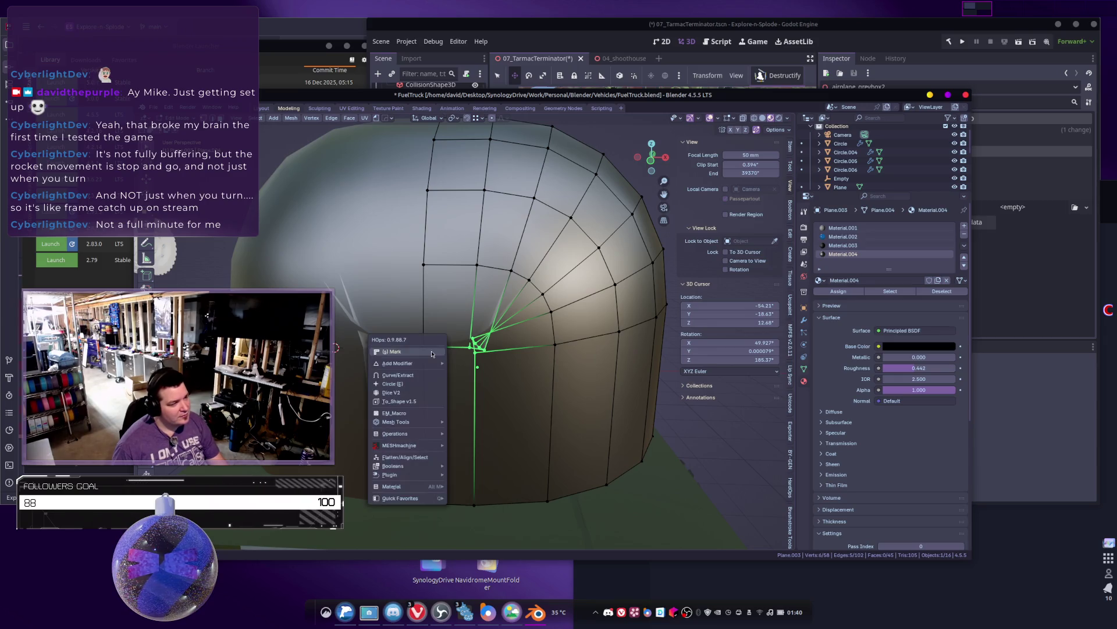
key(Escape)
key(q)
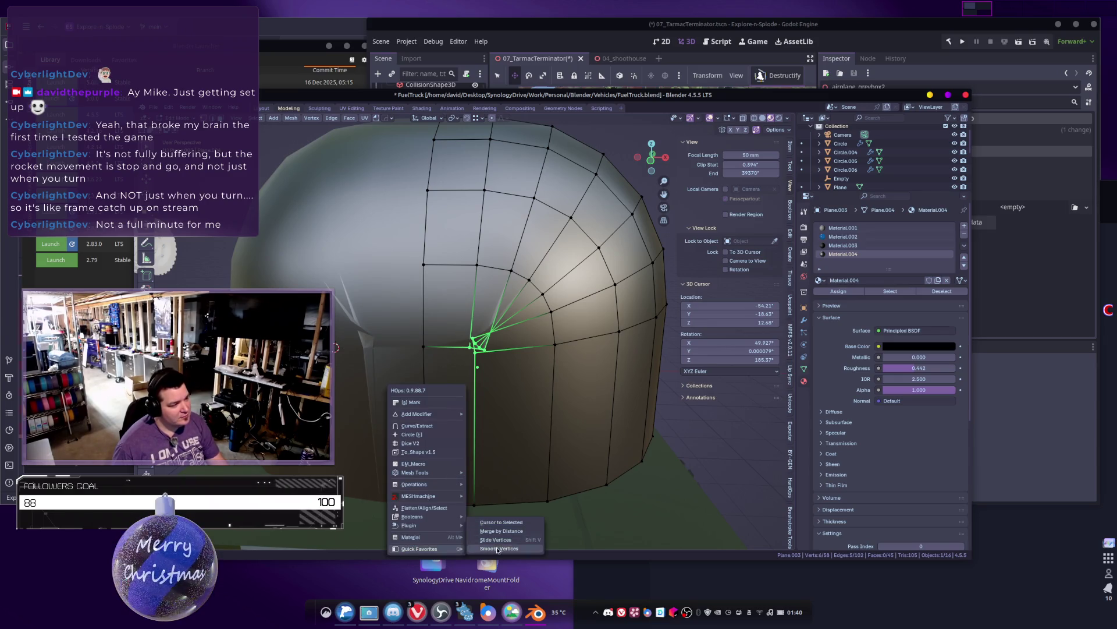
click(498, 550)
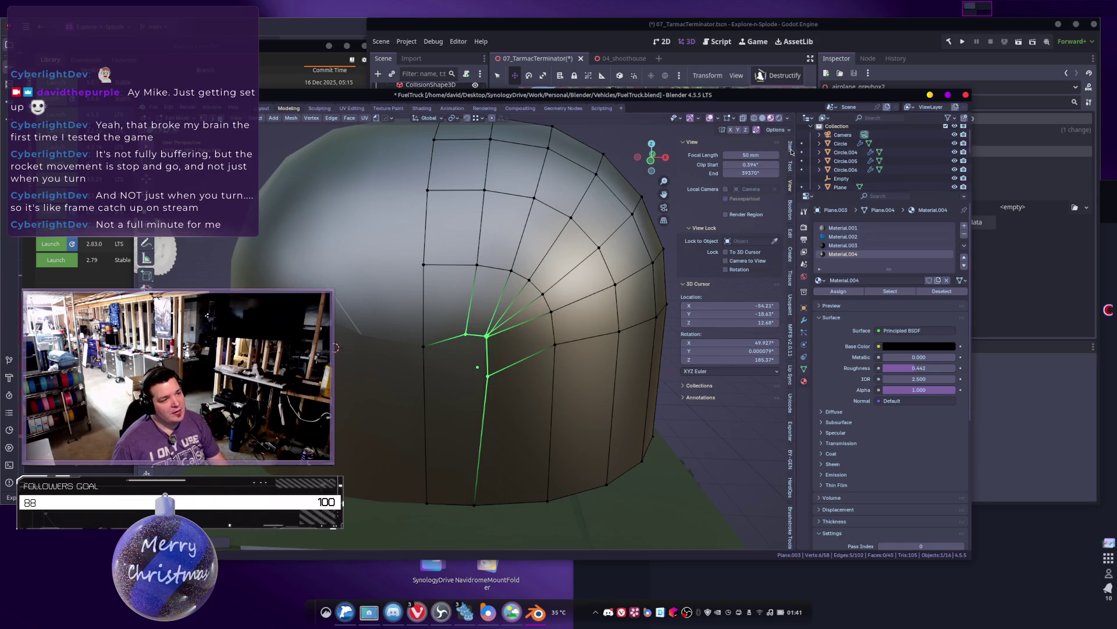
Step: Relax the selected vertex loop several times with LoopTools, then space it evenly
click(790, 233)
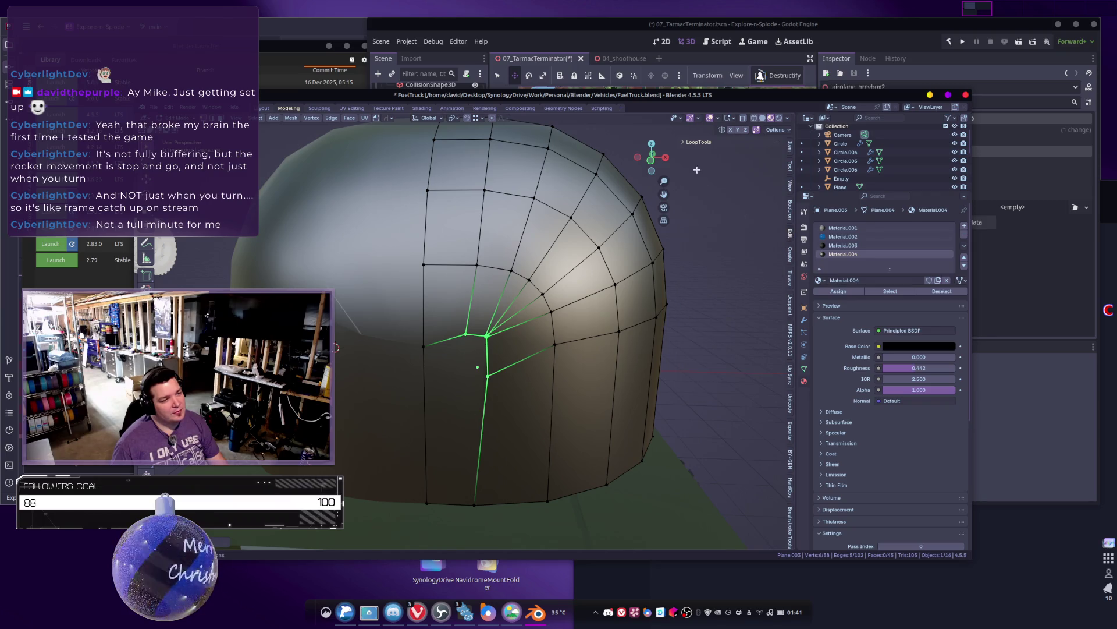
click(699, 142)
click(727, 207)
click(727, 208)
click(727, 207)
click(729, 208)
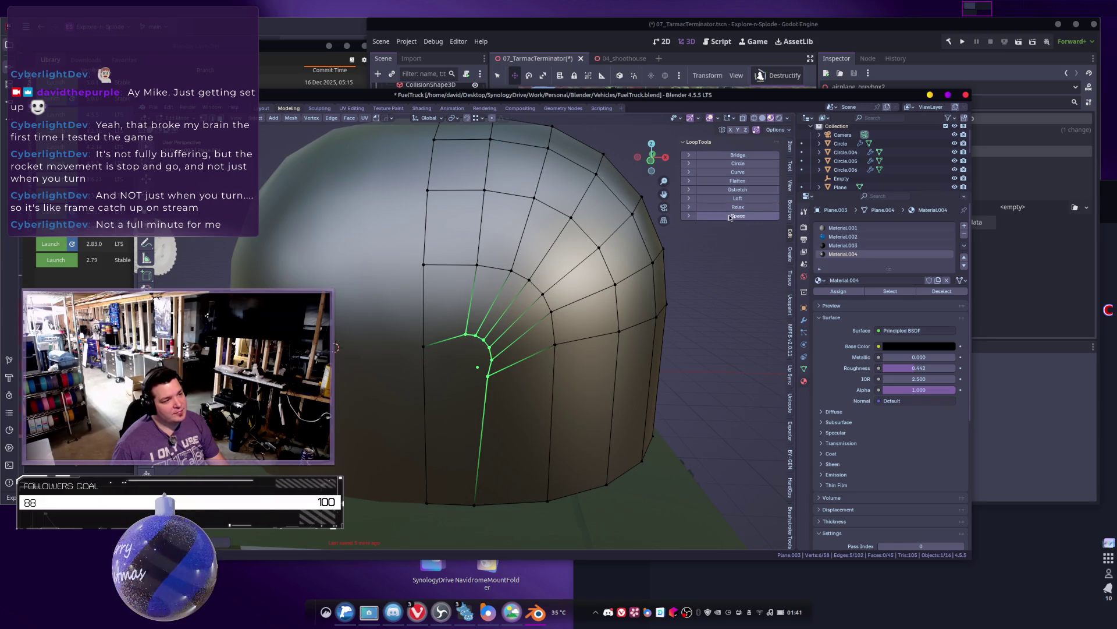
click(735, 215)
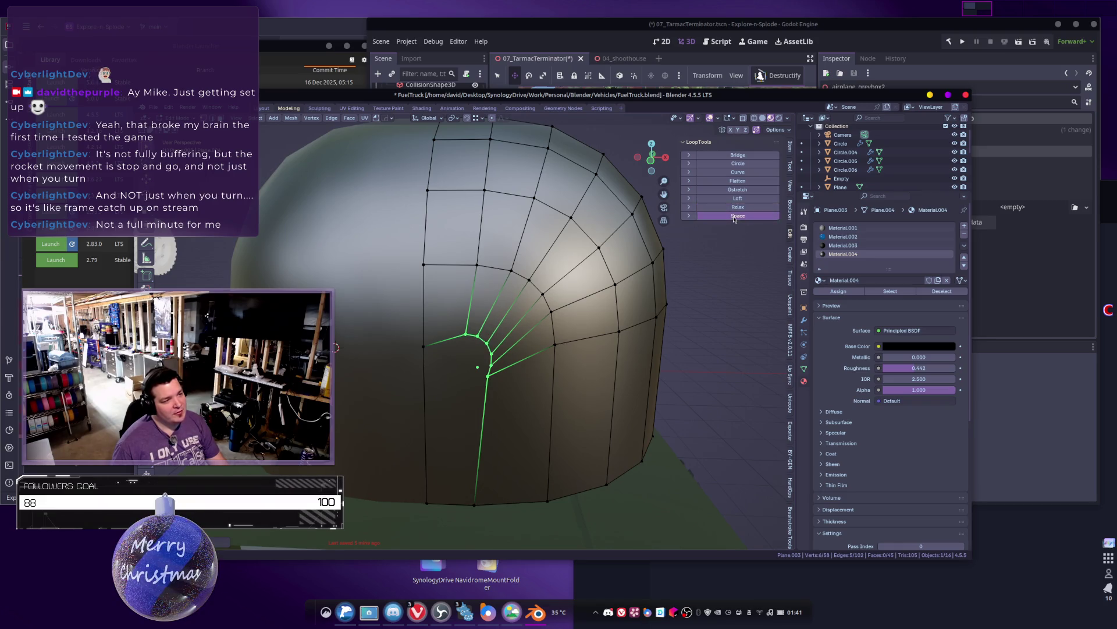
Step: Extend the loop with two more vertices, then space and relax it again
shift+click(427, 346)
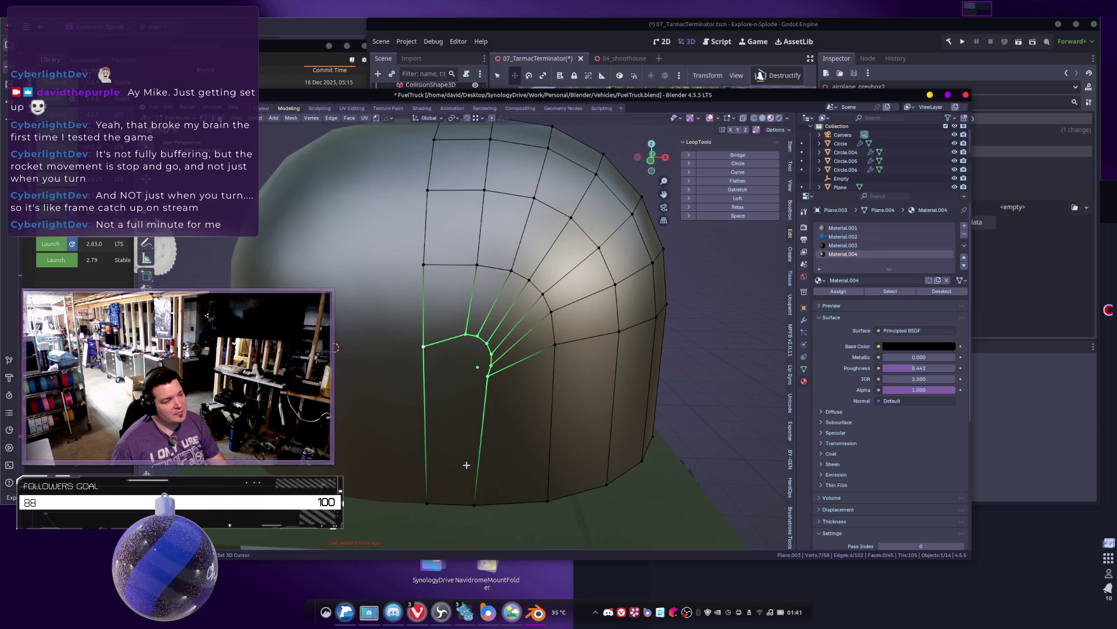
shift+click(478, 511)
click(735, 216)
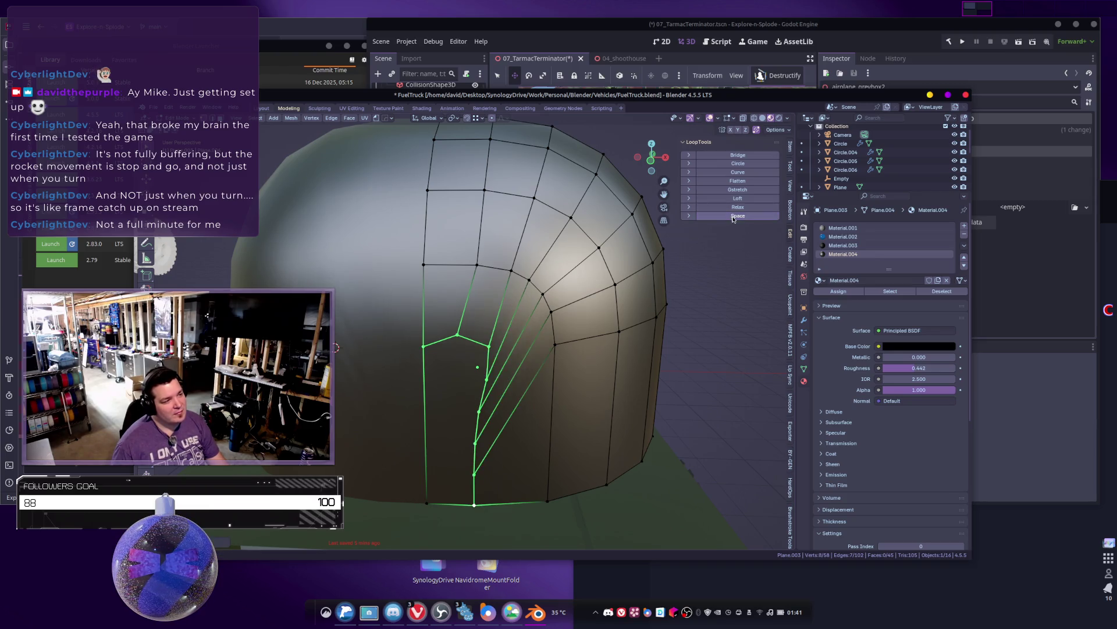
click(732, 207)
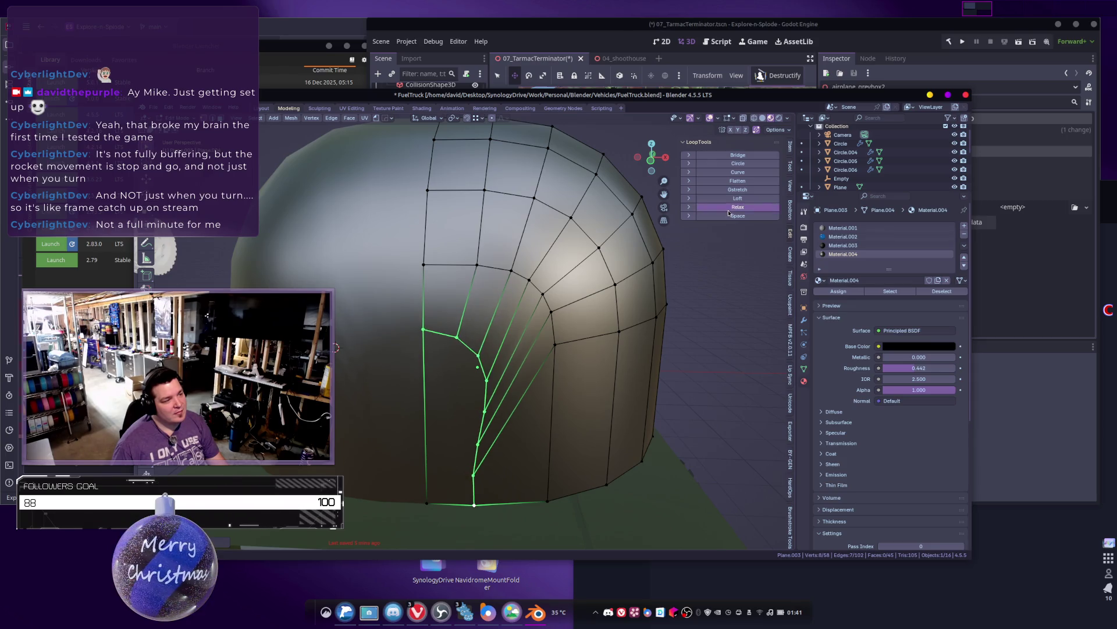
click(732, 207)
click(732, 216)
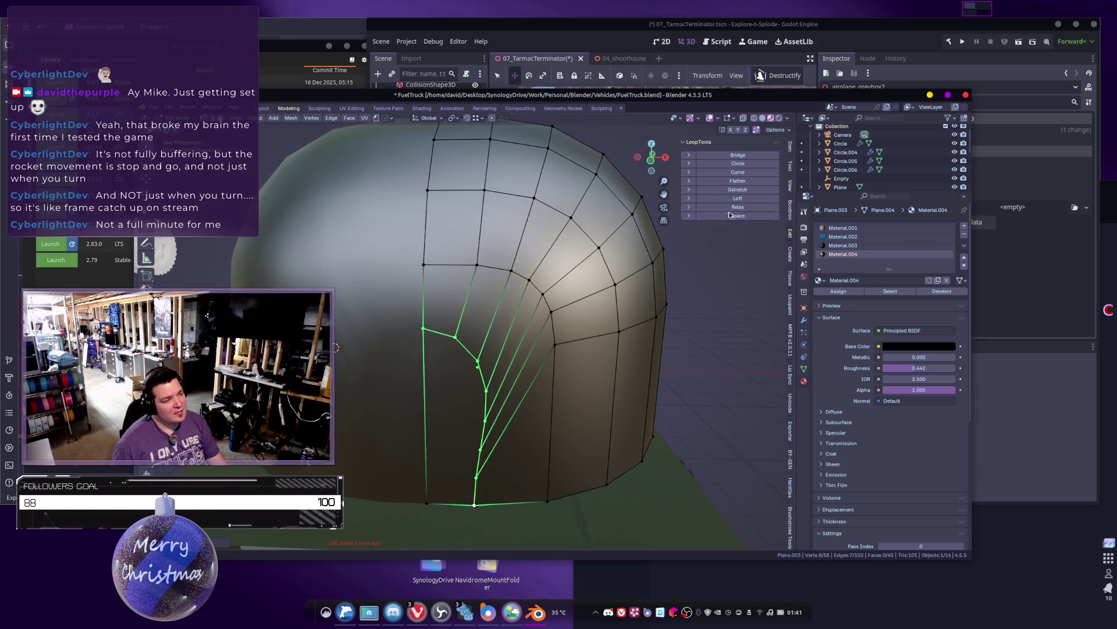
mouse_move(610, 282)
middle_down()
mouse_move(528, 295)
mouse_move(508, 286)
mouse_move(454, 315)
mouse_move(430, 308)
mouse_move(467, 317)
mouse_move(494, 342)
middle_up()
Step: Delete the top and radial corner faces of the tank's rounded end, leaving a hole
key(Tab)
scroll(445, 288, down, 5)
key(Tab)
scroll(467, 317, up, 5)
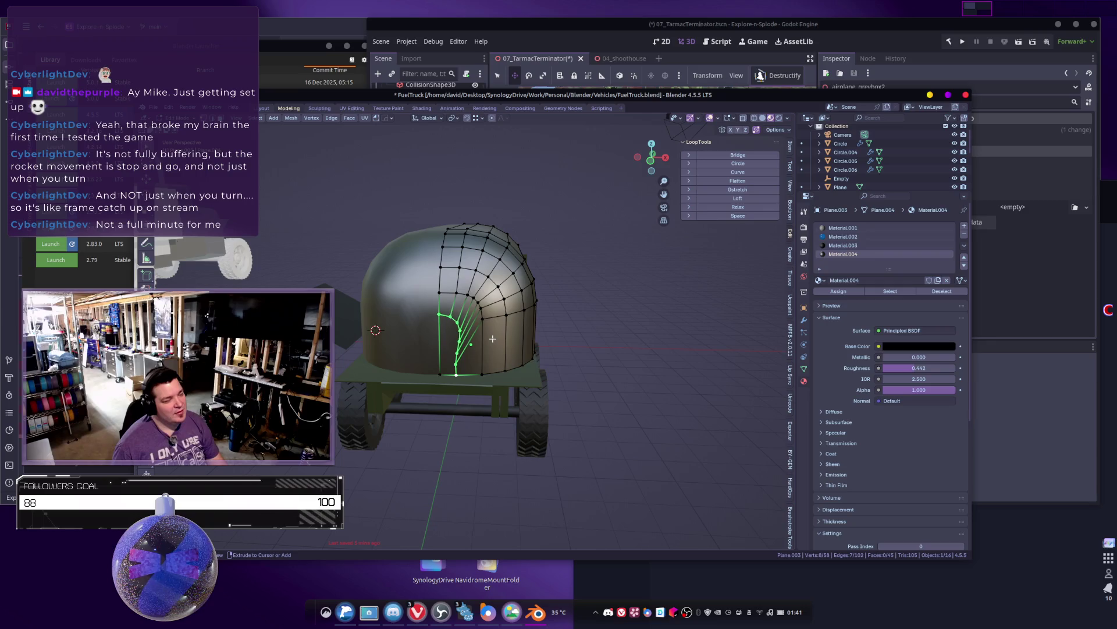
scroll(472, 341, up, 3)
key(3)
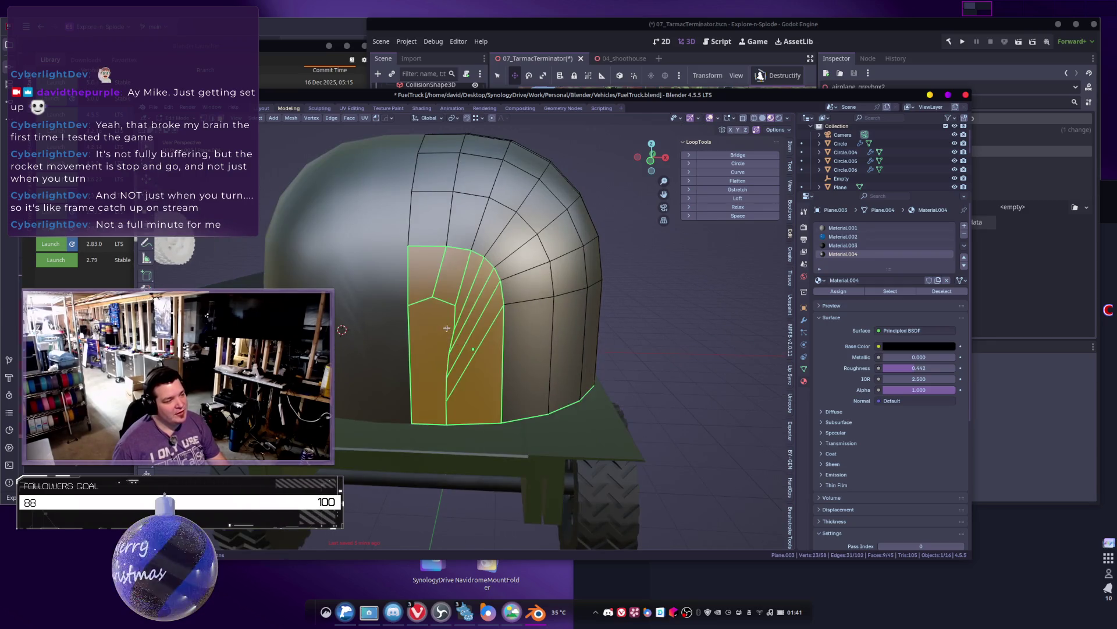
key(c)
mouse_move(443, 279)
mouse_down()
mouse_move(434, 265)
mouse_move(475, 326)
mouse_up()
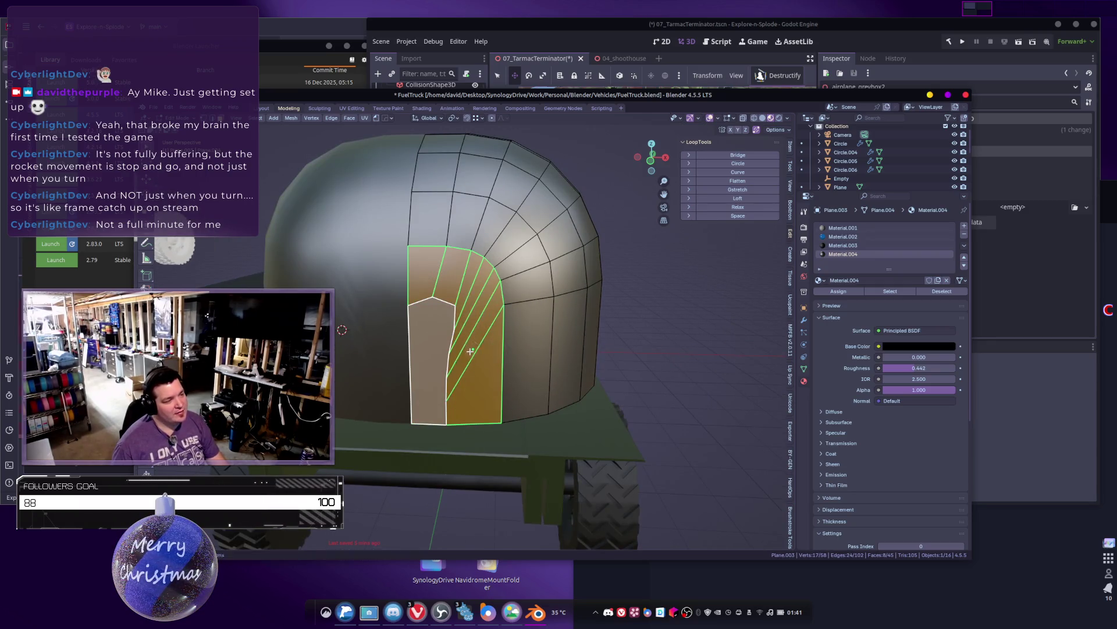
key(x)
click(460, 351)
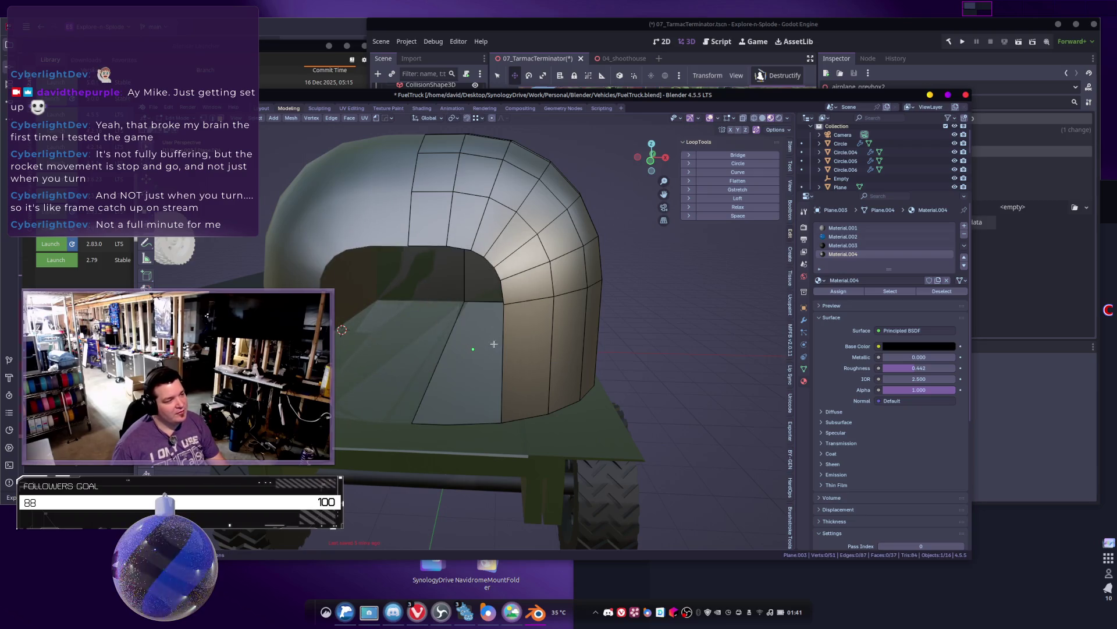
Step: Fill the hole between its top and bottom edges with a single new face
click(431, 252)
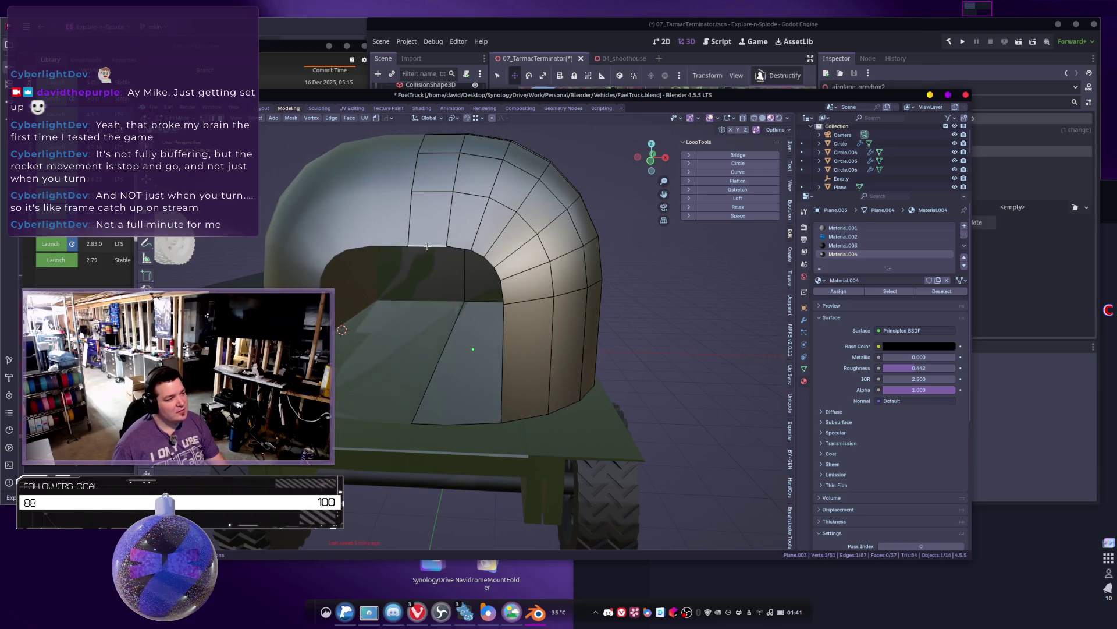
middle_drag(431, 252, 438, 398)
shift+click(444, 407)
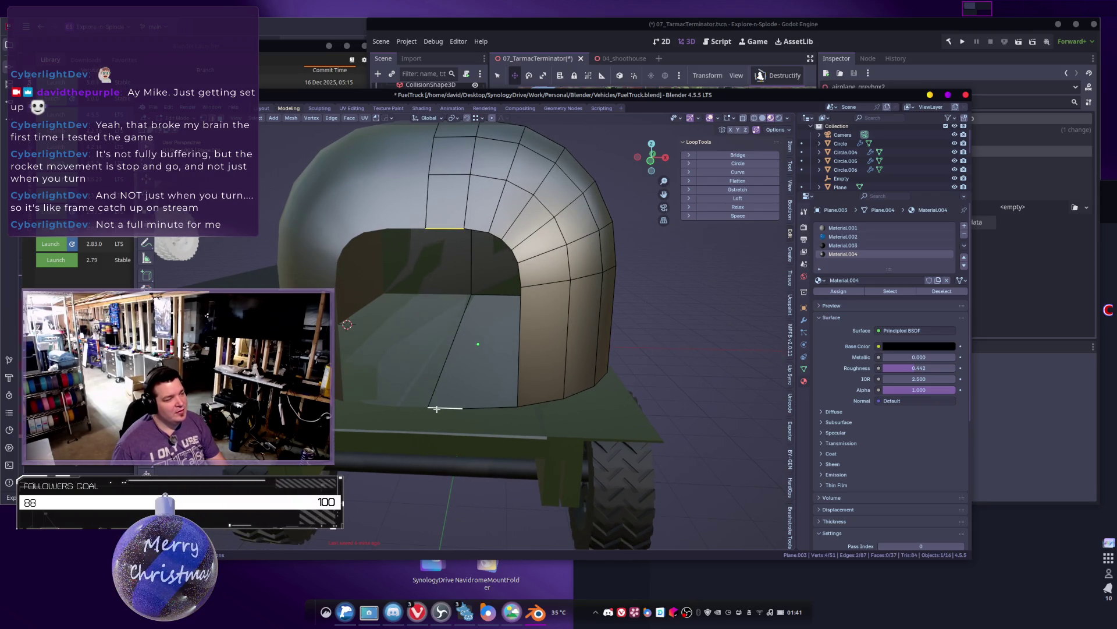
key(f)
key(j)
middle_drag(464, 335, 510, 347)
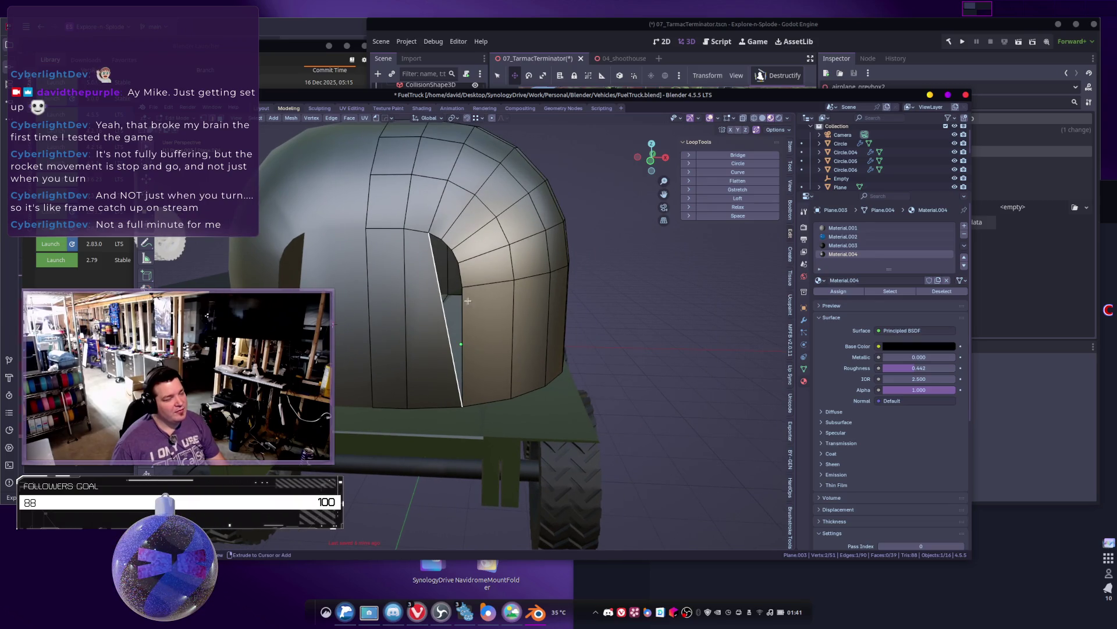
key(ctrl+z)
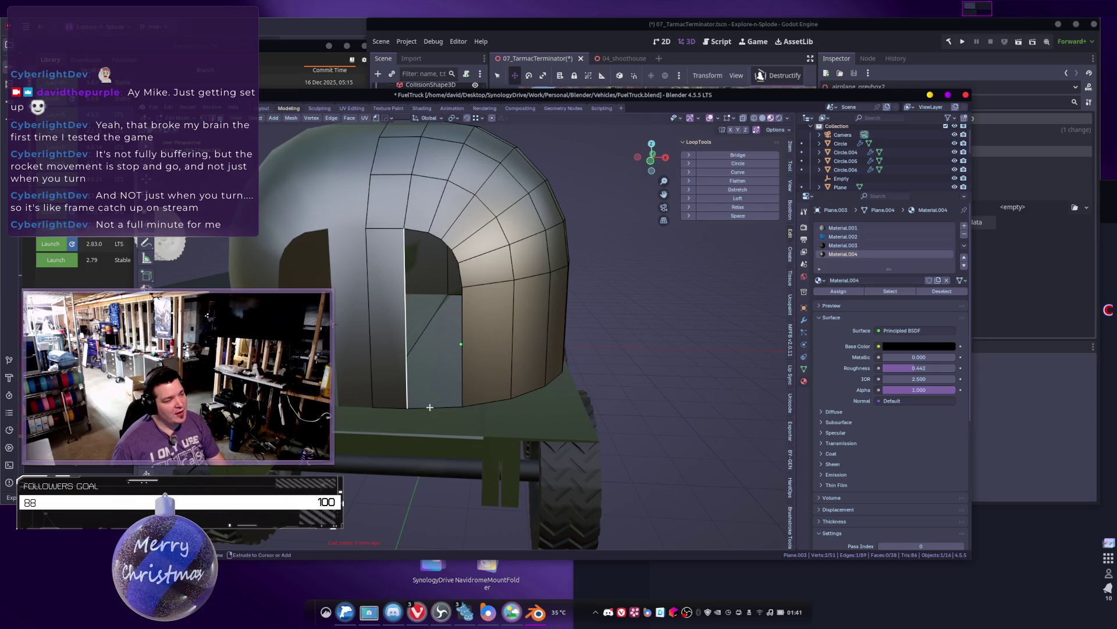
Step: Add edge loops across the new face and fill the gap beside the opening
key(ctrl+r)
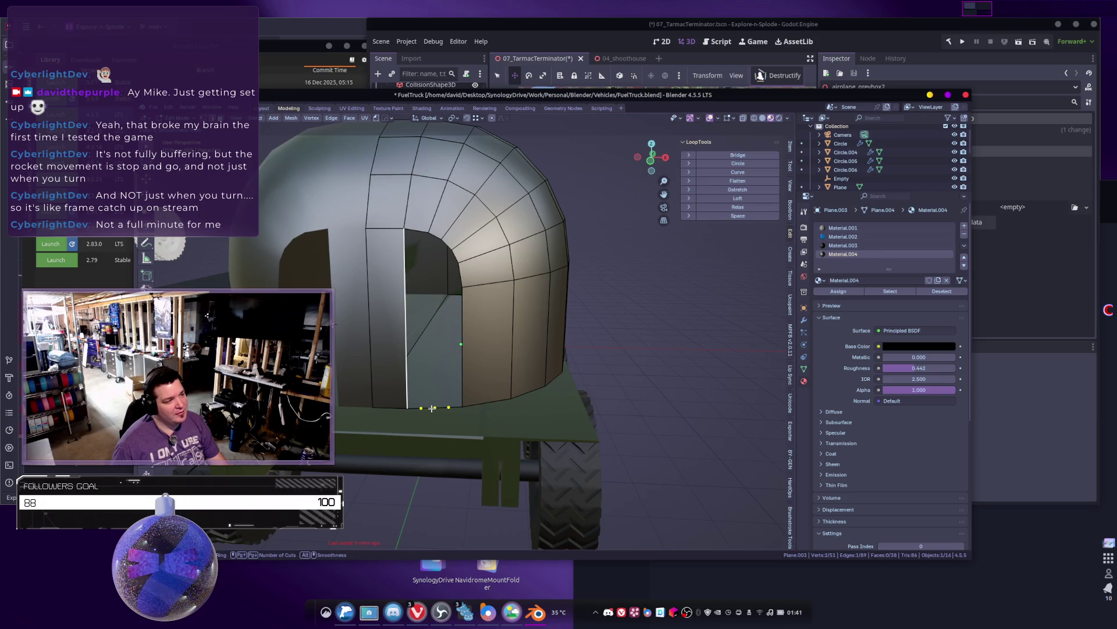
click(433, 408)
right_click(407, 282)
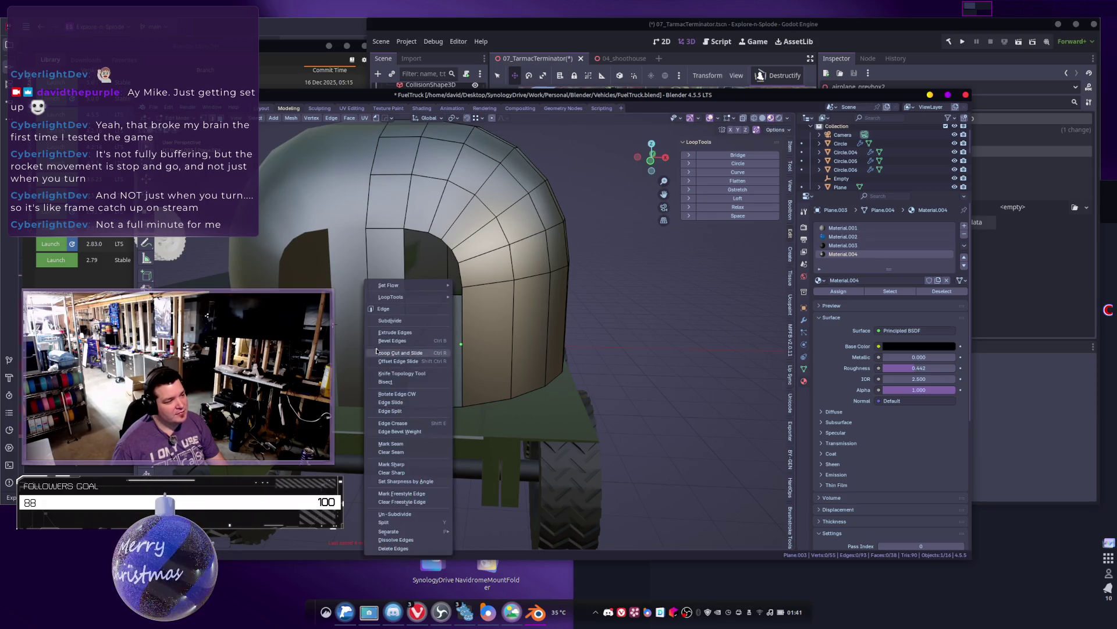
key(ctrl+r)
click(411, 279)
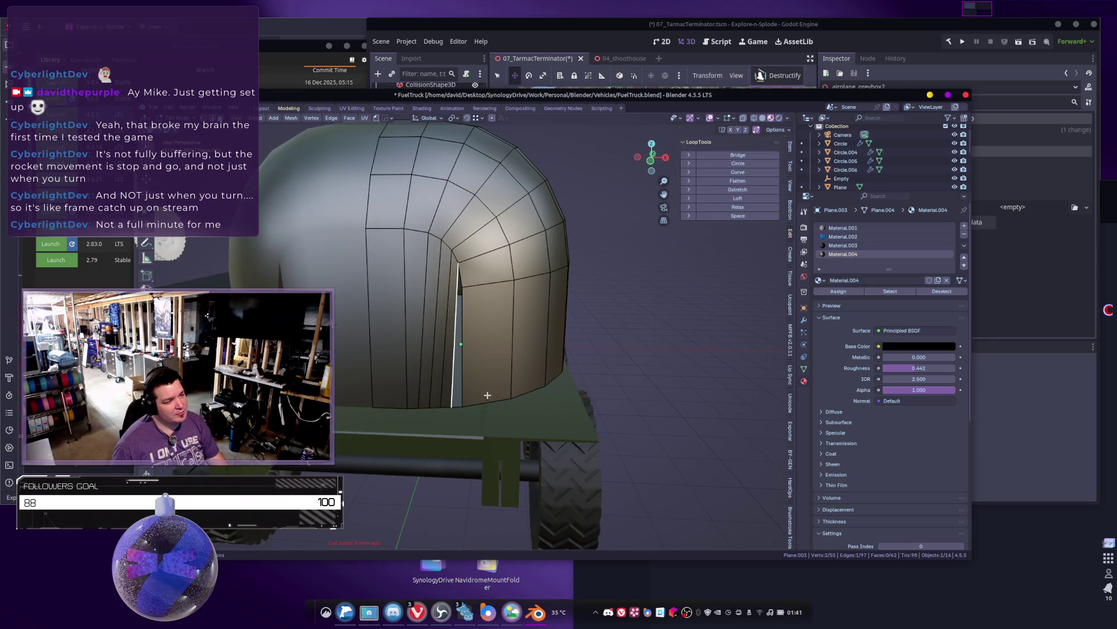
key(f)
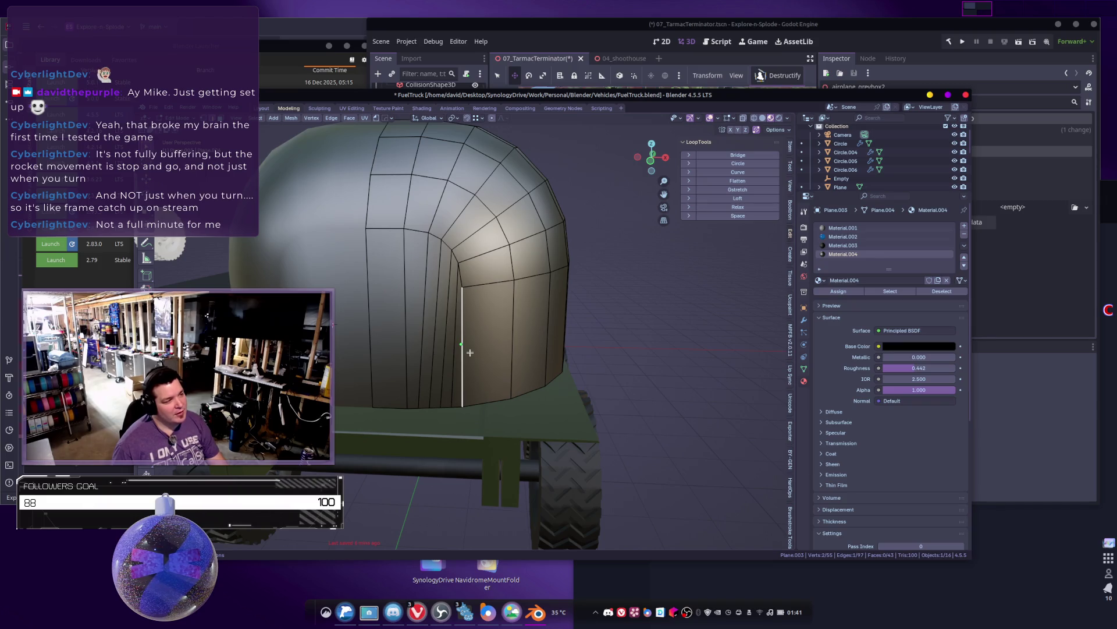
Step: Inspect the result in Object Mode, then begin circle-selecting faces at the tank end
key(Tab)
mouse_move(468, 352)
middle_down()
mouse_move(497, 326)
mouse_move(539, 335)
mouse_move(430, 361)
middle_up()
key(Tab)
scroll(355, 379, up, 5)
key(c)
click(343, 387)
Step: Circle-select more end faces and slide them along the Y axis
drag(343, 387, 407, 410)
key(Escape)
middle_drag(407, 411, 454, 411)
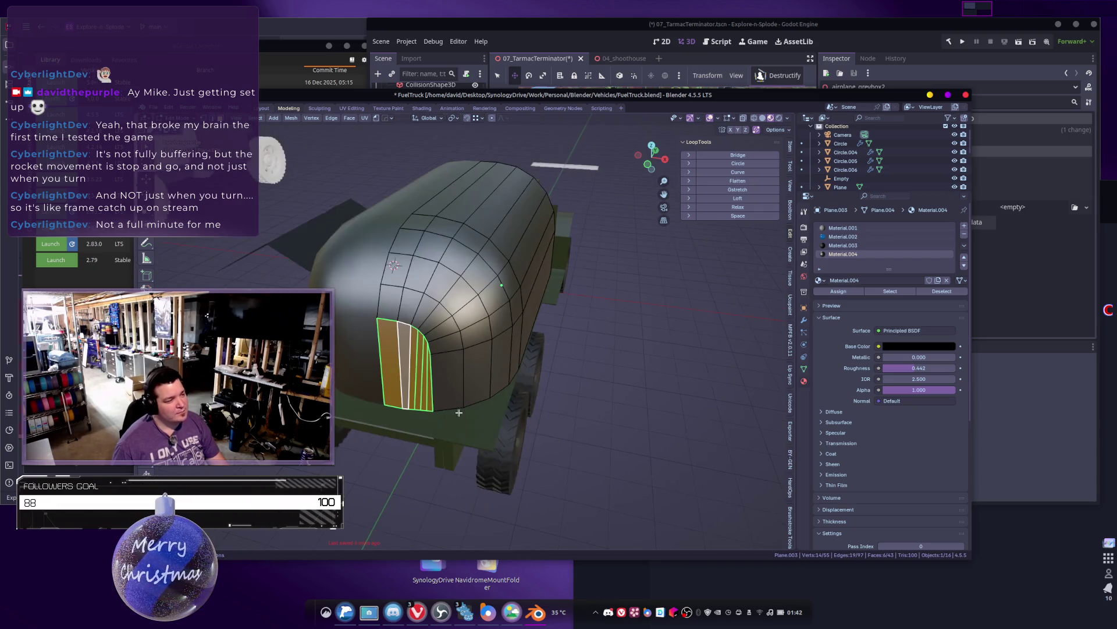
key(g)
key(y)
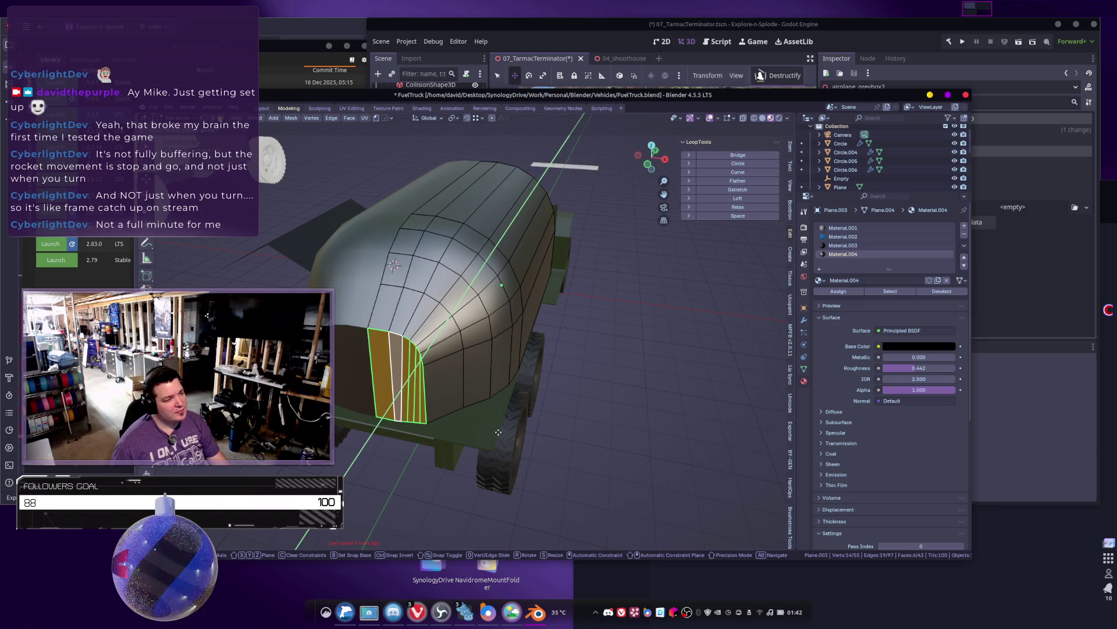
click(497, 429)
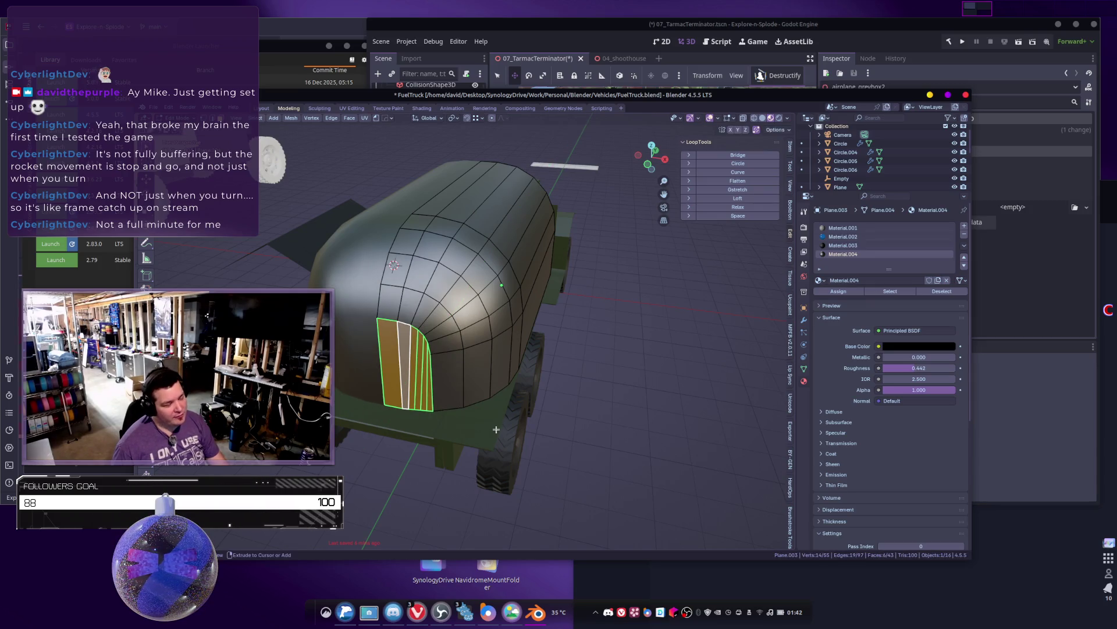
Step: Clear the selection and circle-select a smaller group of faces at the tank end
key(ctrl+KP_Add)
key(ctrl+KP_Add)
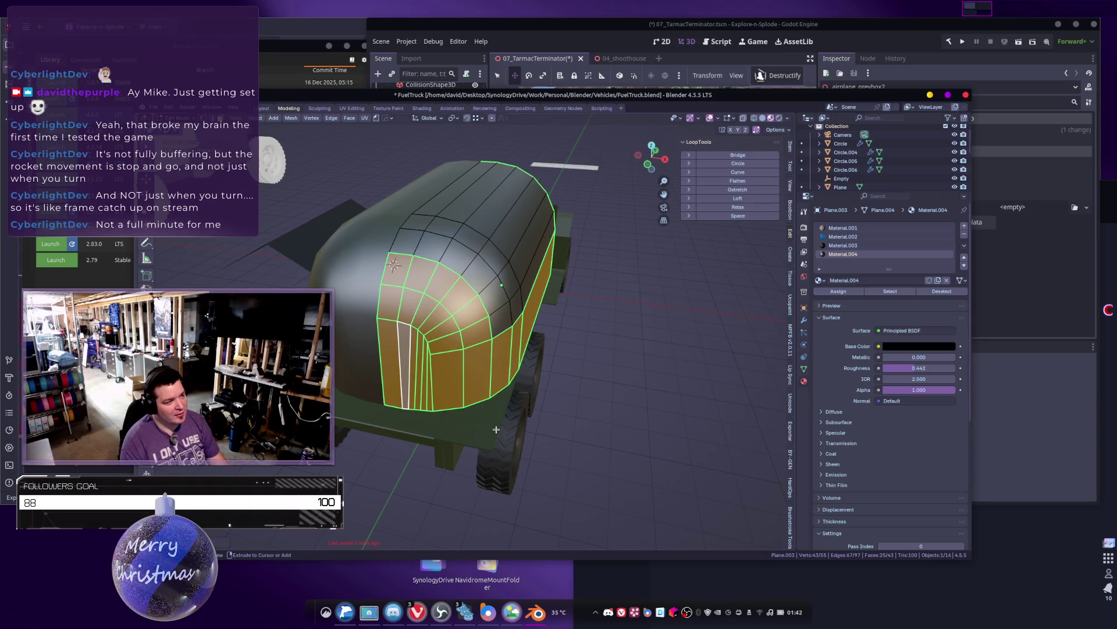
key(alt+a)
key(c)
mouse_move(386, 354)
mouse_down()
mouse_move(446, 349)
mouse_move(397, 311)
mouse_up()
key(Escape)
middle_drag(394, 307, 402, 321)
Step: Slide those faces along Y to reshape the tank end, then view it in Object Mode
key(g)
key(y)
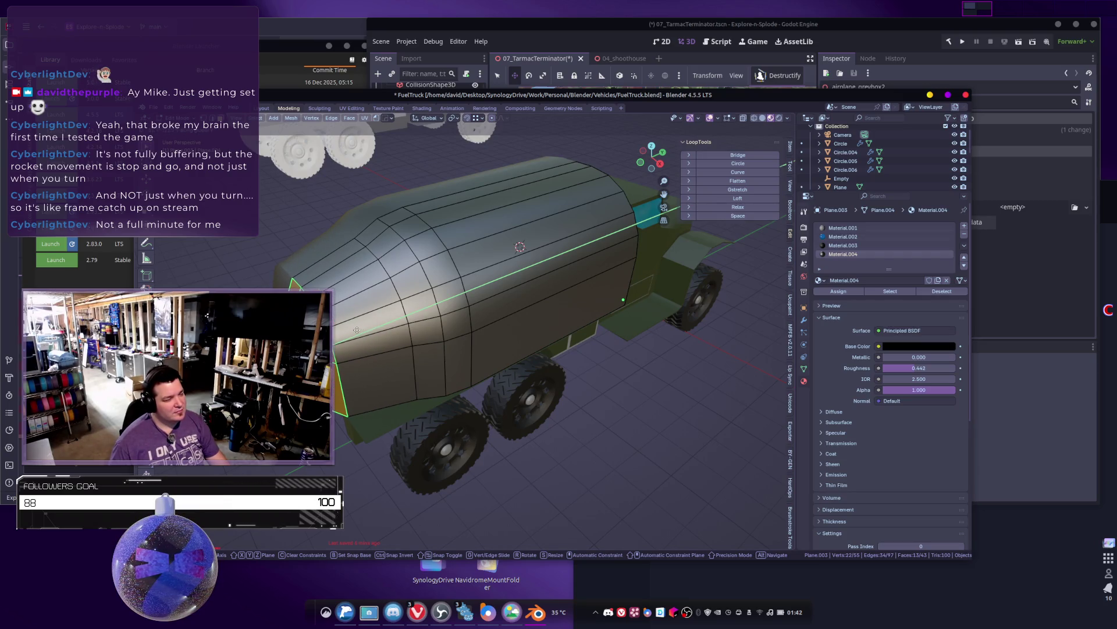
key(Escape)
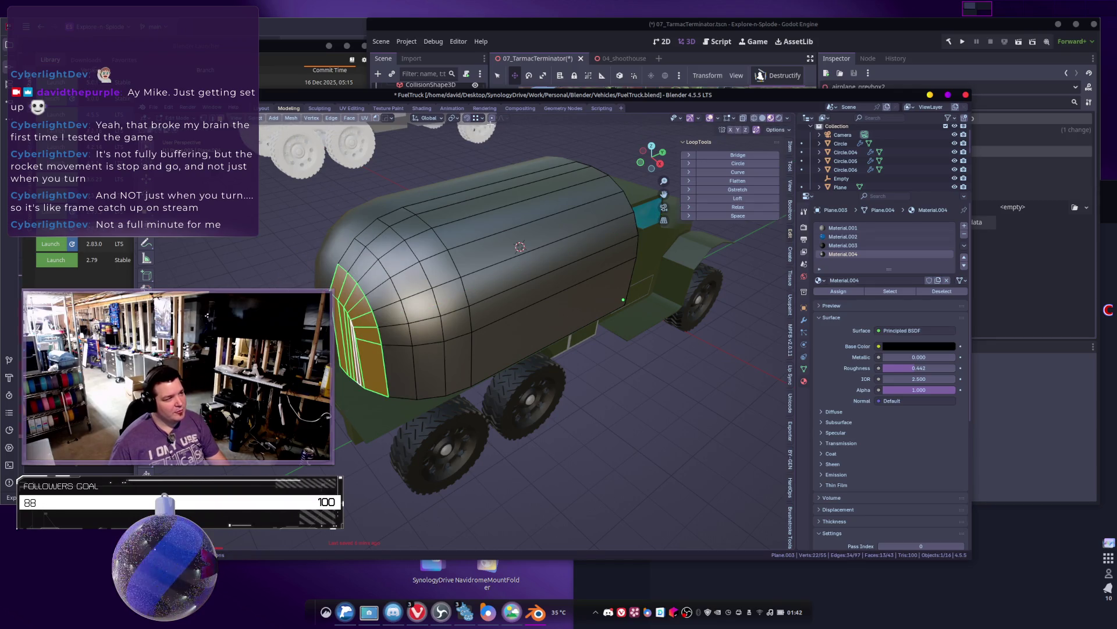
key(g)
key(y)
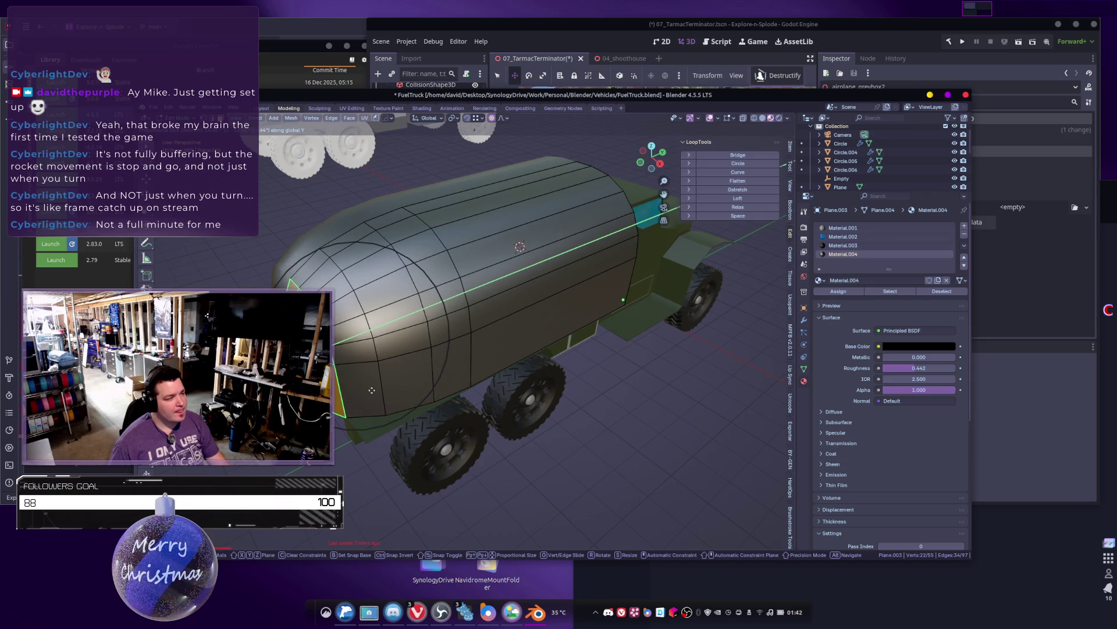
click(372, 389)
key(Tab)
mouse_move(371, 390)
middle_down()
mouse_move(442, 384)
mouse_move(603, 401)
mouse_move(395, 397)
mouse_move(407, 413)
middle_up()
mouse_move(476, 410)
middle_down()
mouse_move(398, 353)
mouse_move(449, 374)
mouse_move(455, 282)
middle_up()
scroll(399, 352, up, 5)
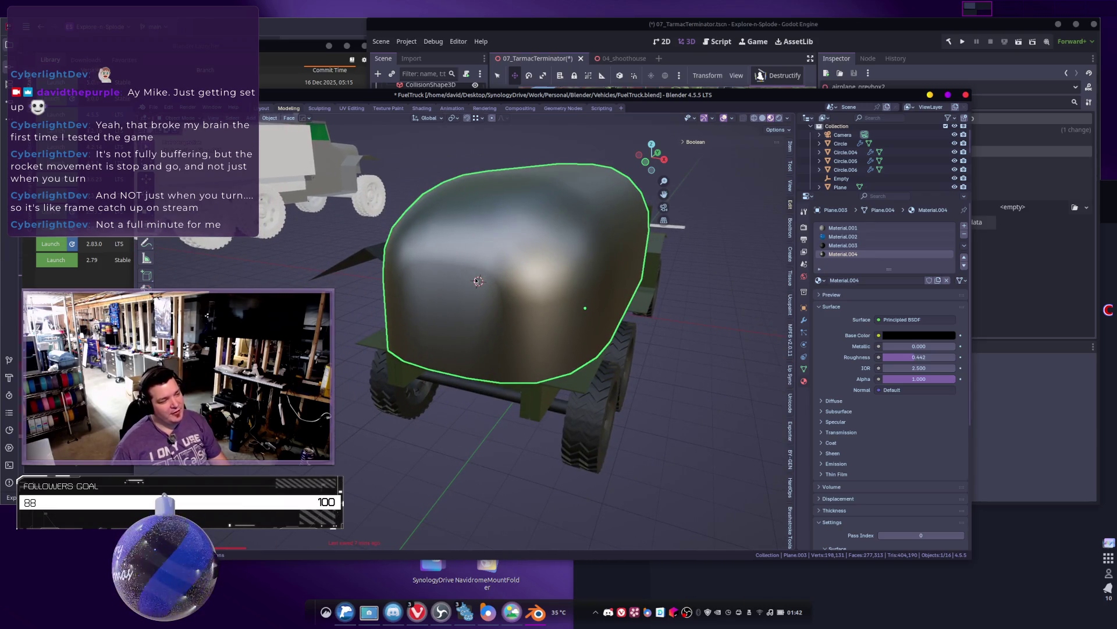
Step: Cut a new edge loop into the tank side and slide it toward the cab
mouse_move(484, 343)
middle_down()
mouse_move(492, 407)
mouse_move(531, 452)
mouse_move(493, 381)
mouse_move(399, 375)
middle_up()
scroll(490, 390, down, 3)
scroll(493, 380, up, 2)
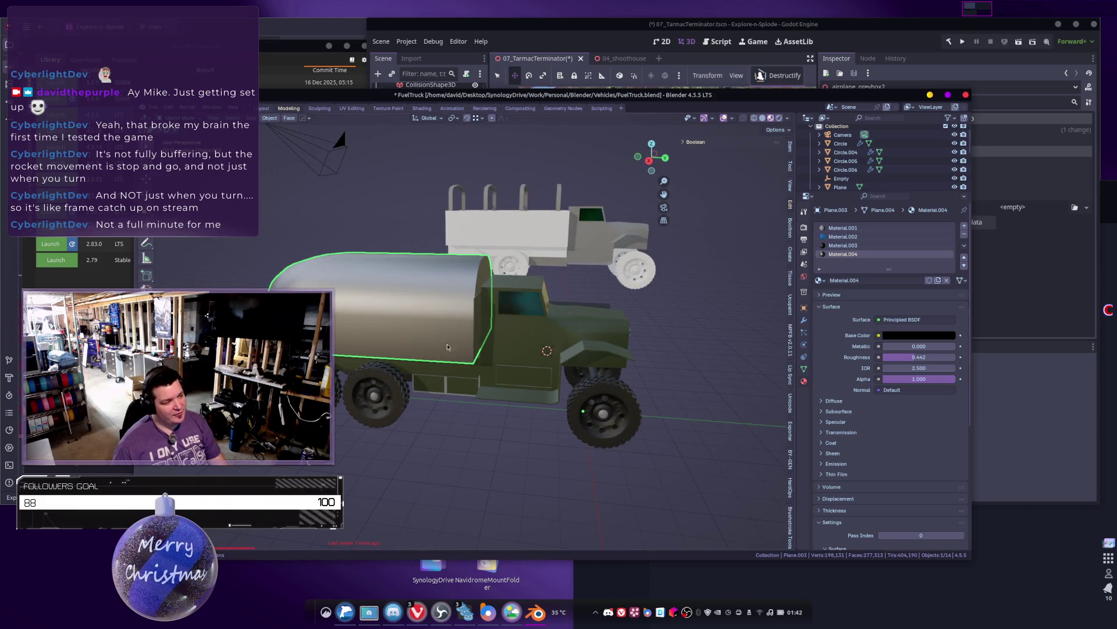
scroll(442, 369, up, 5)
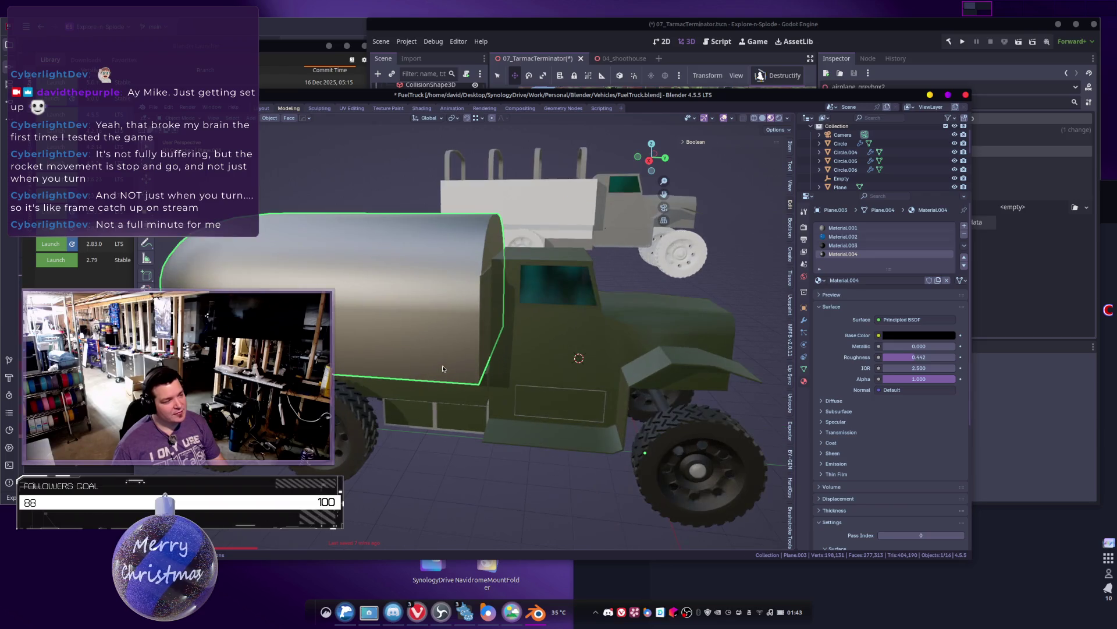
mouse_move(493, 335)
middle_down()
mouse_move(492, 295)
mouse_move(526, 269)
middle_up()
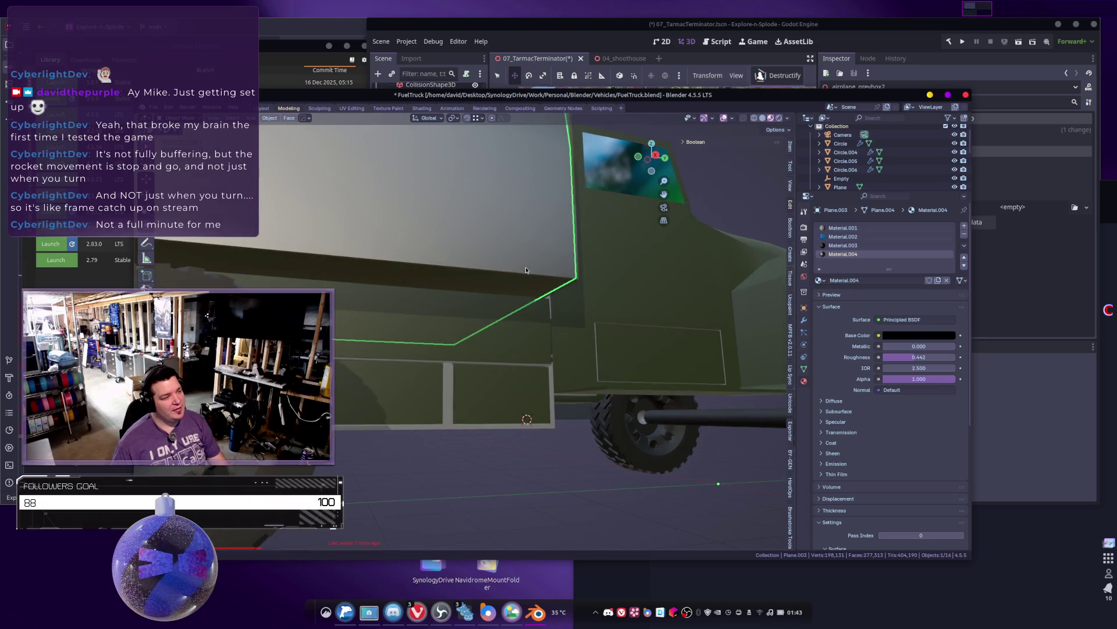
mouse_move(384, 278)
middle_down()
mouse_move(492, 270)
mouse_move(498, 282)
mouse_move(477, 264)
middle_up()
key(Tab)
key(ctrl+r)
click(486, 256)
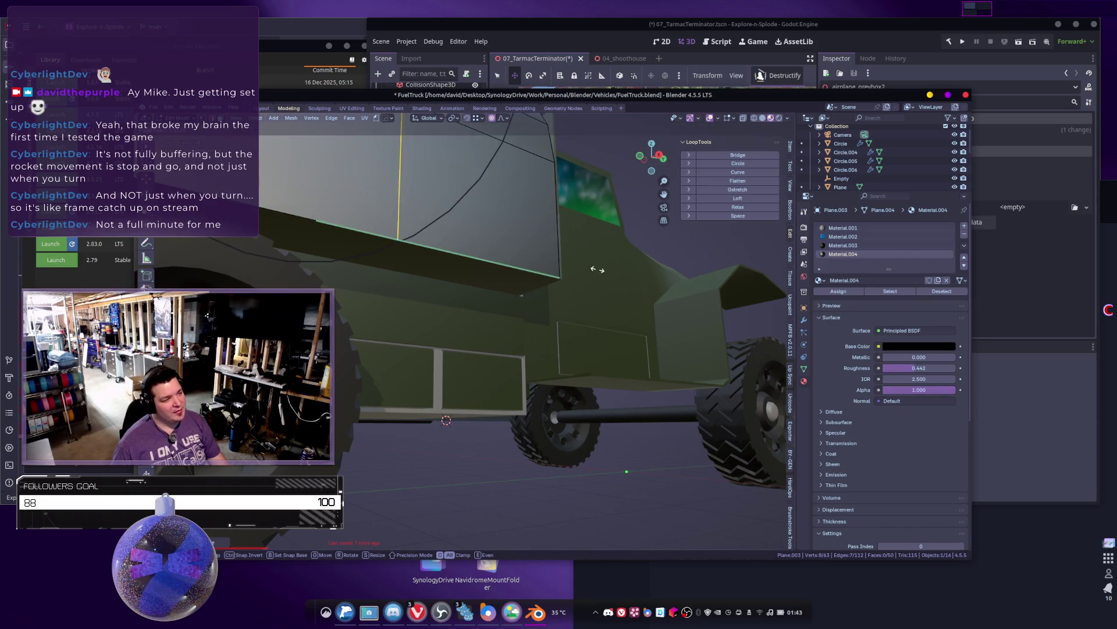
click(735, 257)
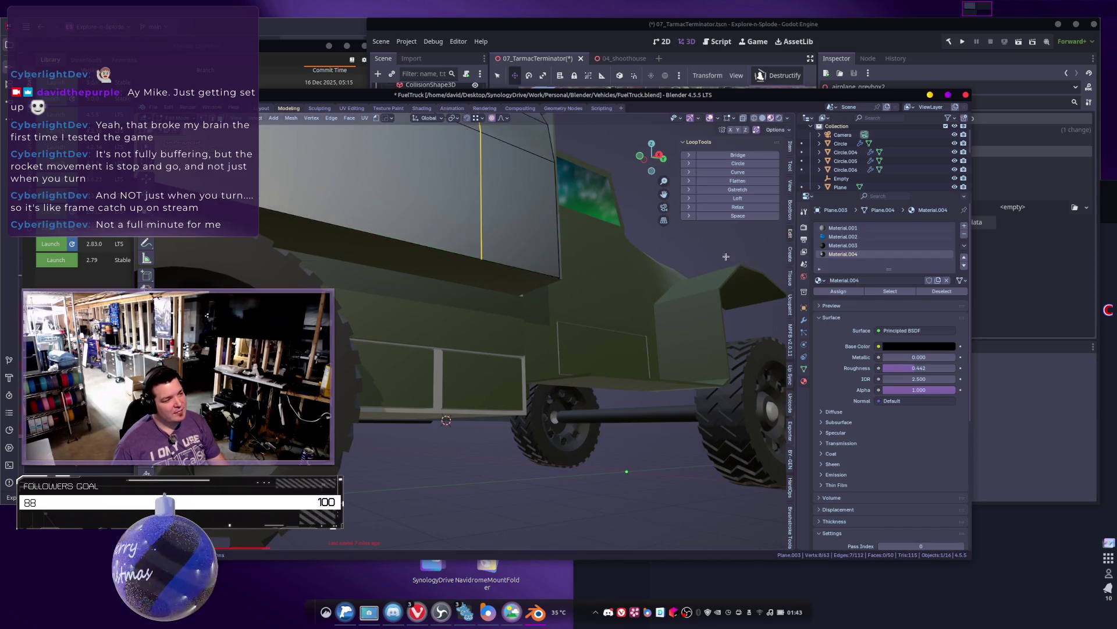
Step: Select the new loop's bottom vertex and snap the 3D cursor to it
click(482, 259)
middle_drag(482, 260, 414, 335)
scroll(414, 335, up, 3)
right_click(495, 290)
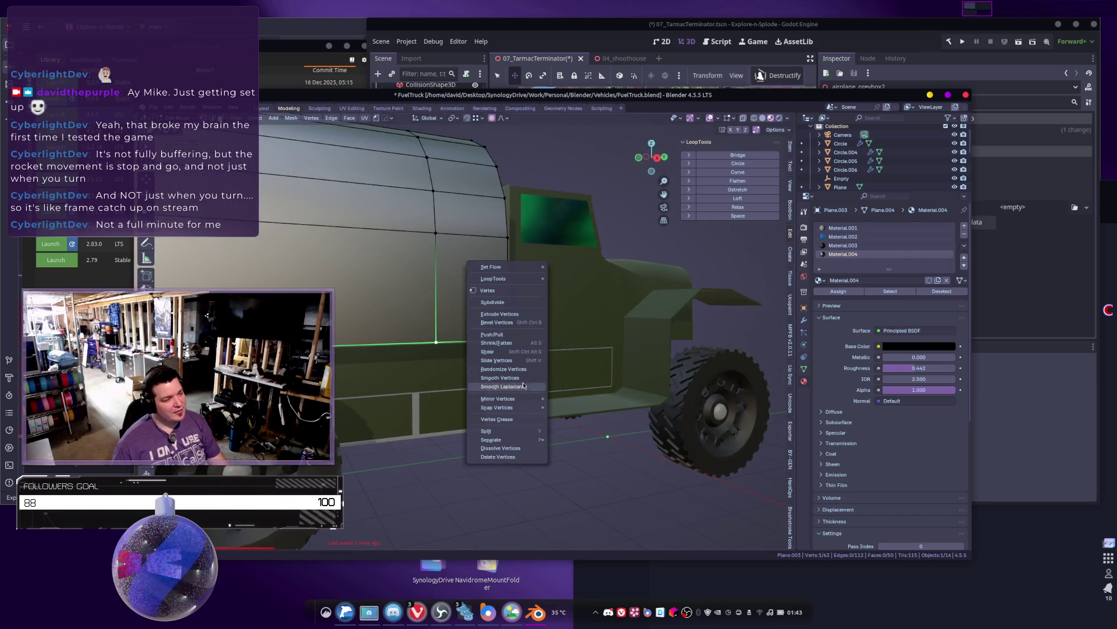
mouse_move(497, 410)
click(582, 447)
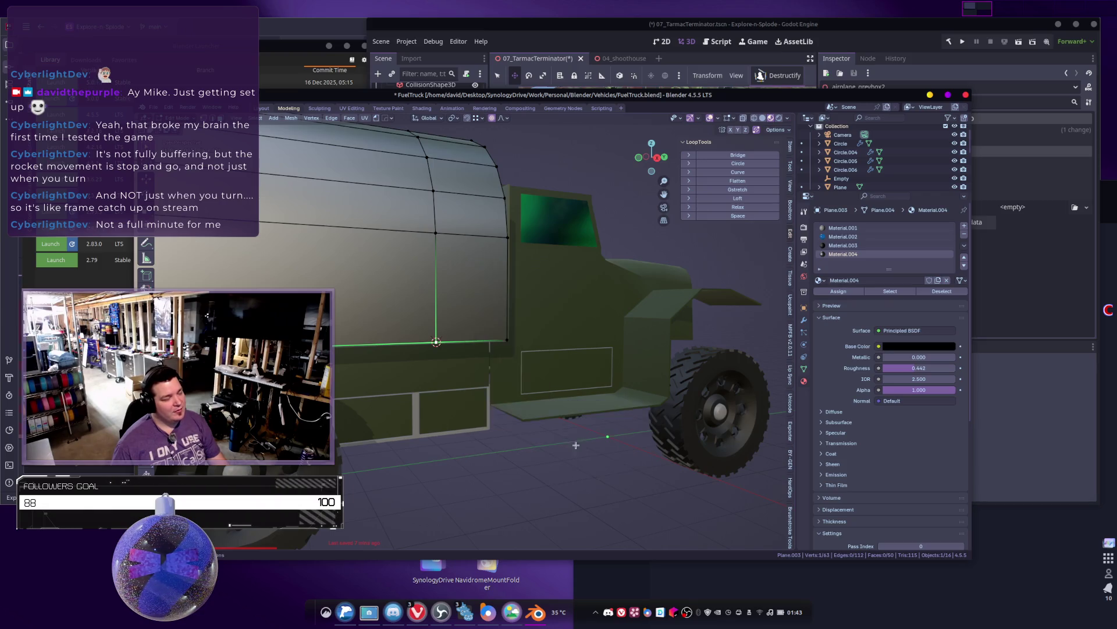
scroll(460, 349, up, 5)
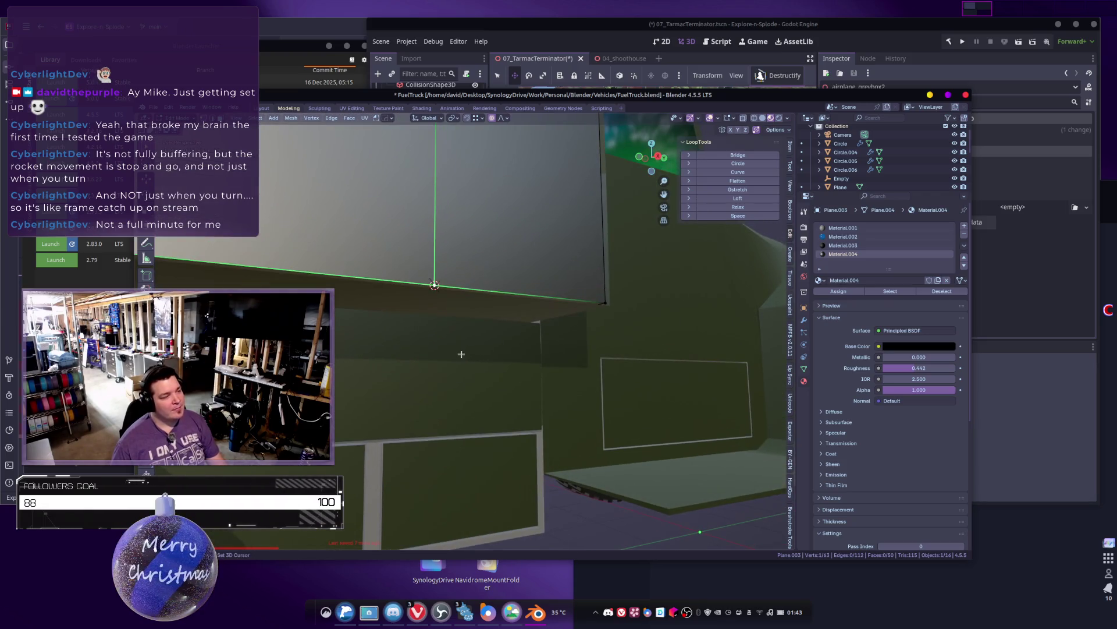
key(shift+a)
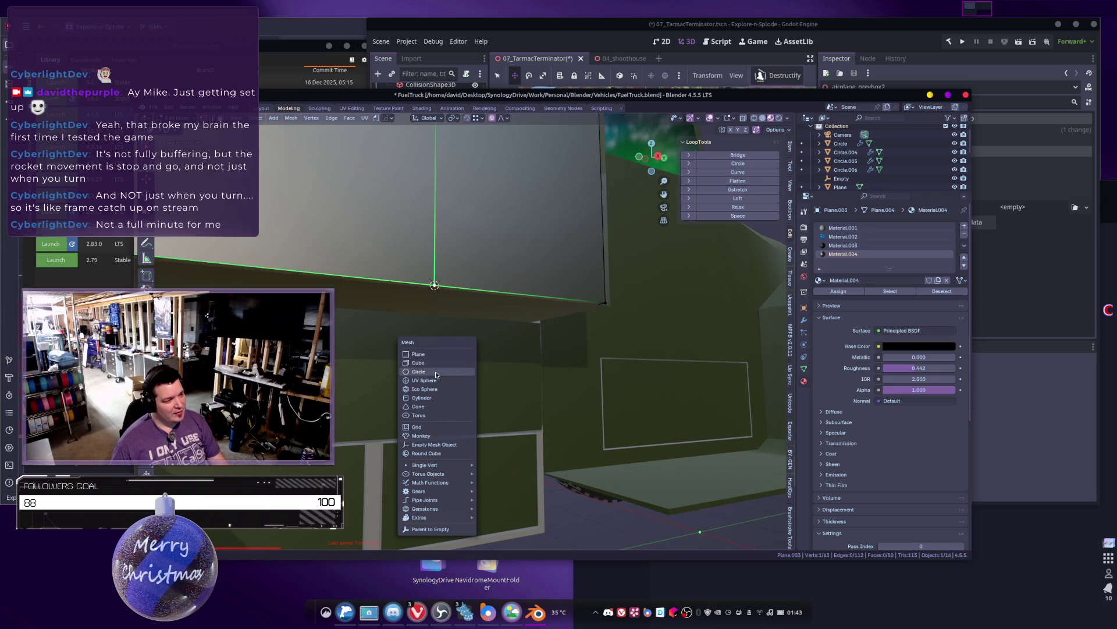
Step: Add a new circle mesh at the cursor and scale it down small
click(419, 371)
scroll(456, 367, down, 1)
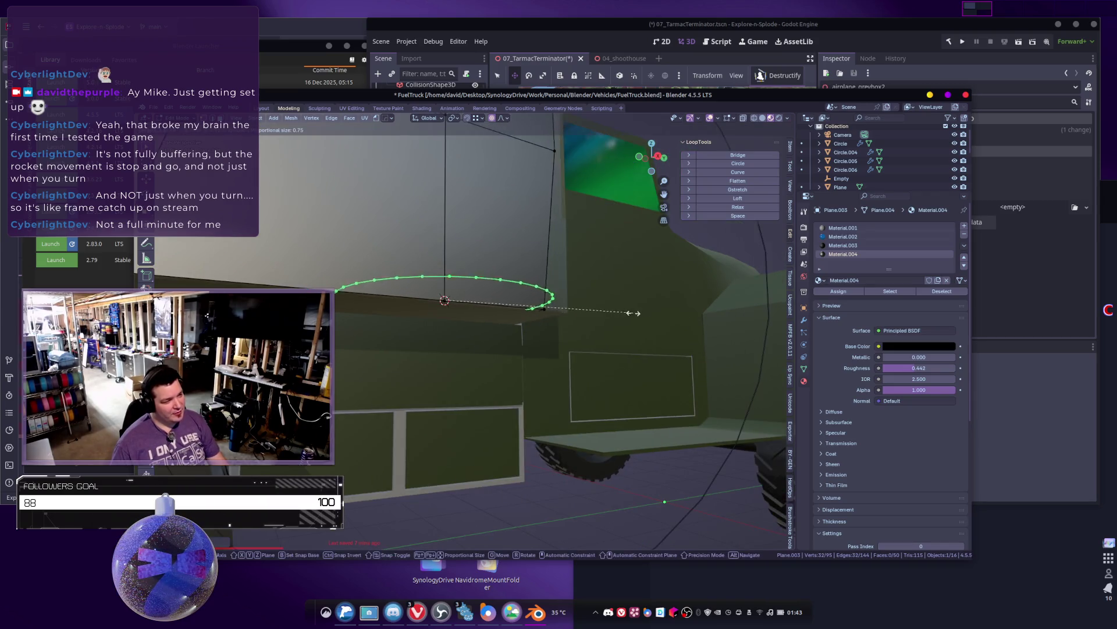
key(Tab)
key(shift+a)
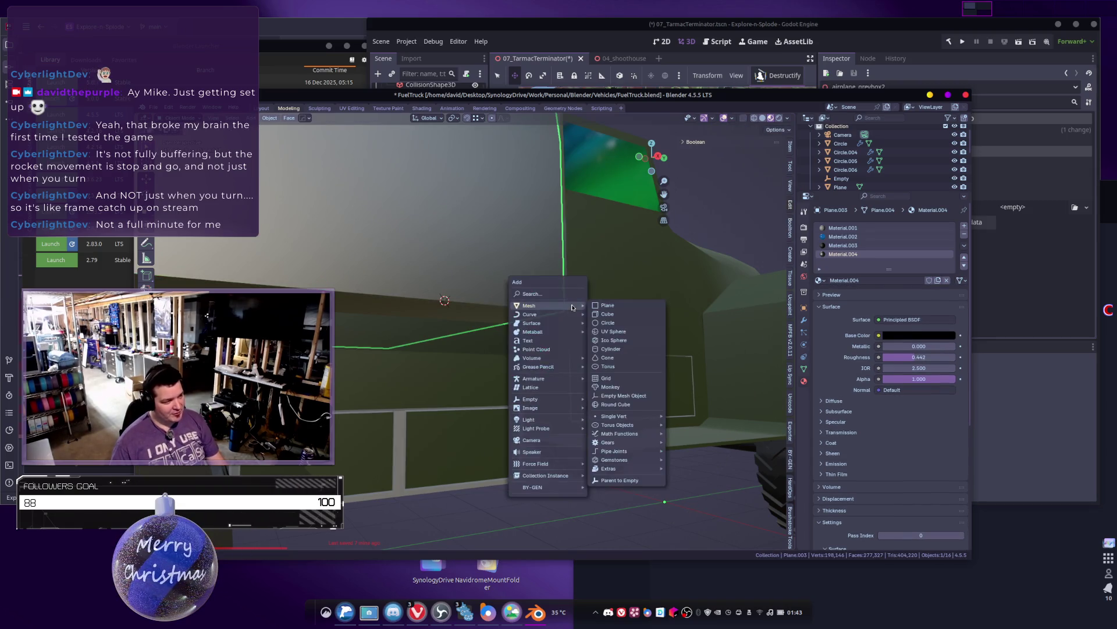
click(617, 323)
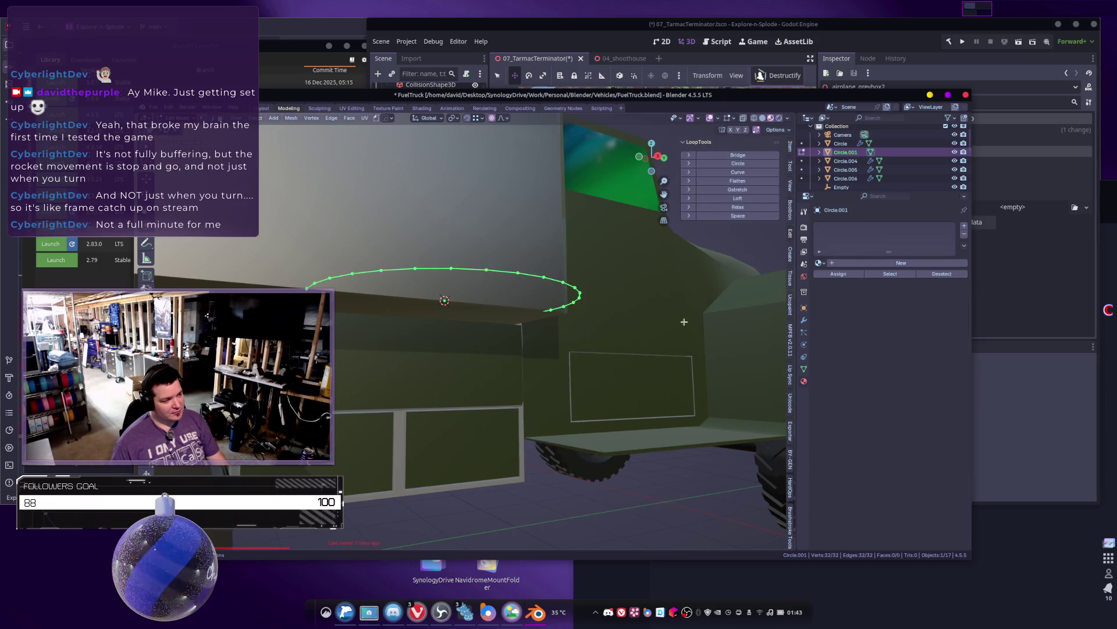
key(s)
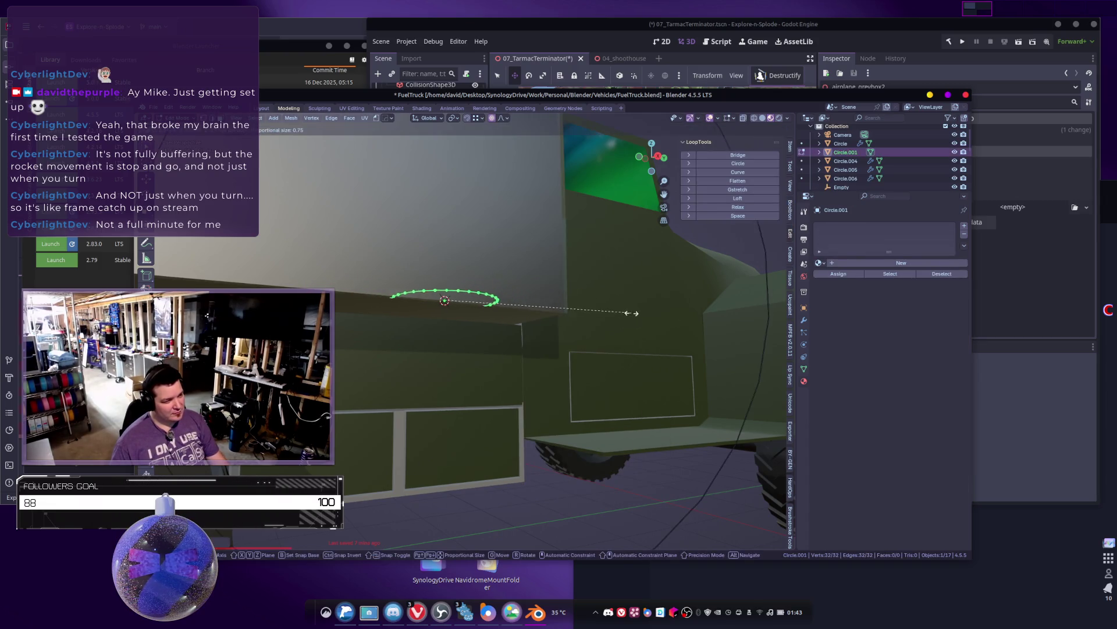
click(618, 309)
mouse_move(619, 310)
middle_down()
mouse_move(635, 291)
mouse_move(561, 314)
mouse_move(571, 419)
mouse_move(541, 344)
mouse_move(574, 300)
middle_up()
scroll(560, 314, down, 8)
scroll(565, 404, up, 5)
scroll(541, 336, up, 3)
scroll(554, 302, up, 4)
scroll(575, 301, down, 3)
Step: Slide the circle object left along the X axis and switch to wireframe view
key(g)
key(y)
key(Escape)
key(Tab)
key(g)
key(x)
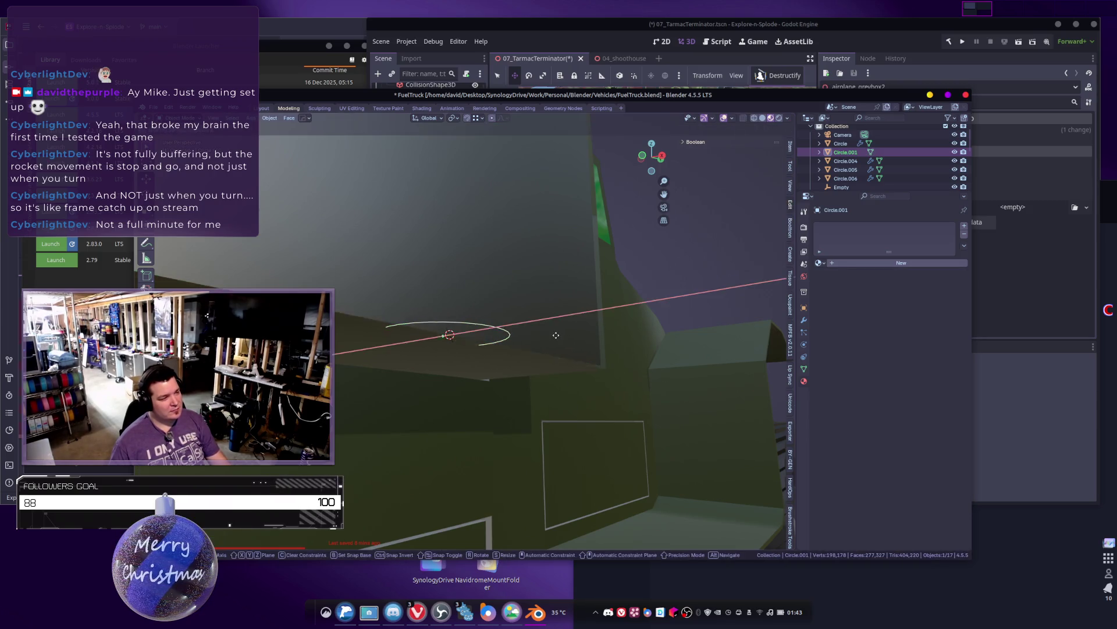
click(354, 348)
key(shift+z)
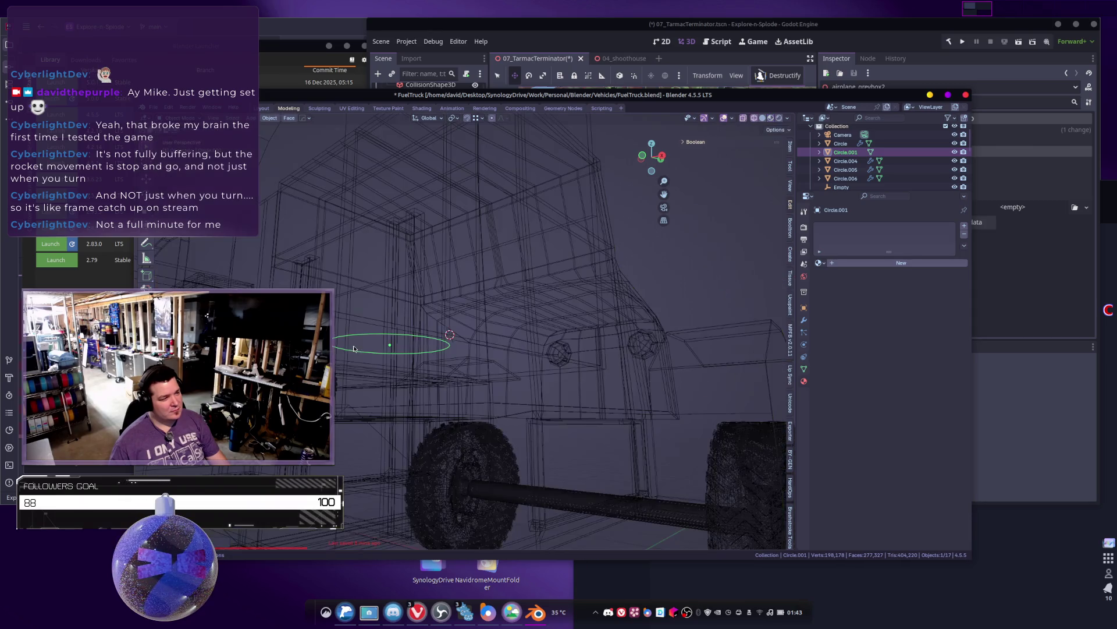
Step: Reposition the circle object along the X and then the Y axis
mouse_move(450, 352)
middle_down()
mouse_move(496, 352)
mouse_move(476, 333)
middle_up()
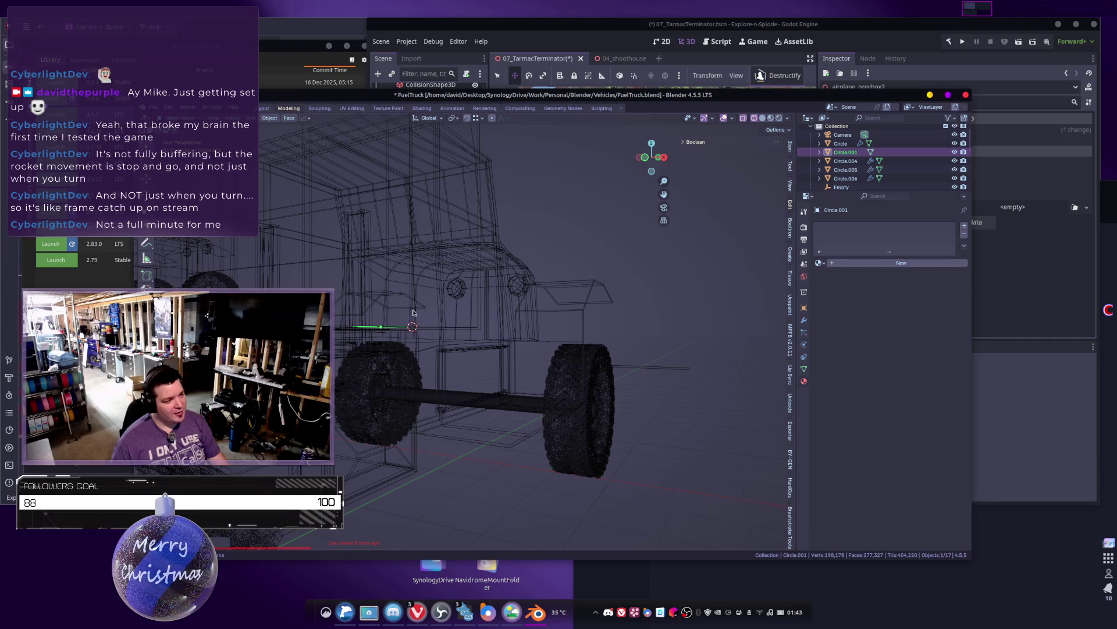
middle_drag(542, 345, 530, 339)
key(Tab)
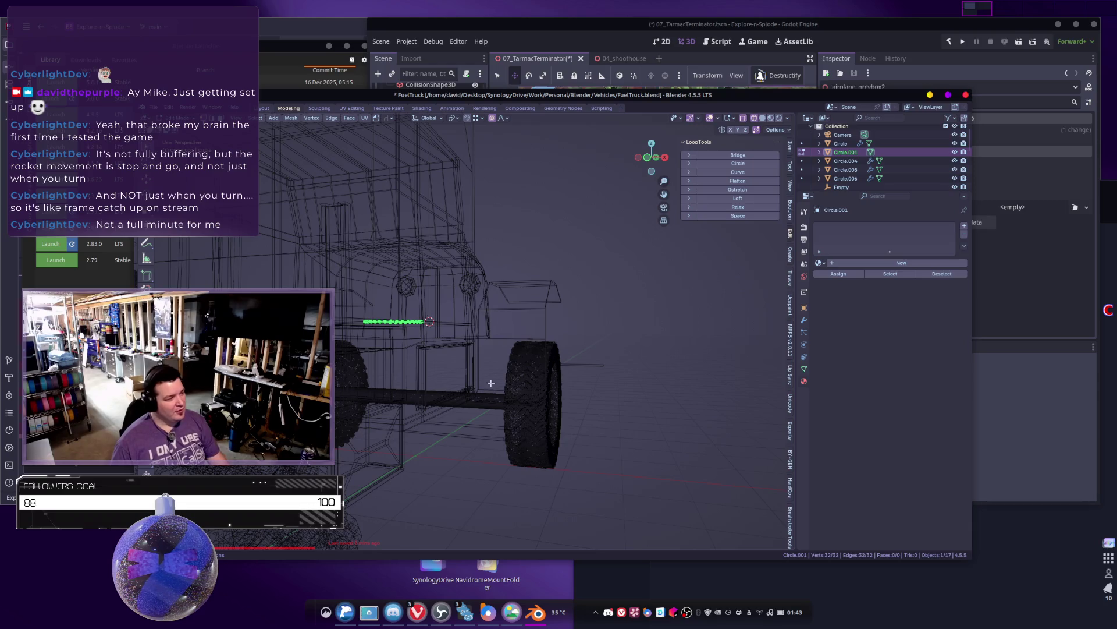
scroll(411, 343, up, 2)
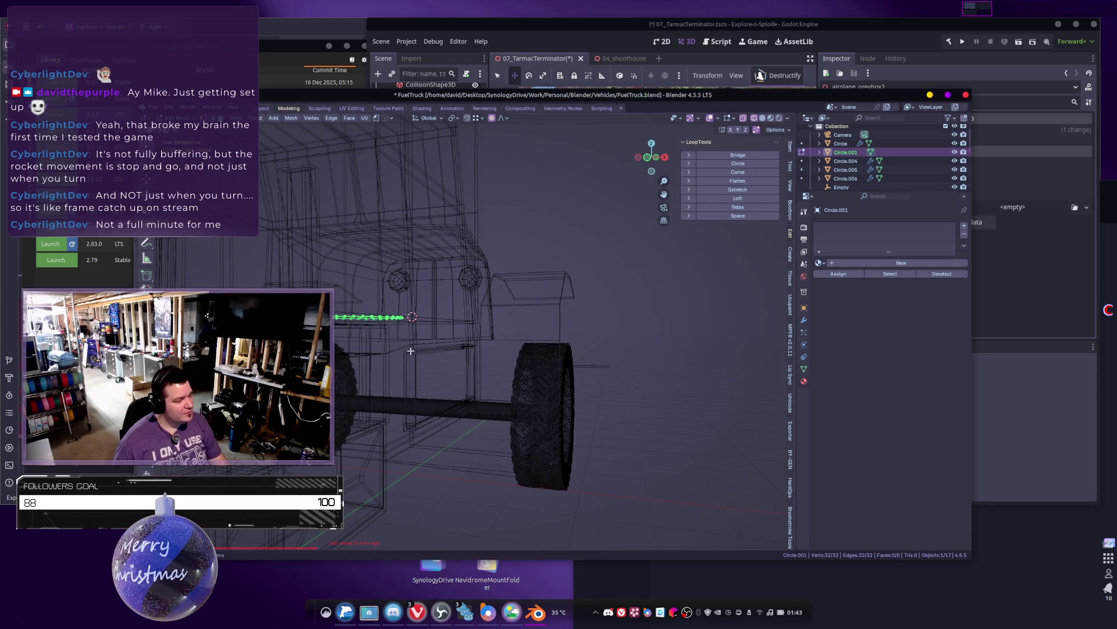
mouse_move(407, 334)
middle_down()
mouse_move(495, 346)
mouse_move(492, 326)
mouse_move(471, 322)
mouse_move(511, 321)
middle_up()
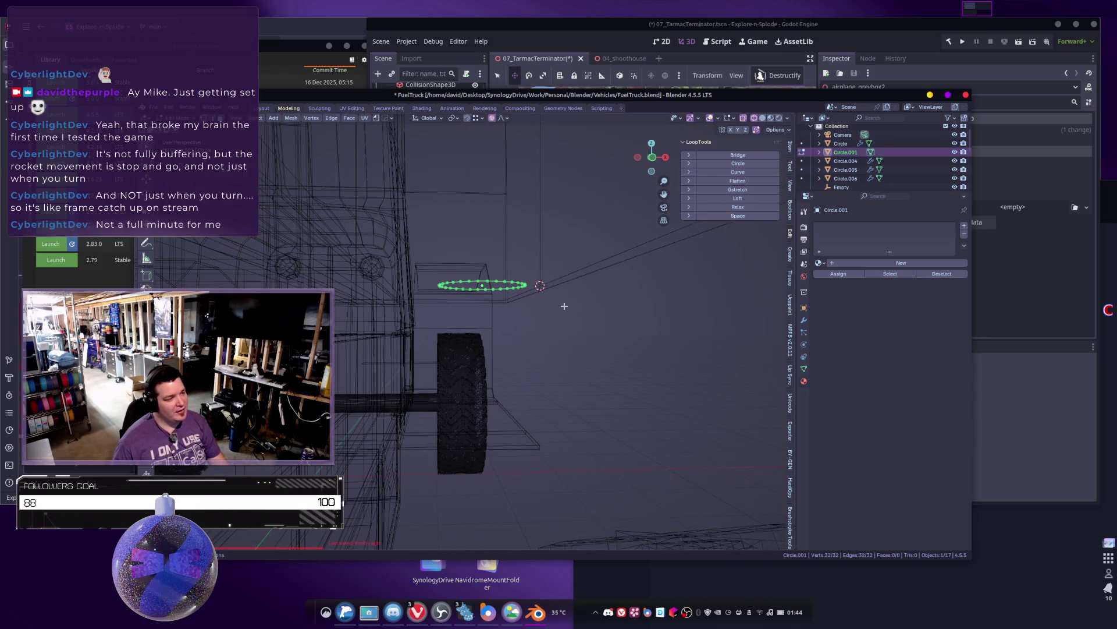
key(Tab)
key(g)
key(x)
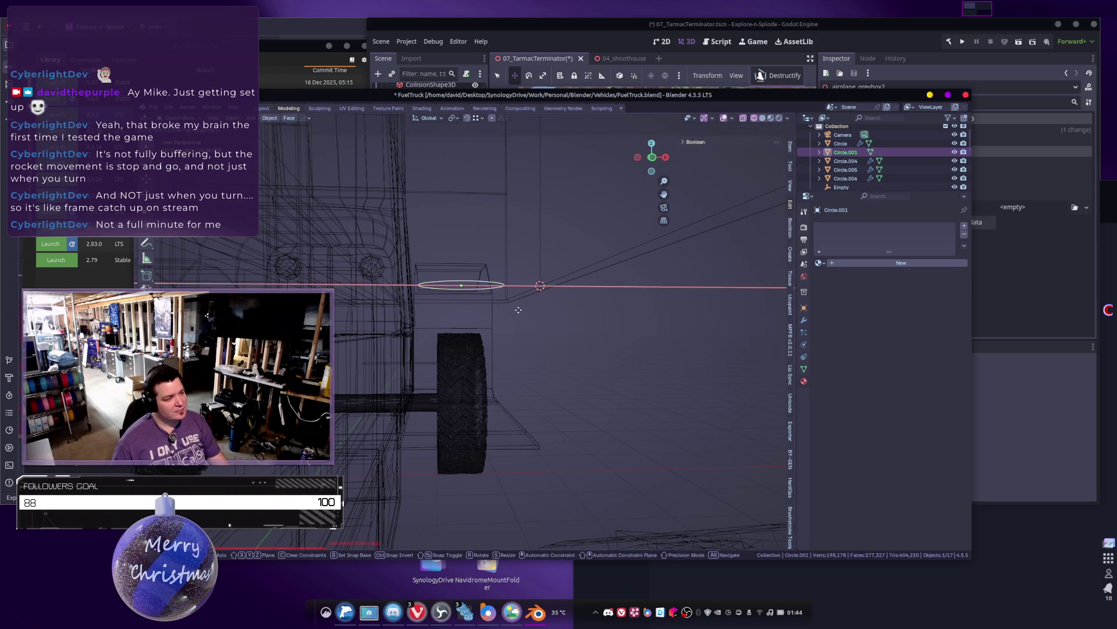
alt+middle_drag(538, 317, 460, 291)
key(y)
click(549, 313)
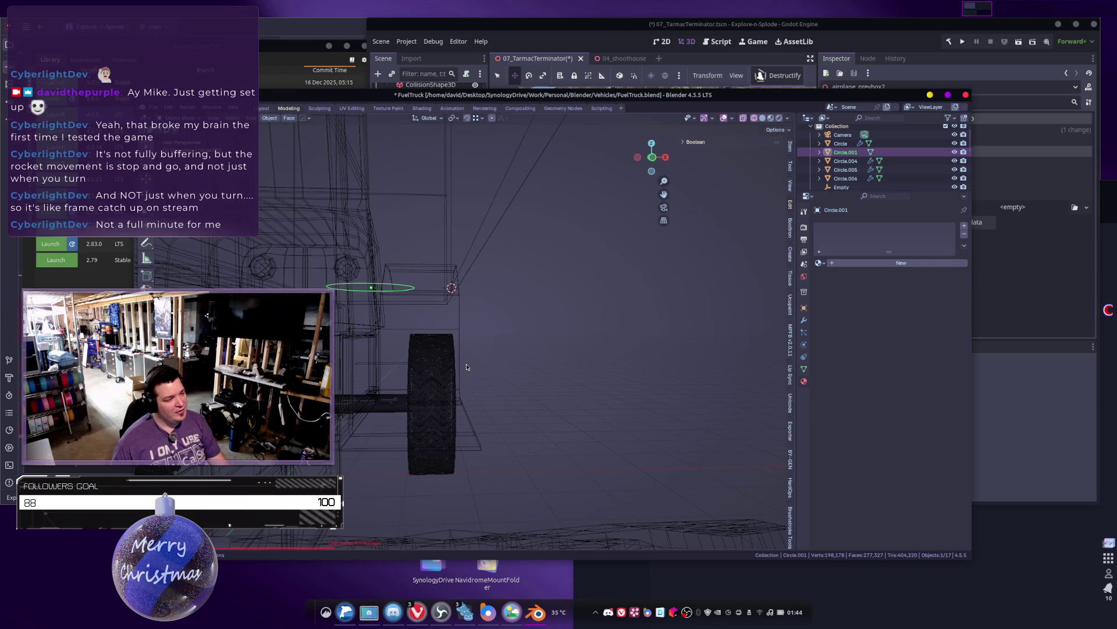
Step: In Edit Mode, duplicate the circle's ring and lower the copy along Z
key(Tab)
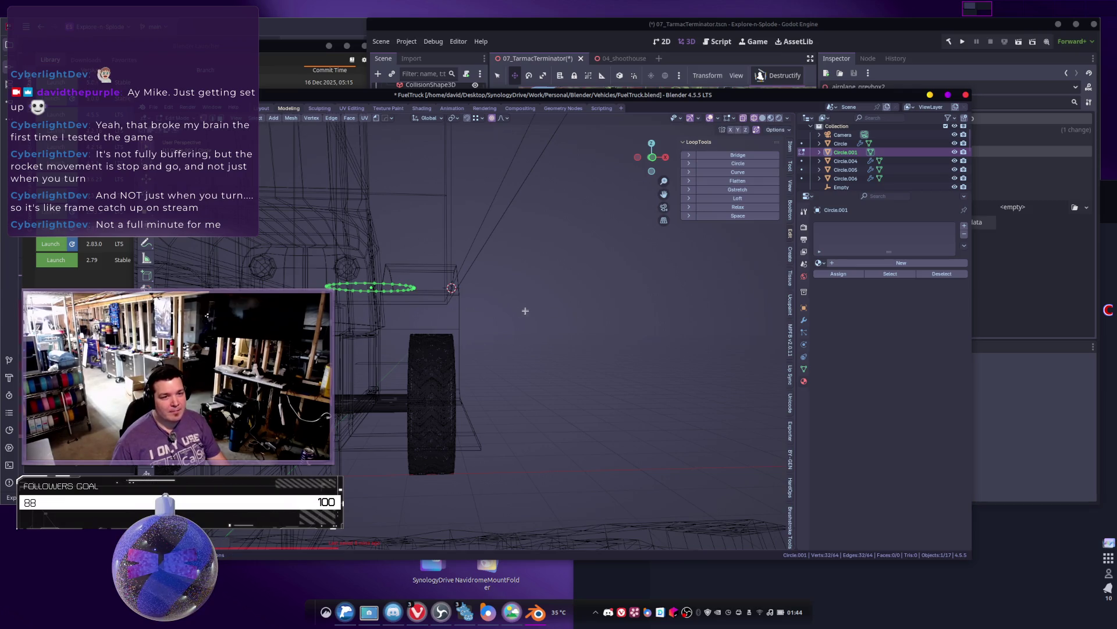
key(g)
key(z)
key(Escape)
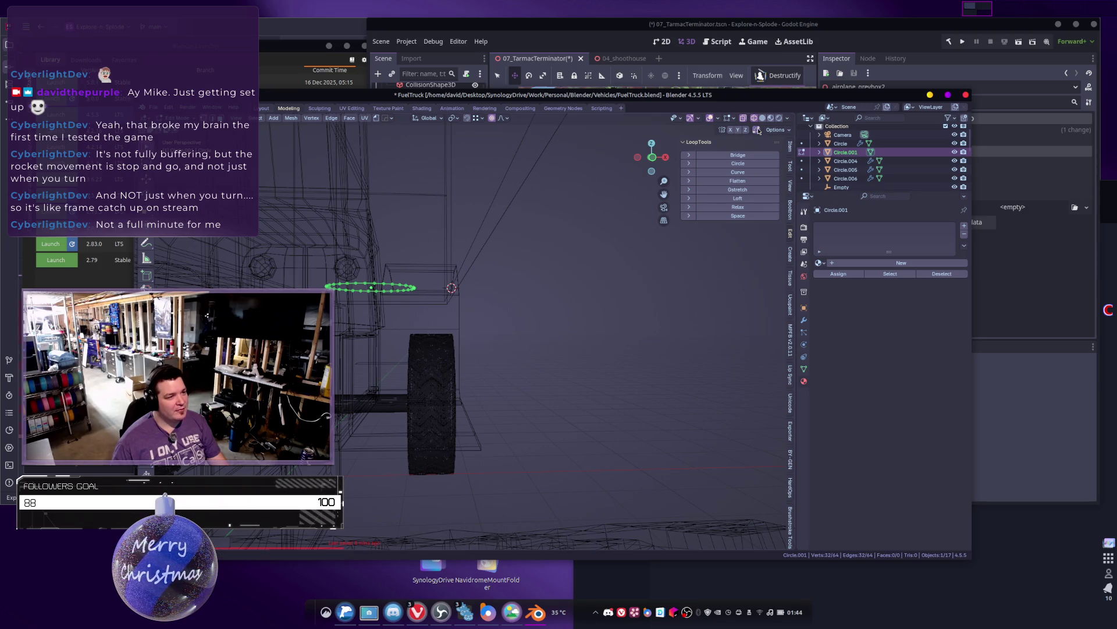
key(shift+d)
key(z)
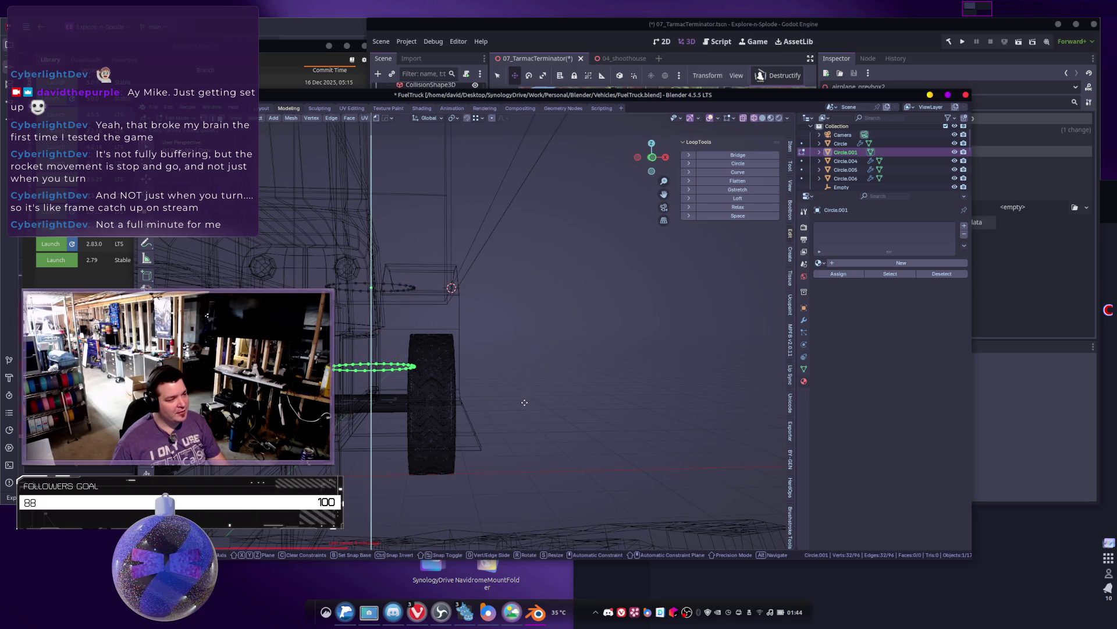
key(Escape)
Step: Rotate the copied ring 90° about X and place it beside the rear wheel
key(r)
text(x90)
key(Return)
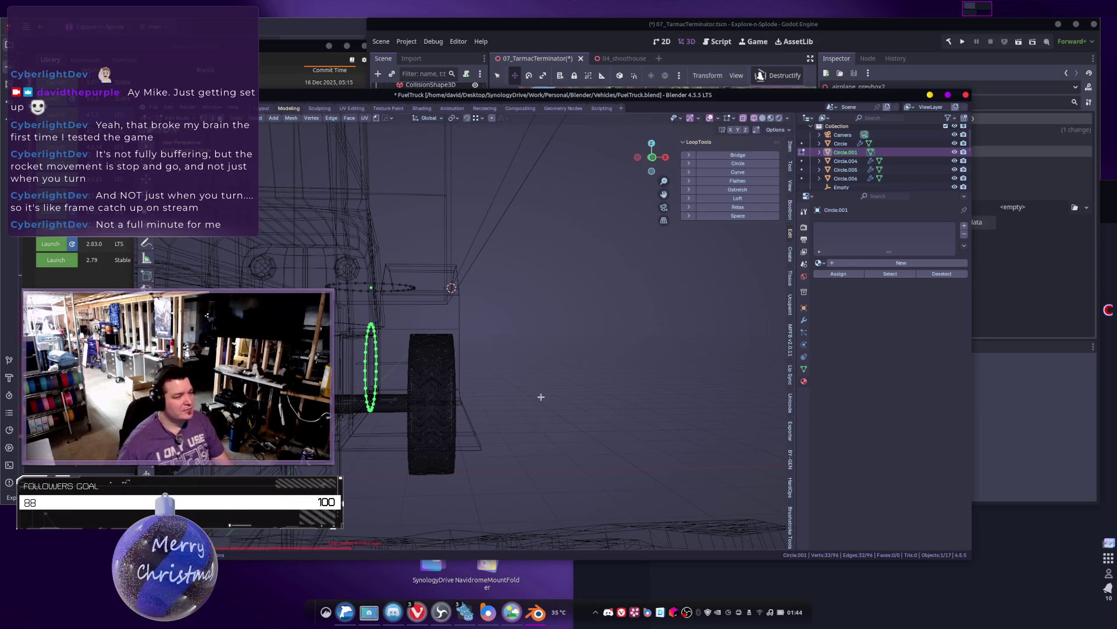
key(g)
key(x)
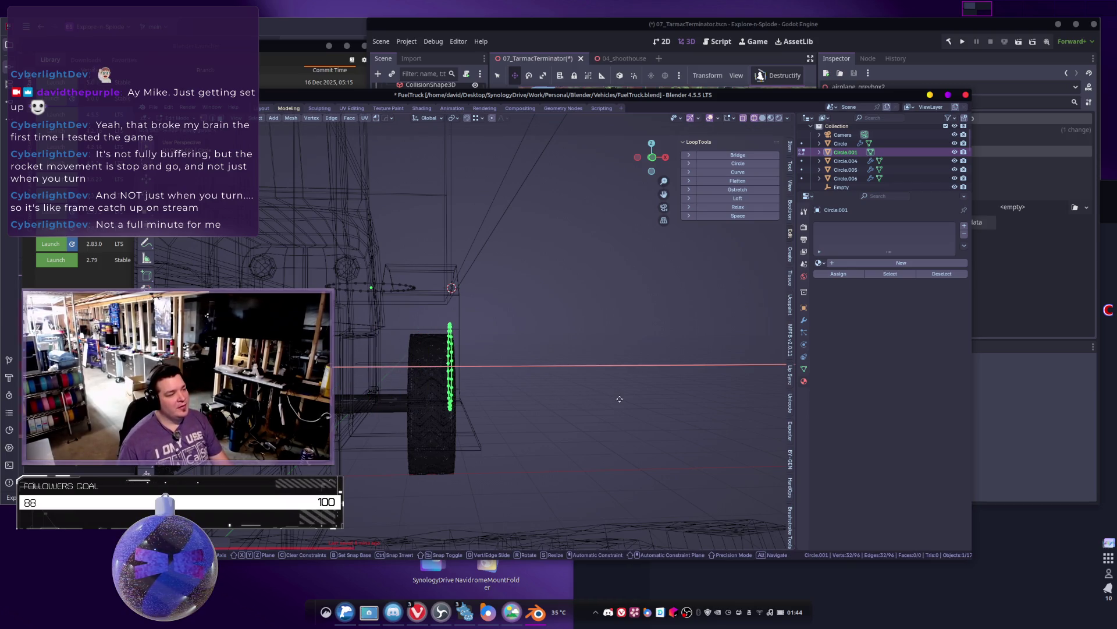
click(560, 358)
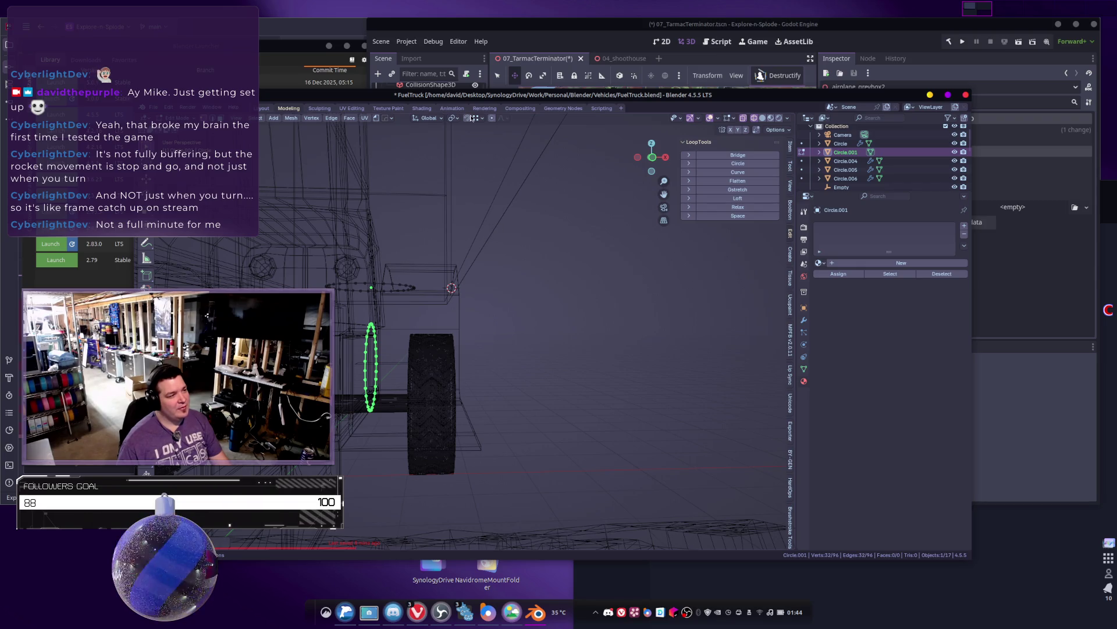
click(480, 119)
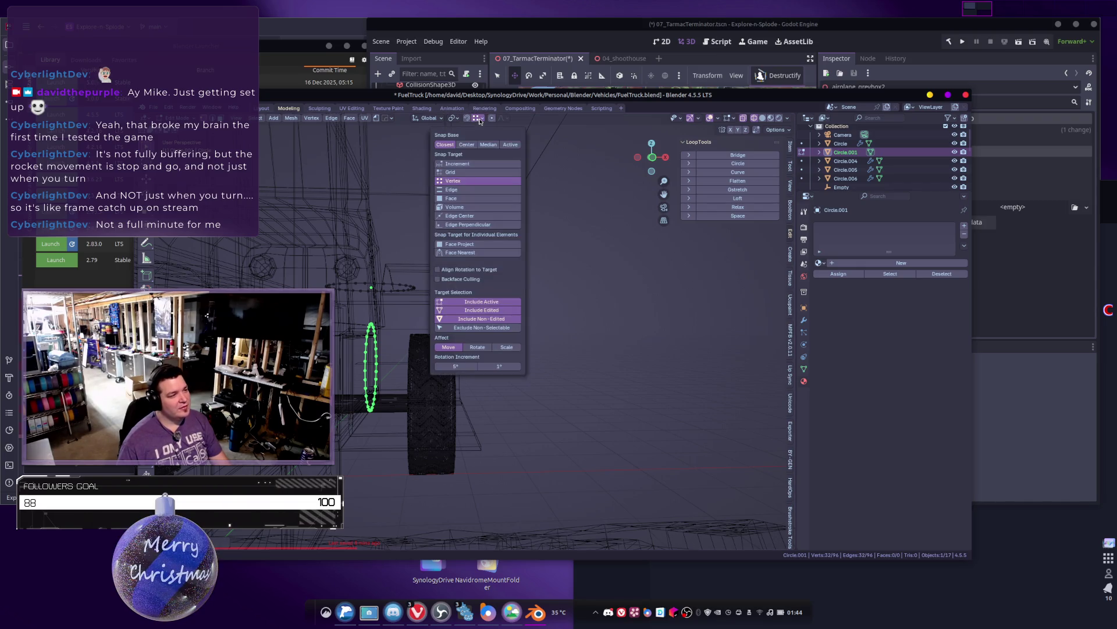
Step: Enable edge snapping and slide the upright ring along the X axis into position
click(469, 190)
key(g)
key(x)
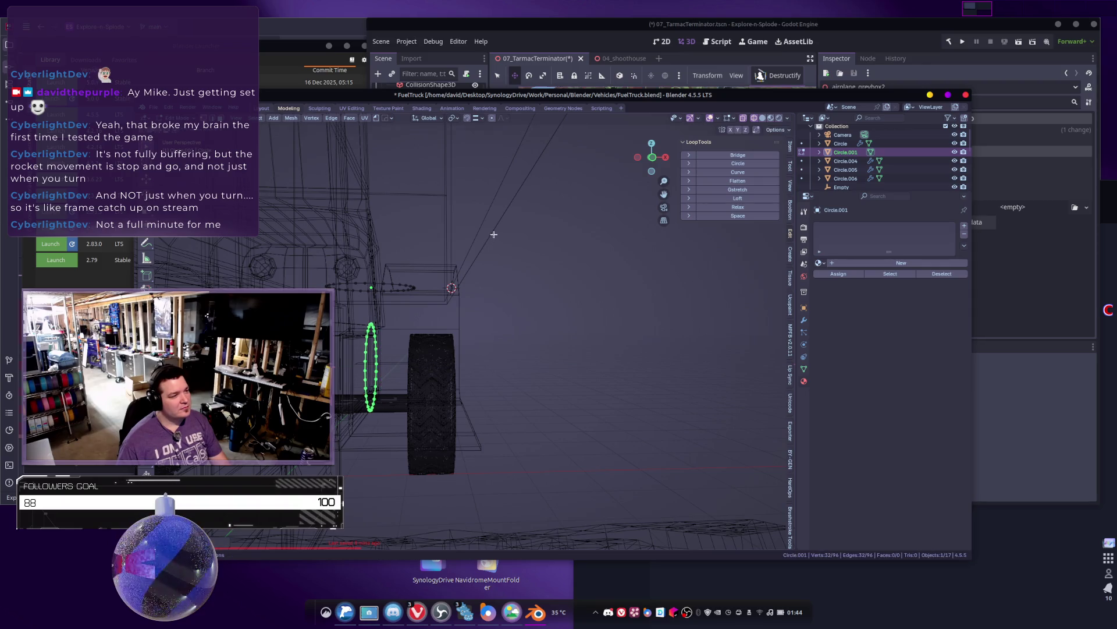
key(Escape)
key(g)
key(x)
click(556, 238)
middle_drag(556, 238, 489, 263)
mouse_move(389, 277)
middle_down()
mouse_move(372, 396)
mouse_move(401, 413)
mouse_move(477, 416)
mouse_move(436, 379)
mouse_move(474, 374)
mouse_move(437, 332)
mouse_move(444, 257)
mouse_move(441, 274)
middle_up()
key(g)
key(x)
click(370, 412)
mouse_move(412, 147)
middle_down()
mouse_move(435, 178)
mouse_move(425, 261)
mouse_move(421, 249)
mouse_move(365, 258)
mouse_move(429, 289)
middle_up()
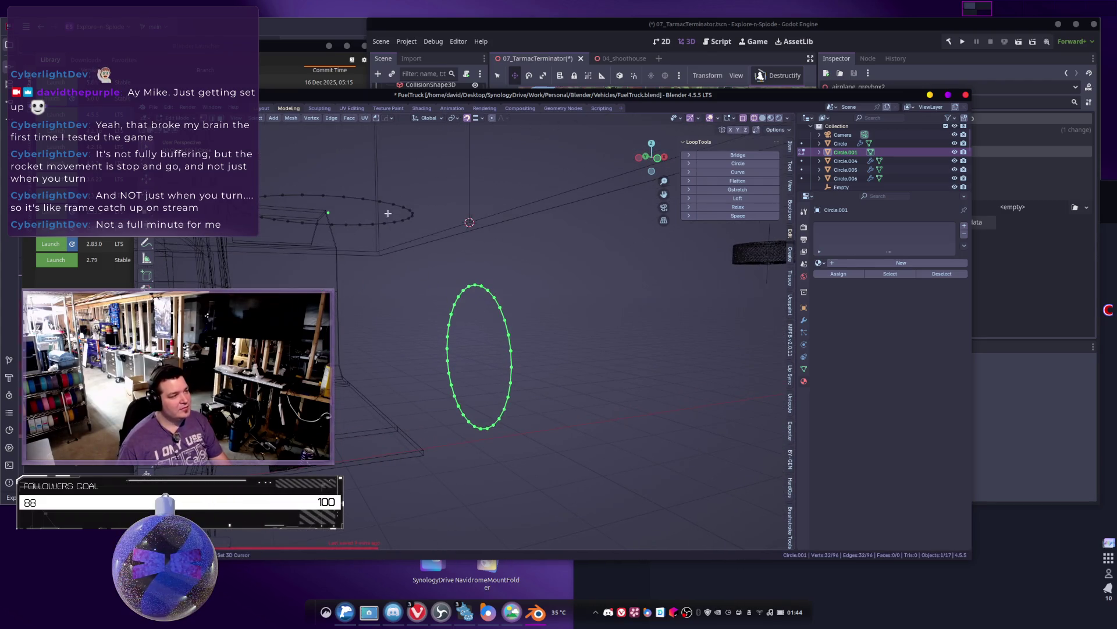
Step: Bridge the two circle rings into a bent tube, then undo the pinched result
key(l)
key(ctrl+e)
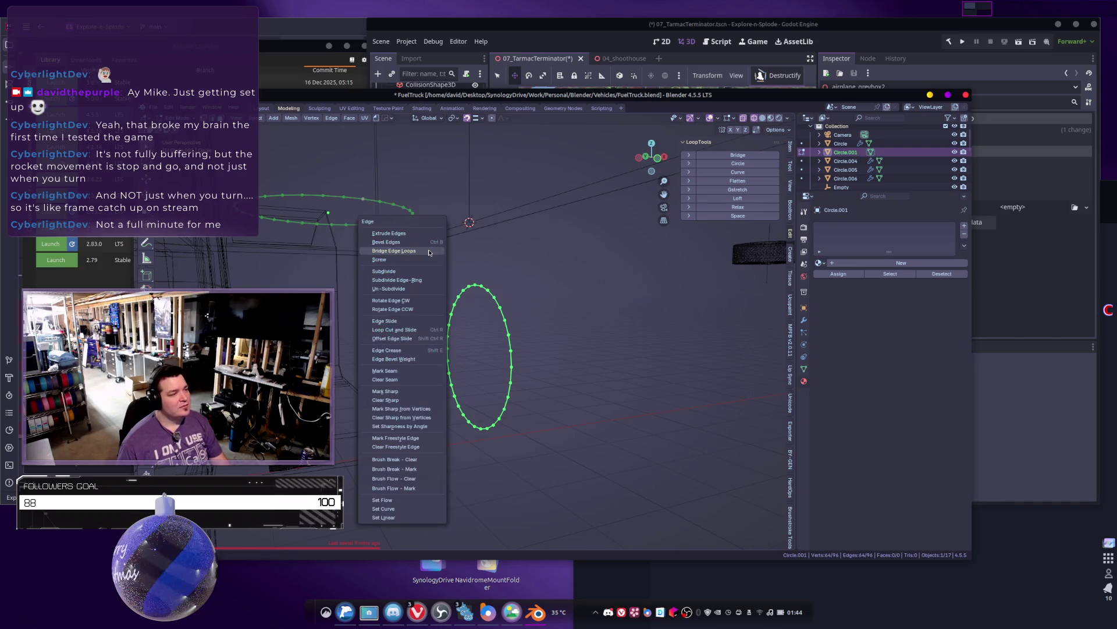
click(429, 250)
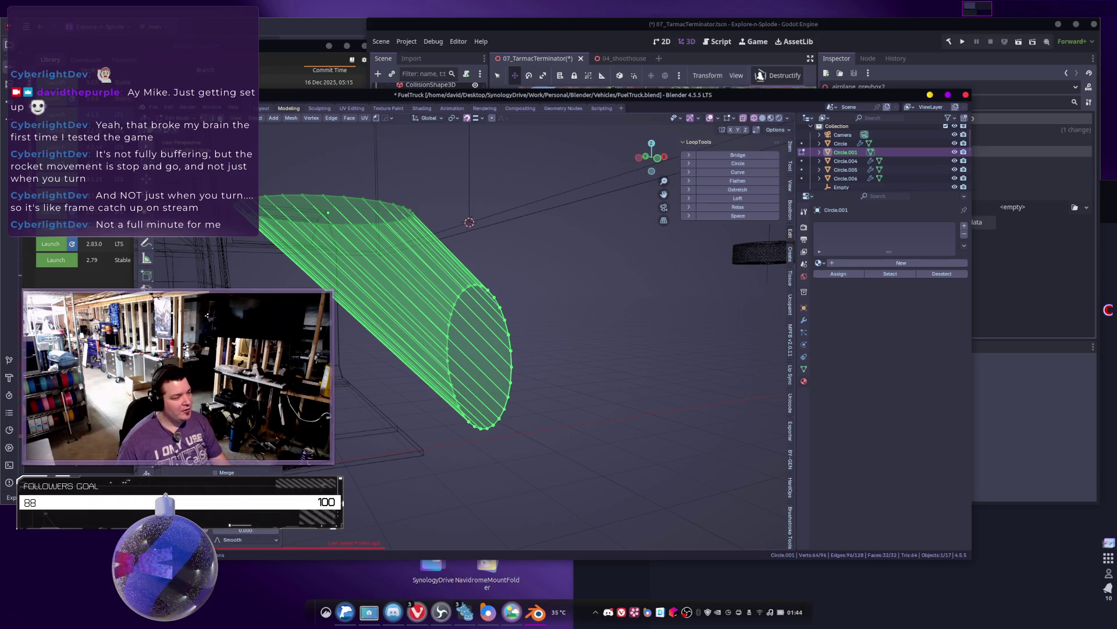
drag(230, 526, 251, 526)
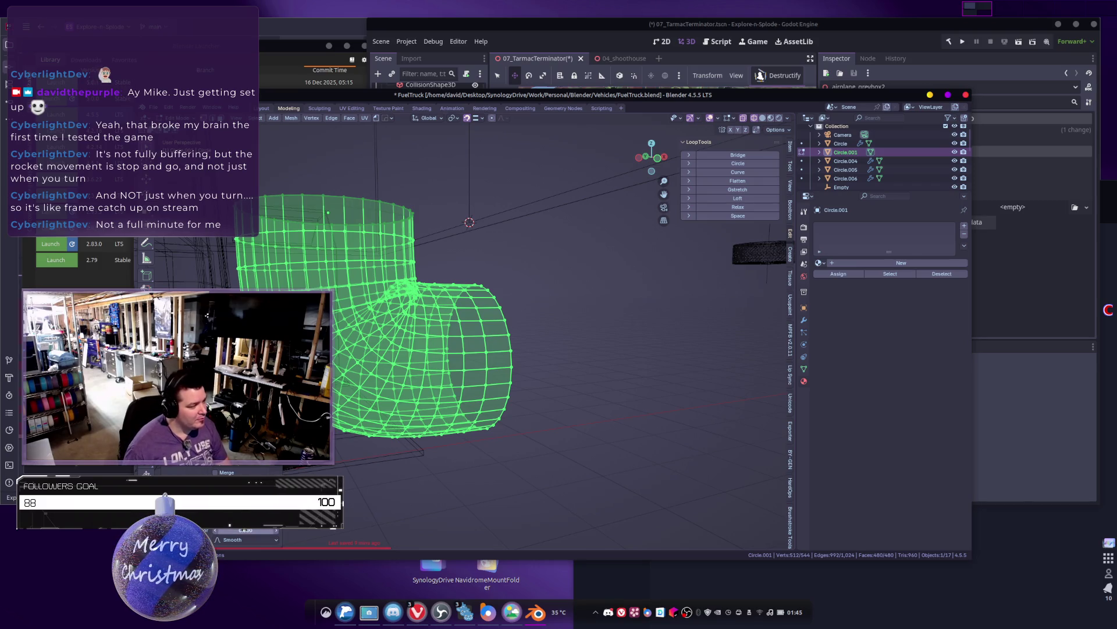
drag(256, 531, 236, 530)
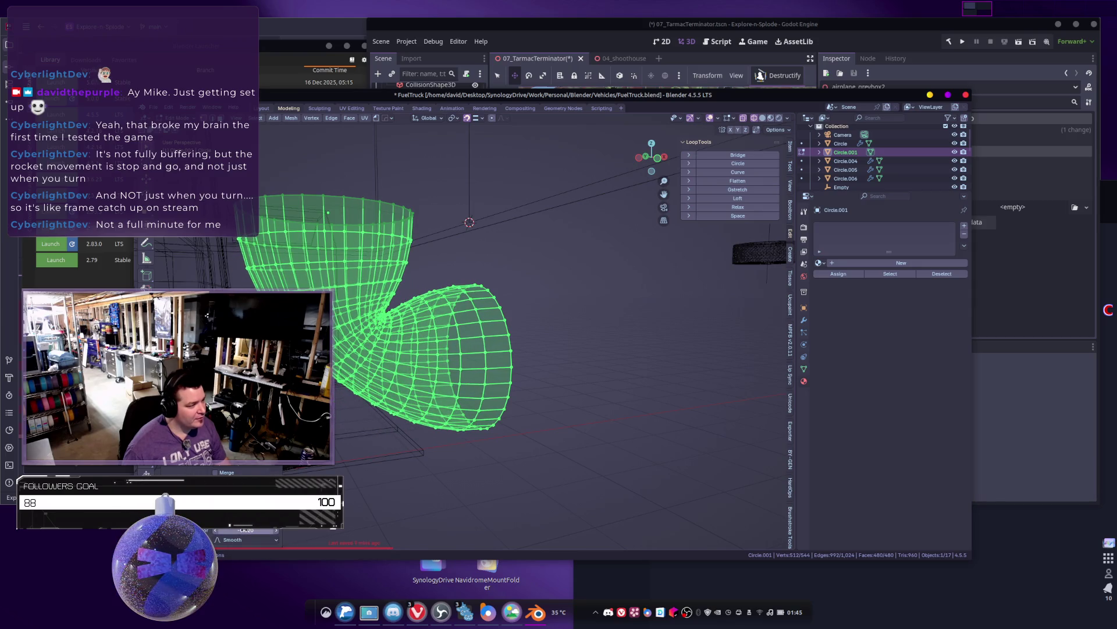
key(ctrl+z)
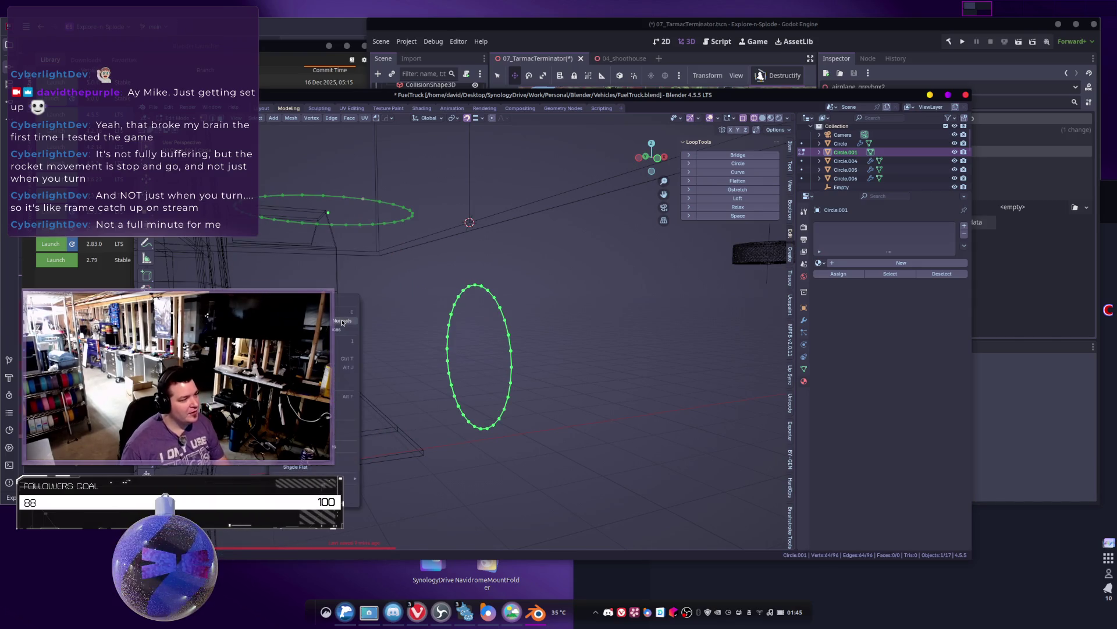
Step: Re-bridge the rings with 9 cuts and a rounded, bulged elbow curve
key(ctrl+e)
click(360, 282)
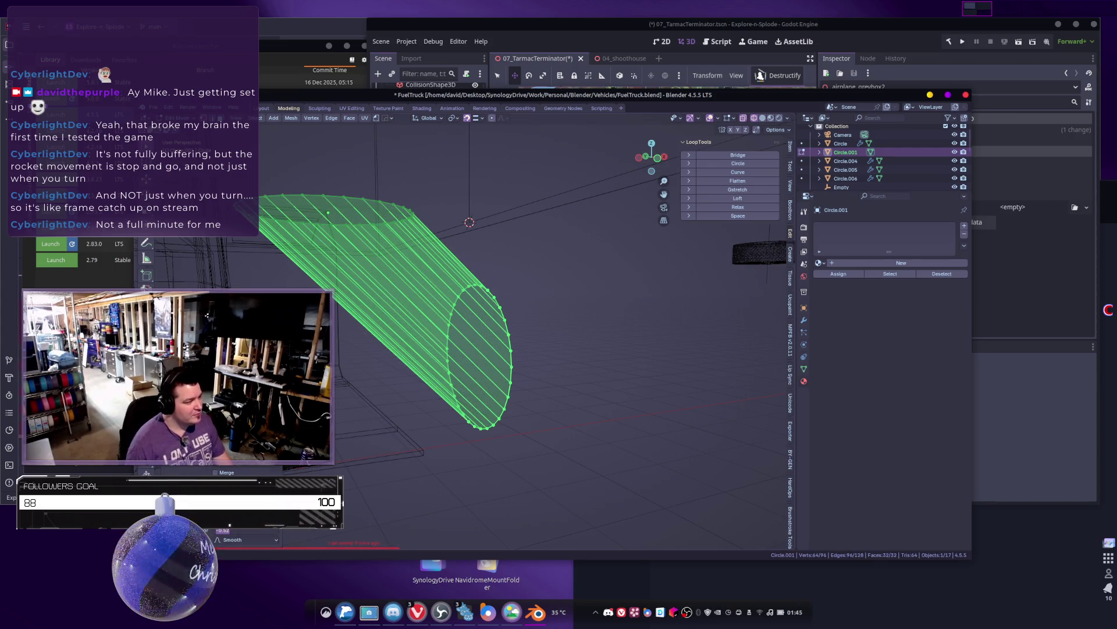
text(0)
key(Return)
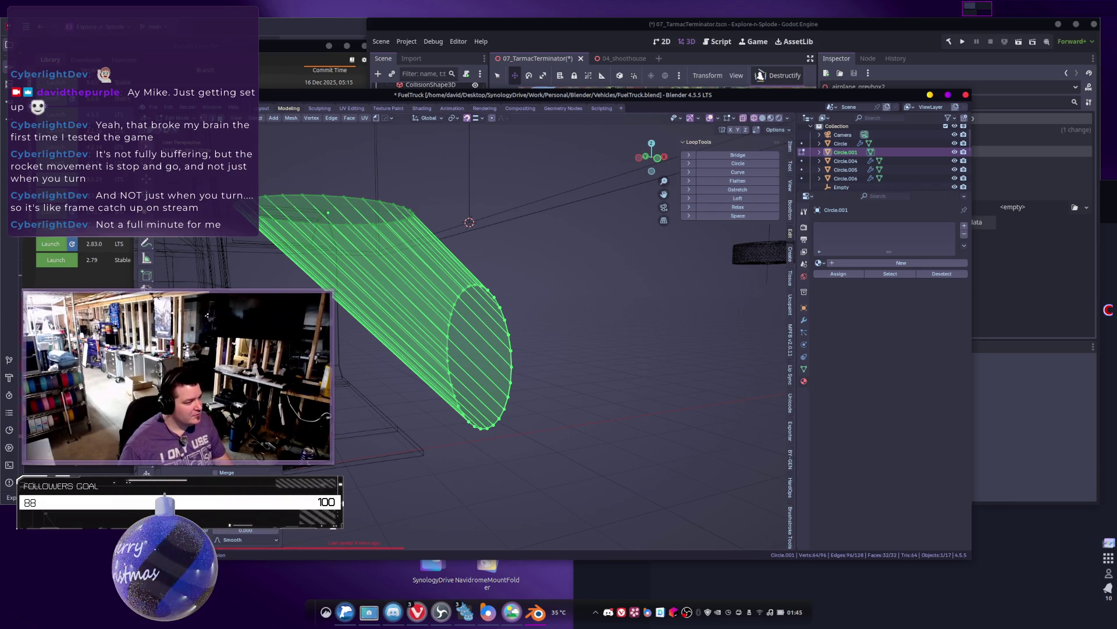
text(9)
key(Return)
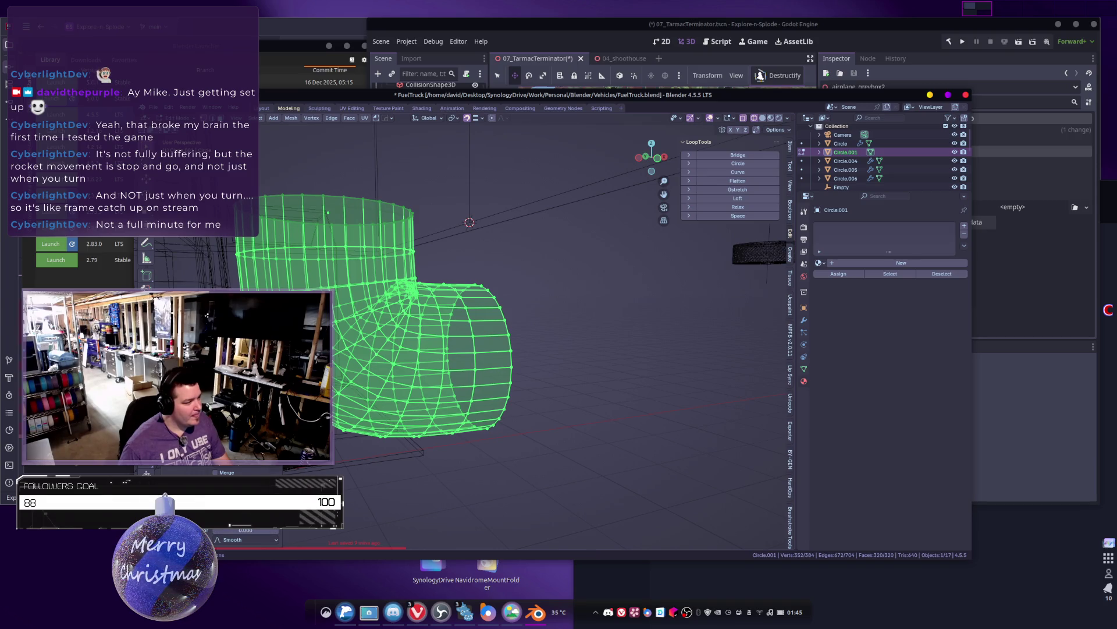
drag(245, 530, 267, 530)
drag(154, 481, 249, 481)
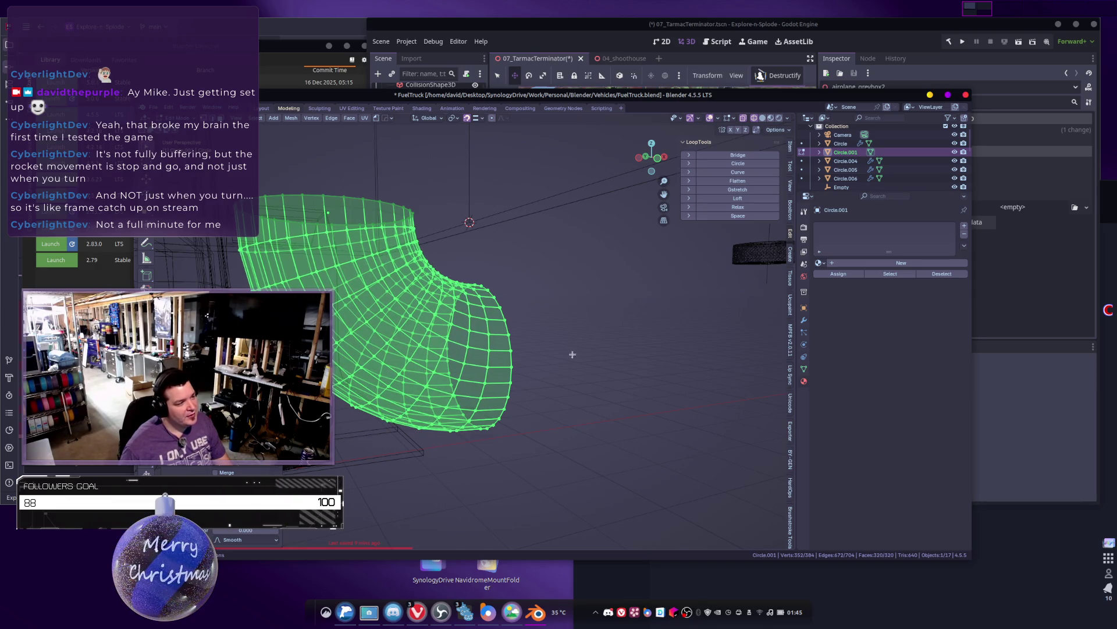
scroll(512, 387, down, 5)
Step: Clear the elbow's selection and select one edge loop around it
key(Tab)
shift+middle_drag(399, 379, 426, 407)
key(Tab)
scroll(406, 344, up, 5)
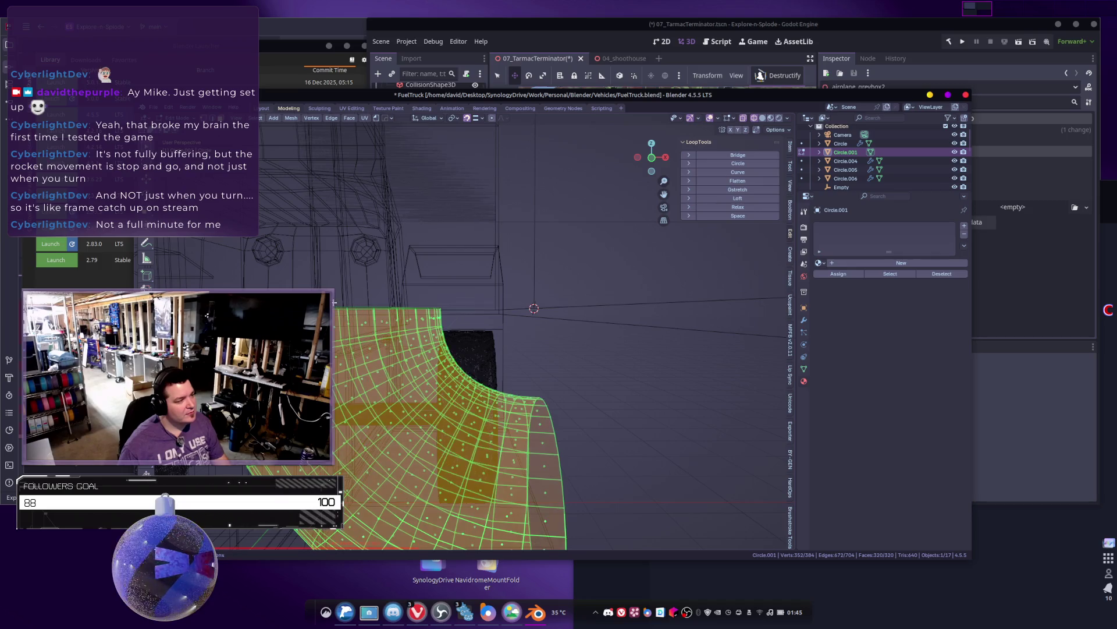
click(361, 311)
shift+middle_drag(402, 343, 393, 335)
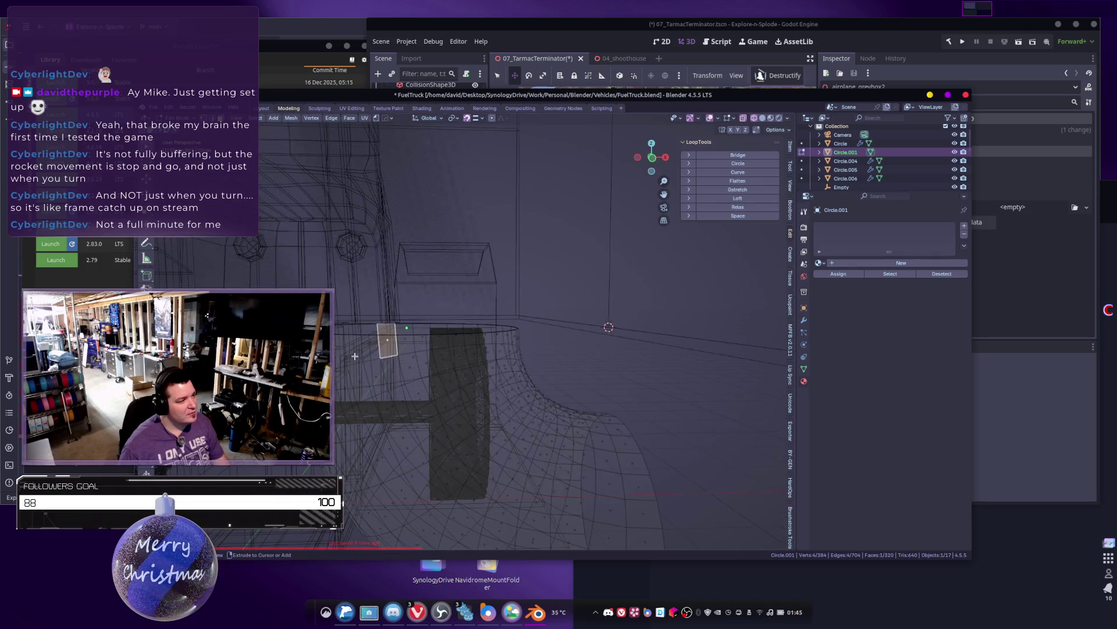
alt+click(401, 327)
mouse_move(479, 379)
middle_down()
mouse_move(468, 356)
mouse_move(497, 352)
mouse_move(478, 368)
middle_up()
Step: Duplicate the loop in place and separate it into its own object, Circle.002
key(shift+d)
right_click(469, 301)
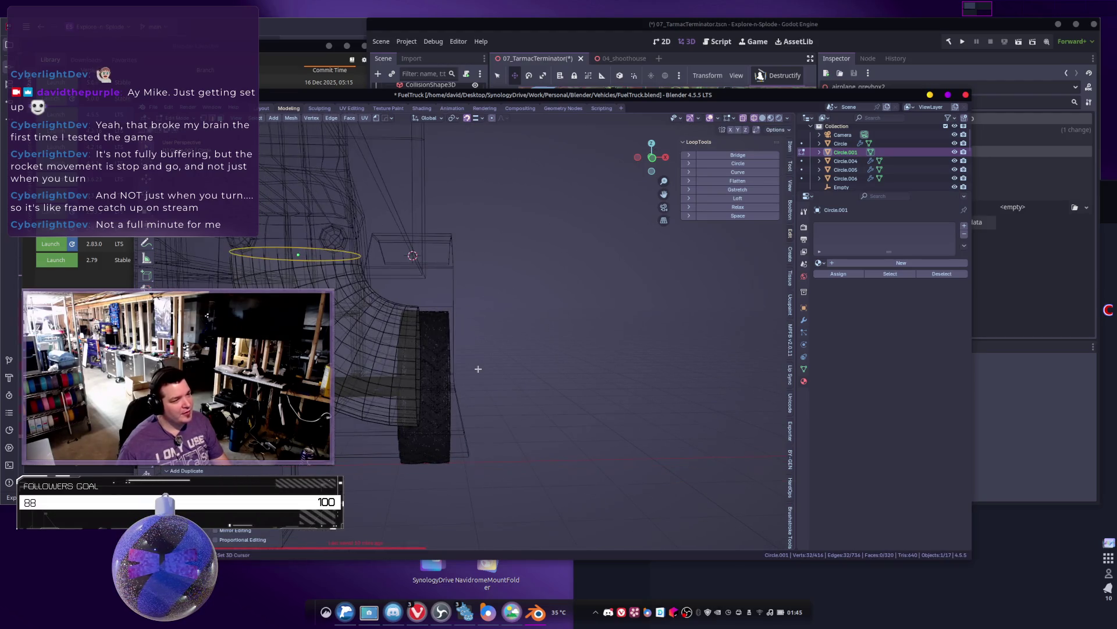
key(p)
click(477, 368)
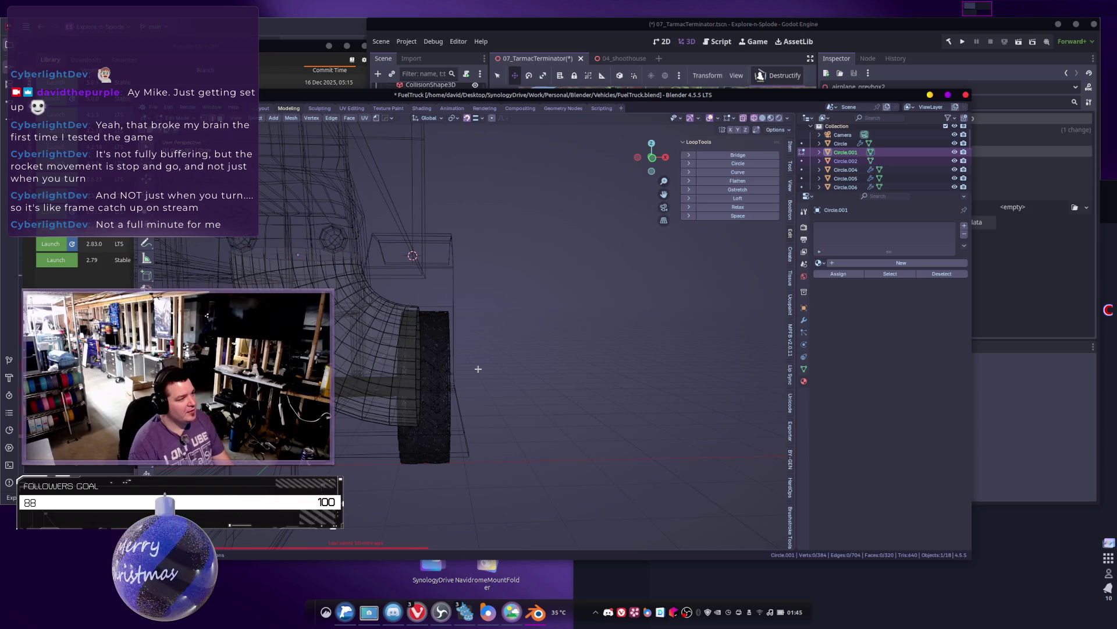
key(Tab)
click(374, 326)
Step: Set the viewport shading wireframe colour to Random
scroll(423, 353, down, 5)
middle_drag(423, 354, 406, 354)
scroll(448, 303, up, 6)
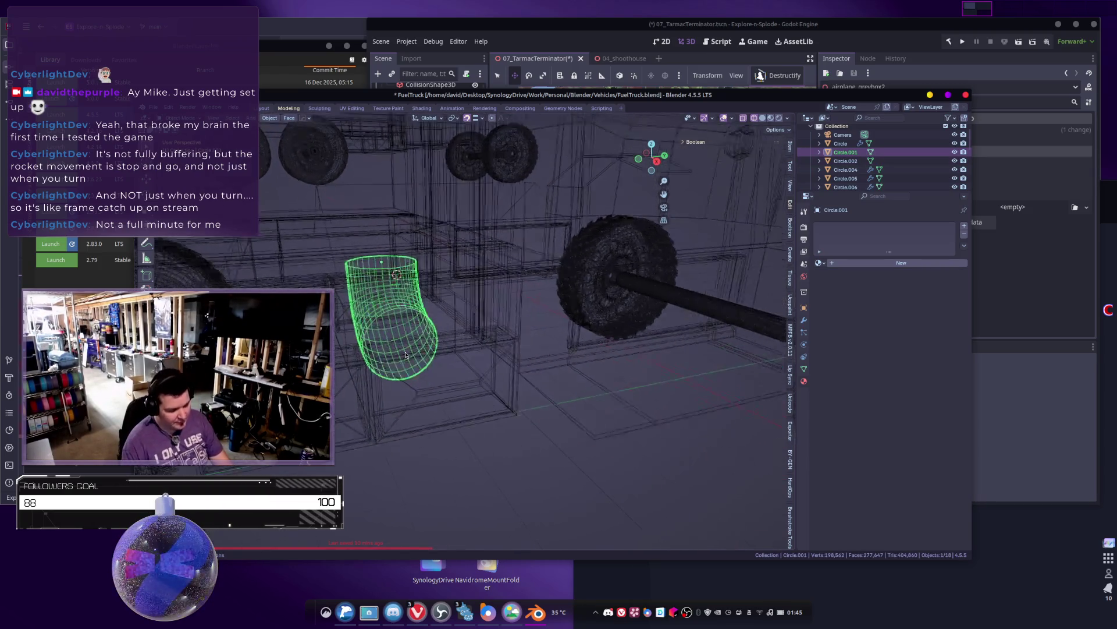
scroll(448, 302, down, 3)
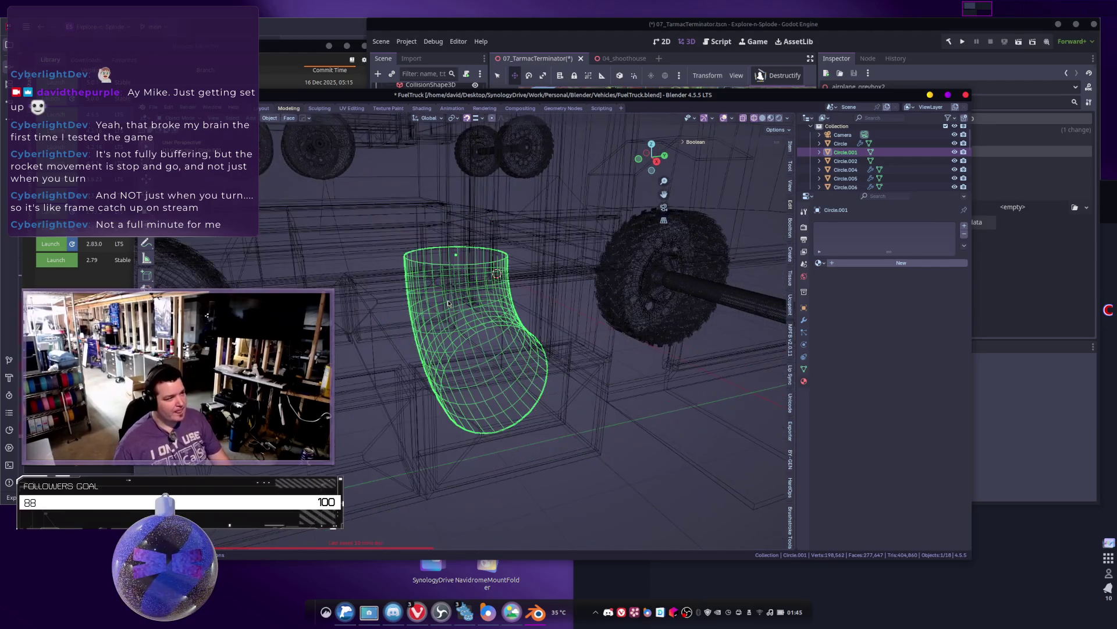
click(787, 118)
click(821, 160)
Step: Move the elbow pipe along the X axis toward the axle
mouse_move(500, 274)
middle_down()
mouse_move(542, 294)
mouse_move(574, 288)
middle_up()
key(g)
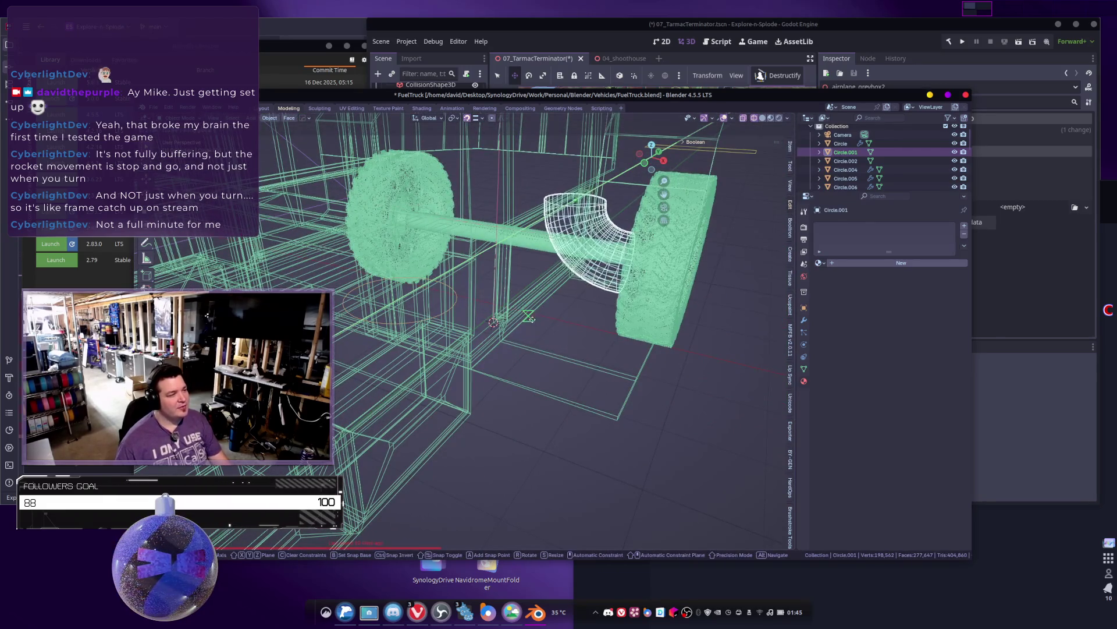
key(x)
click(609, 273)
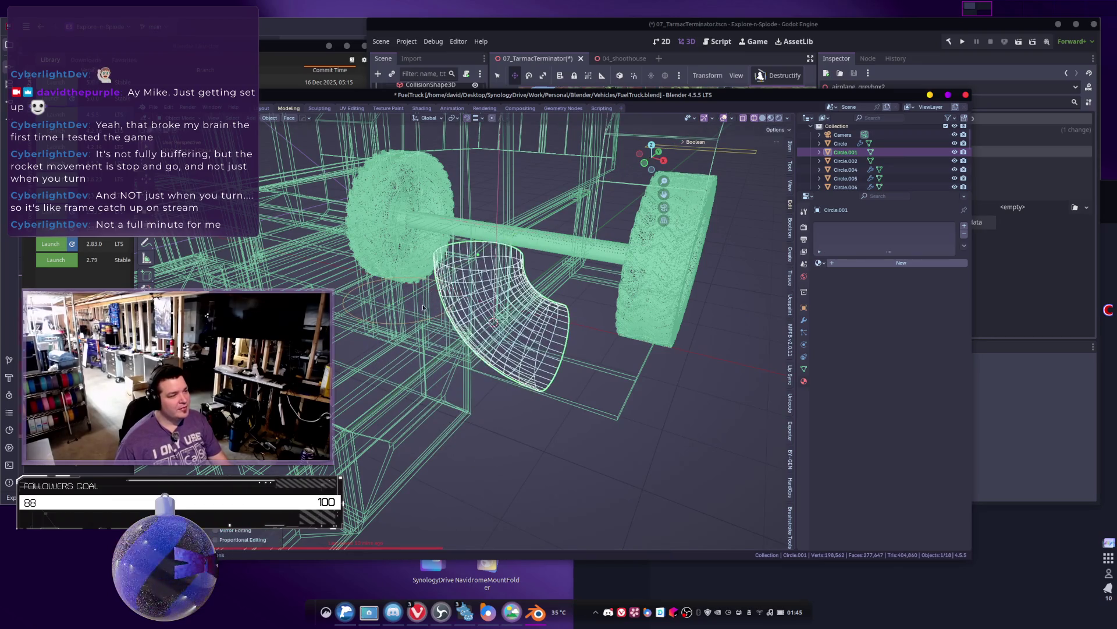
Step: Select the separated ring Circle.002 and enter Edit Mode on it
click(421, 326)
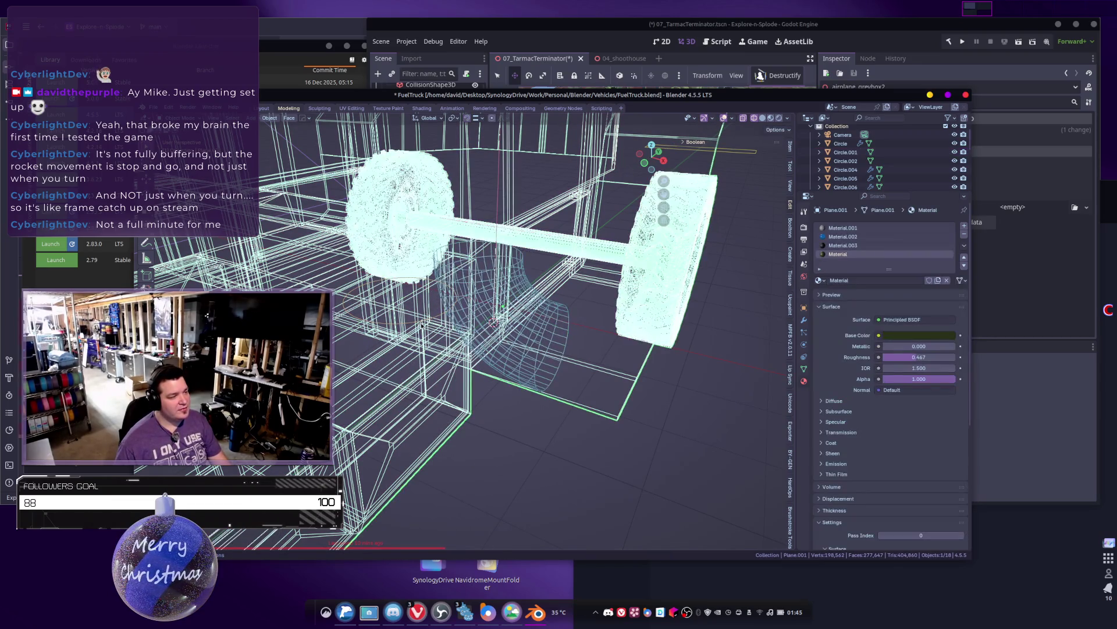
scroll(498, 321, up, 5)
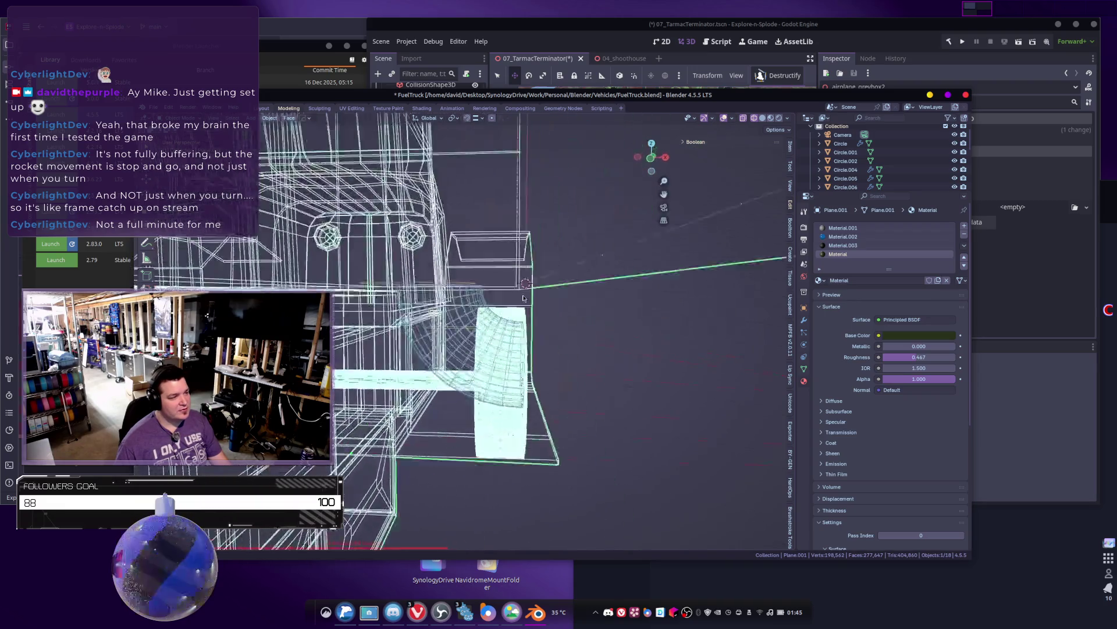
click(530, 290)
mouse_move(530, 290)
middle_down()
mouse_move(576, 297)
mouse_move(532, 298)
middle_up()
key(Tab)
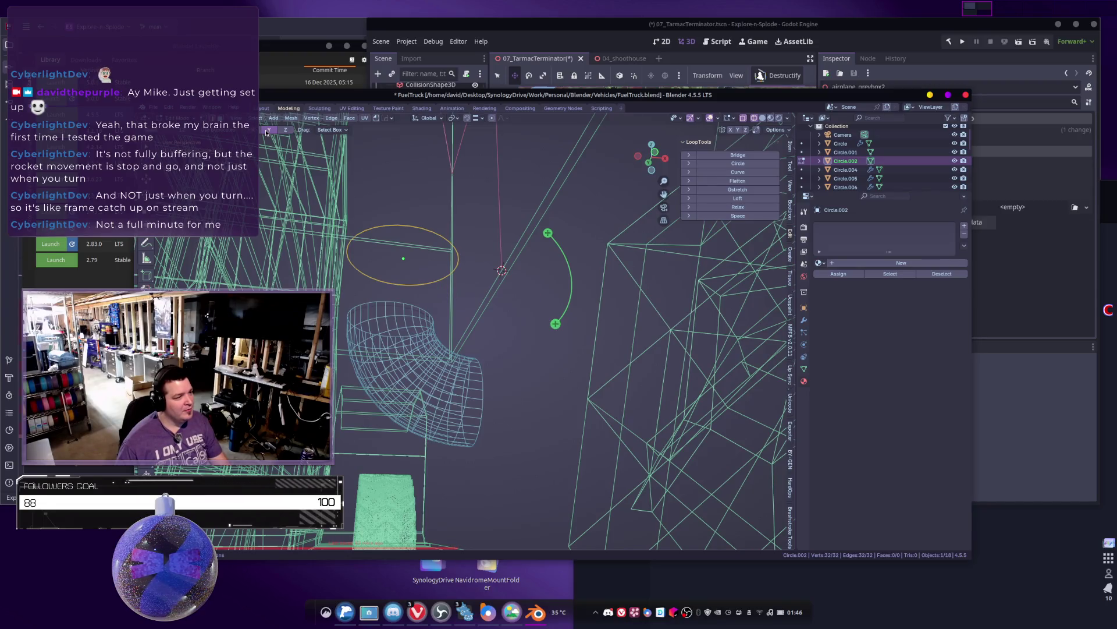
Step: Spin the Circle.002 ring 90° into a second elbow pipe
drag(555, 323, 610, 277)
key(ctrl+z)
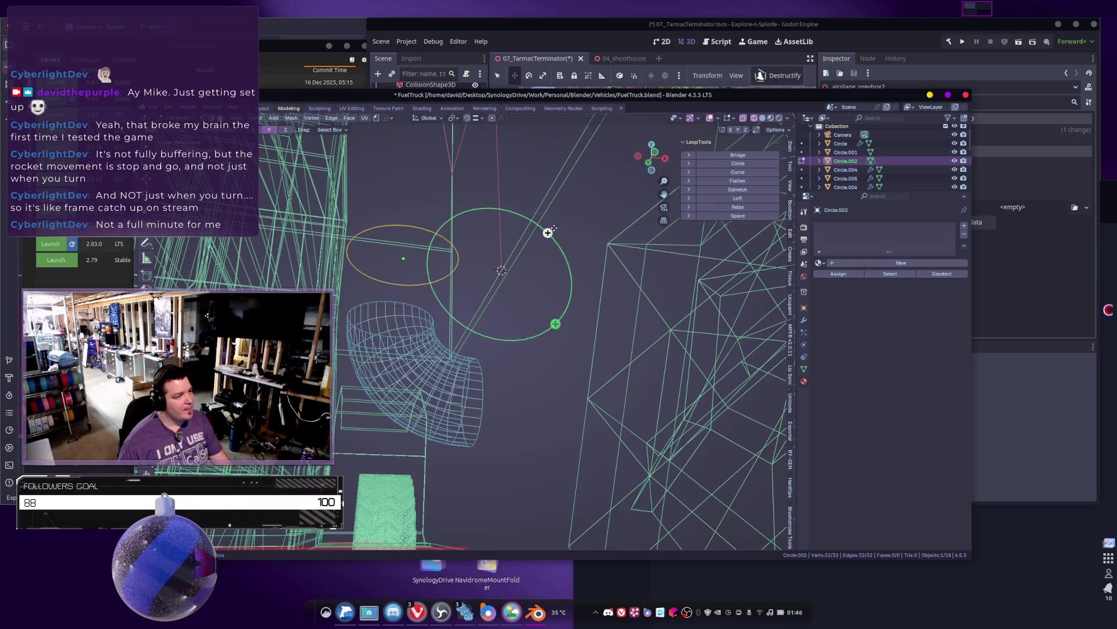
mouse_move(548, 233)
mouse_down()
mouse_move(424, 279)
mouse_move(395, 318)
mouse_up()
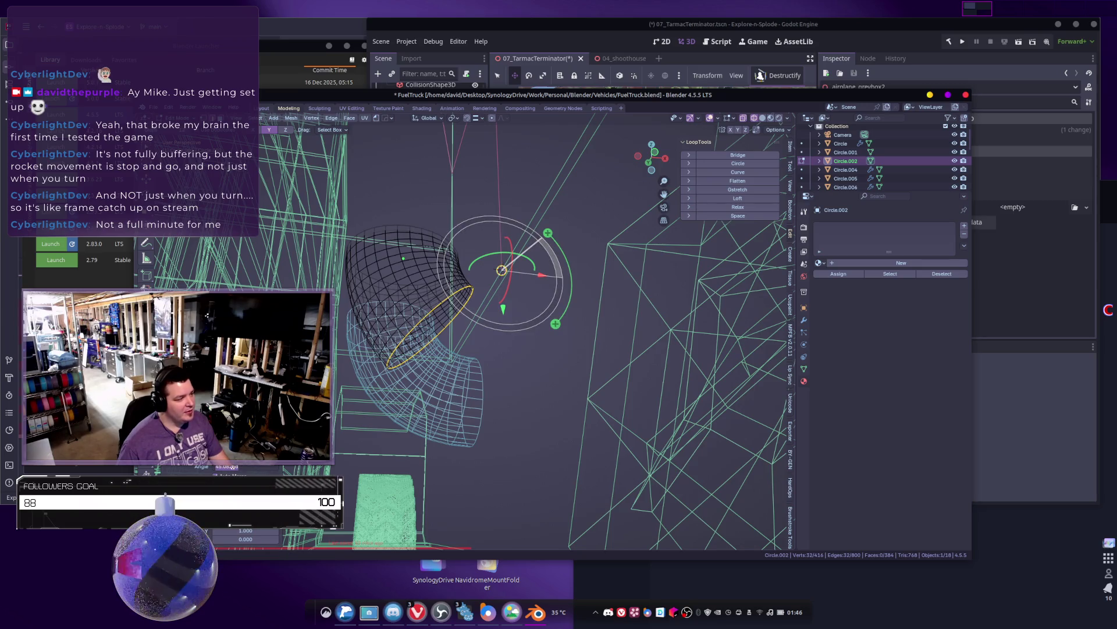
drag(233, 466, 233, 465)
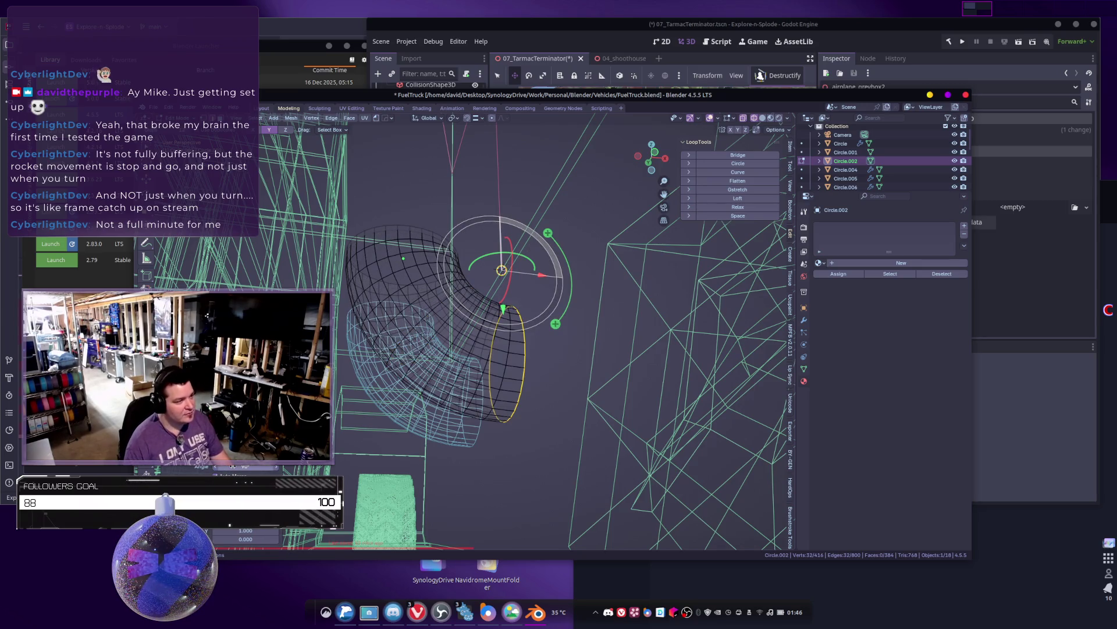
mouse_move(496, 441)
middle_down()
mouse_move(463, 454)
mouse_move(499, 404)
mouse_move(542, 389)
mouse_move(516, 386)
mouse_move(496, 401)
mouse_move(538, 415)
mouse_move(351, 408)
mouse_move(442, 365)
mouse_move(526, 375)
mouse_move(423, 350)
middle_up()
key(Tab)
Step: Switch to solid shading and apply Shade Auto Smooth to both elbow pipes
key(shift+z)
right_click(495, 401)
click(495, 401)
click(499, 384)
right_click(500, 384)
click(500, 379)
click(413, 355)
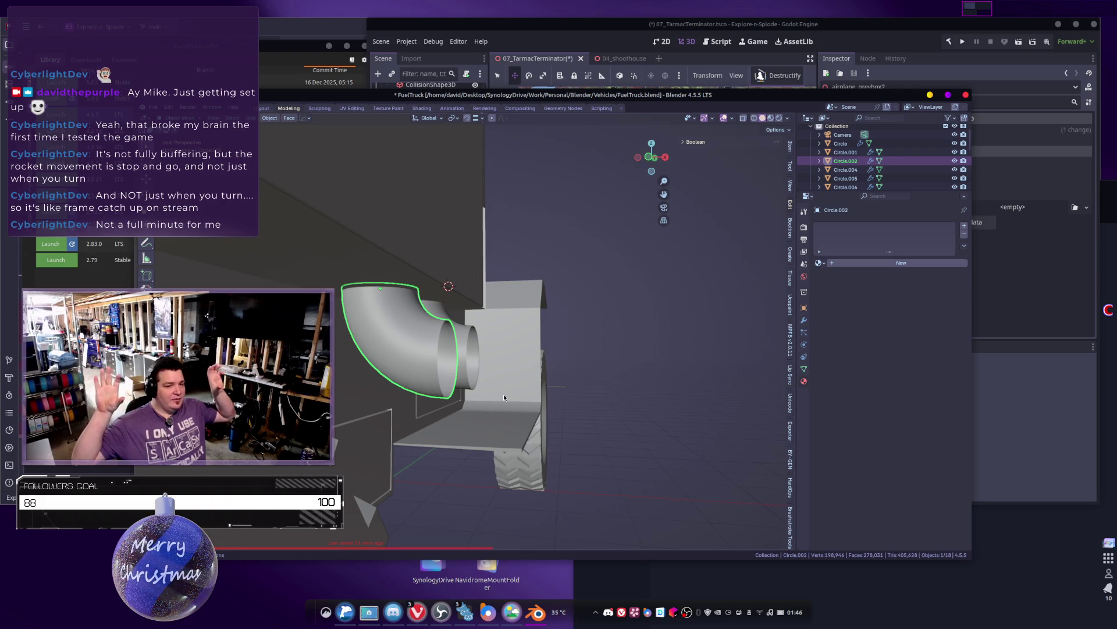
Step: Delete the first elbow pipe, Circle.001
middle_drag(579, 463, 473, 344)
click(473, 343)
scroll(472, 338, up, 3)
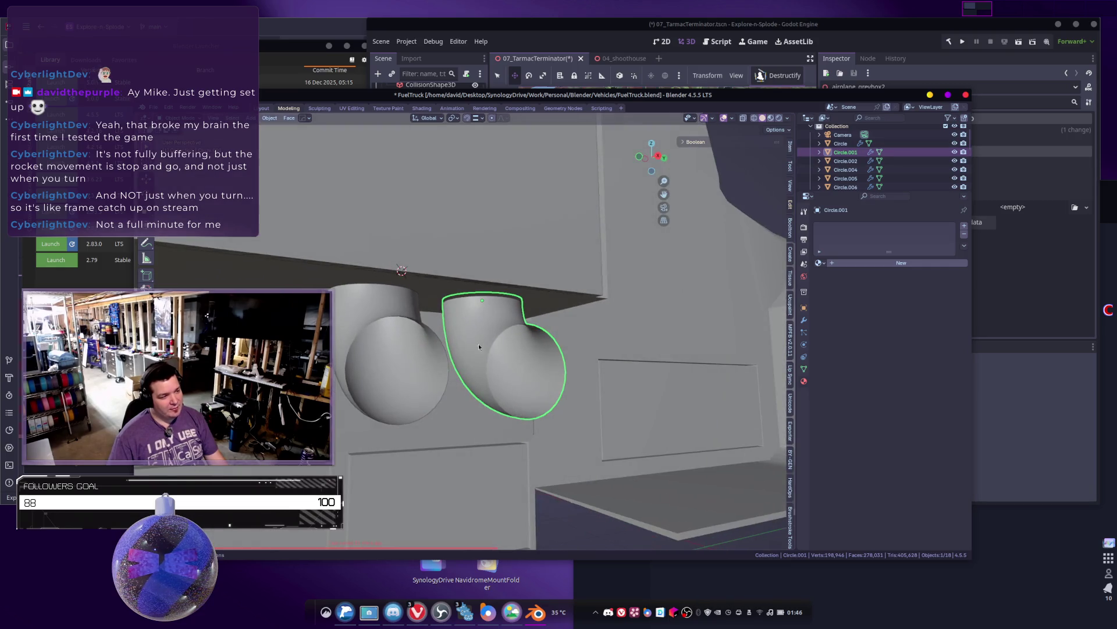
mouse_move(545, 337)
middle_down()
mouse_move(497, 373)
mouse_move(455, 385)
mouse_move(548, 375)
mouse_move(502, 349)
mouse_move(511, 374)
mouse_move(524, 361)
mouse_move(504, 345)
middle_up()
key(Delete)
click(501, 368)
Step: Extrude the remaining pipe's open end straight along the X axis
key(Tab)
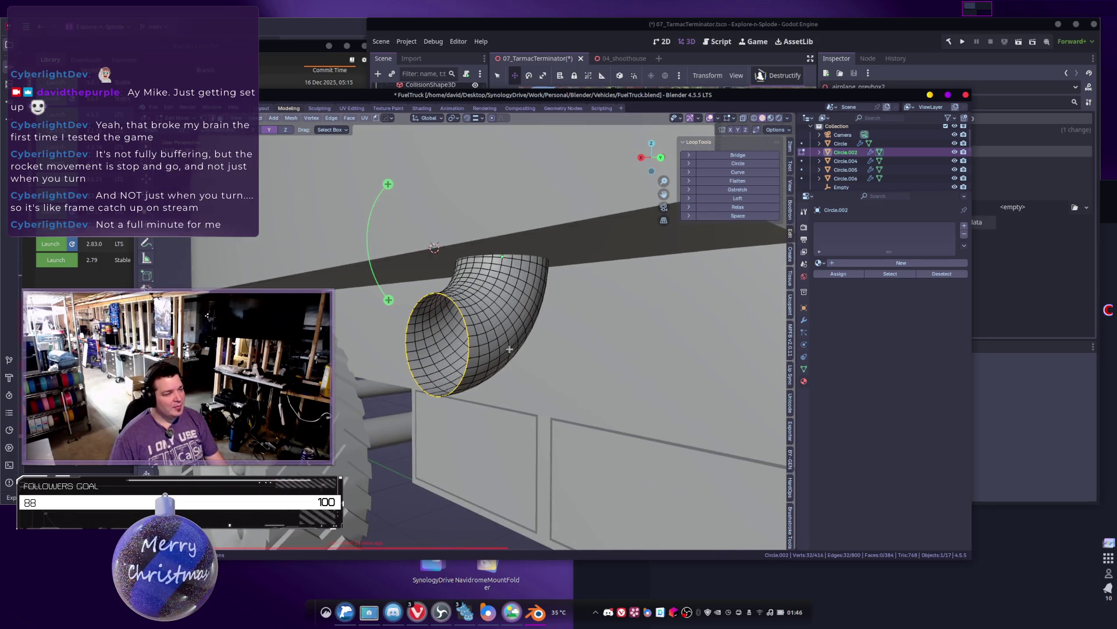
key(e)
key(x)
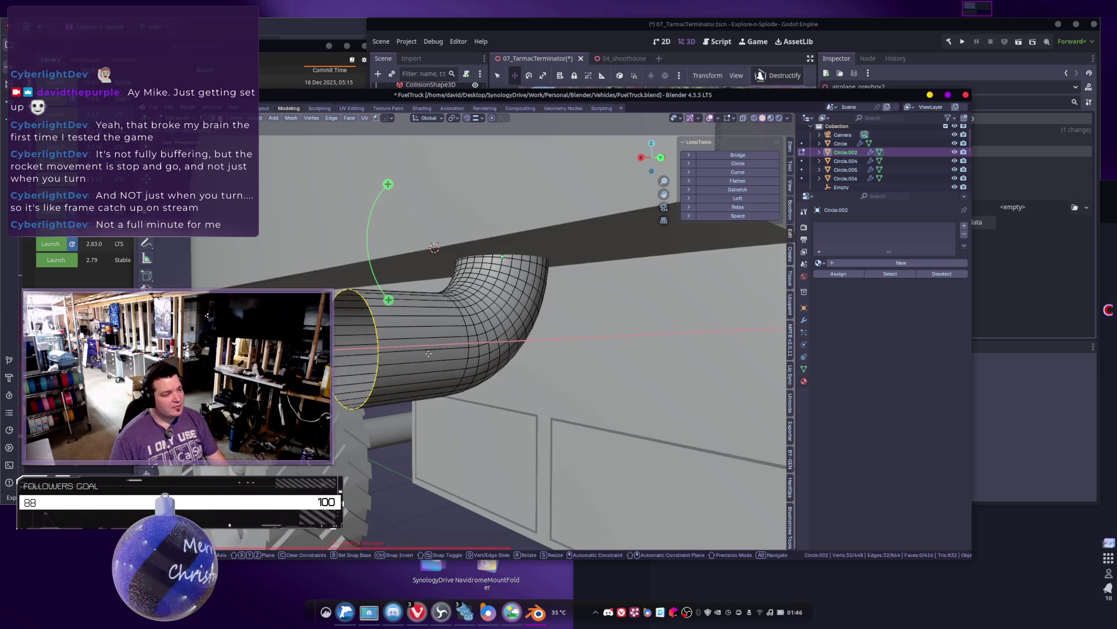
click(421, 354)
mouse_move(420, 355)
middle_down()
mouse_move(417, 379)
mouse_move(439, 363)
middle_up()
mouse_move(500, 343)
shift+middle_down()
mouse_move(477, 354)
mouse_move(512, 353)
mouse_move(483, 361)
shift+middle_up()
Step: Cap the pipe end with a face, inset it, and add a loop cut
key(f)
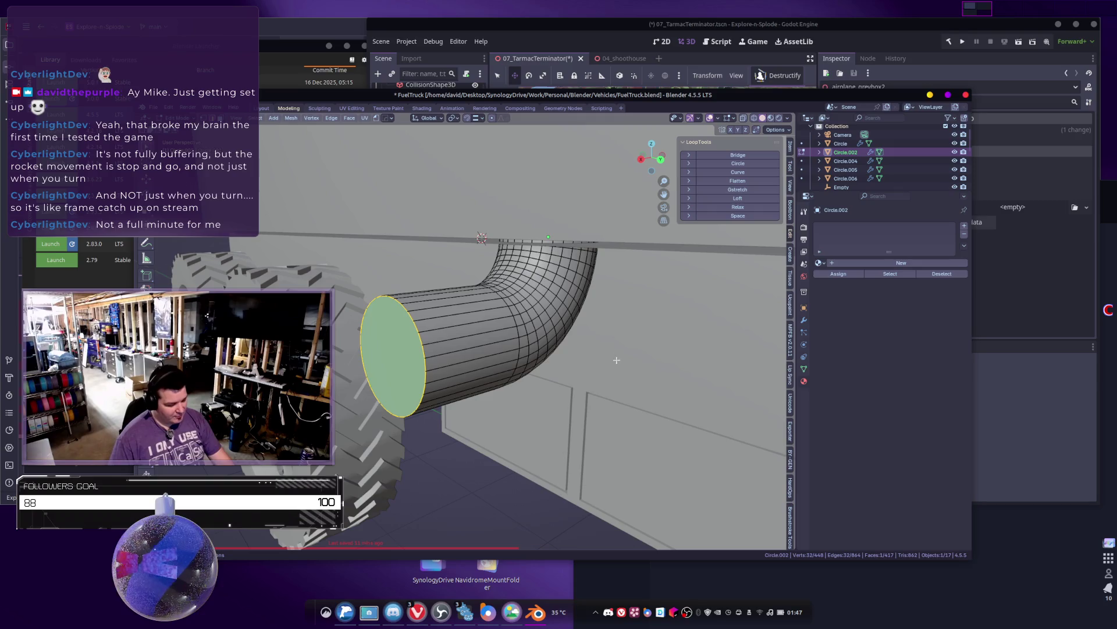
key(i)
click(671, 356)
key(ctrl+r)
click(425, 321)
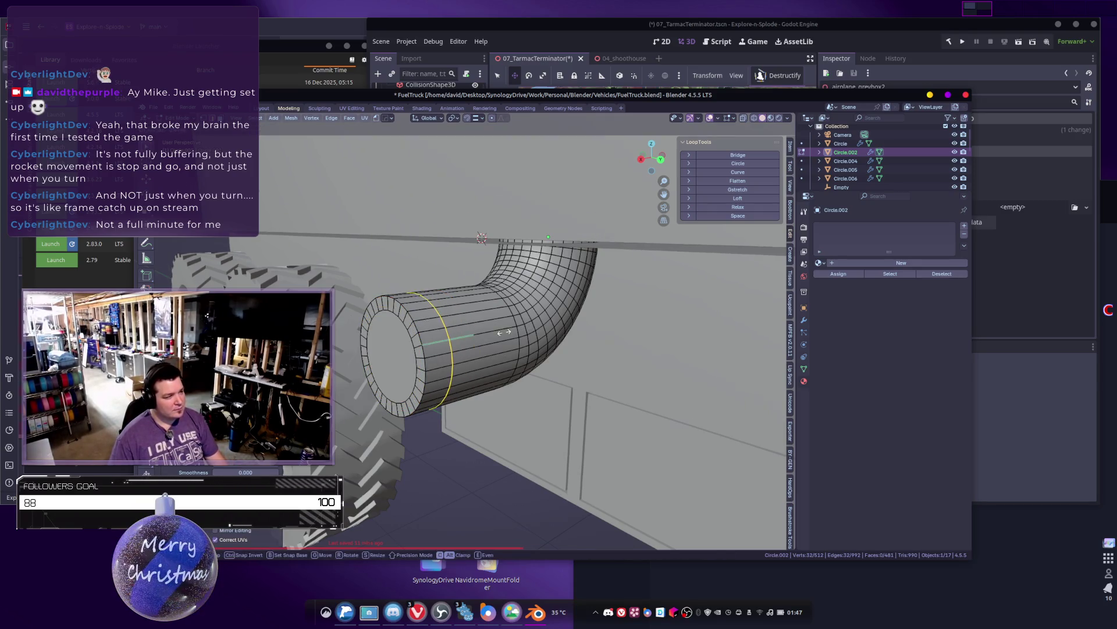
click(478, 338)
Step: Extrude the end face outward, inset it, and push the inner face inward for a recessed tip
click(401, 353)
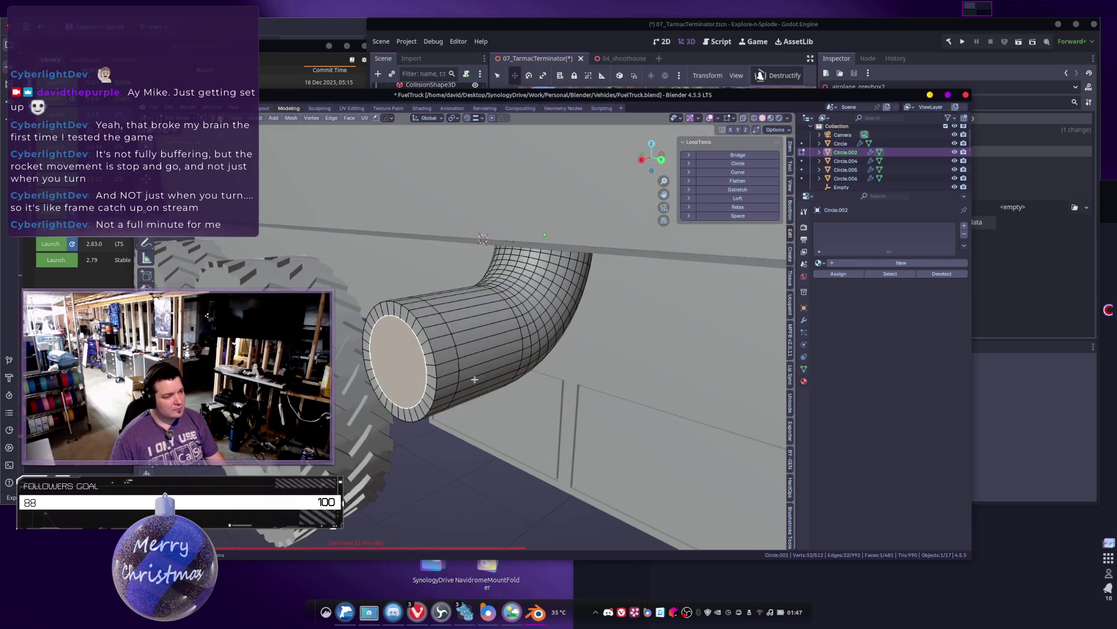
key(e)
click(493, 377)
middle_drag(493, 378, 440, 356)
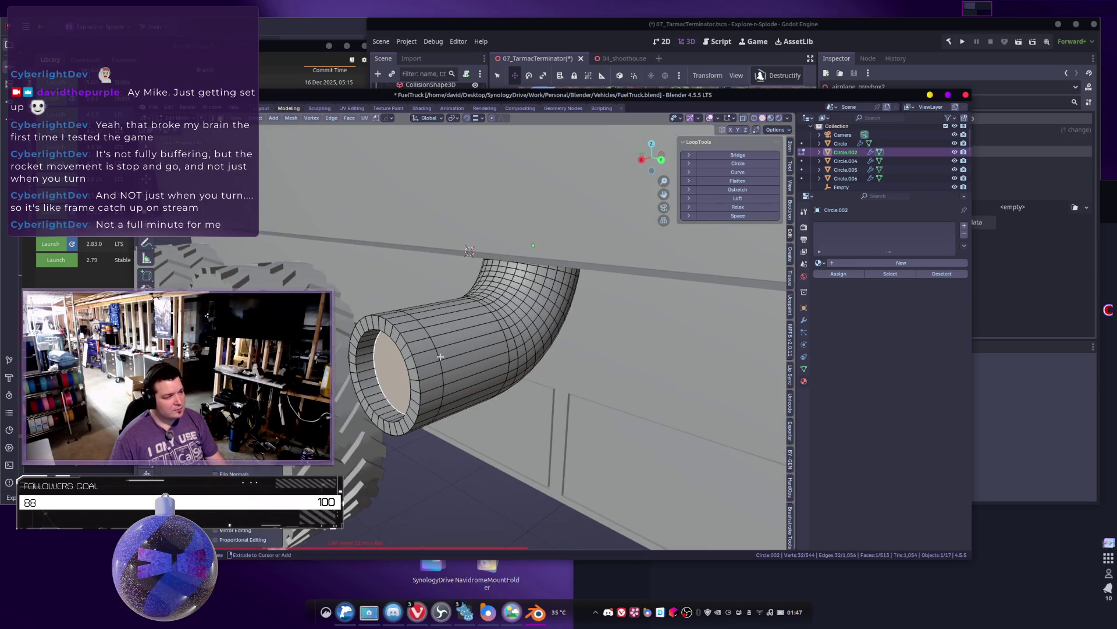
key(i)
click(612, 368)
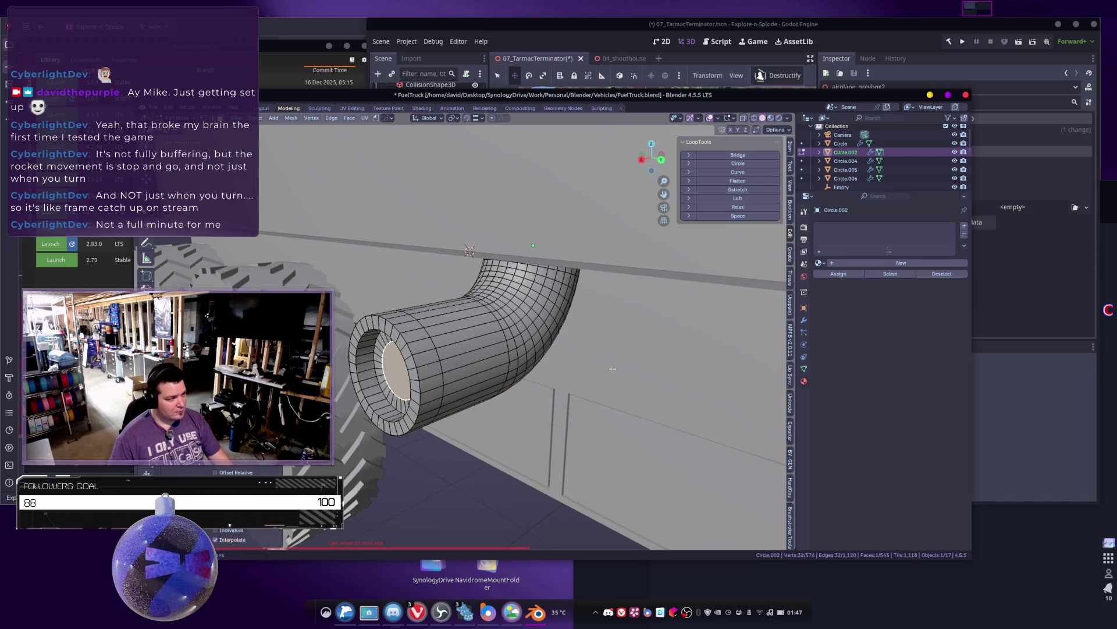
key(e)
click(505, 370)
Step: Add a loop cut near the end and extrude that face band along normals as a collar
middle_drag(504, 370, 462, 342)
key(ctrl+r)
click(465, 344)
click(474, 349)
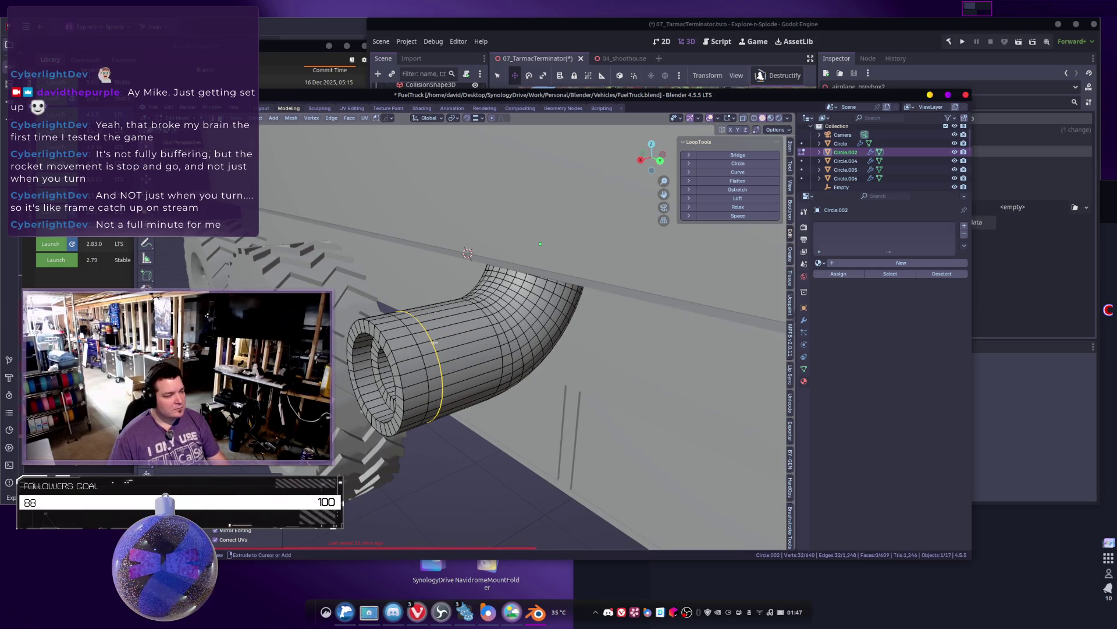
key(ctrl+KP_Add)
key(alt+e)
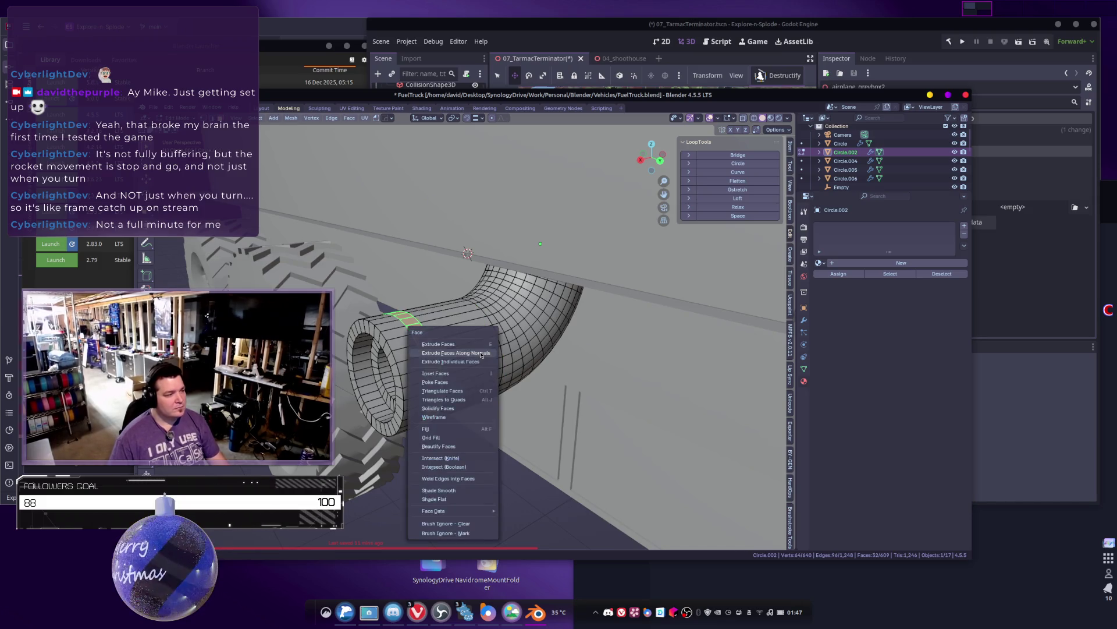
click(491, 350)
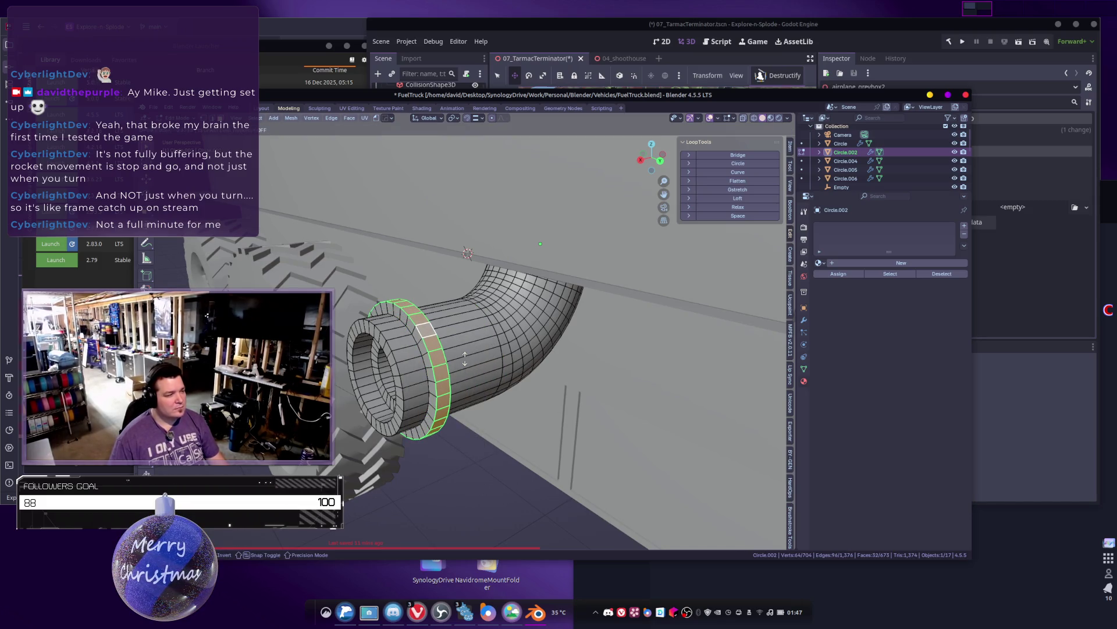
right_click(464, 359)
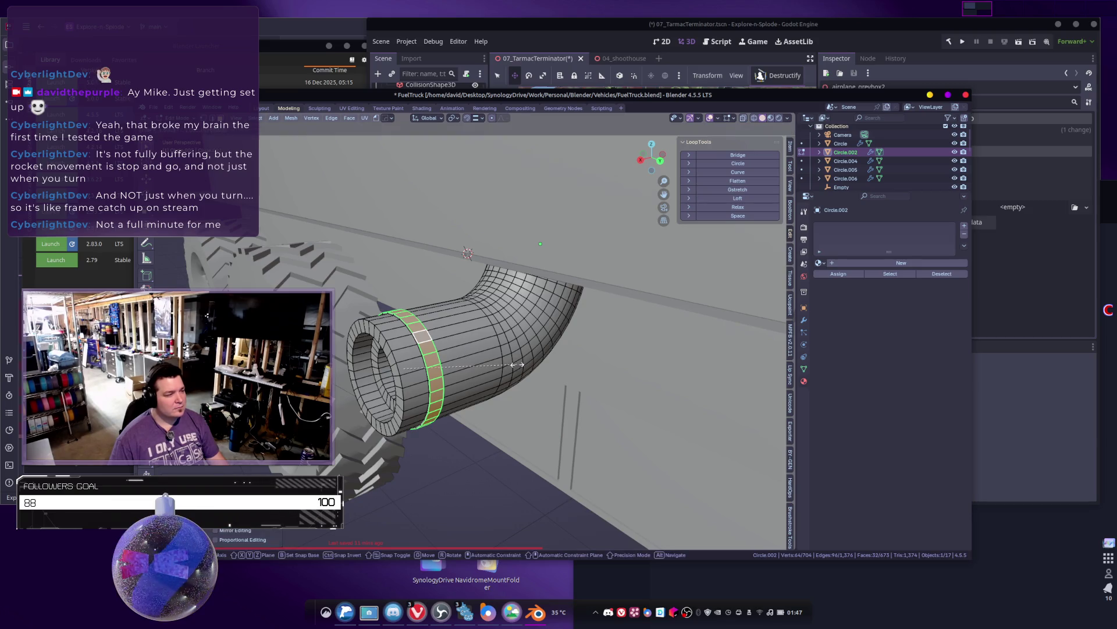
key(Tab)
scroll(487, 341, down, 2)
scroll(502, 395, down, 5)
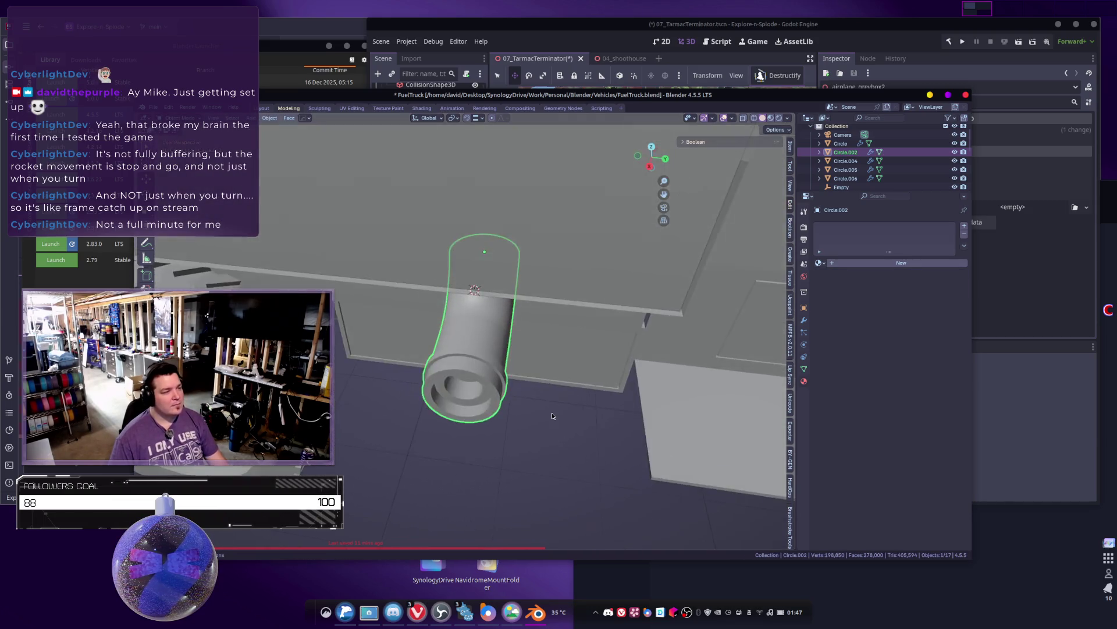
Step: Duplicate the exhaust pipe along Y, then delete the misplaced copy
mouse_move(503, 402)
middle_down()
mouse_move(515, 427)
mouse_move(454, 387)
middle_up()
key(KP_Decimal)
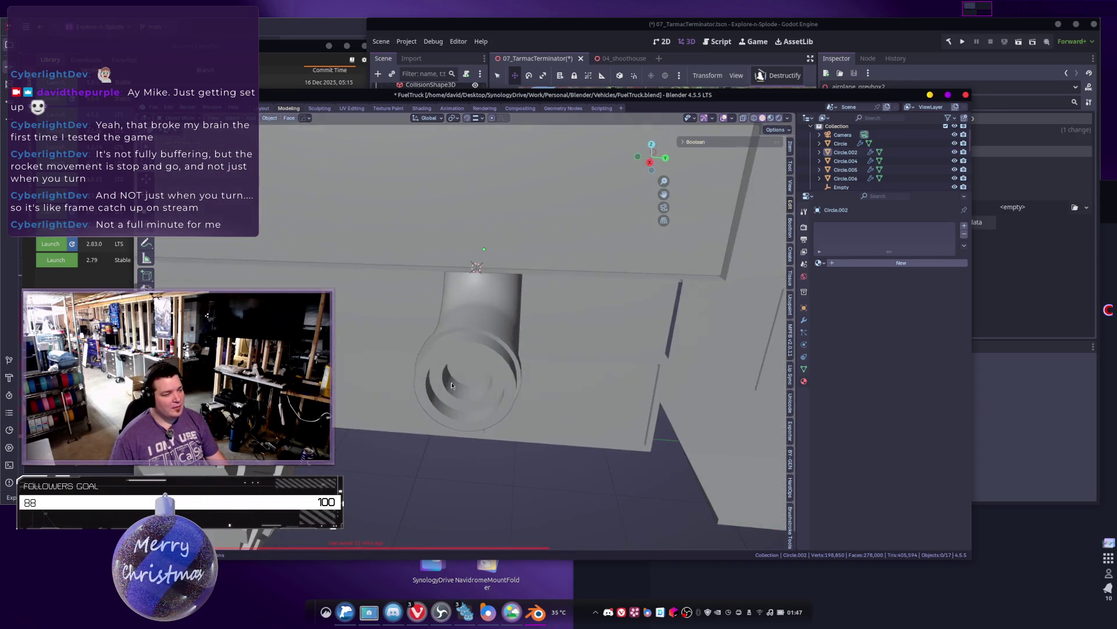
click(507, 389)
key(shift+d)
key(y)
click(690, 399)
key(x)
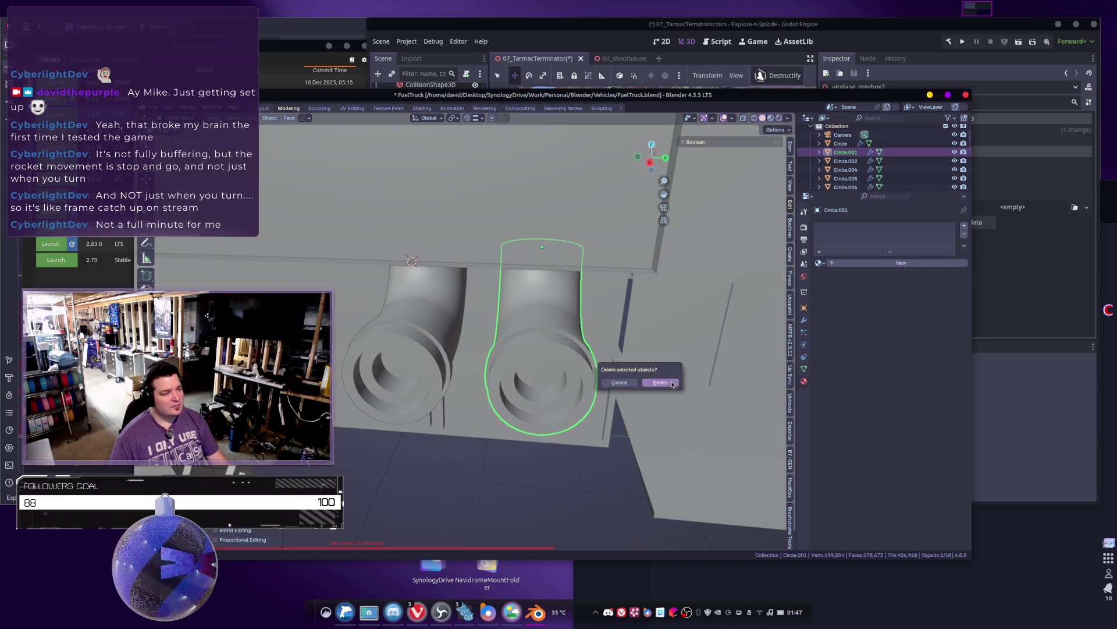
click(635, 381)
Step: Duplicate the pipe again and place the second exhaust pipe beside the first
click(423, 357)
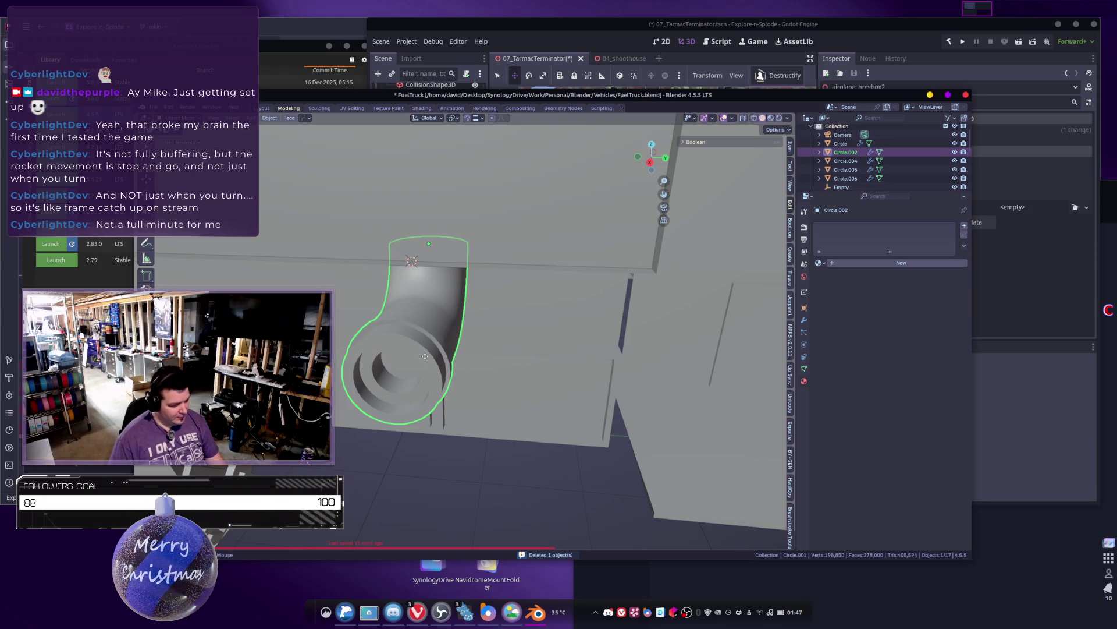
key(shift+d)
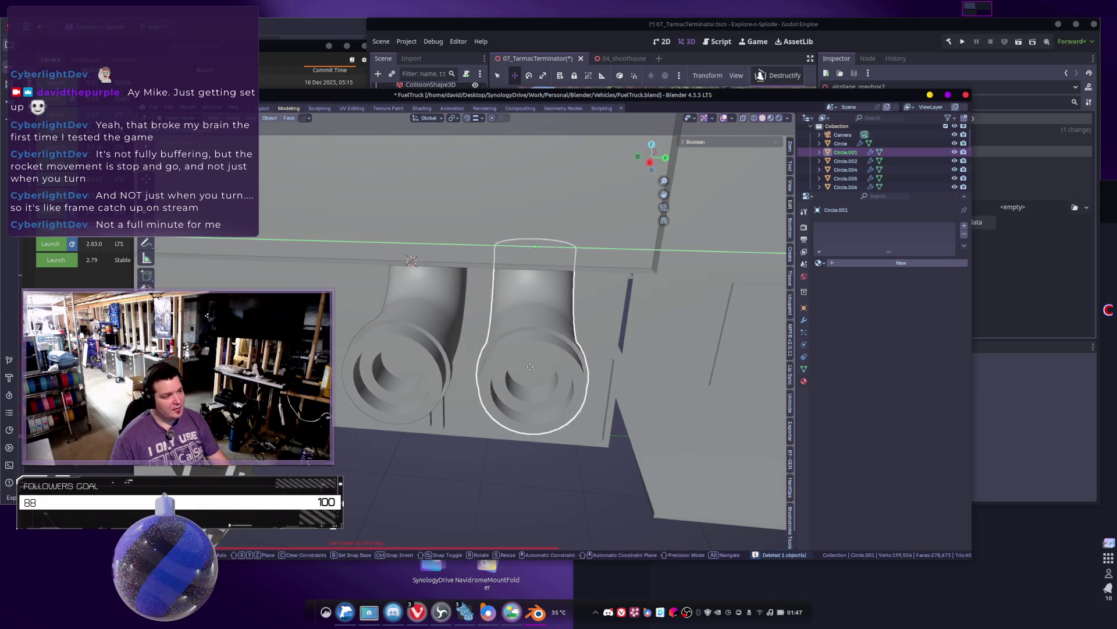
click(558, 354)
key(Tab)
key(Tab)
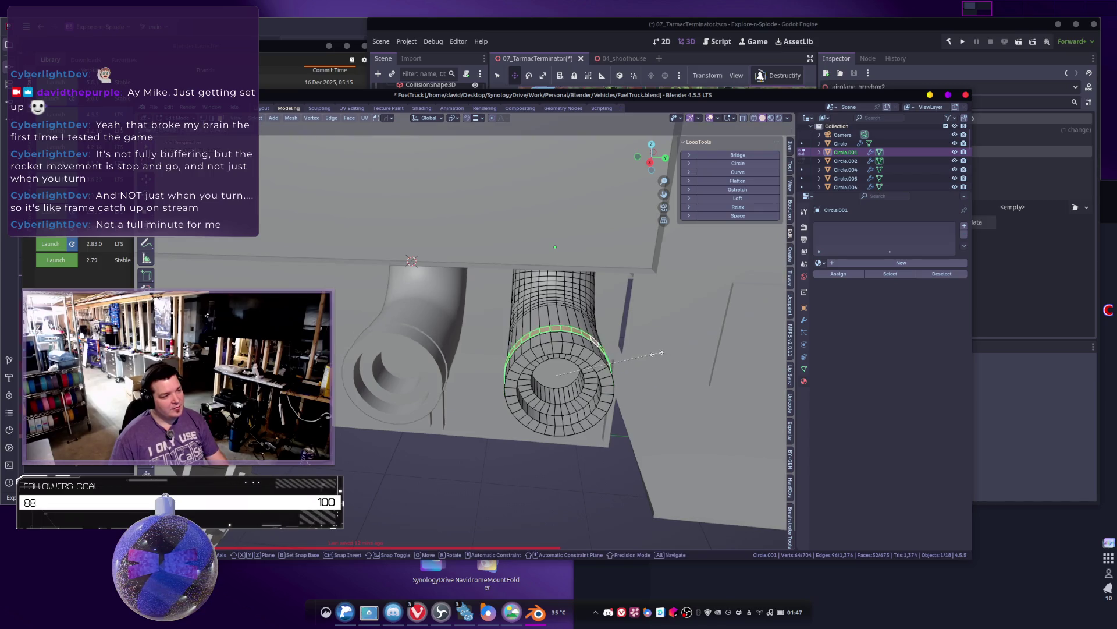
key(ctrl+minus)
scroll(634, 343, down, 4)
scroll(633, 343, down, 5)
Step: Duplicate the first pipe along the Z axis to the fuel tank's rear
mouse_move(634, 343)
middle_down()
mouse_move(548, 386)
mouse_move(494, 393)
mouse_move(547, 379)
middle_up()
click(494, 393)
key(shift+d)
key(z)
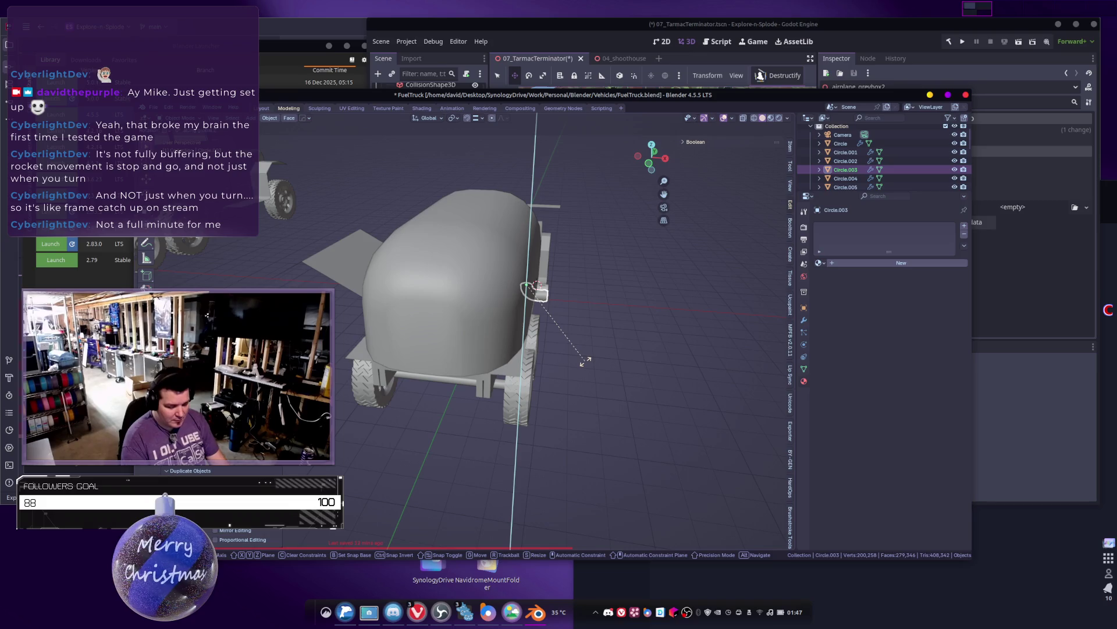
click(585, 362)
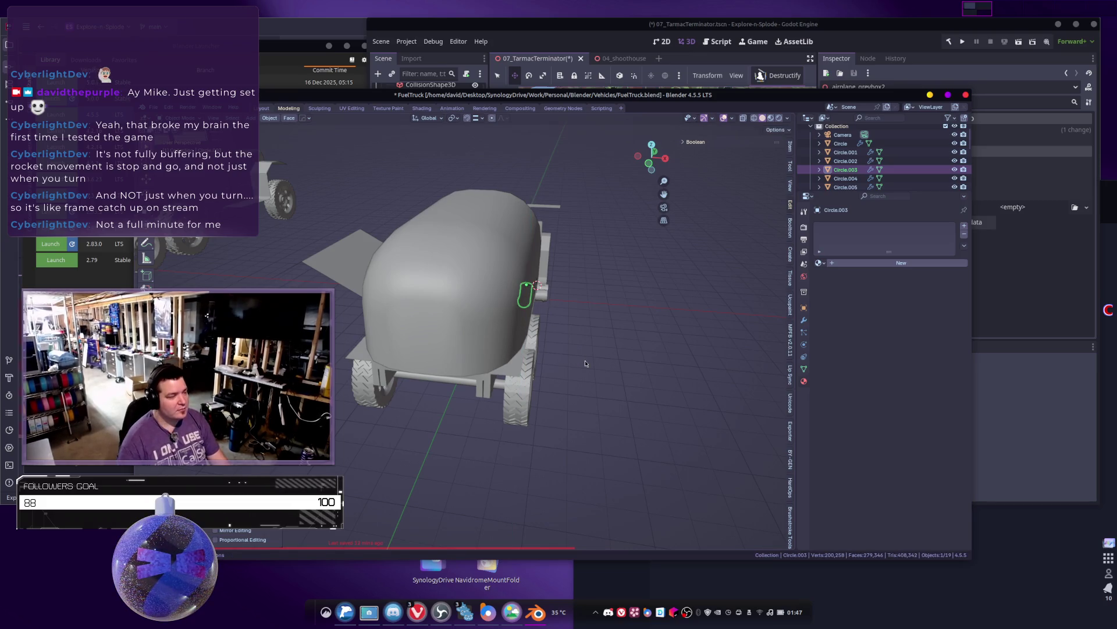
Step: Snap the 3D cursor to a vertex on the fuel tank's lower rear edge
click(435, 330)
key(Tab)
scroll(423, 428, up, 3)
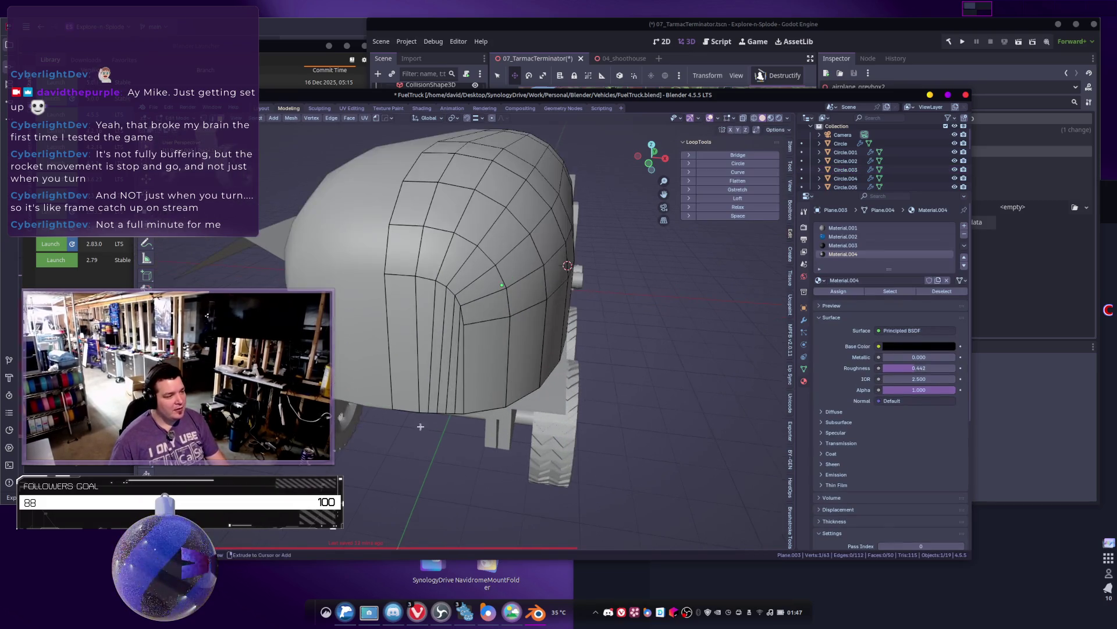
right_click(400, 424)
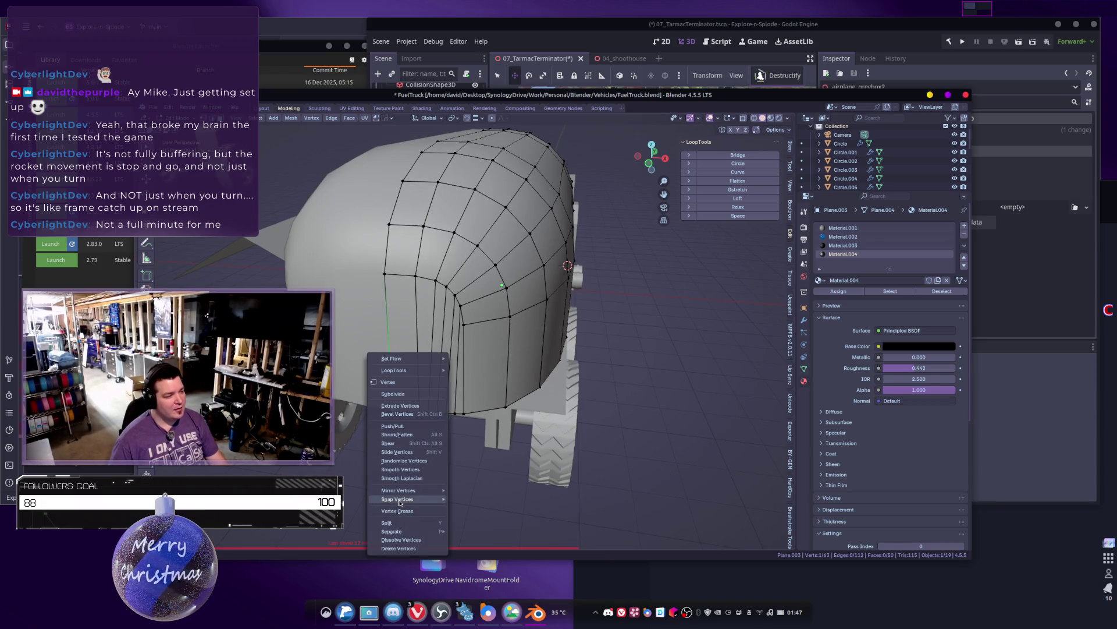
mouse_move(399, 499)
click(483, 472)
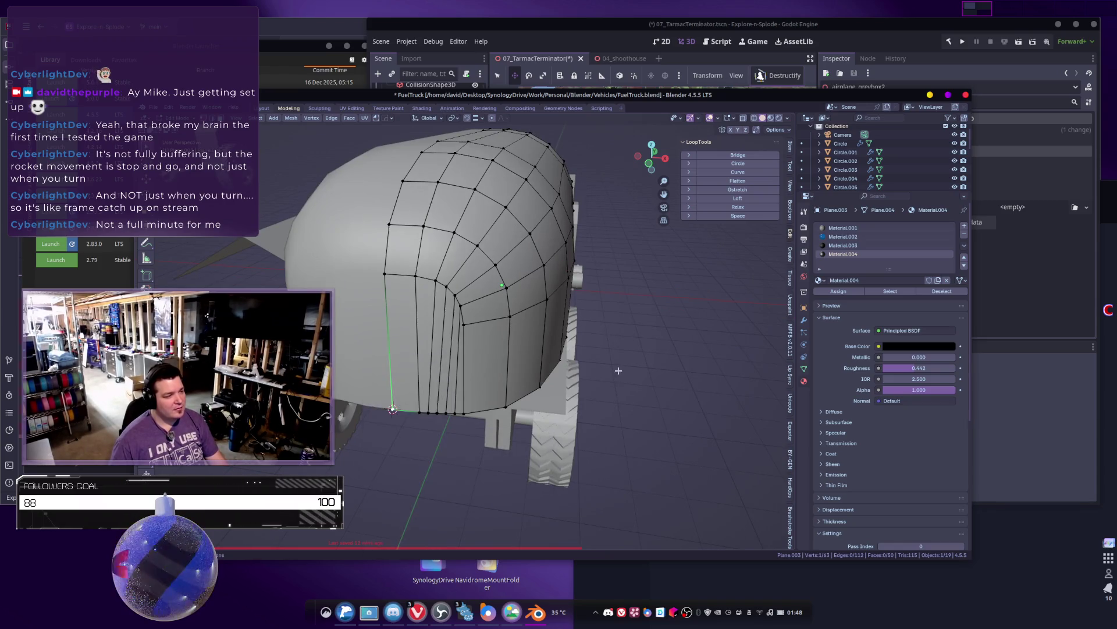
key(Tab)
Step: Snap the pipe copy to the cursor and start sliding it along the Y axis
scroll(560, 309, down, 5)
click(560, 308)
right_click(559, 308)
mouse_move(528, 411)
click(604, 417)
mouse_move(604, 417)
middle_down()
mouse_move(552, 438)
mouse_move(631, 426)
mouse_move(494, 455)
mouse_move(467, 399)
middle_up()
key(g)
key(y)
Step: Finish placing the pipe copy, then delete the stray flat plane beside the trucks
click(627, 426)
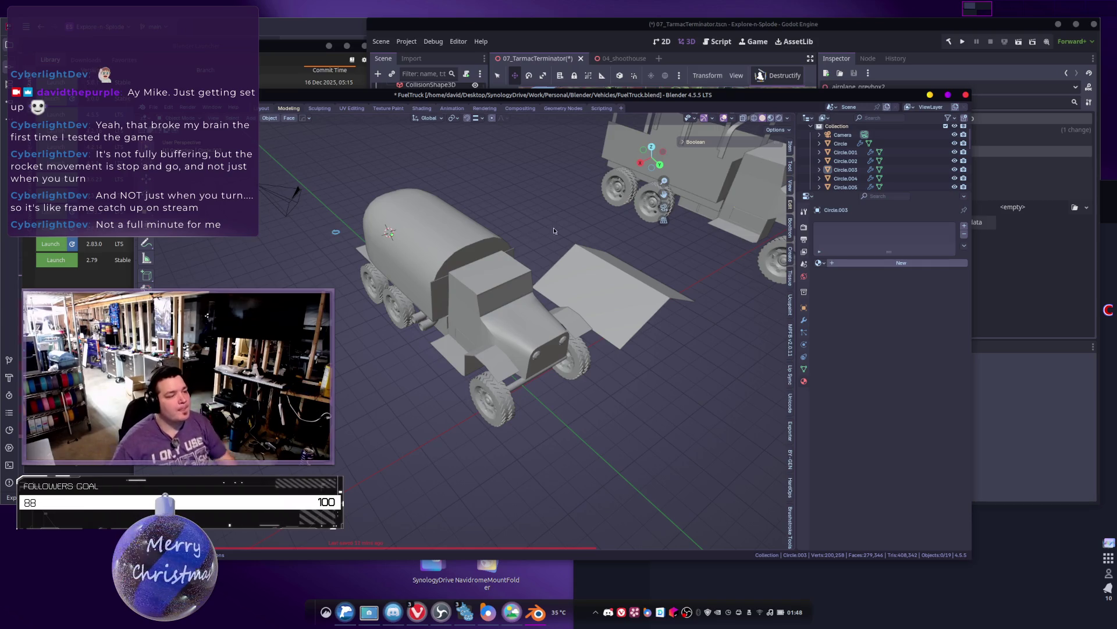
mouse_move(533, 399)
middle_down()
mouse_move(582, 332)
mouse_move(537, 338)
mouse_move(540, 323)
mouse_move(533, 346)
middle_up()
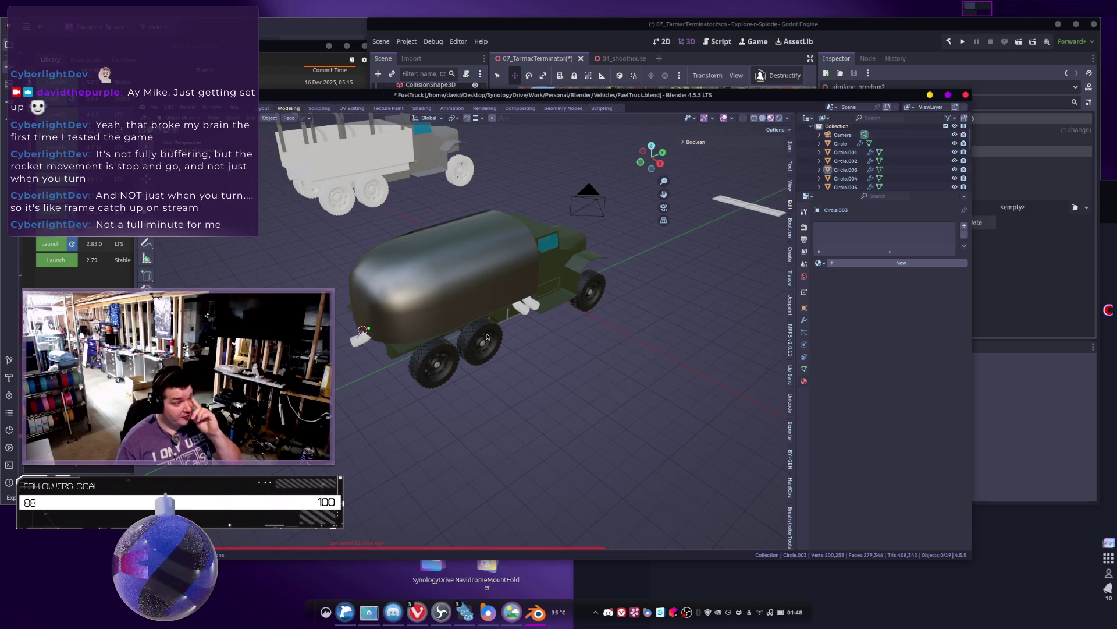
mouse_move(486, 337)
middle_down()
mouse_move(519, 302)
mouse_move(556, 292)
mouse_move(493, 290)
mouse_move(539, 278)
mouse_move(567, 305)
mouse_move(534, 333)
middle_up()
click(570, 308)
key(x)
click(570, 308)
Step: Select the white truck's wheels and show their Mirror and Smooth by Angle modifiers
middle_drag(613, 316, 454, 236)
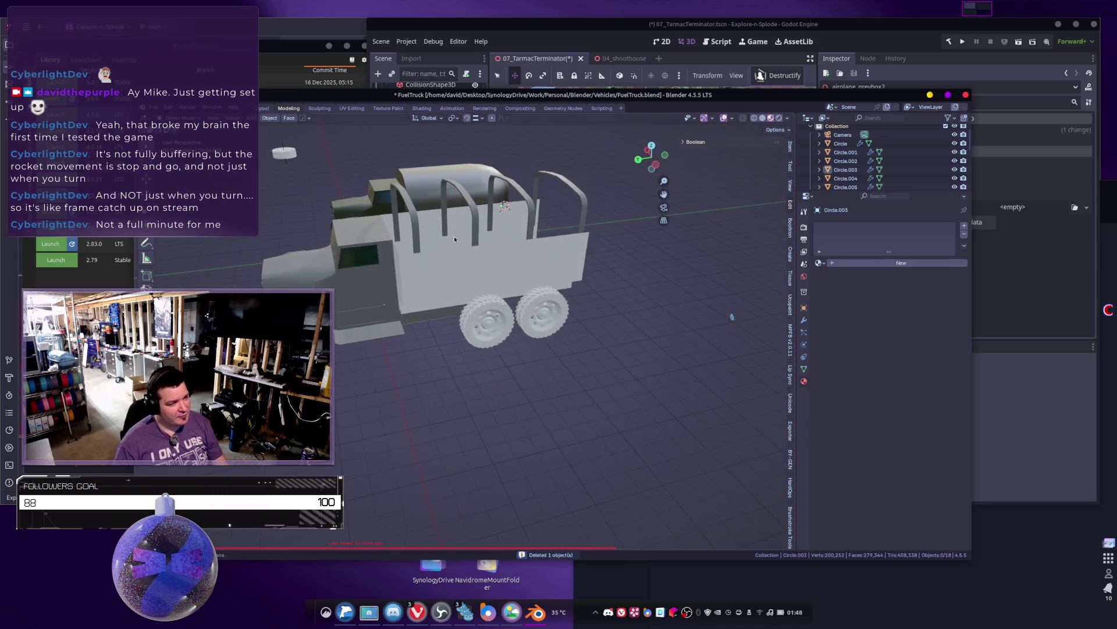
click(455, 238)
mouse_move(492, 277)
middle_down()
mouse_move(572, 295)
mouse_move(572, 387)
mouse_move(617, 332)
mouse_move(587, 344)
mouse_move(598, 331)
middle_up()
click(572, 386)
click(802, 322)
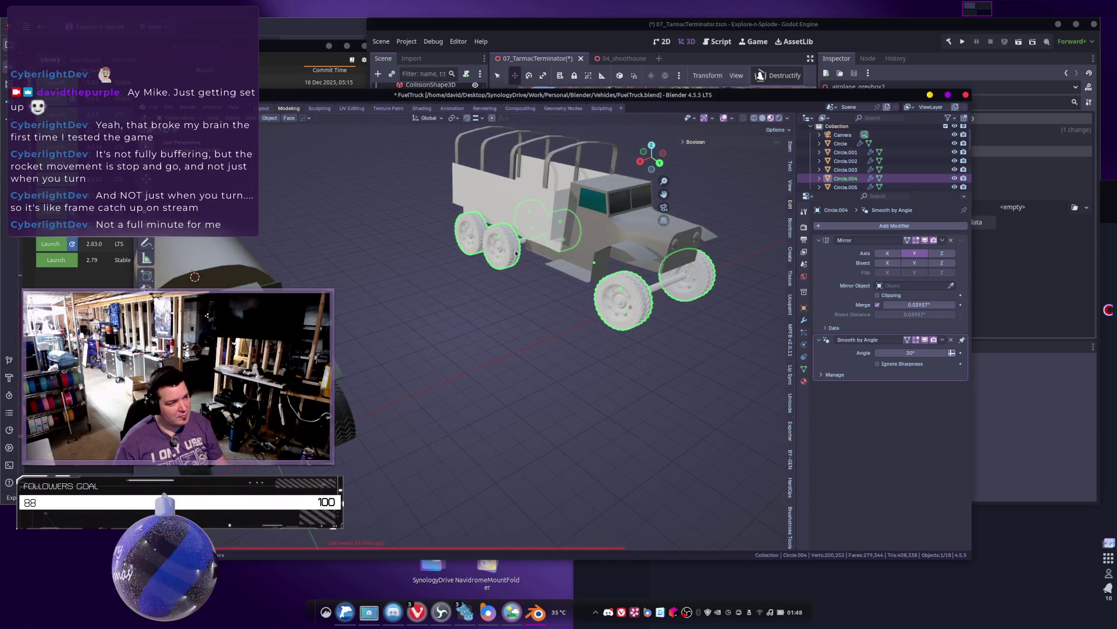
Step: Select the green tanker, then select the white truck's wheel and bed
middle_drag(535, 296, 617, 285)
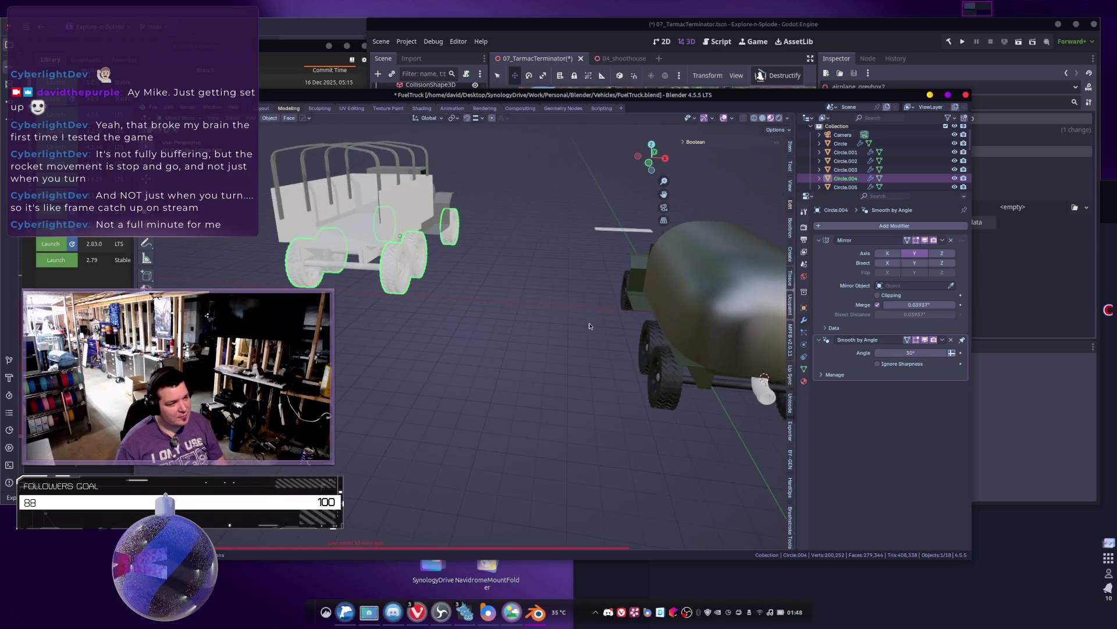
click(668, 353)
mouse_move(657, 381)
middle_down()
mouse_move(561, 358)
mouse_move(493, 307)
middle_up()
click(458, 180)
scroll(468, 168, down, 4)
shift+click(467, 227)
Step: Box-select and delete all the white truck's objects, then select the standalone tire
drag(429, 199, 556, 256)
key(x)
click(526, 250)
mouse_move(526, 250)
middle_down()
mouse_move(578, 270)
mouse_move(616, 363)
middle_up()
click(615, 400)
scroll(598, 404, up, 6)
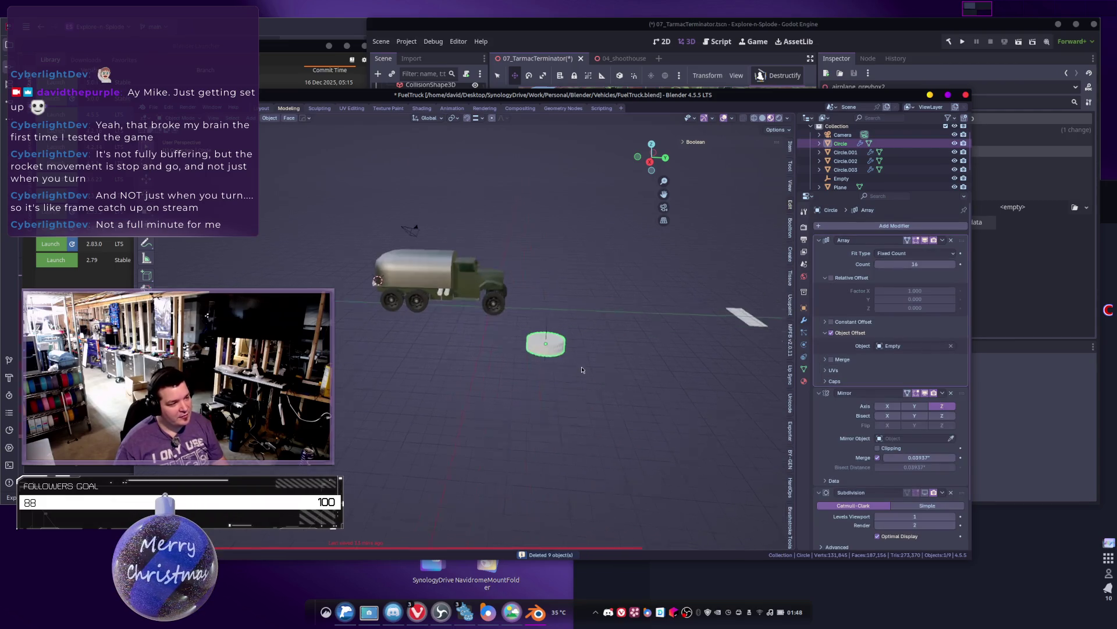
middle_drag(552, 388, 732, 369)
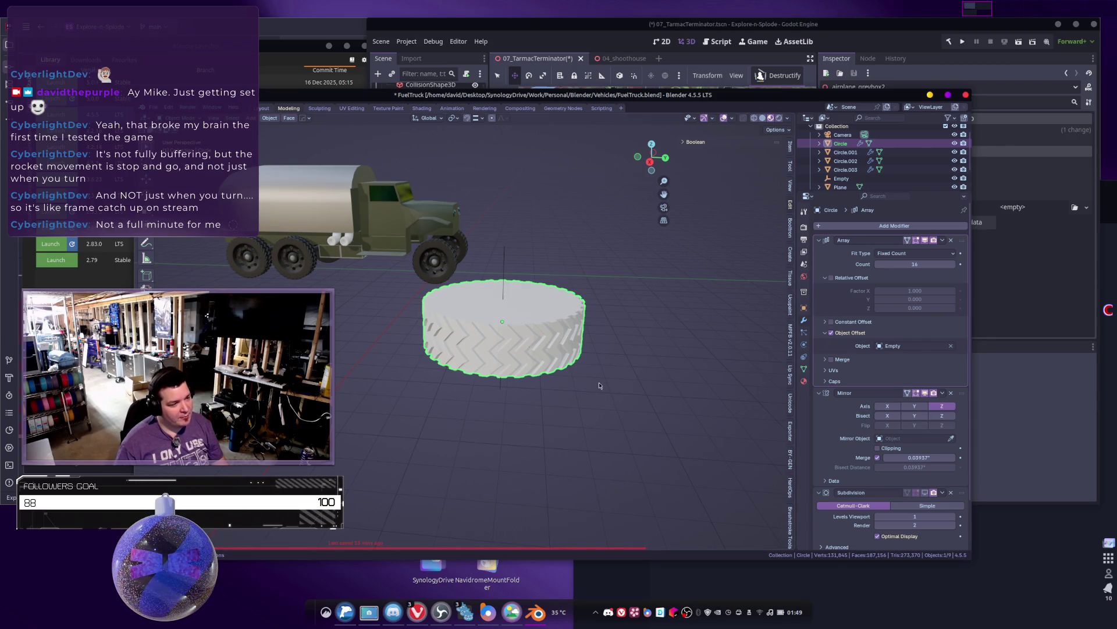
mouse_move(542, 376)
middle_down()
mouse_move(588, 355)
mouse_move(551, 375)
middle_up()
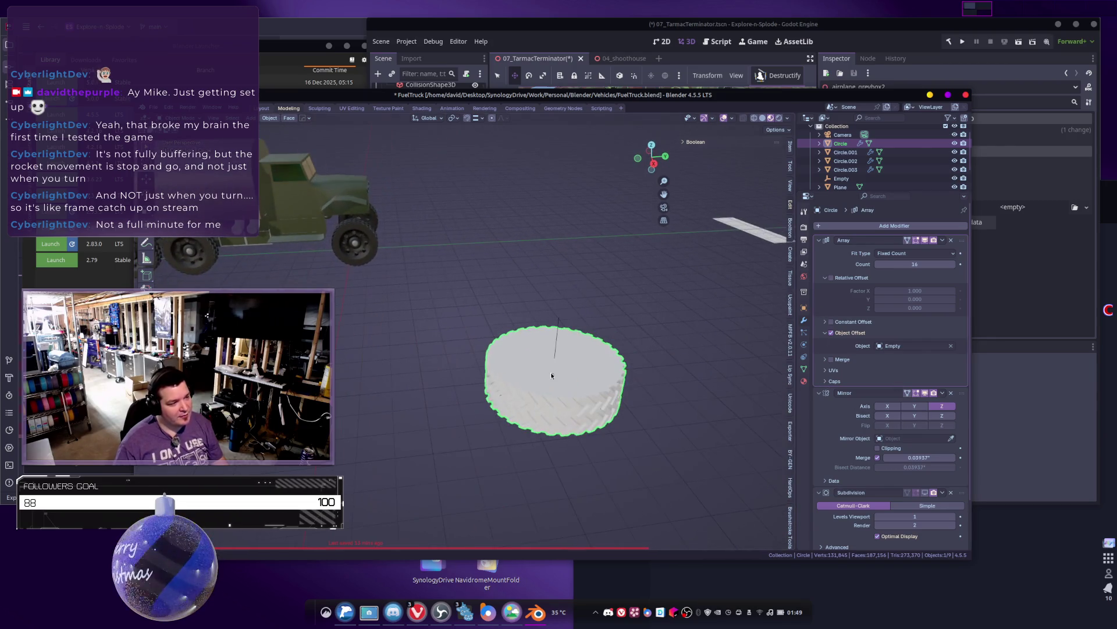
click(563, 321)
key(r)
key(z)
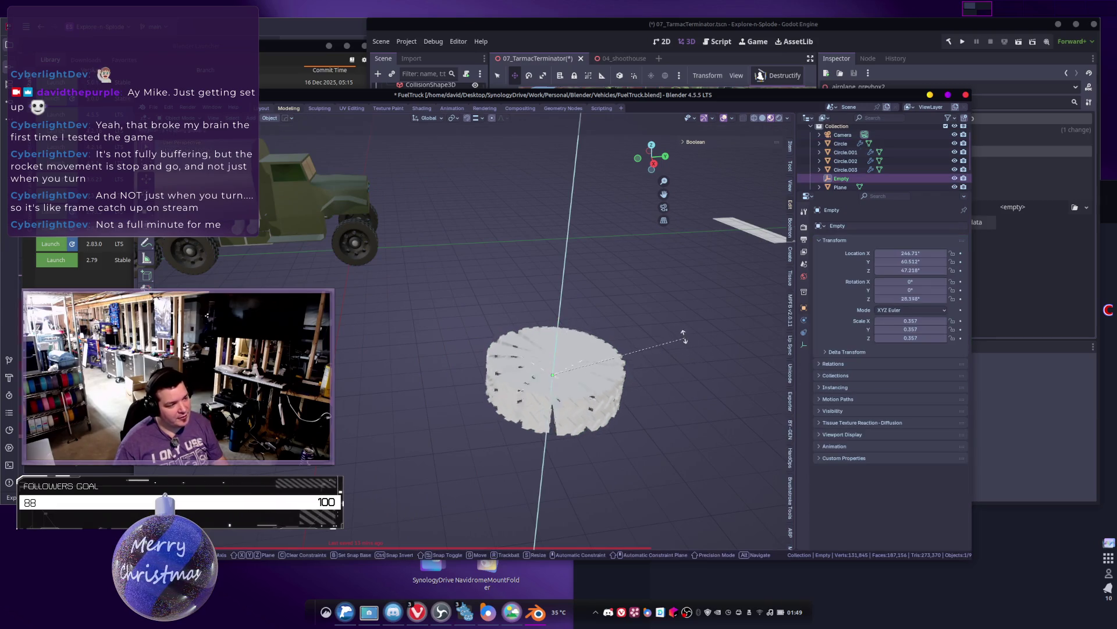
right_click(675, 339)
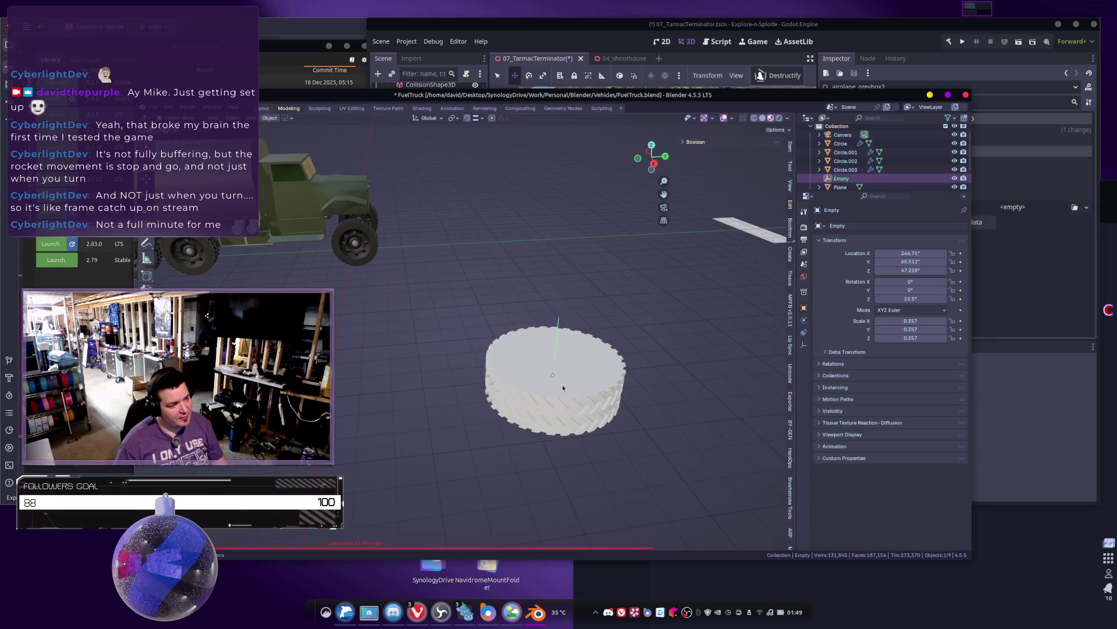
mouse_move(590, 394)
shift+middle_down()
mouse_move(583, 423)
mouse_move(675, 390)
shift+middle_up()
scroll(649, 380, up, 3)
scroll(456, 389, up, 3)
mouse_move(456, 389)
middle_down()
mouse_move(465, 421)
mouse_move(497, 376)
mouse_move(361, 409)
mouse_move(619, 372)
middle_up()
click(497, 373)
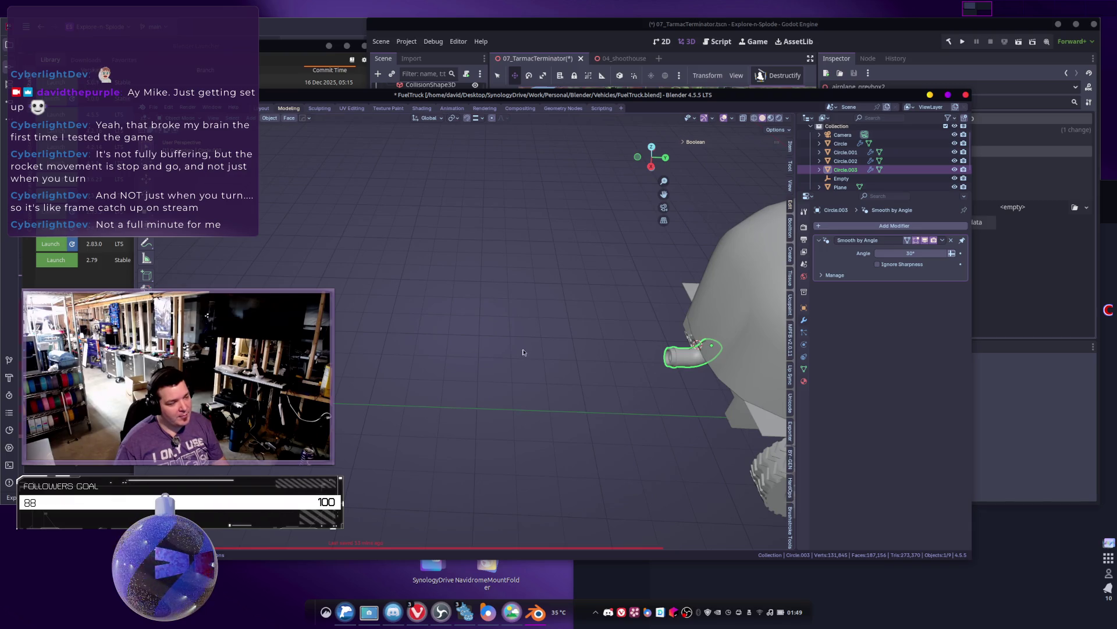
Step: Frame the exhaust pipe in Edit Mode and duplicate its bottom rim loop
mouse_move(646, 215)
middle_down()
mouse_move(496, 305)
mouse_move(466, 408)
mouse_move(614, 381)
mouse_move(449, 306)
middle_up()
mouse_move(460, 255)
middle_down()
mouse_move(442, 300)
mouse_move(544, 319)
mouse_move(588, 348)
mouse_move(341, 404)
mouse_move(484, 359)
middle_up()
scroll(587, 347, up, 4)
key(KP_Decimal)
key(Tab)
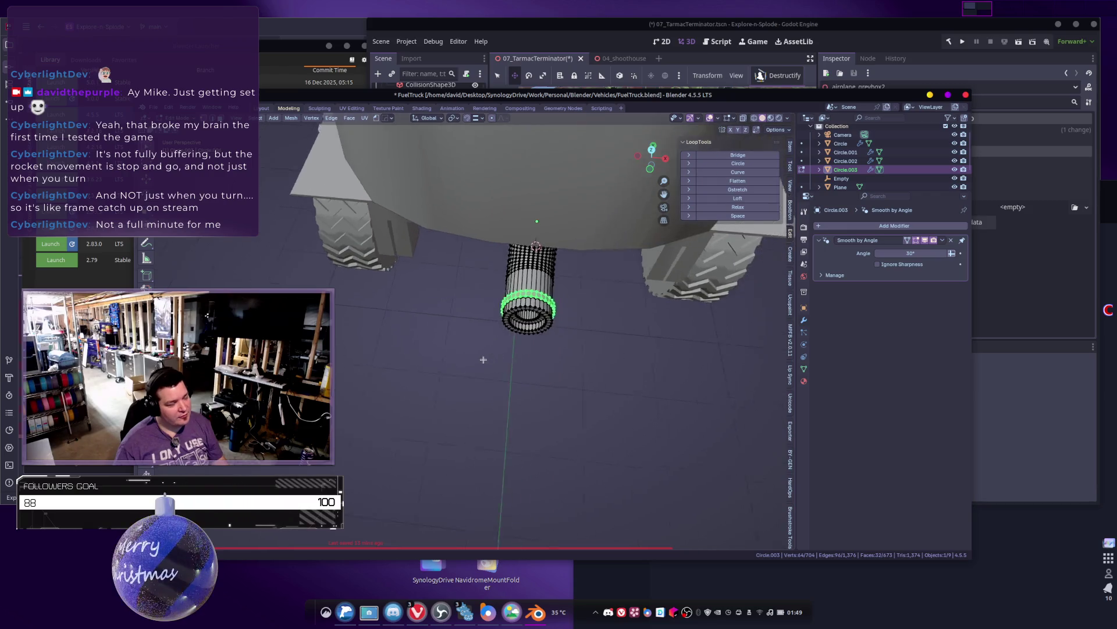
scroll(484, 359, up, 5)
key(shift+d)
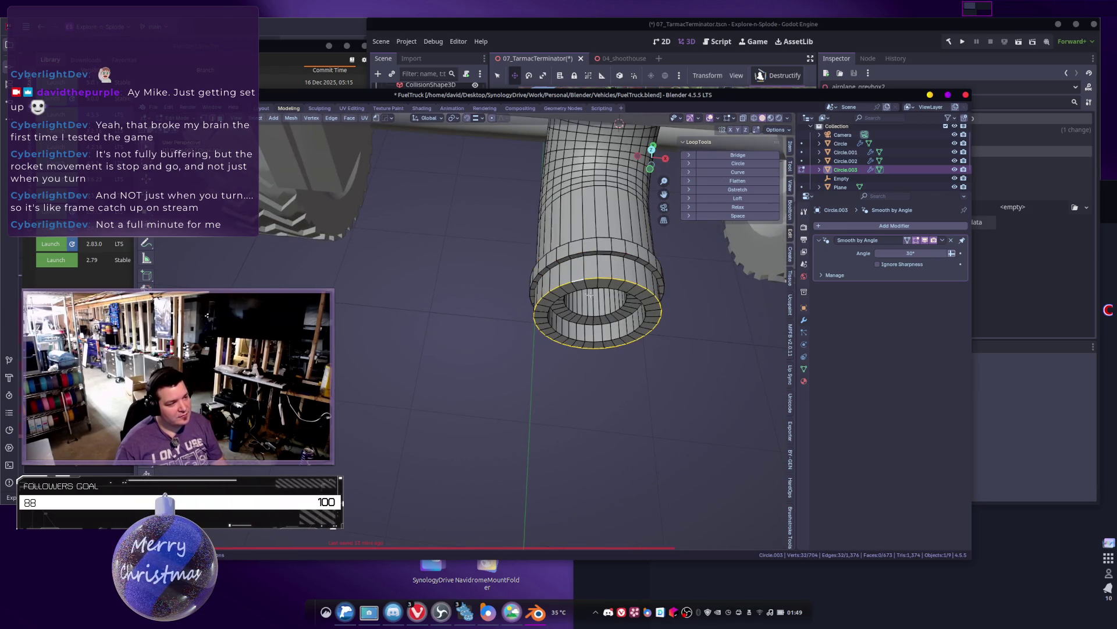
click(624, 332)
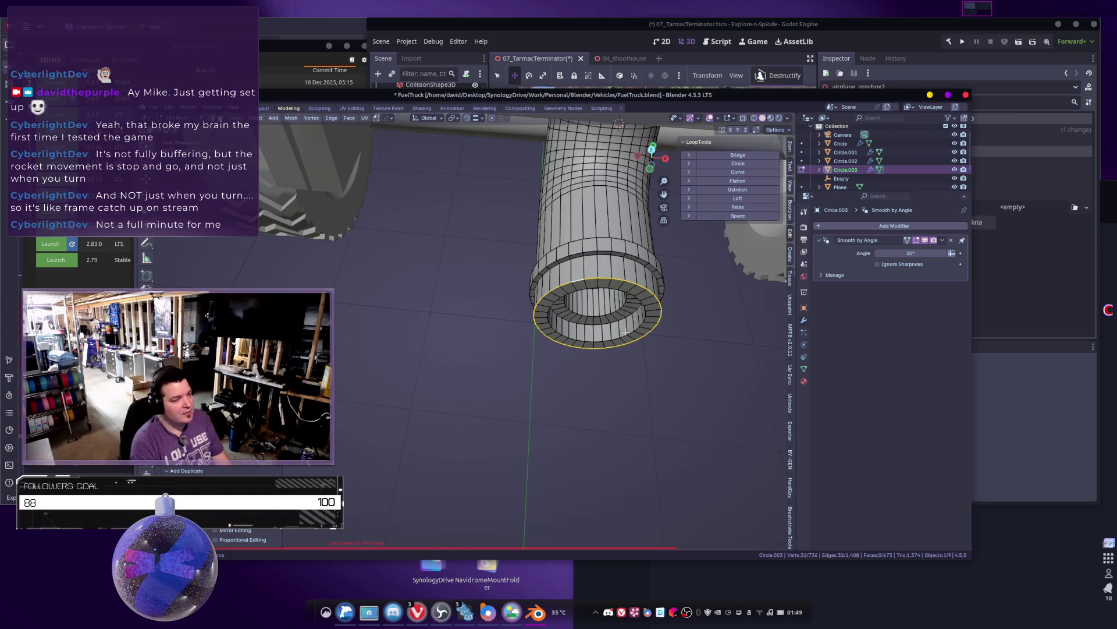
Step: Separate the loop copy into a circle object, delete it, and reselect the pipe's rim loop
key(Tab)
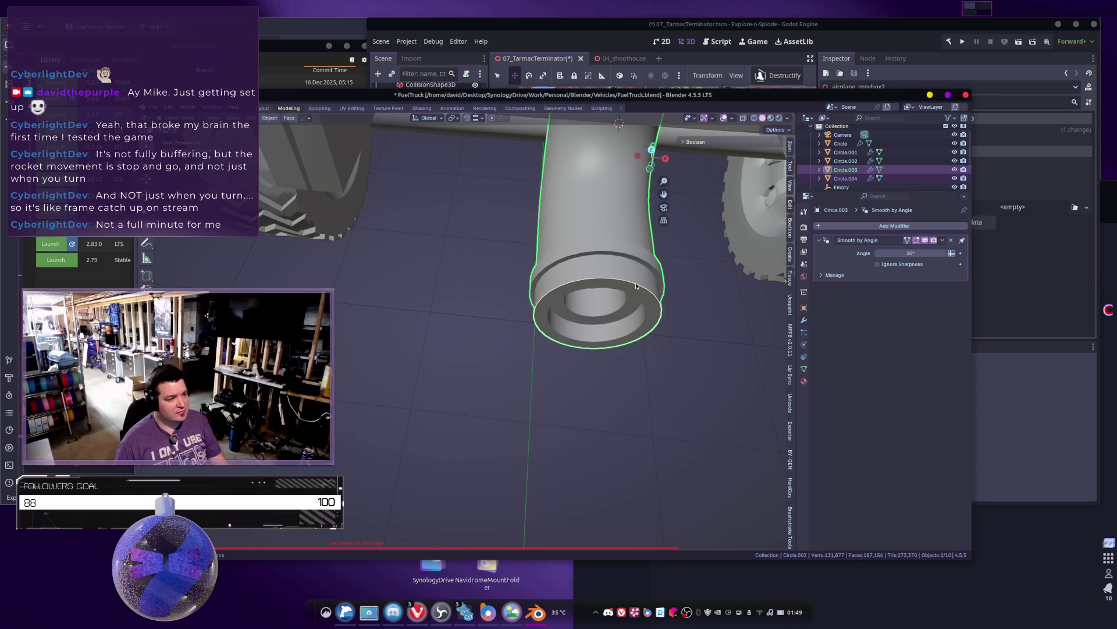
click(636, 285)
scroll(644, 317, down, 4)
key(Delete)
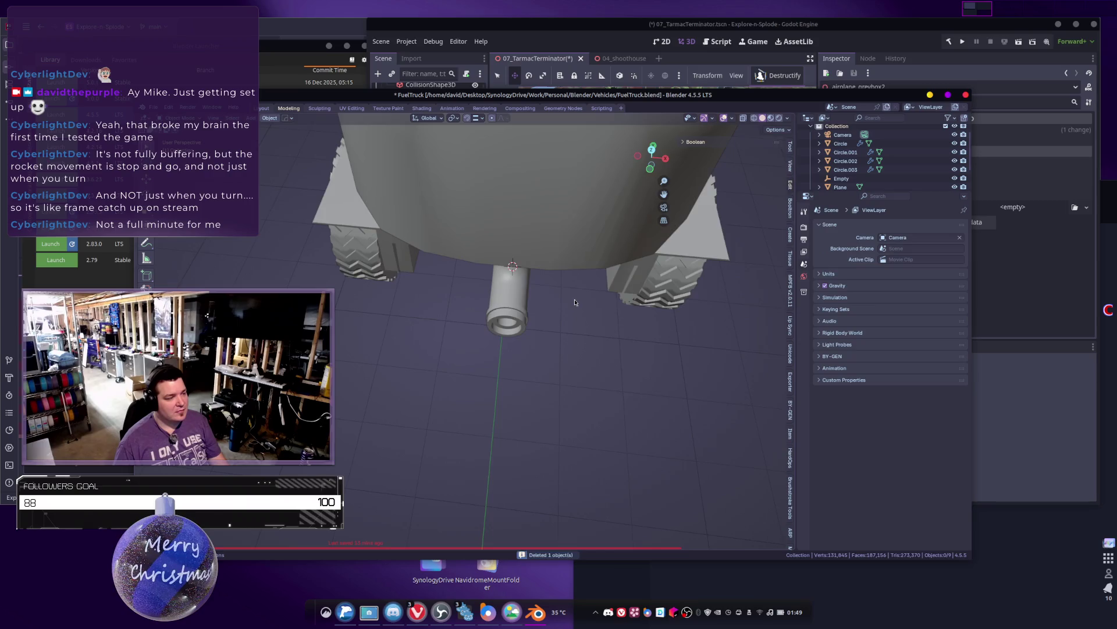
scroll(567, 308, up, 3)
click(566, 310)
key(Tab)
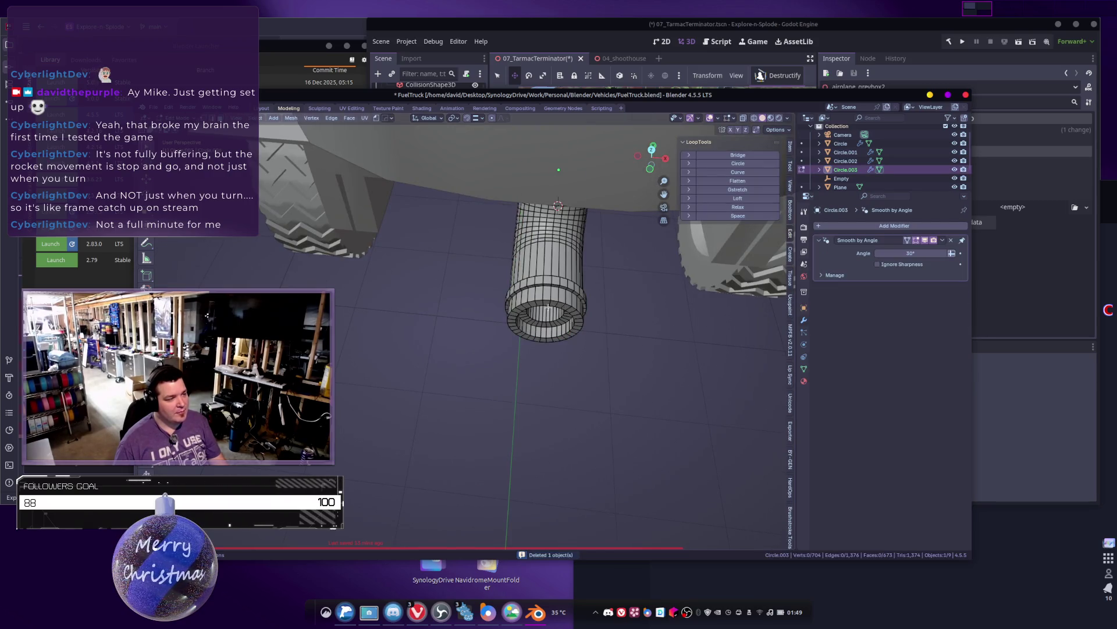
alt+click(536, 300)
Step: Undo back to the separated Circle.004 ring and enter its Edit Mode
key(ctrl+z)
key(ctrl+z)
key(ctrl+z)
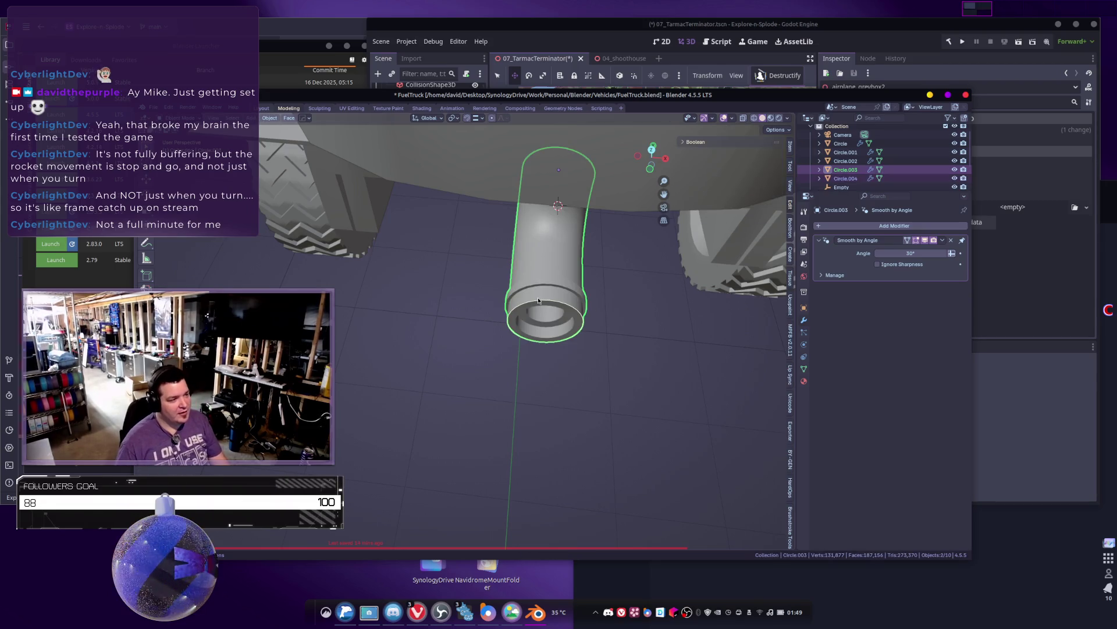
key(ctrl+z)
scroll(452, 368, down, 5)
mouse_move(453, 368)
shift+middle_down()
mouse_move(478, 374)
mouse_move(514, 359)
mouse_move(486, 356)
mouse_move(488, 347)
shift+middle_up()
key(Tab)
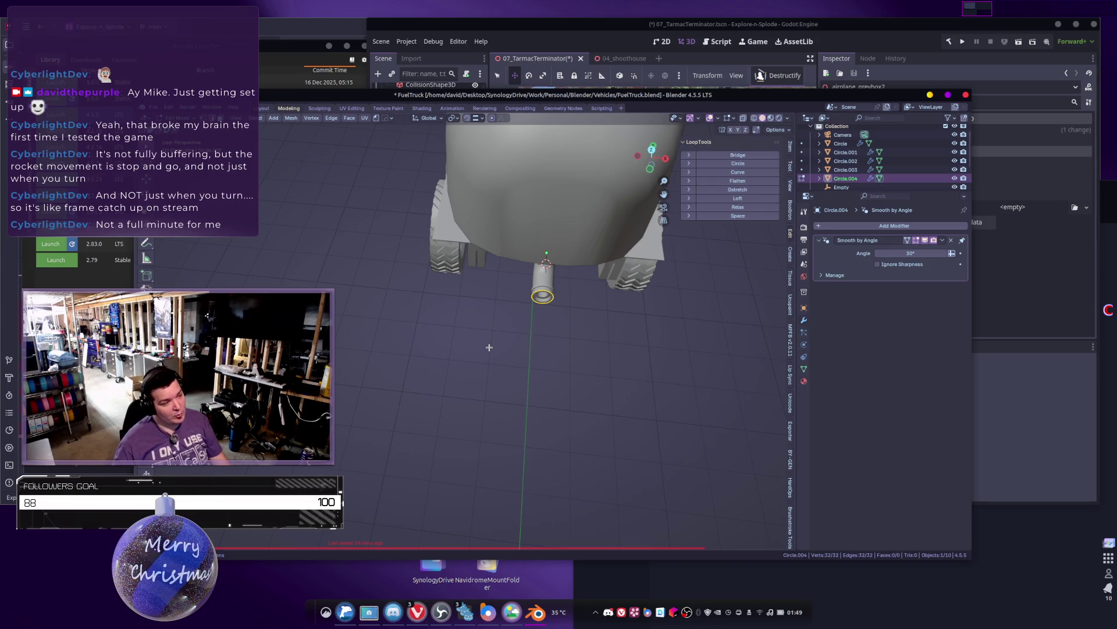
Step: Fill the ring with a cap face, poke it, and select the centre vertex
mouse_move(575, 369)
middle_down()
mouse_move(568, 387)
mouse_move(594, 444)
middle_up()
key(f)
middle_drag(589, 398, 588, 381)
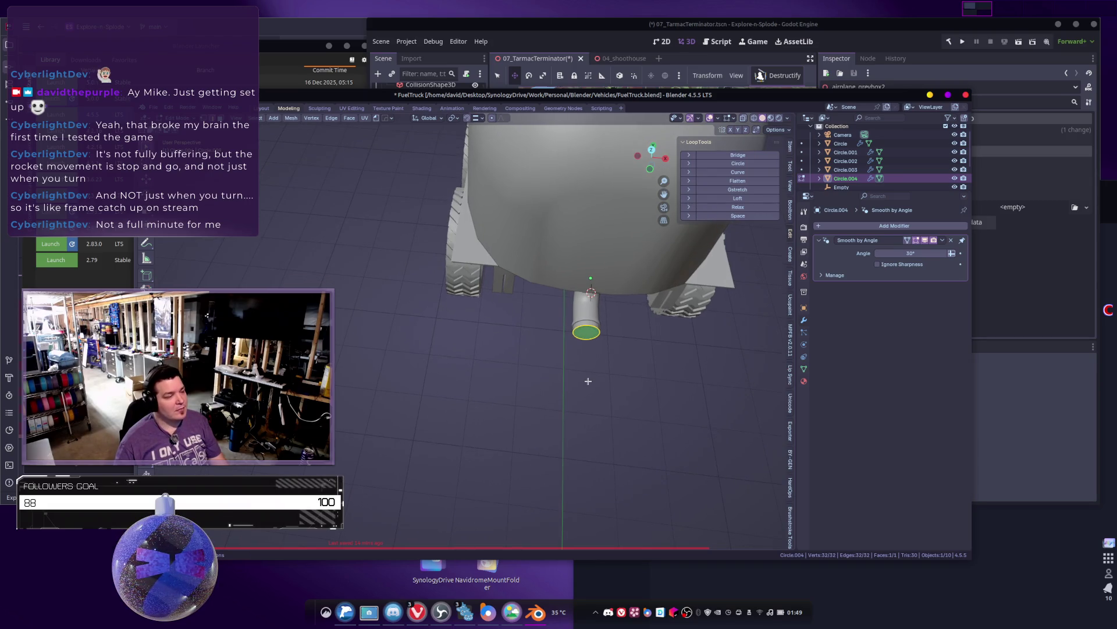
right_click(602, 352)
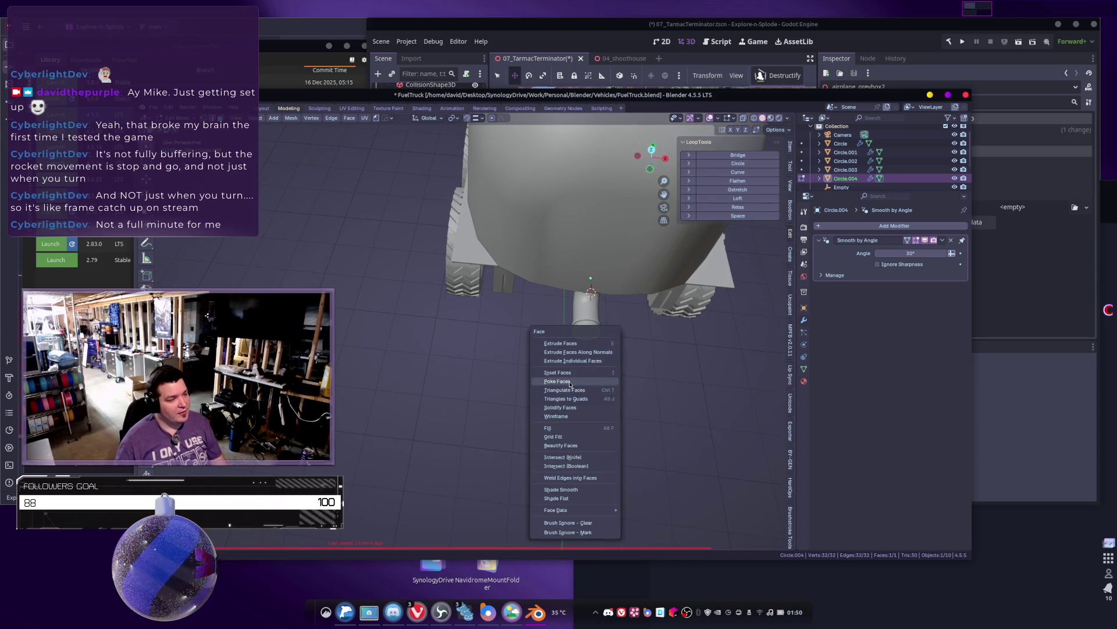
click(611, 385)
click(591, 343)
click(589, 334)
Step: Extrude the centre vertex down along Z and separate the edge as Circle.005
middle_drag(606, 365, 547, 390)
key(e)
key(z)
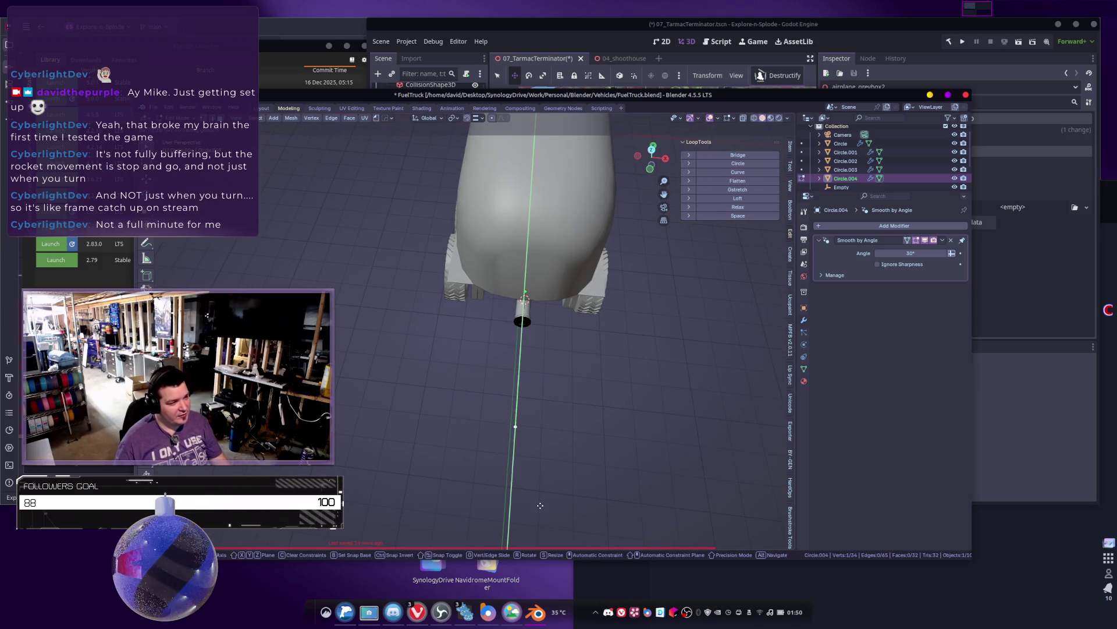
click(540, 506)
middle_drag(524, 445, 525, 388)
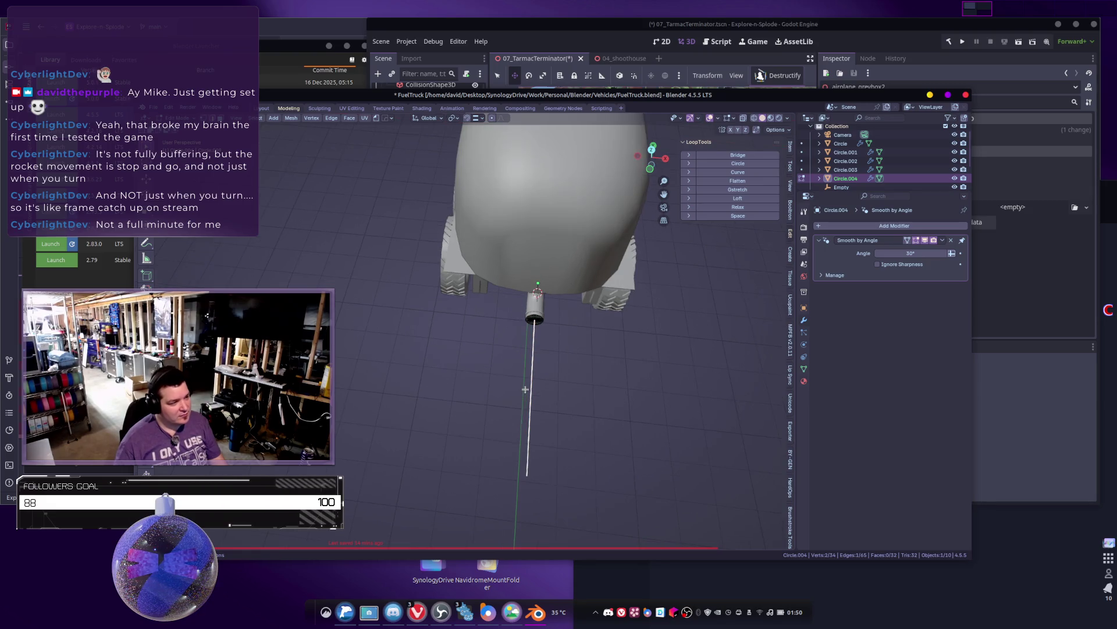
key(p)
click(525, 389)
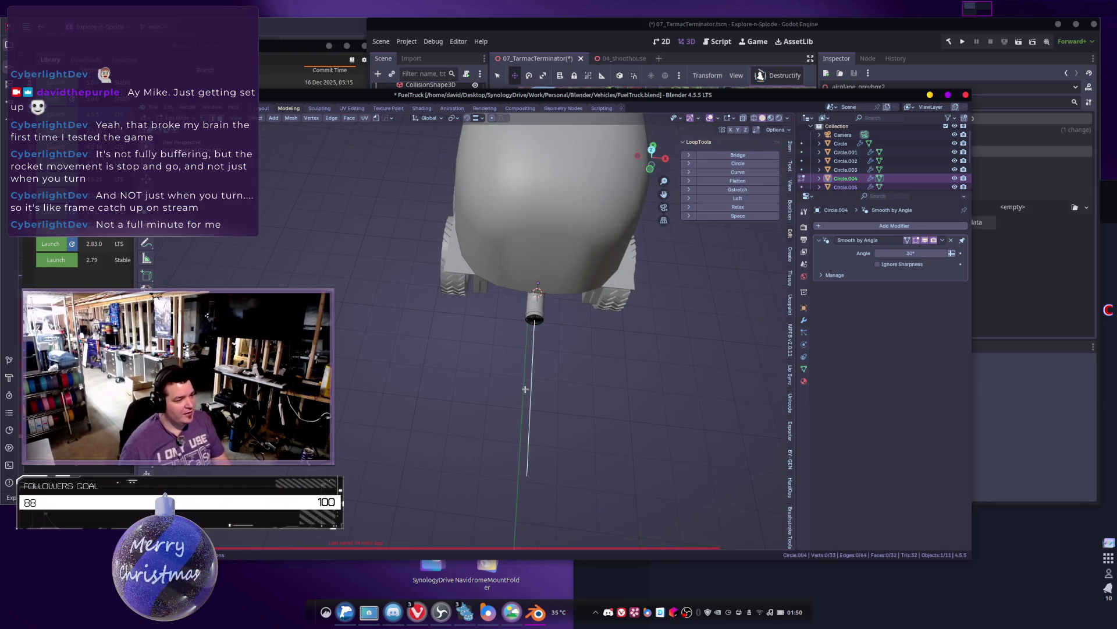
Step: Delete Circle.004 in Object Mode and select the thin Circle.005 line
key(Tab)
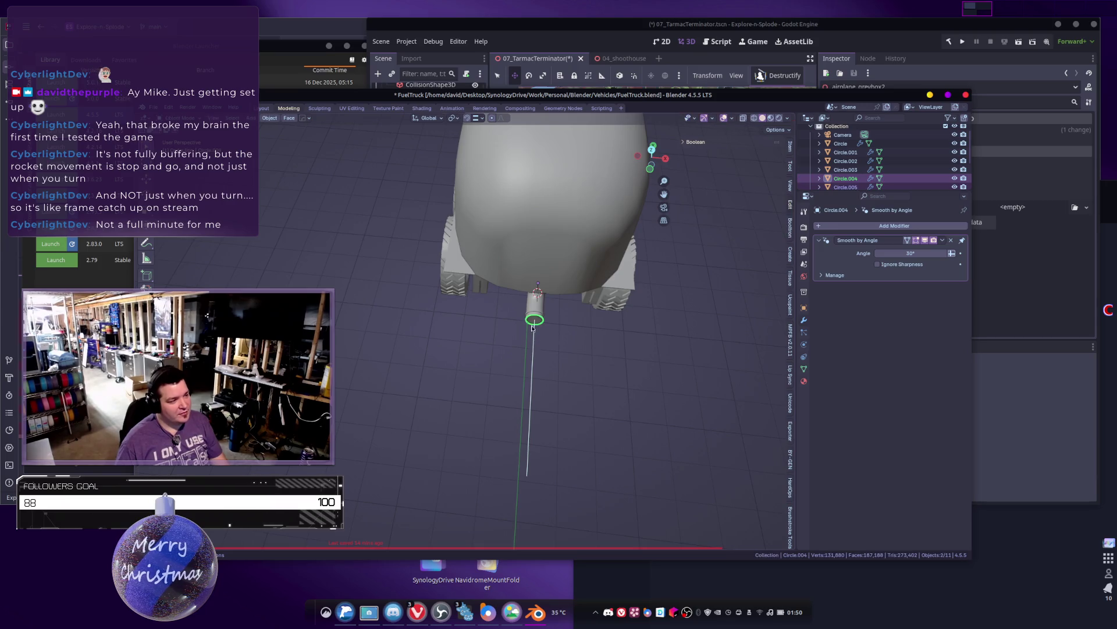
key(x)
click(531, 321)
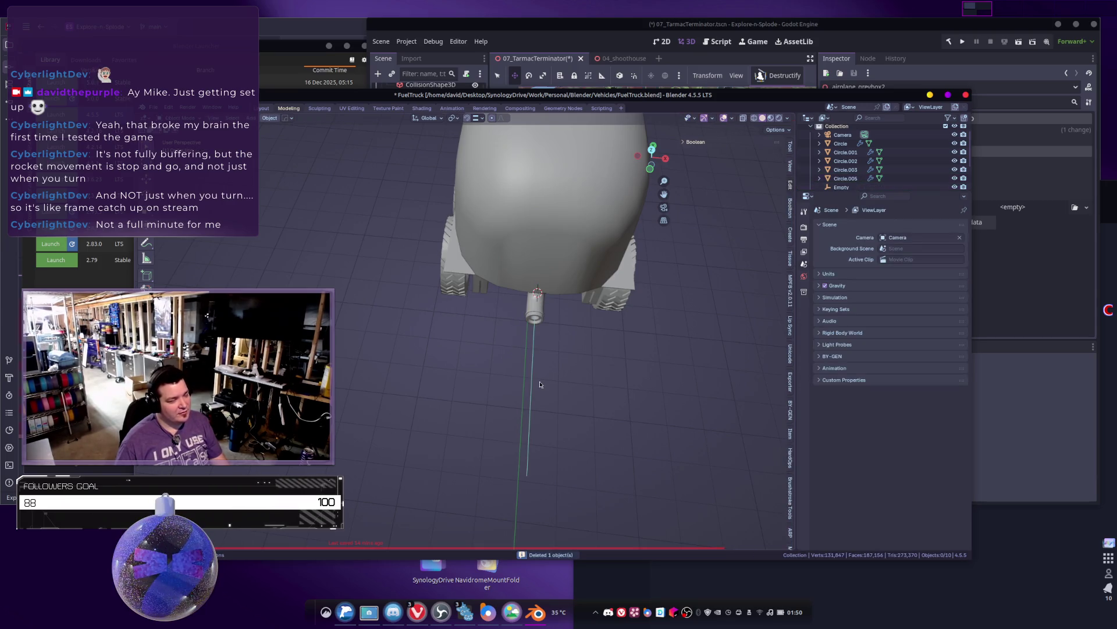
middle_drag(553, 382, 533, 394)
key(ctrl+z)
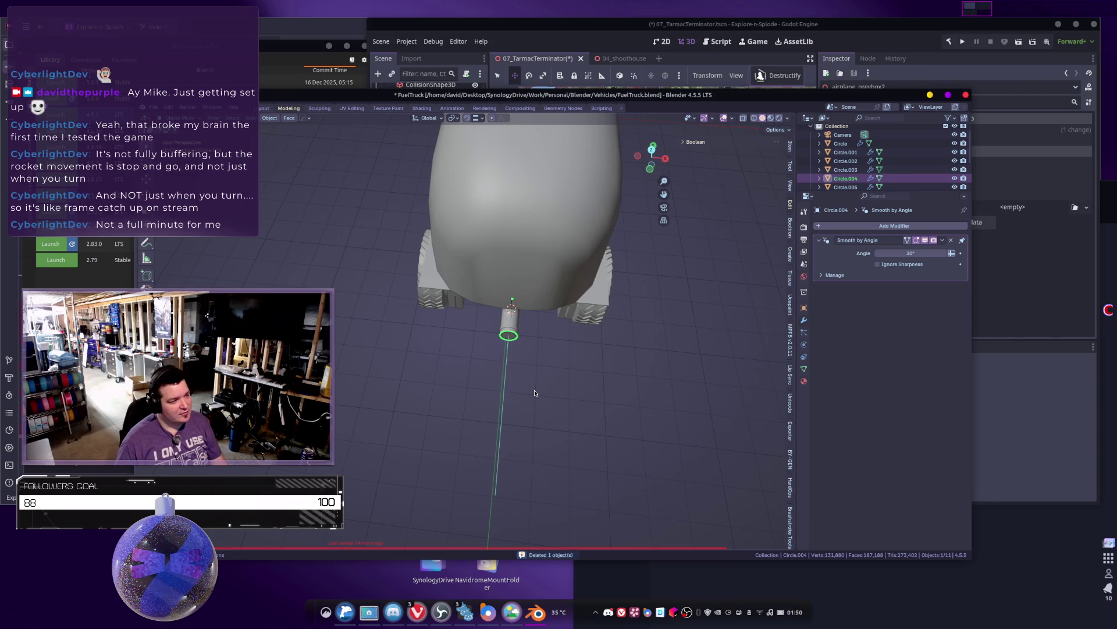
key(ctrl+shift+z)
click(518, 380)
mouse_move(519, 380)
middle_down()
mouse_move(494, 384)
mouse_move(512, 386)
middle_up()
scroll(432, 320, up, 3)
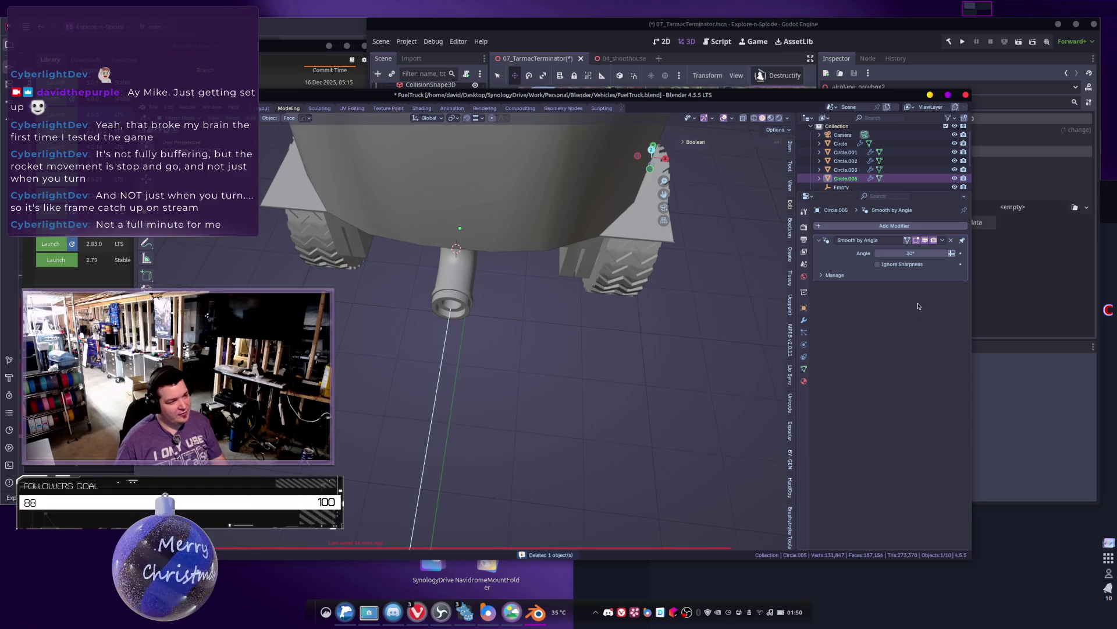
Step: Convert Circle.005 to a curve and raise its Geometry Bevel Depth to 2.83"
right_click(569, 390)
mouse_move(588, 309)
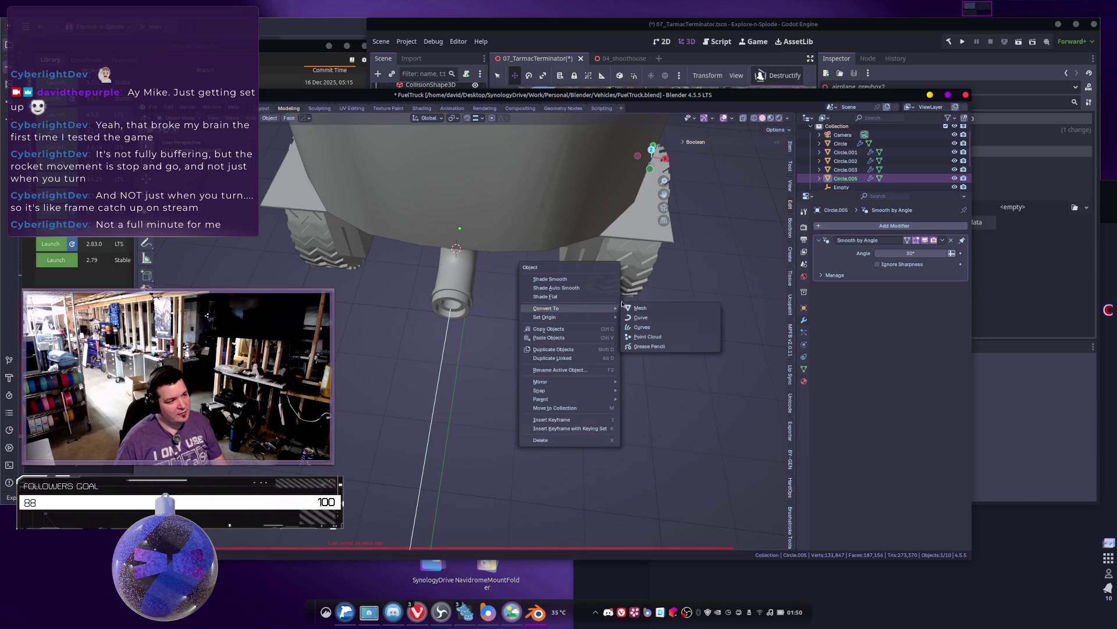
click(642, 322)
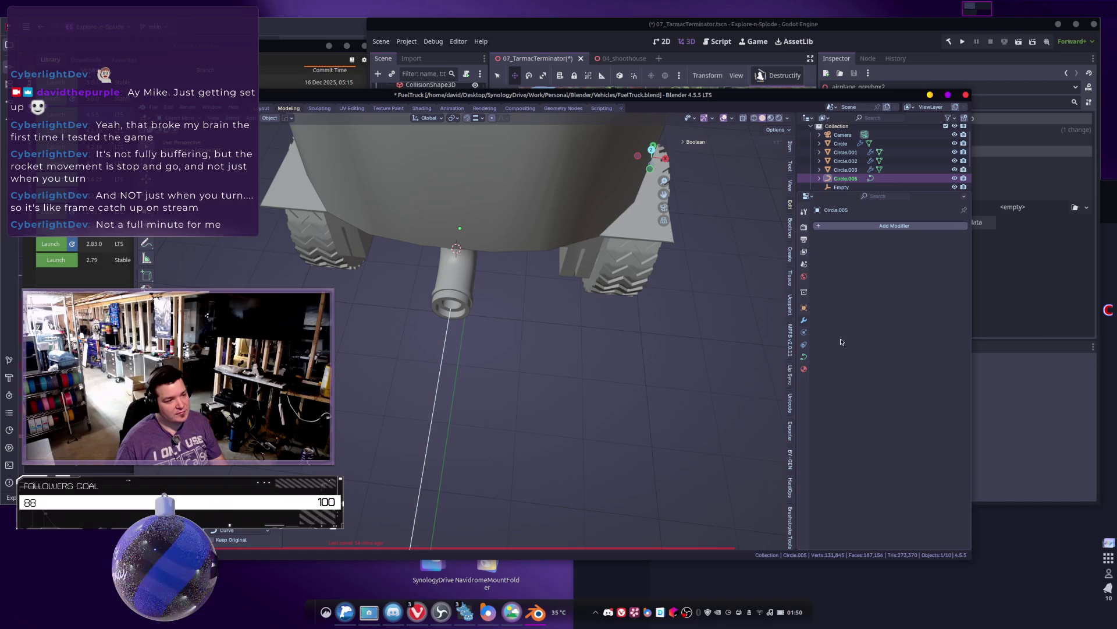
click(803, 356)
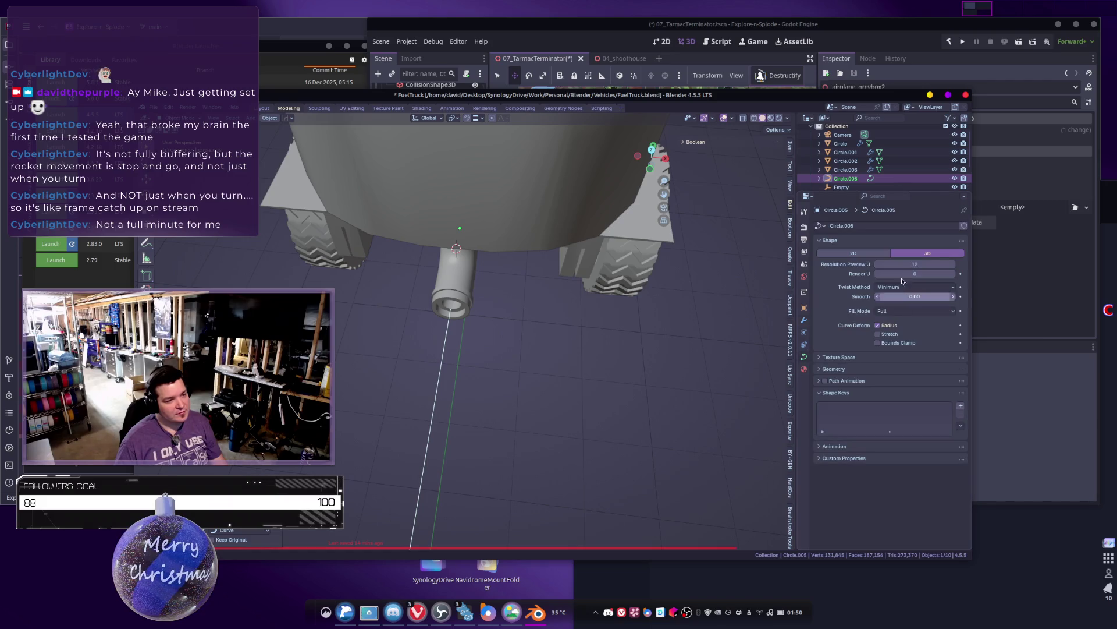
click(824, 369)
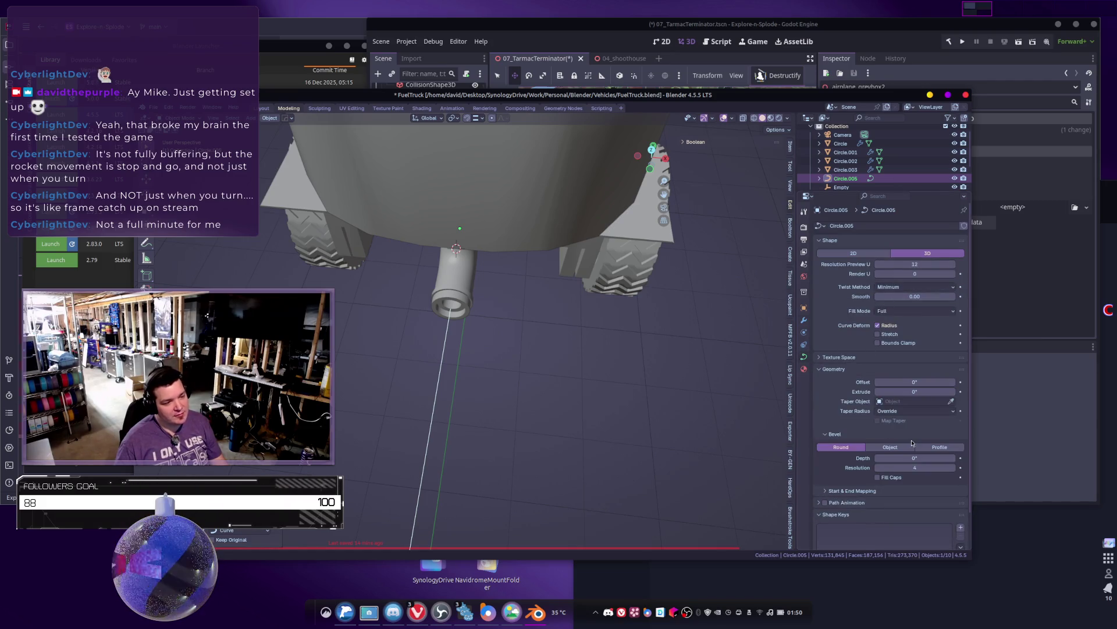
drag(915, 458, 996, 458)
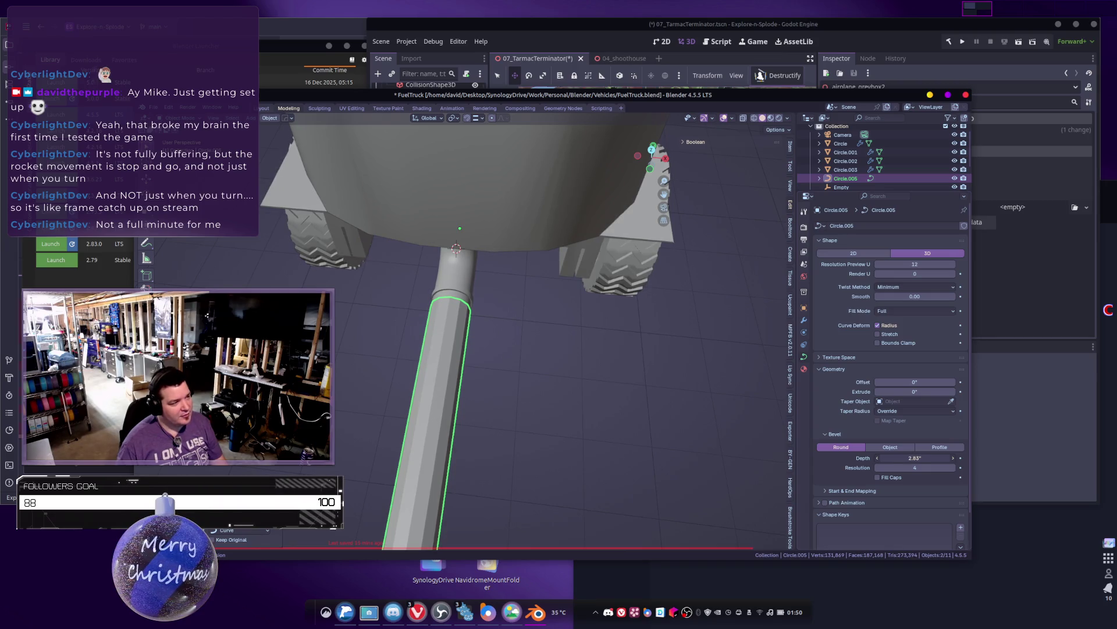
Step: Select the straight hose curve and subdivide it in Edit Mode to add a midpoint
click(543, 349)
mouse_move(543, 349)
middle_down()
mouse_move(617, 348)
mouse_move(408, 337)
mouse_move(459, 329)
mouse_move(483, 345)
mouse_move(451, 357)
mouse_move(519, 391)
mouse_move(506, 409)
mouse_move(488, 406)
middle_up()
scroll(408, 337, up, 3)
click(457, 328)
scroll(485, 346, down, 5)
key(n)
key(Tab)
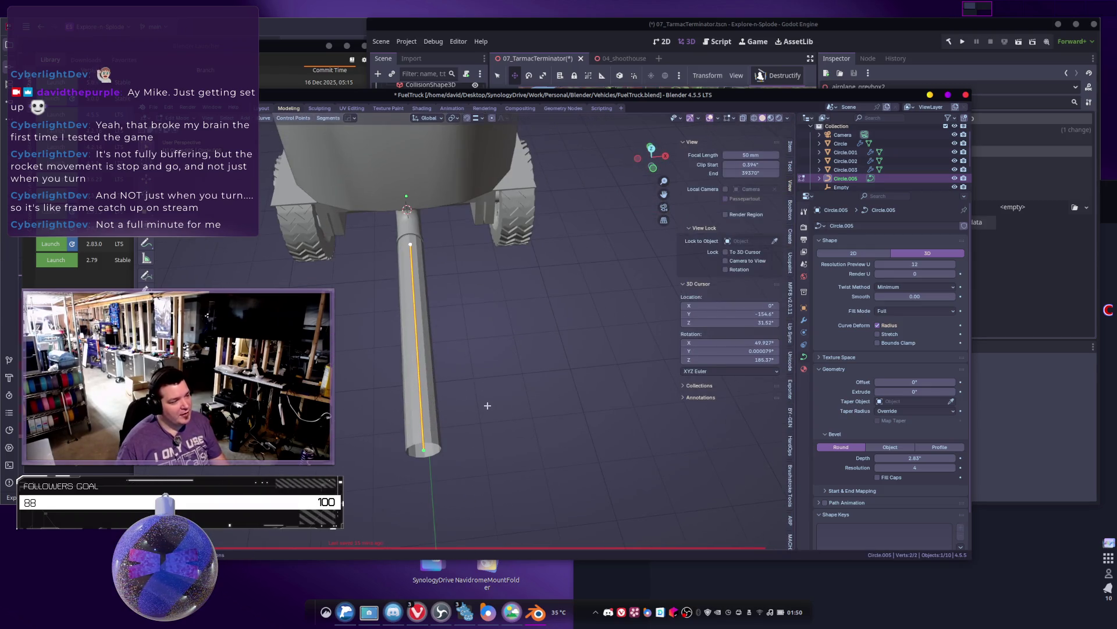
right_click(488, 407)
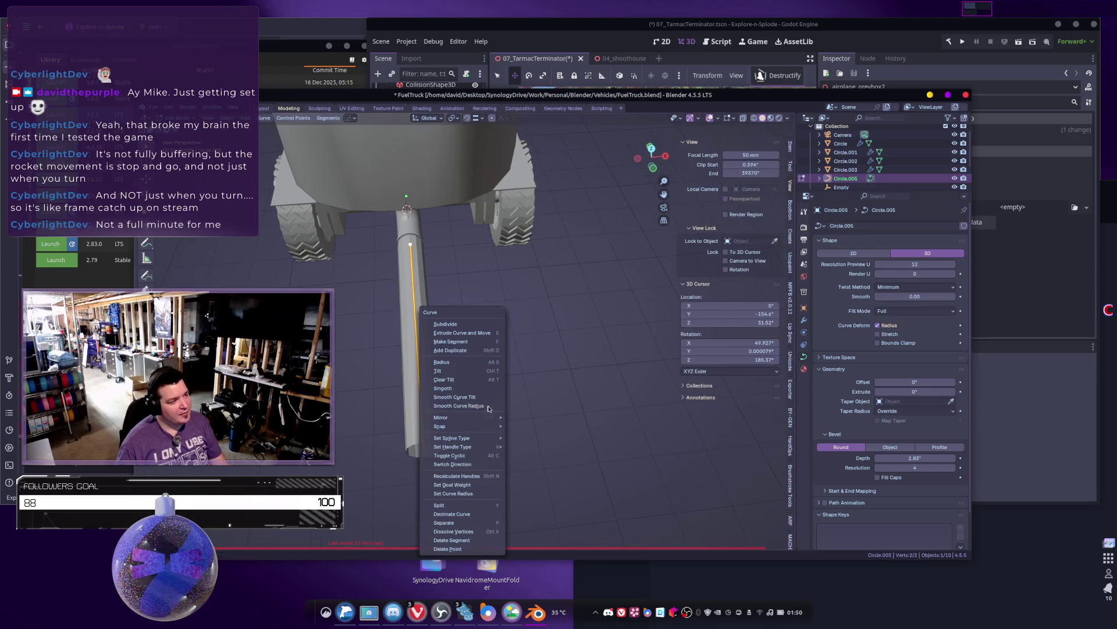
click(447, 324)
Step: Move the hose's middle point, then subdivide the hose's end segment
mouse_move(451, 346)
middle_down()
mouse_move(500, 370)
mouse_move(465, 343)
middle_up()
click(452, 323)
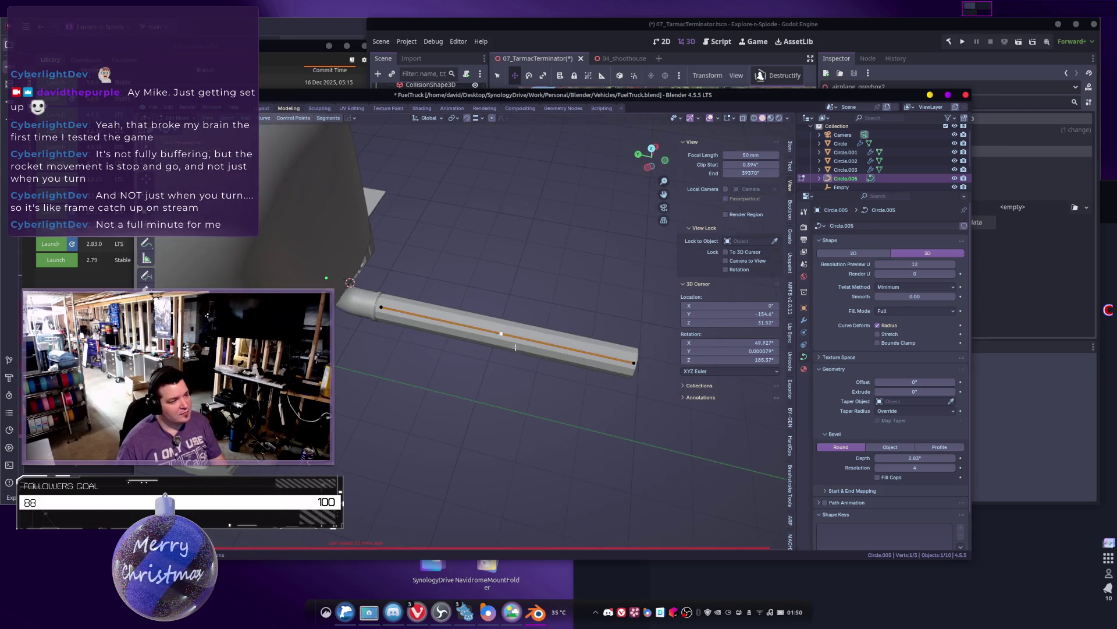
key(g)
click(405, 330)
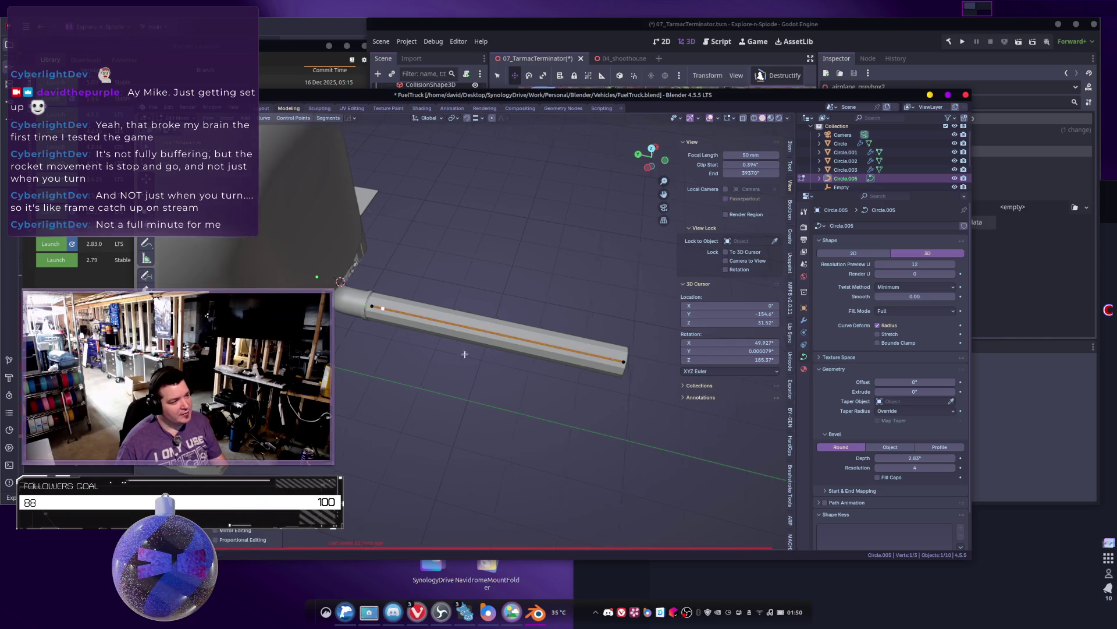
middle_drag(404, 330, 361, 328)
shift+click(530, 363)
right_click(493, 324)
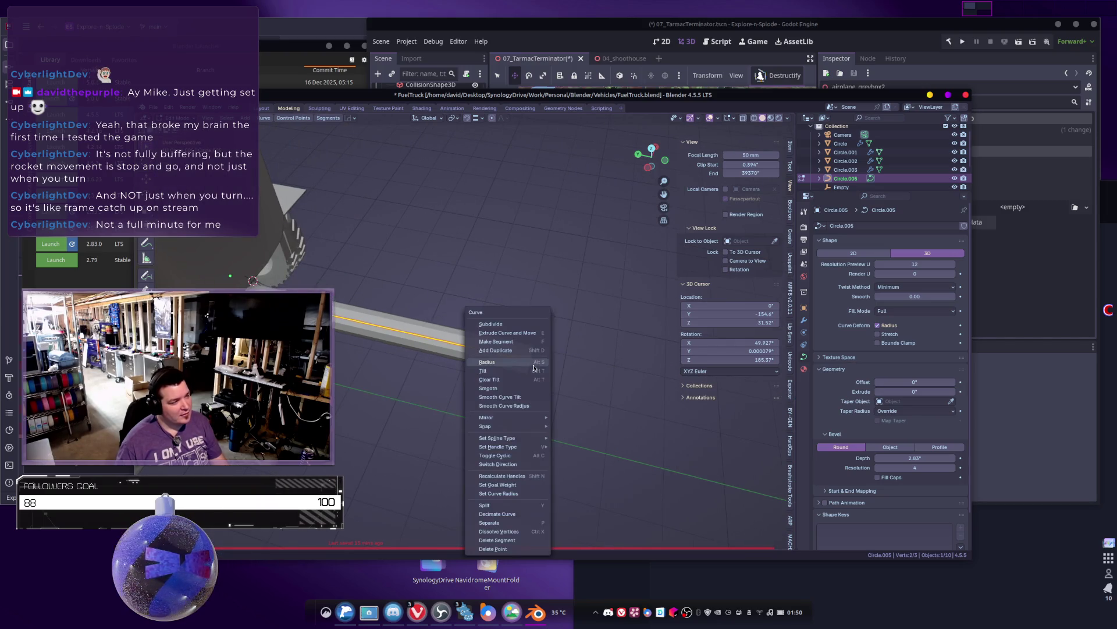
click(494, 324)
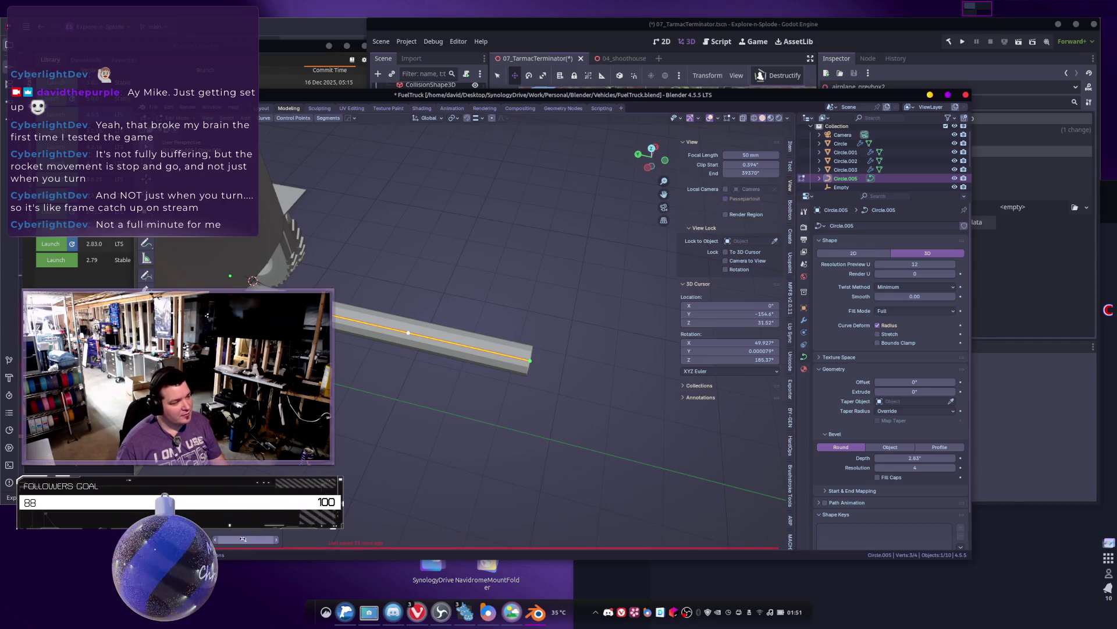
Step: Turn on proportional editing and stretch the hose end outward along Y
click(532, 361)
mouse_move(533, 362)
middle_down()
mouse_move(406, 425)
mouse_move(558, 402)
mouse_move(582, 419)
middle_up()
key(e)
key(Escape)
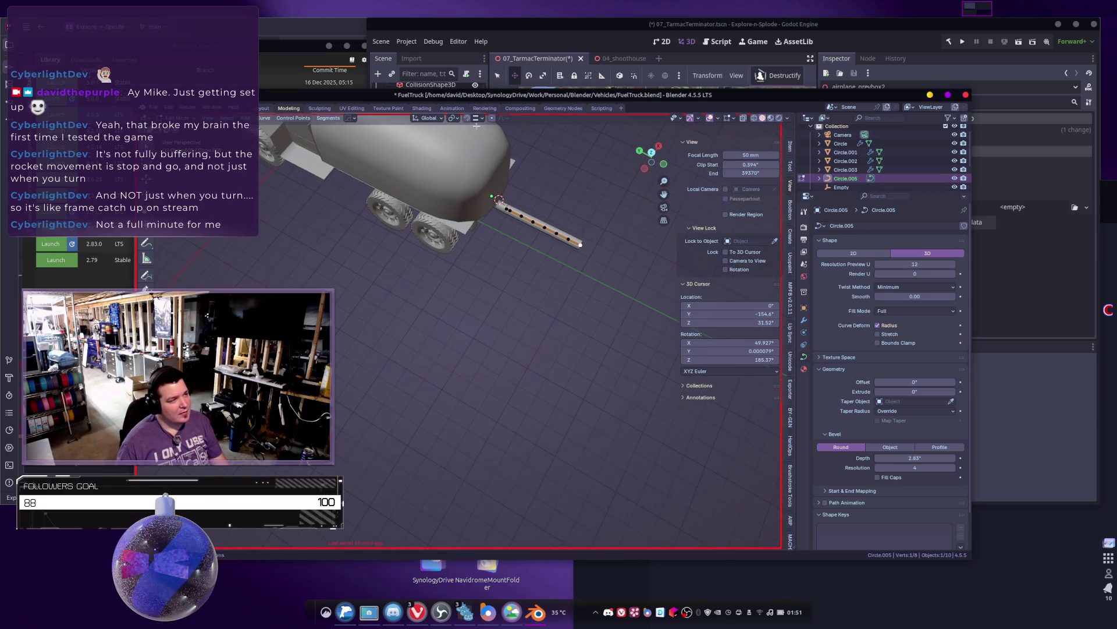
click(492, 118)
key(g)
key(y)
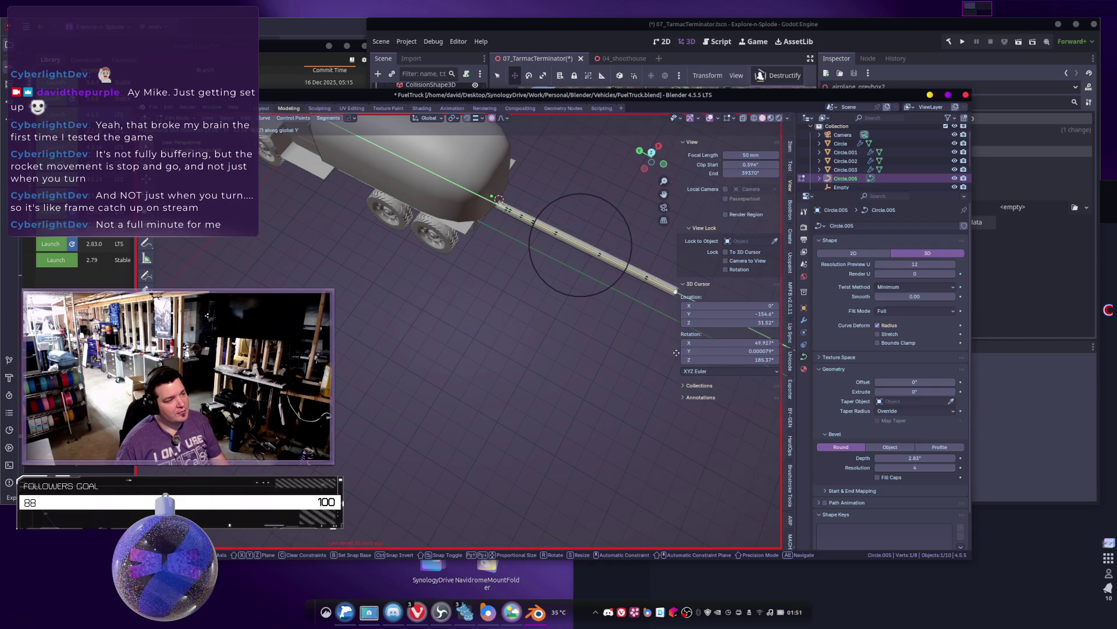
click(697, 362)
Step: Bend the hose end down and across the ground, then return to Object Mode
shift+middle_drag(697, 362, 646, 309)
key(g)
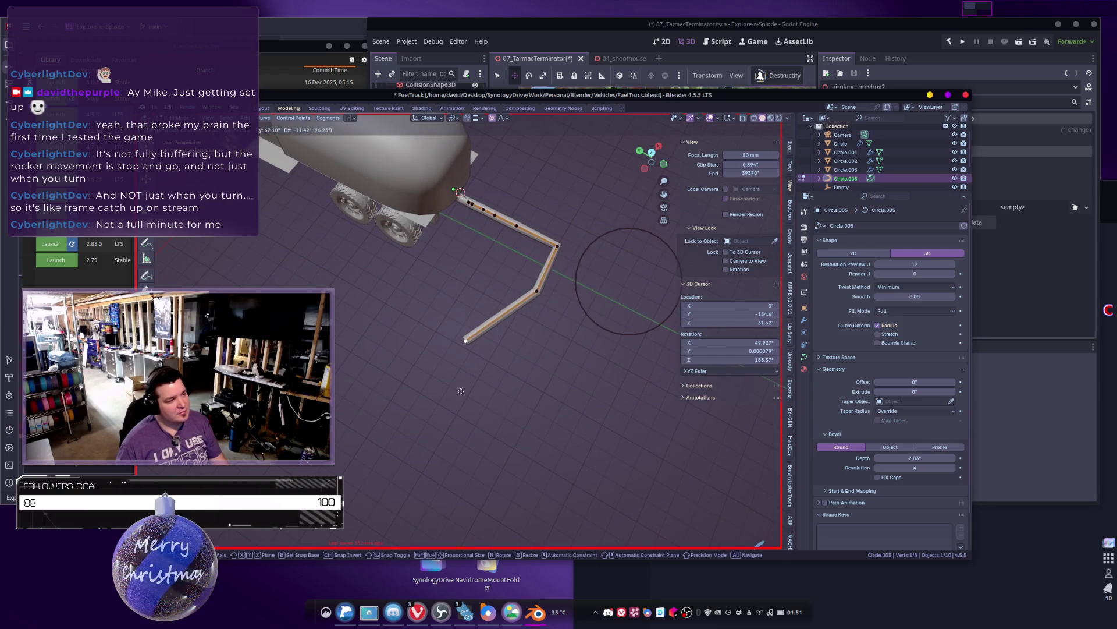
click(520, 371)
mouse_move(519, 371)
middle_down()
mouse_move(580, 345)
mouse_move(605, 372)
mouse_move(582, 378)
mouse_move(575, 357)
mouse_move(522, 328)
mouse_move(506, 361)
mouse_move(503, 336)
mouse_move(548, 338)
mouse_move(513, 353)
mouse_move(551, 390)
mouse_move(555, 361)
middle_up()
key(g)
click(535, 362)
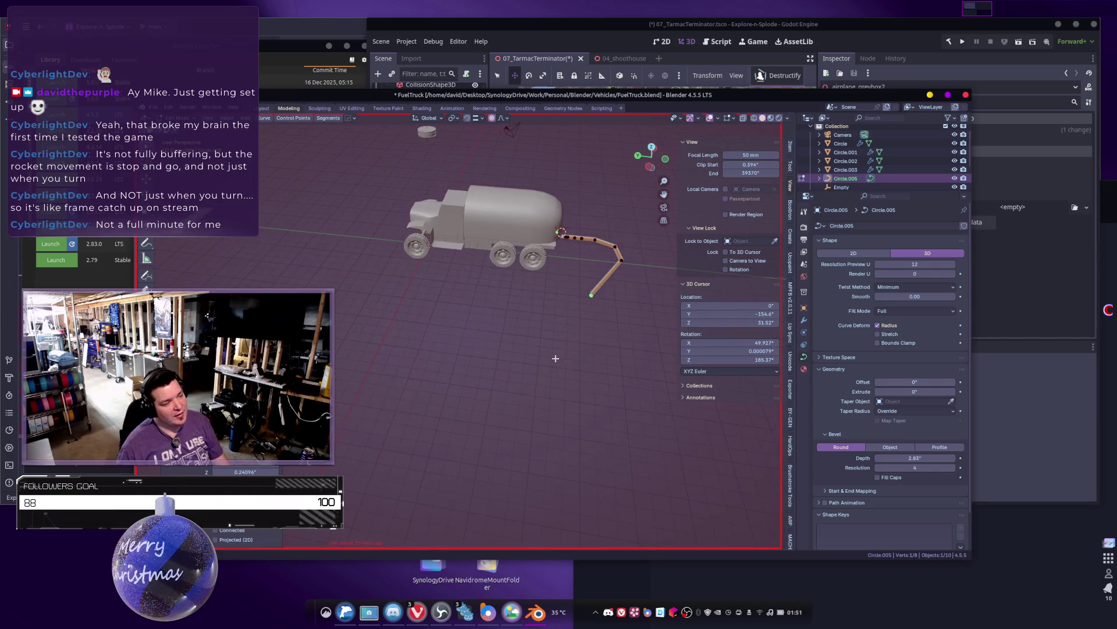
key(Tab)
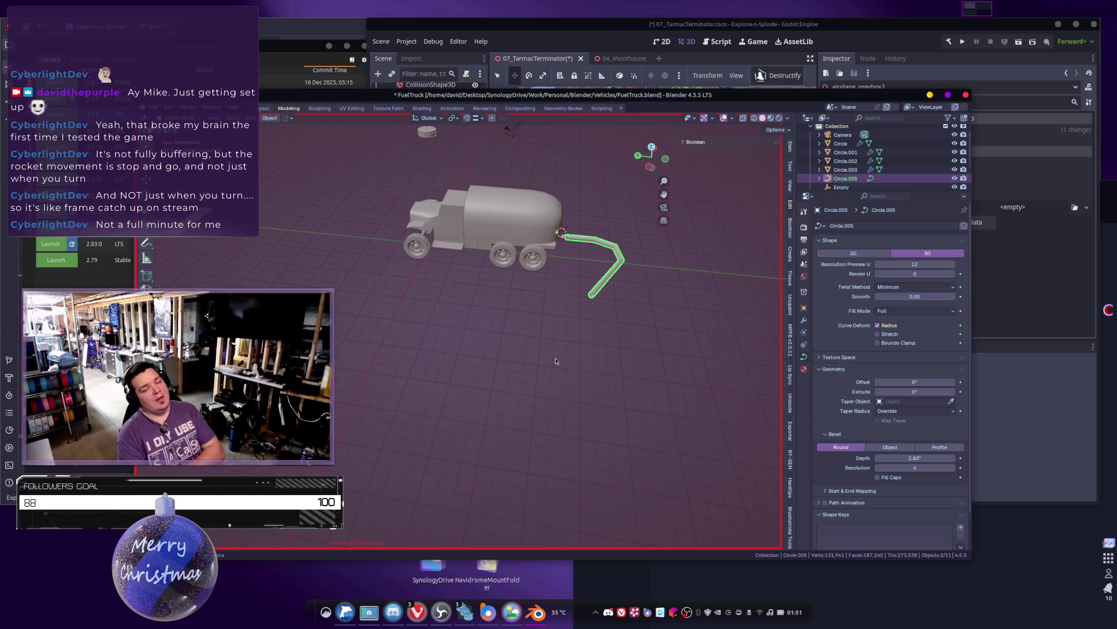
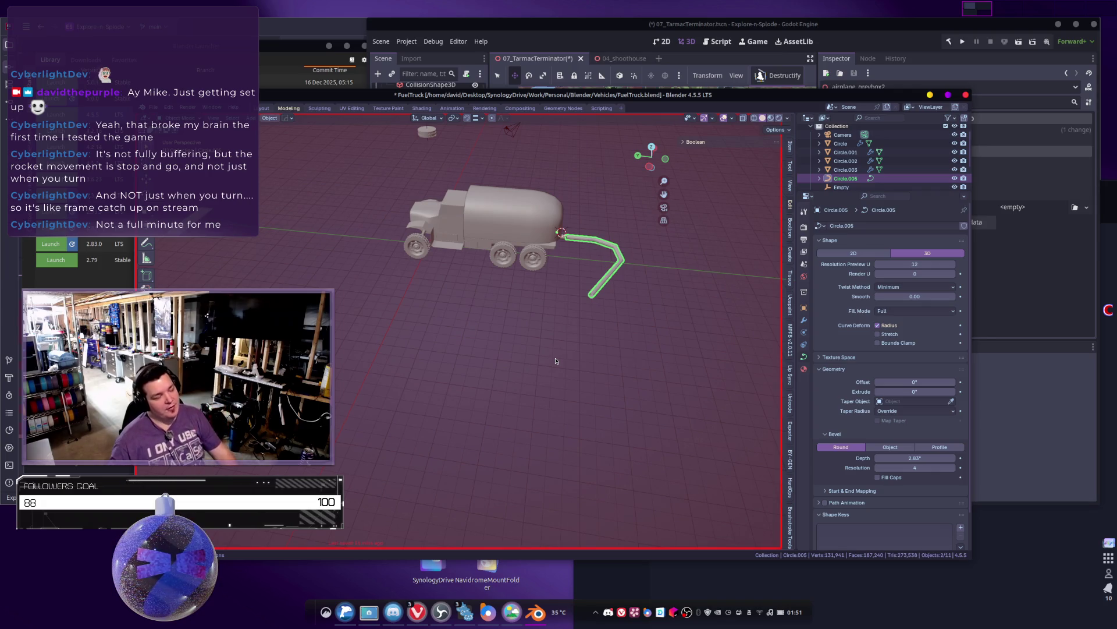
Step: Save FuelTruck.blend, then box-select the hose curve's end point in Edit Mode
click(580, 312)
key(ctrl+s)
click(589, 299)
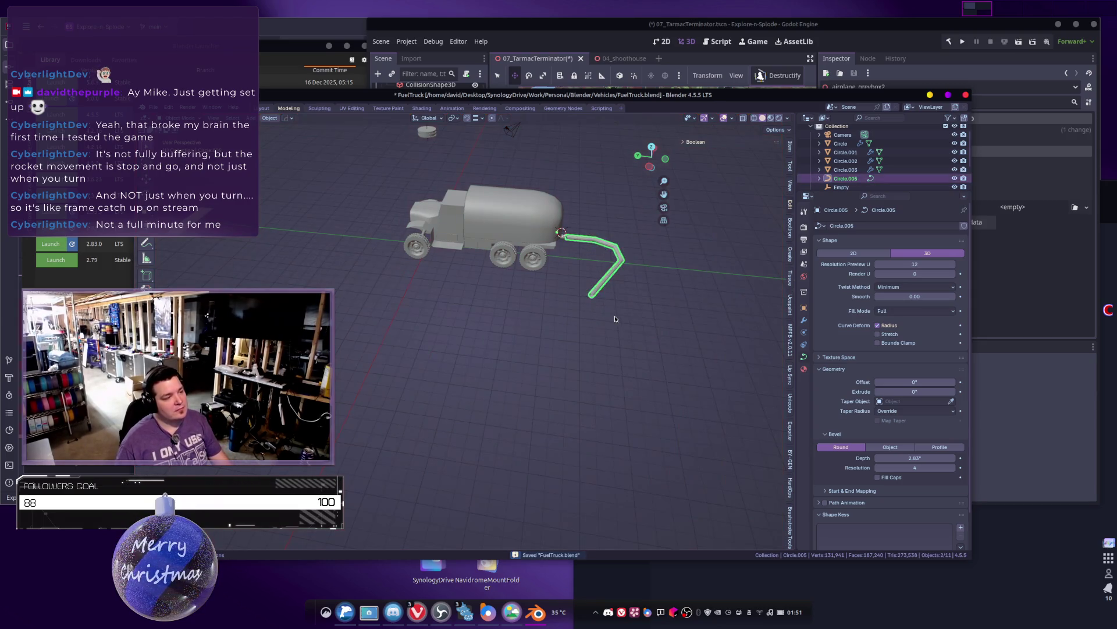
key(Tab)
key(n)
middle_drag(582, 323, 582, 320)
drag(563, 263, 631, 315)
shift+middle_drag(631, 314, 667, 340)
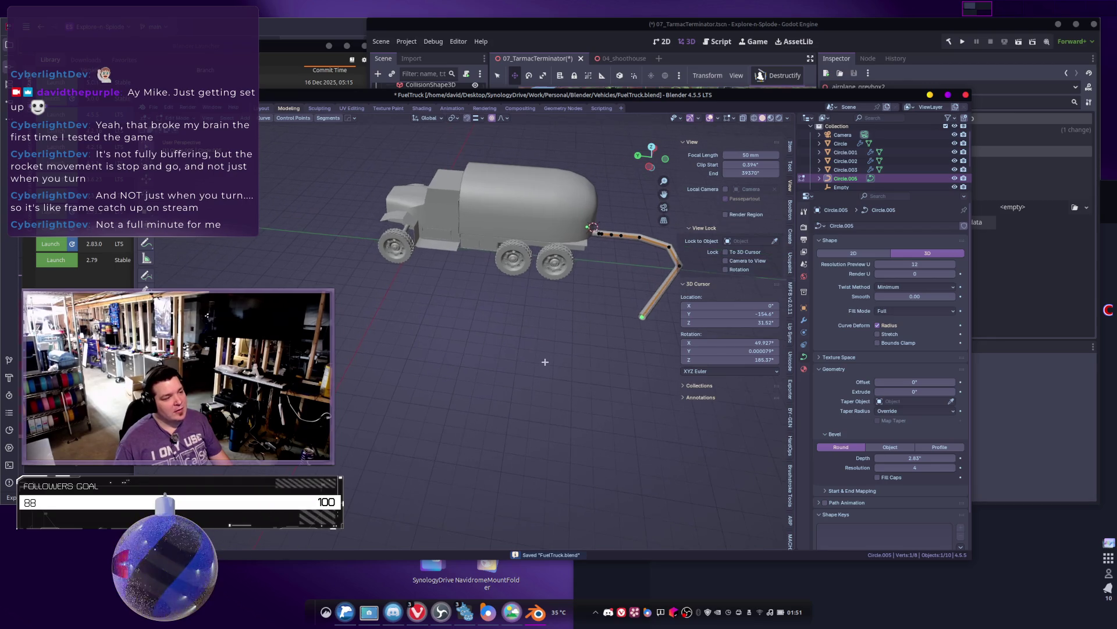
Step: Extrude a new point from the hose end and move the end point along Z
key(e)
click(423, 314)
middle_drag(424, 313, 463, 315)
key(e)
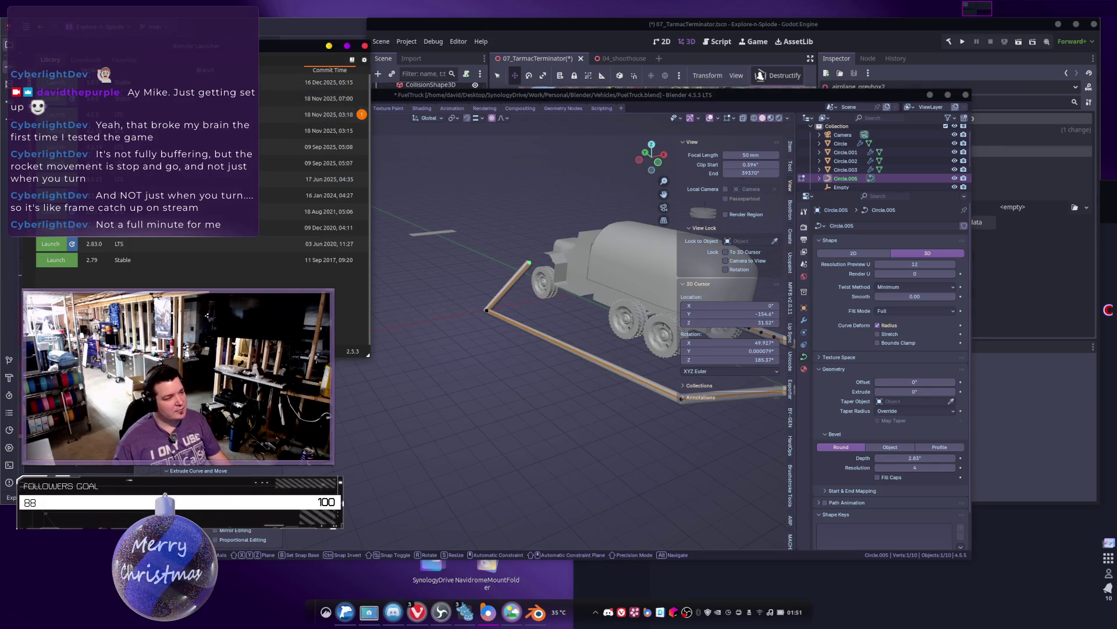
right_click(379, 192)
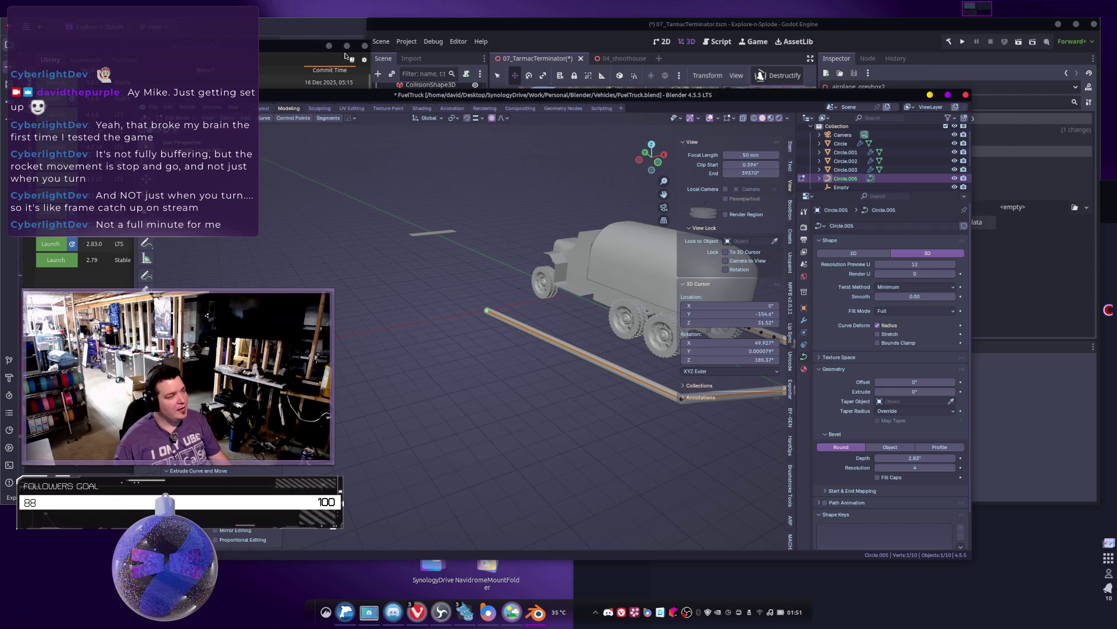
key(g)
key(z)
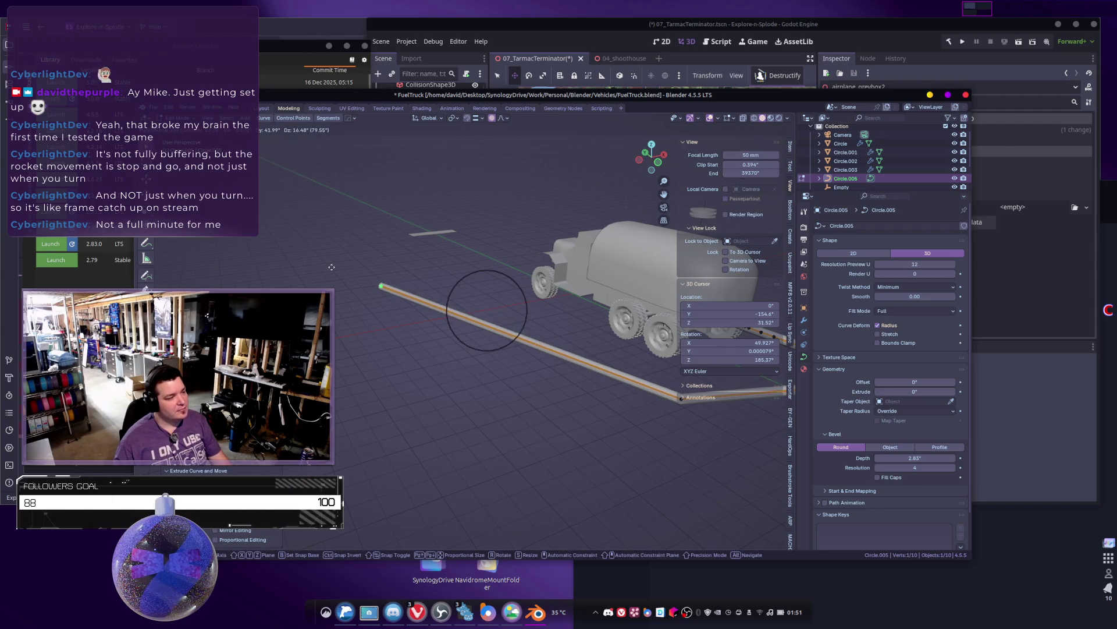
click(472, 314)
Step: Extrude another hose point, then select several of the new hose points
key(e)
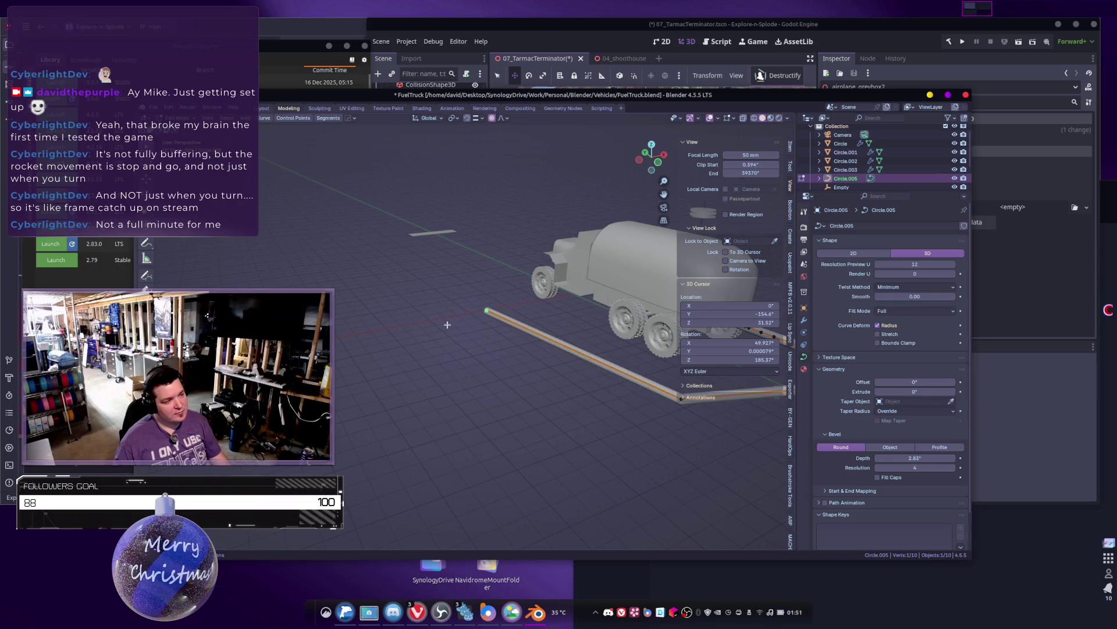
click(320, 278)
shift+middle_drag(320, 278, 493, 372)
ctrl+right_click(375, 359)
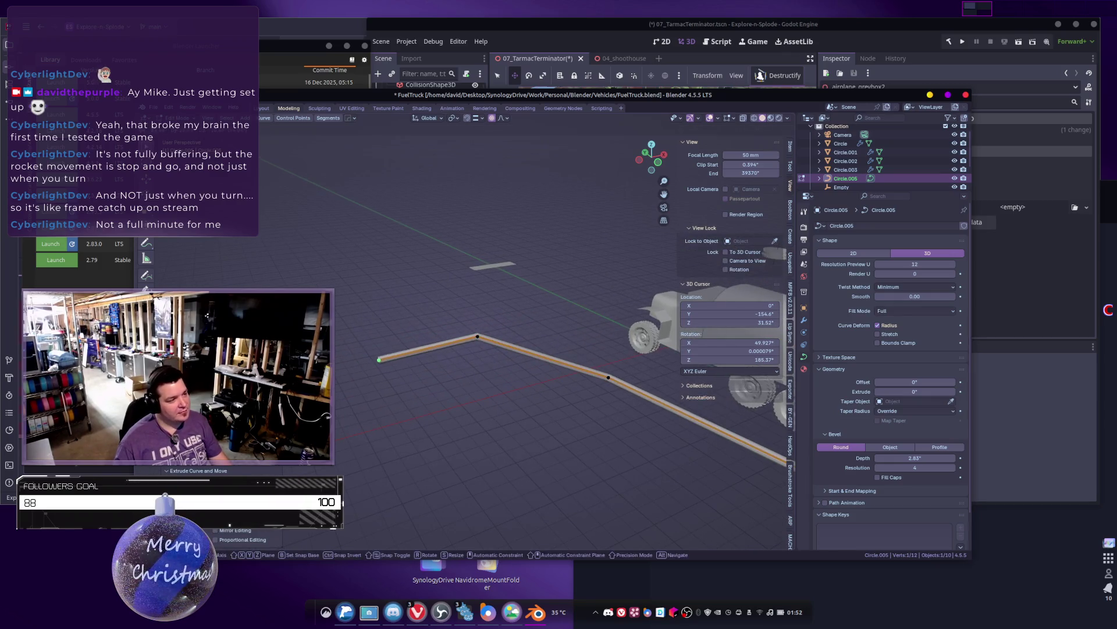
ctrl+scroll(466, 346, up, 4)
ctrl+scroll(522, 360, up, 2)
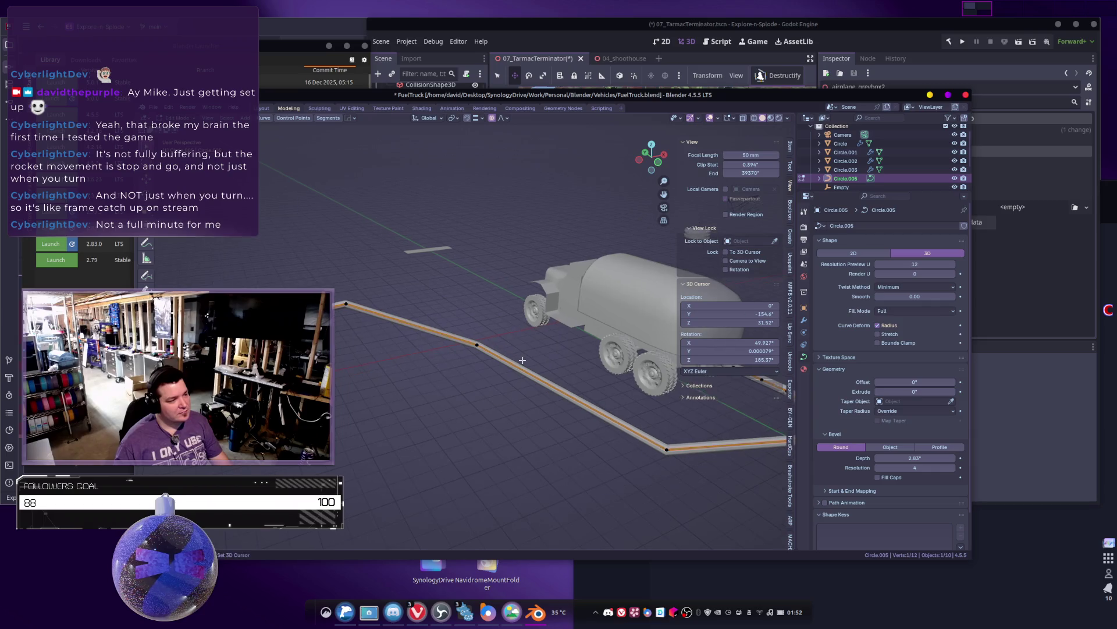
shift+click(475, 344)
middle_drag(475, 345, 563, 402)
shift+click(568, 411)
mouse_move(624, 427)
middle_down()
mouse_move(501, 396)
mouse_move(421, 334)
mouse_move(453, 347)
middle_up()
shift+click(456, 371)
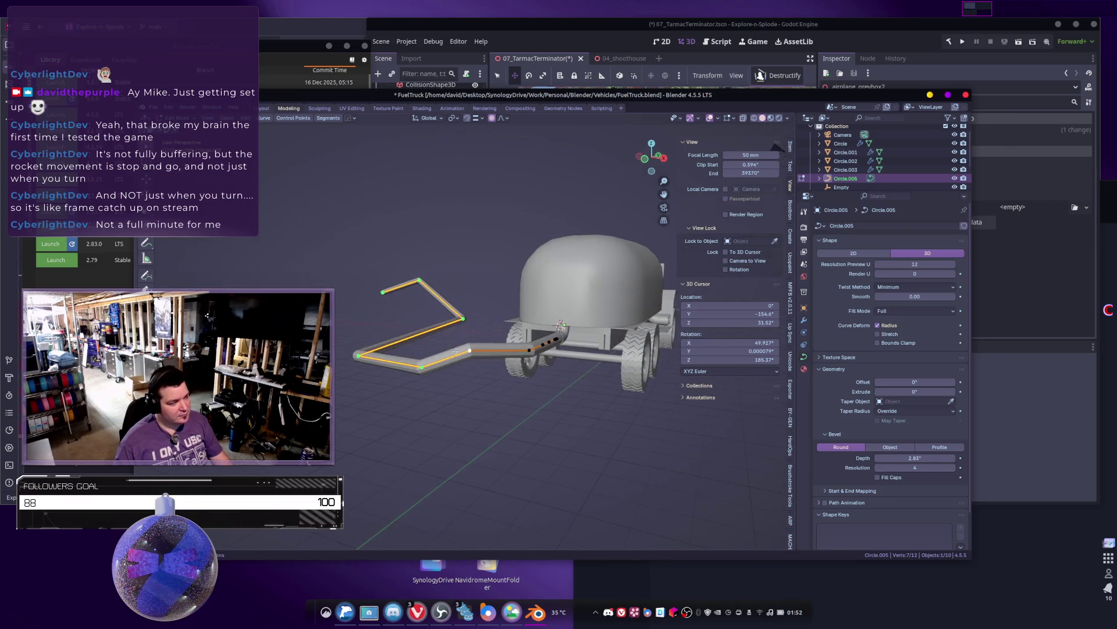
Step: Flatten the selected hose points along Z and switch snapping to Grid
key(g)
key(z)
click(452, 347)
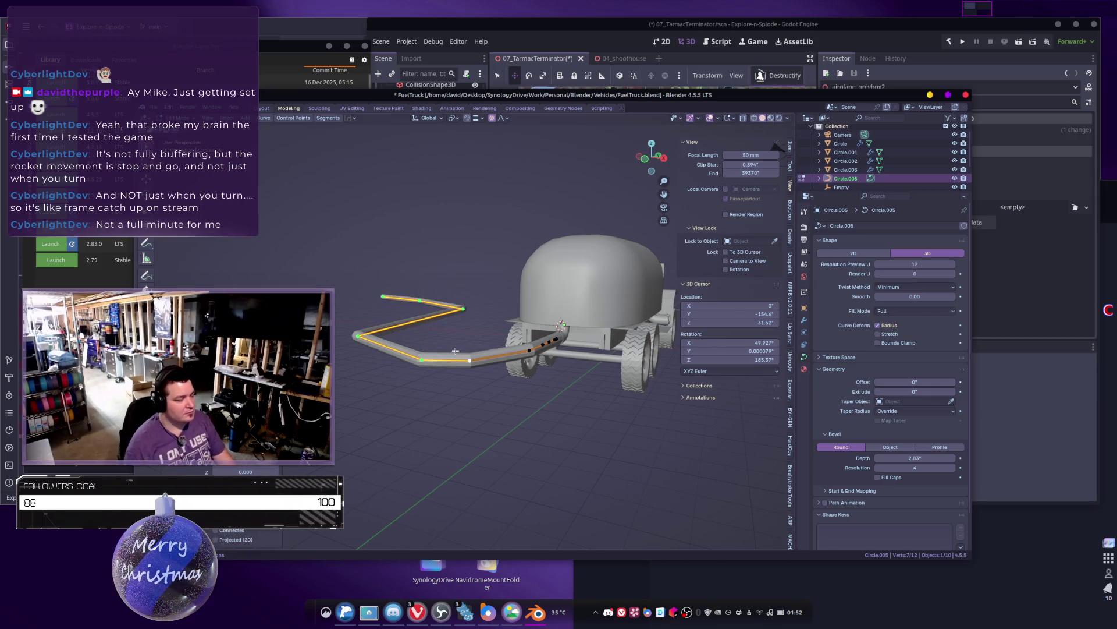
mouse_move(483, 352)
middle_down()
mouse_move(540, 362)
mouse_move(459, 337)
middle_up()
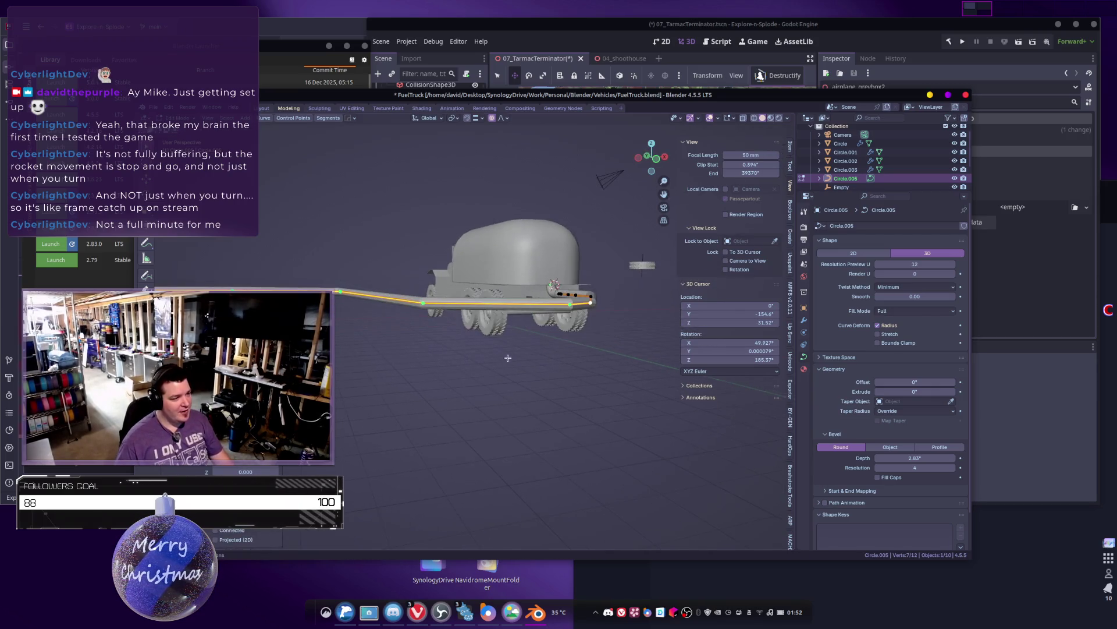
click(480, 121)
click(475, 174)
middle_drag(400, 381, 494, 345)
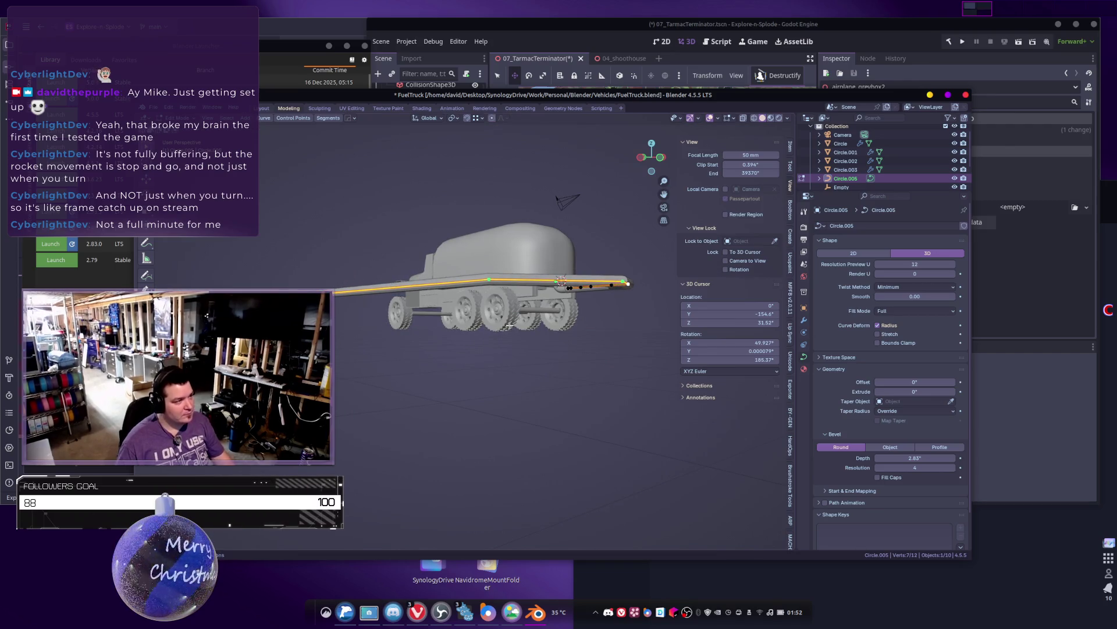
Step: Drop the hose points onto the ground, lowering individual points vertically
key(g)
key(z)
click(501, 330)
middle_drag(502, 330, 471, 360)
click(478, 344)
key(g)
key(z)
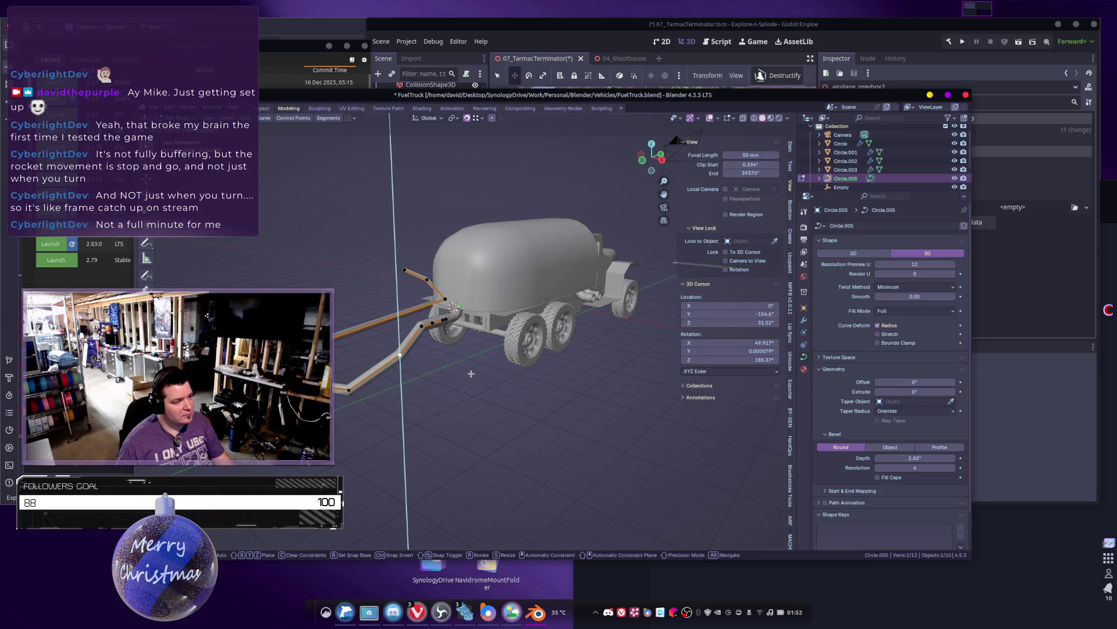
click(430, 368)
key(g)
key(z)
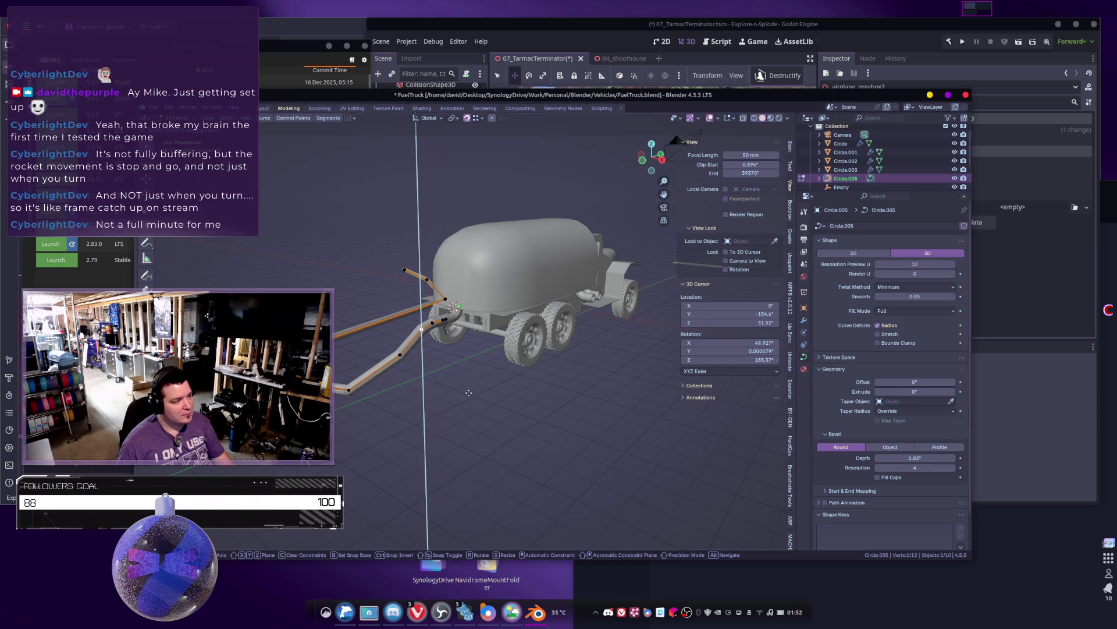
click(464, 390)
Step: Reposition one more hose point and return to Object Mode
mouse_move(464, 389)
middle_down()
mouse_move(456, 378)
mouse_move(599, 352)
middle_up()
key(g)
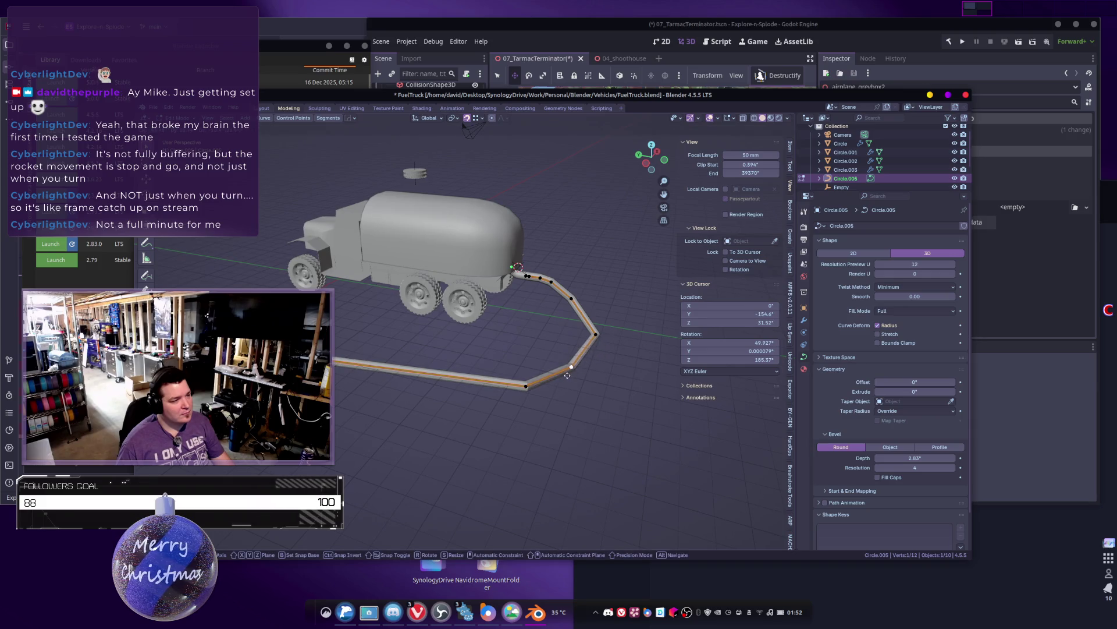
click(580, 371)
middle_drag(580, 371, 505, 380)
key(Tab)
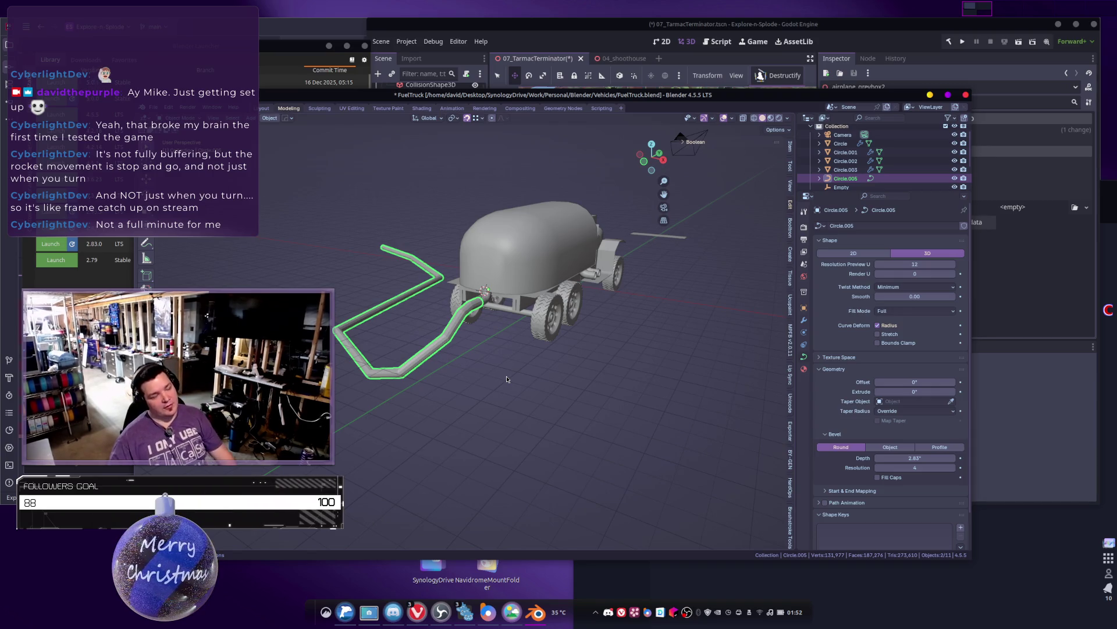
Step: Set the hose curve's Bevel Depth to 0
middle_drag(520, 332, 558, 335)
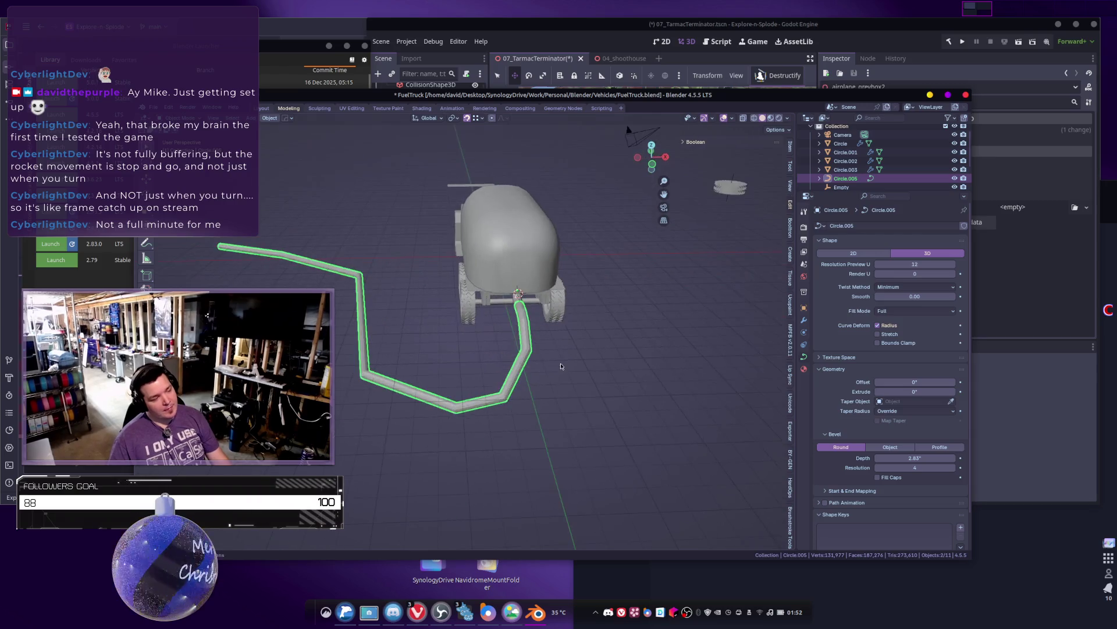
click(941, 458)
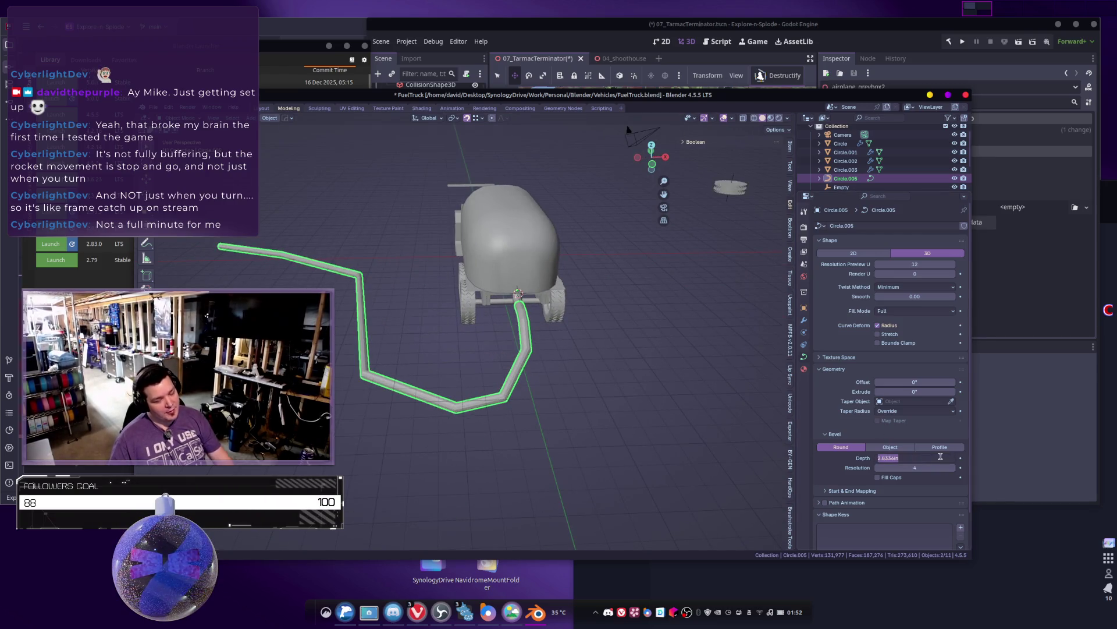
text(0)
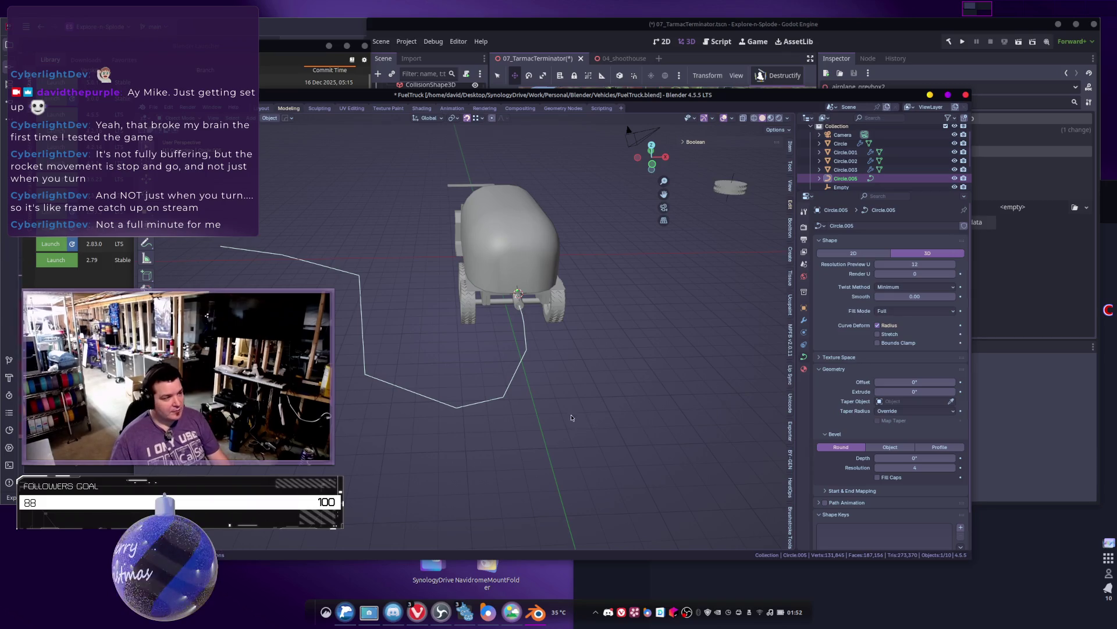
mouse_move(628, 416)
middle_down()
mouse_move(353, 413)
mouse_move(469, 379)
middle_up()
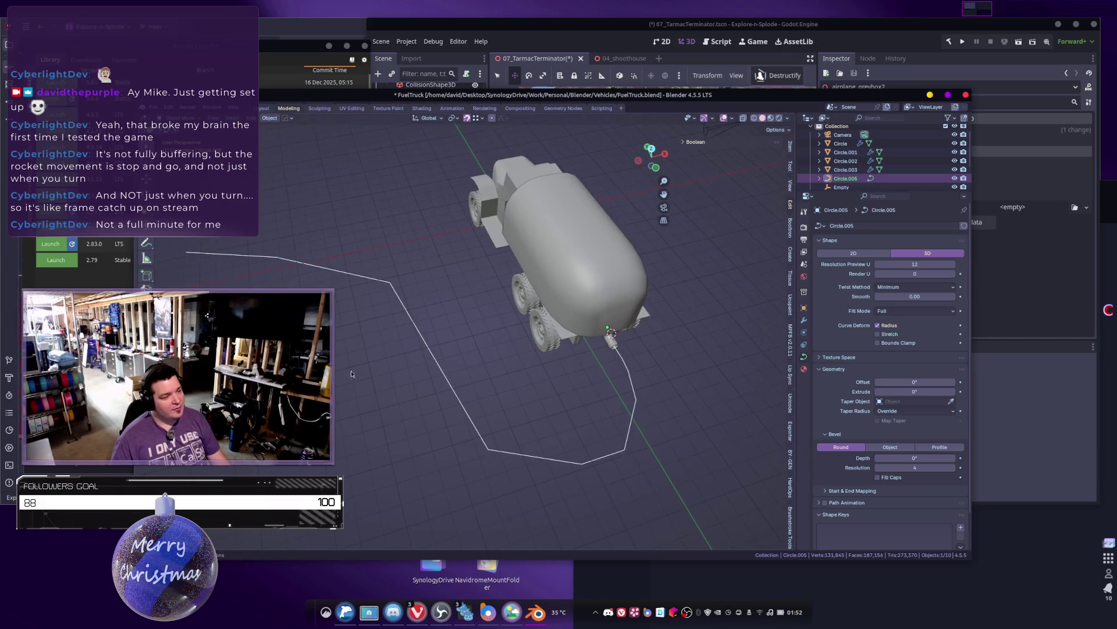
Step: Undo back to editing the hose points and reposition a selected point
key(ctrl+z)
scroll(467, 380, up, 1)
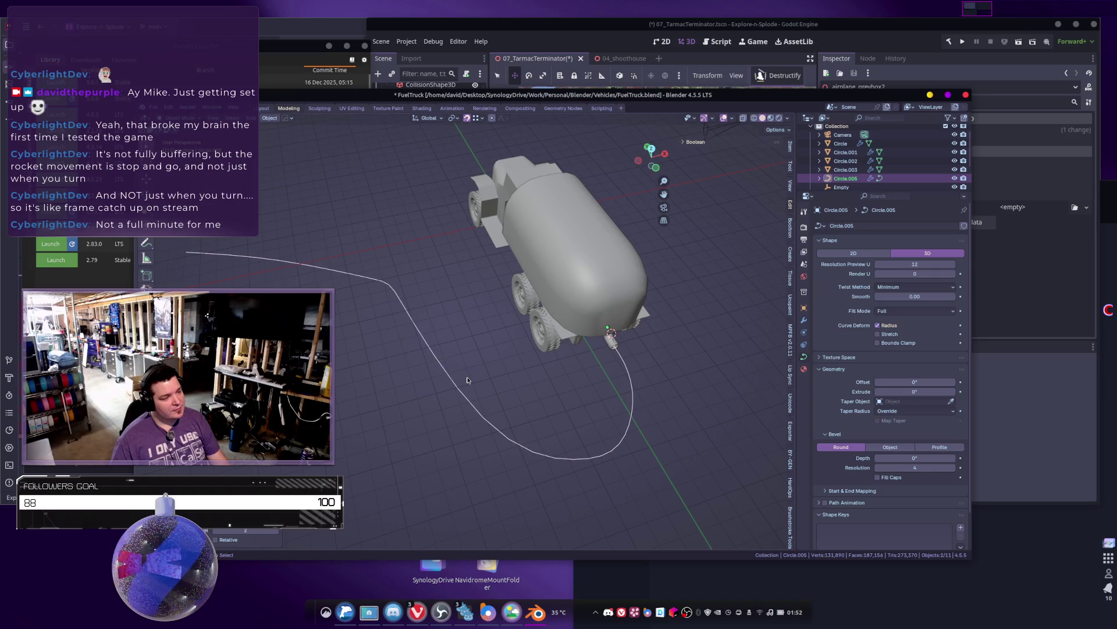
mouse_move(467, 389)
middle_down()
mouse_move(486, 408)
mouse_move(499, 306)
mouse_move(394, 283)
mouse_move(408, 303)
mouse_move(468, 319)
mouse_move(448, 436)
middle_up()
key(ctrl+z)
key(g)
click(501, 315)
Step: Move a lower hose point along X and reposition an upper-middle point
click(456, 304)
click(448, 327)
click(515, 454)
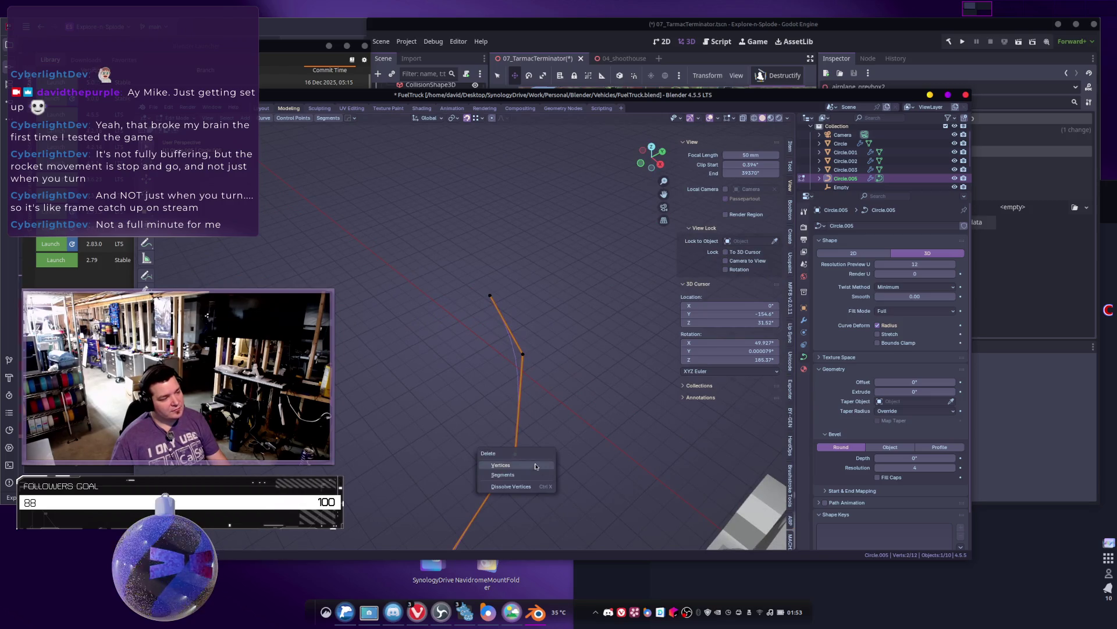
key(g)
key(x)
click(545, 382)
click(540, 360)
key(g)
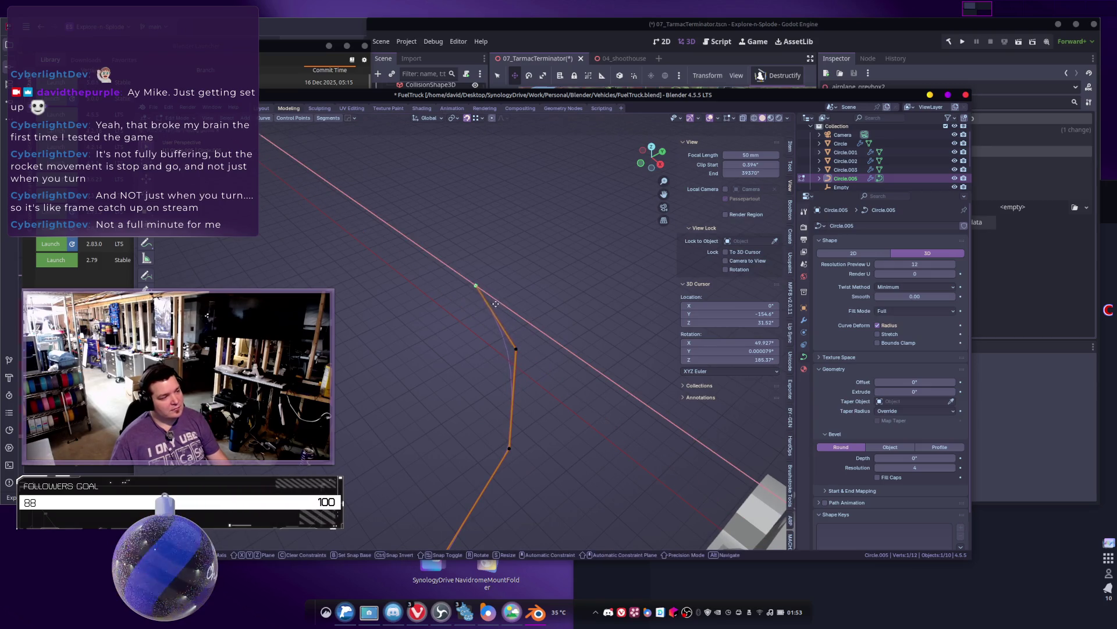
click(500, 329)
Step: Extrude two more axis-constrained points from the hose end, then leave Edit Mode
scroll(501, 329, down, 5)
mouse_move(501, 330)
middle_down()
mouse_move(490, 344)
mouse_move(503, 359)
middle_up()
scroll(502, 358, up, 5)
key(e)
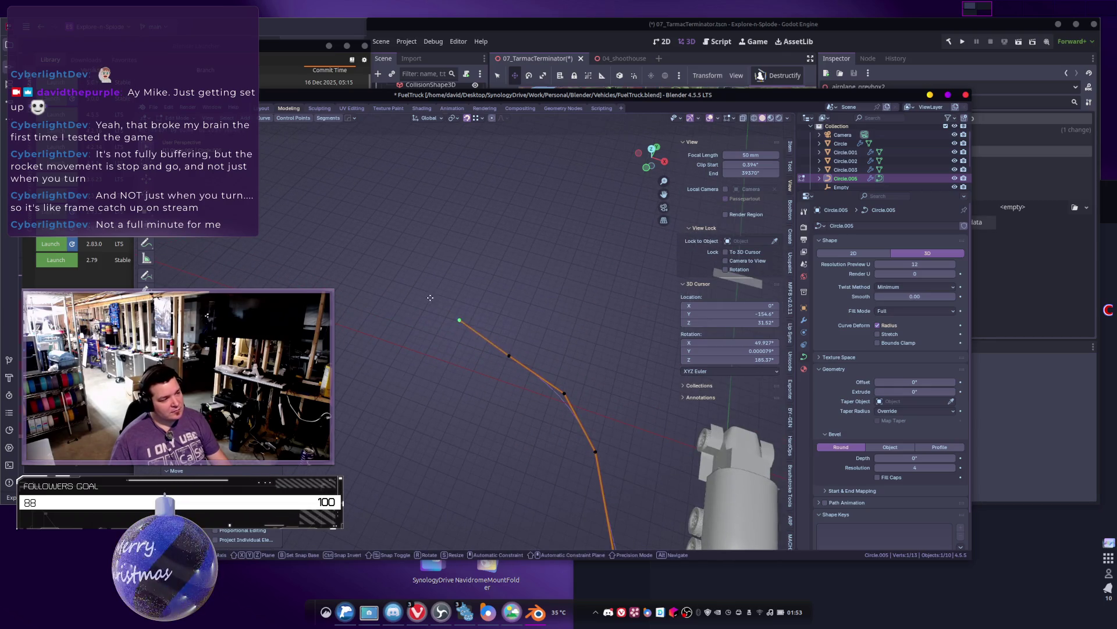
key(x)
click(351, 294)
mouse_move(352, 303)
shift+middle_down()
mouse_move(407, 355)
mouse_move(448, 374)
shift+middle_up()
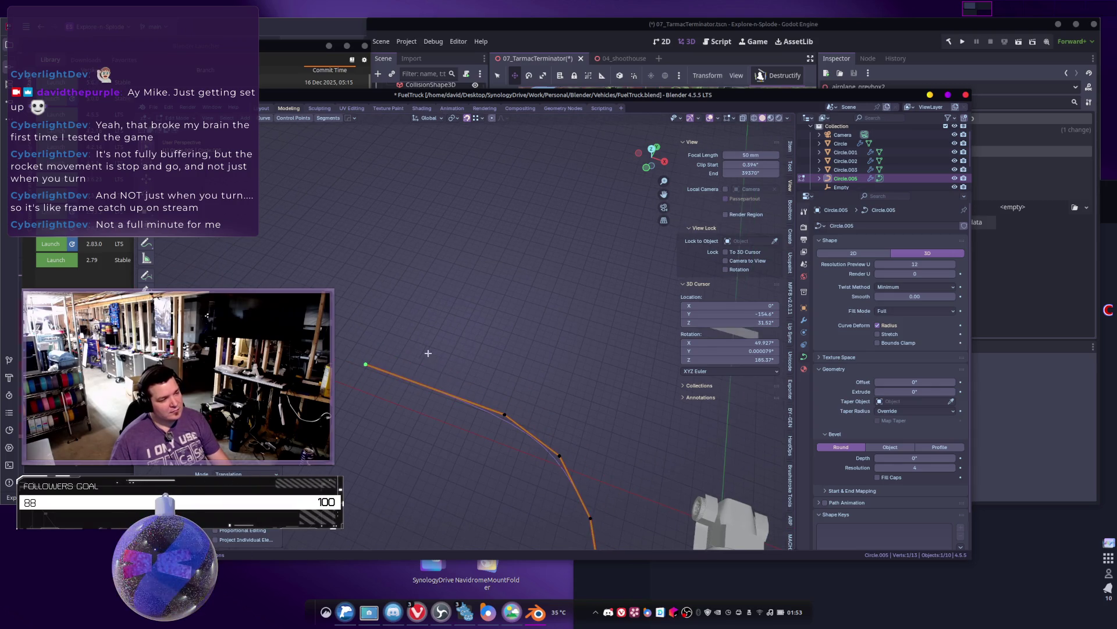
key(e)
key(y)
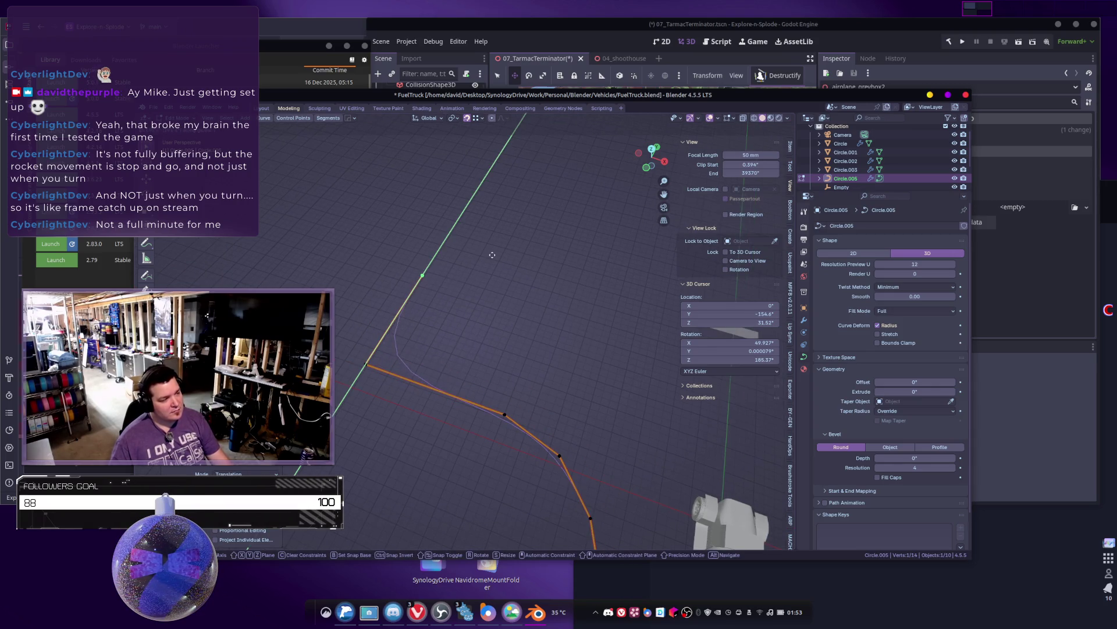
key(y)
key(x)
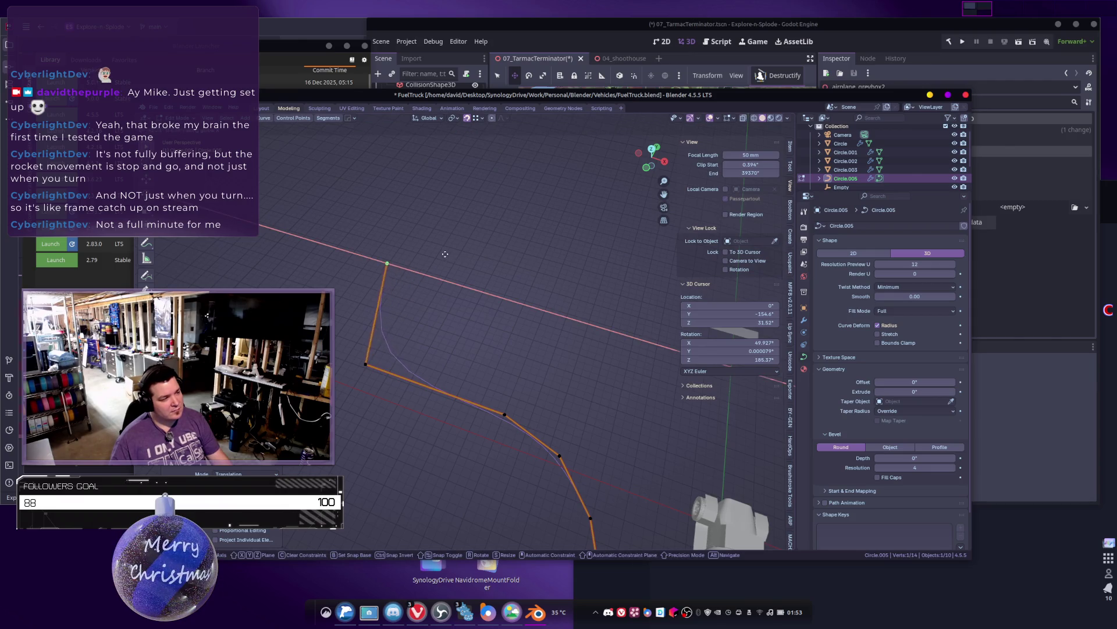
click(440, 256)
key(Tab)
Step: Select the curve's left-end points and scale them flat along Z
scroll(440, 256, down, 5)
middle_drag(440, 256, 439, 278)
mouse_move(516, 373)
middle_down()
mouse_move(497, 339)
mouse_move(511, 304)
mouse_move(480, 303)
mouse_move(465, 334)
middle_up()
key(Tab)
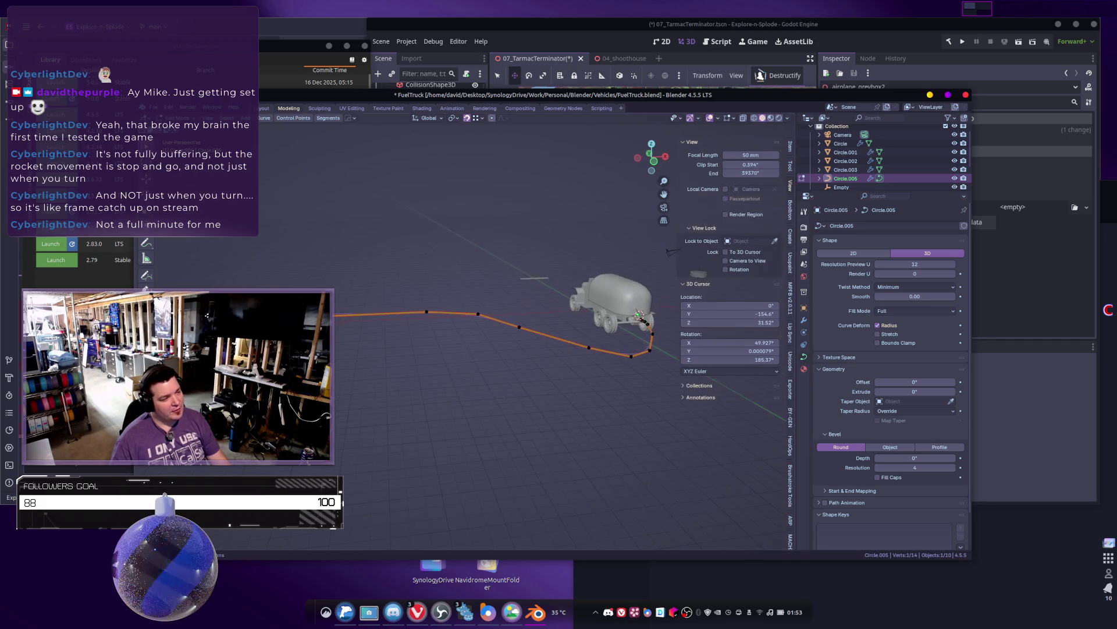
middle_drag(482, 317, 600, 358)
ctrl+click(553, 347)
key(s)
key(z)
click(482, 395)
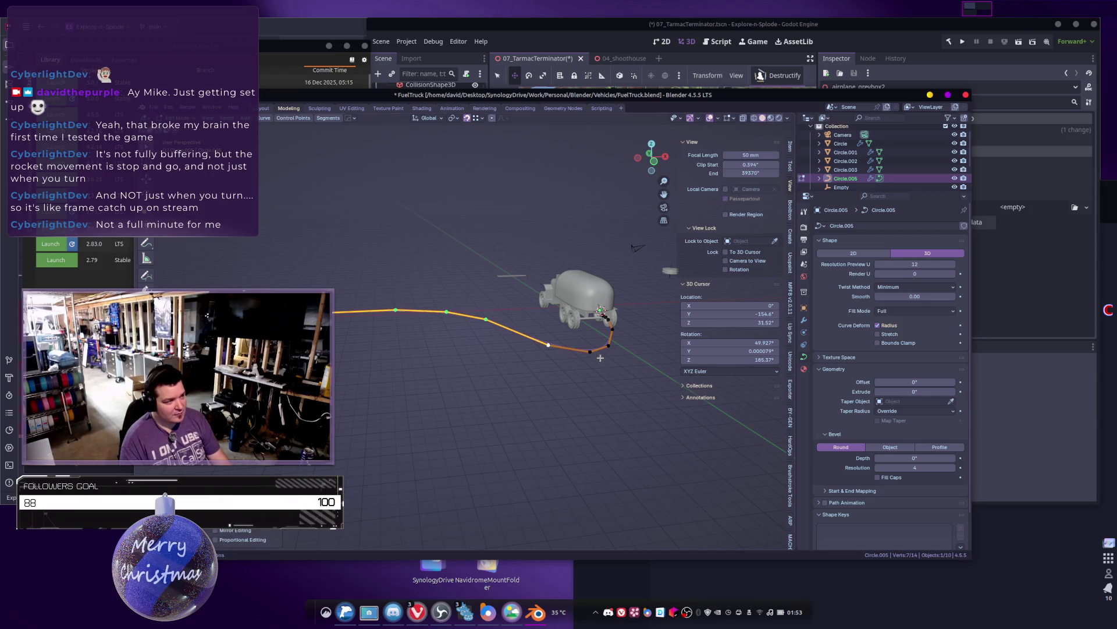
mouse_move(482, 396)
middle_down()
mouse_move(422, 409)
mouse_move(501, 366)
mouse_move(462, 369)
mouse_move(454, 375)
mouse_move(561, 393)
mouse_move(504, 491)
mouse_move(487, 369)
mouse_move(414, 312)
mouse_move(497, 370)
middle_up()
key(Tab)
key(Tab)
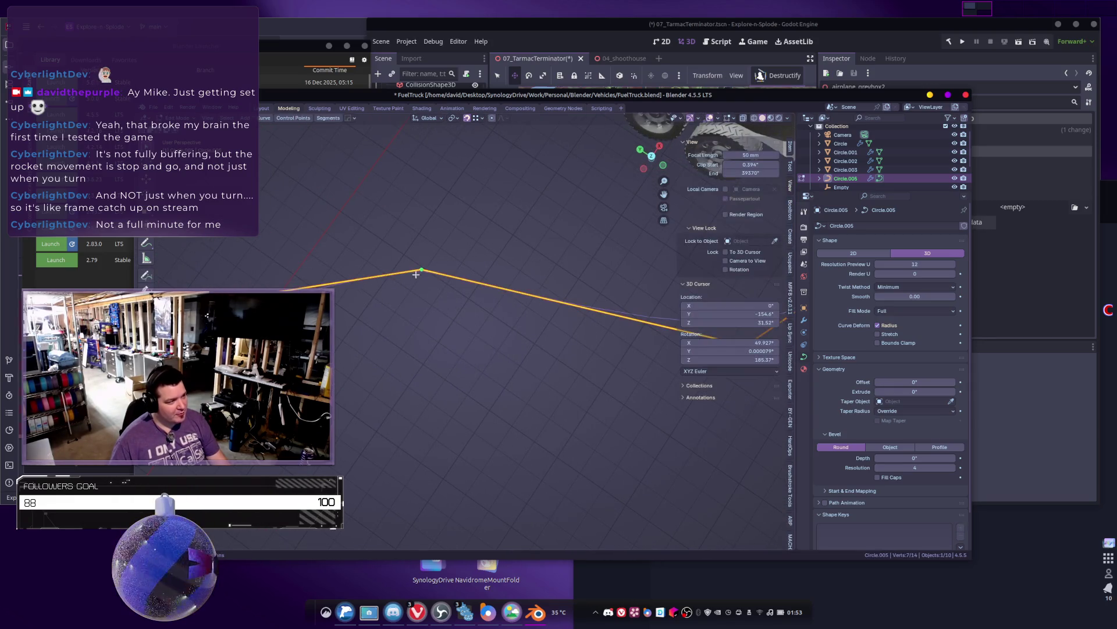
Step: Move a curve point along Y and subdivide the selected curve segment
middle_drag(439, 314, 409, 315)
key(g)
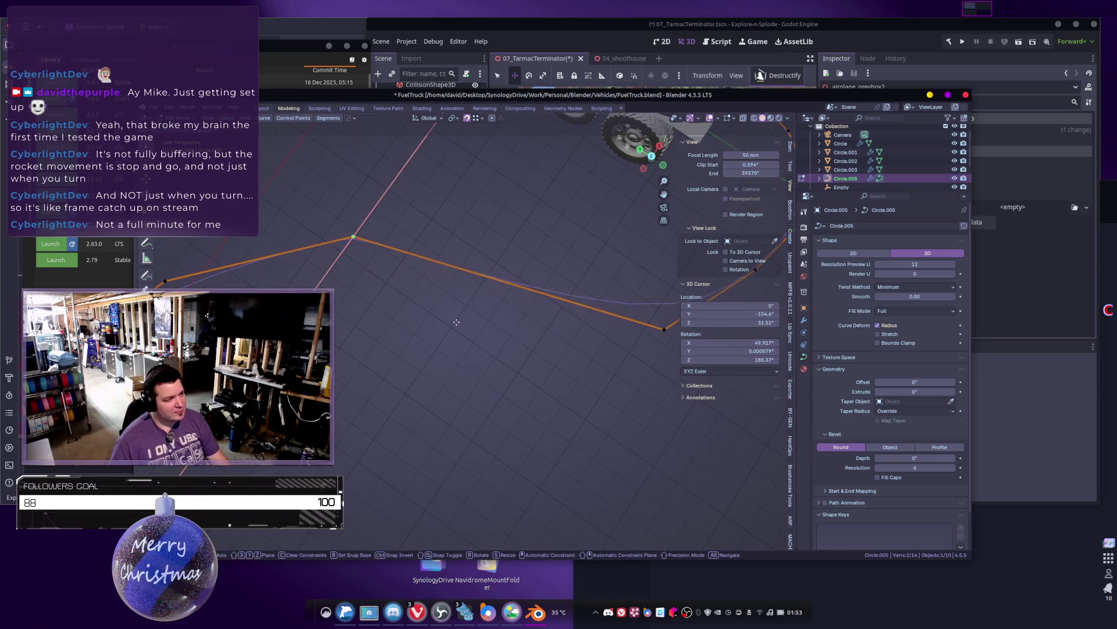
key(y)
click(519, 332)
middle_drag(519, 332, 521, 339)
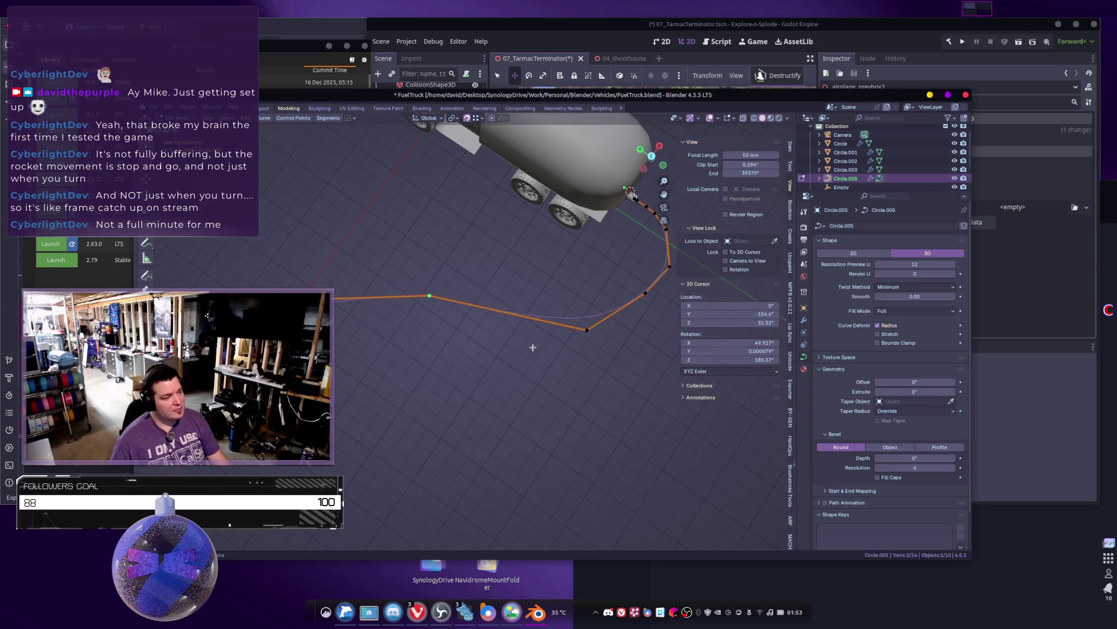
drag(271, 277, 599, 391)
right_click(573, 338)
click(575, 328)
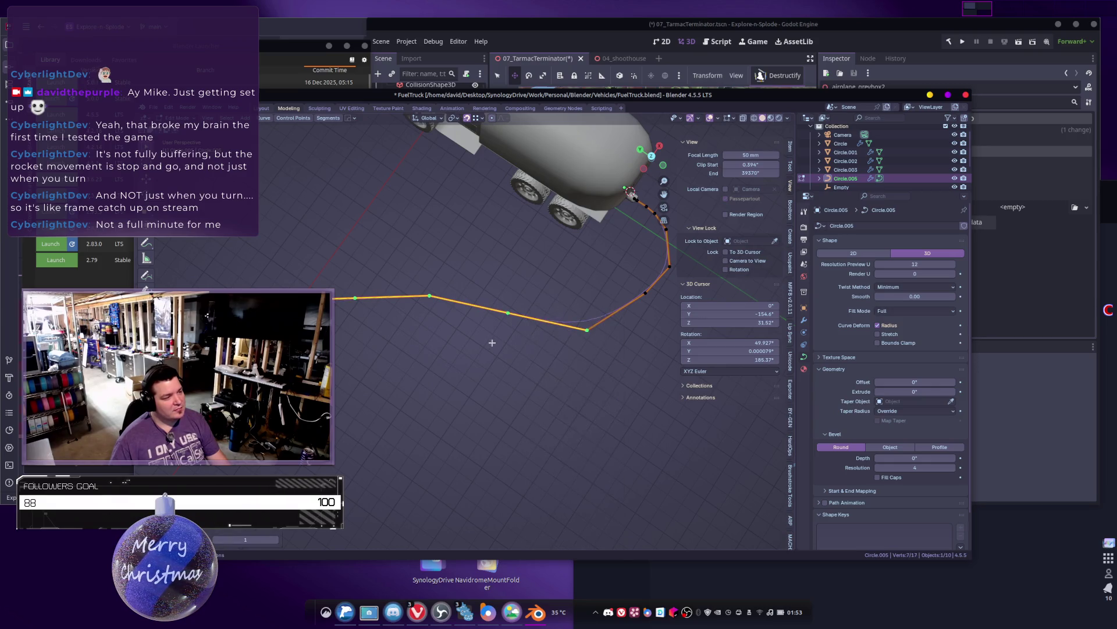
key(Tab)
key(Tab)
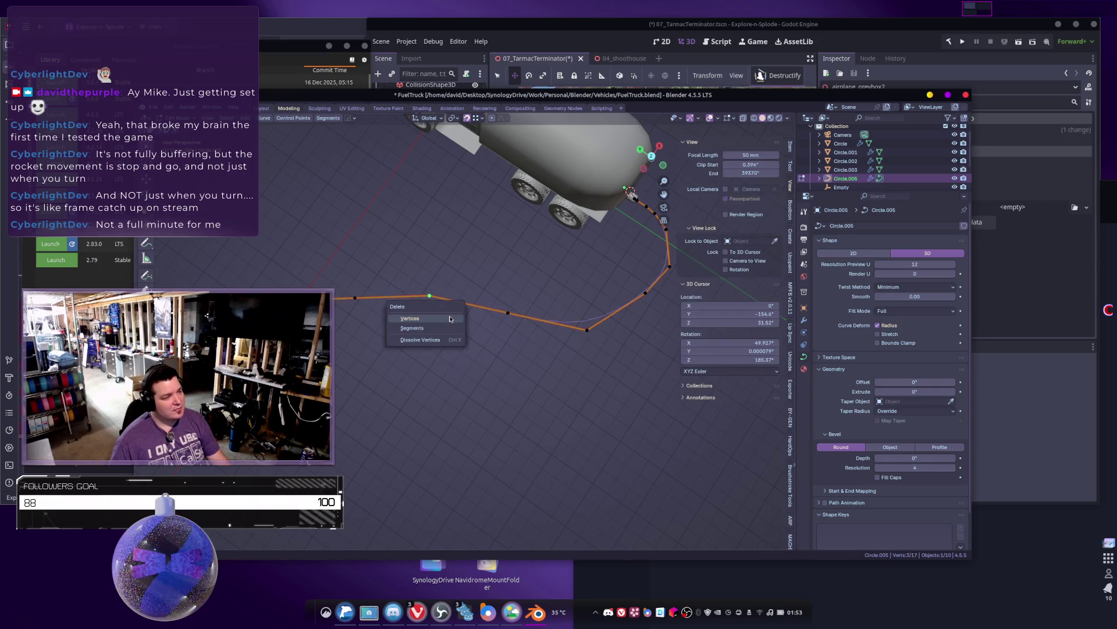
key(Tab)
scroll(465, 355, down, 8)
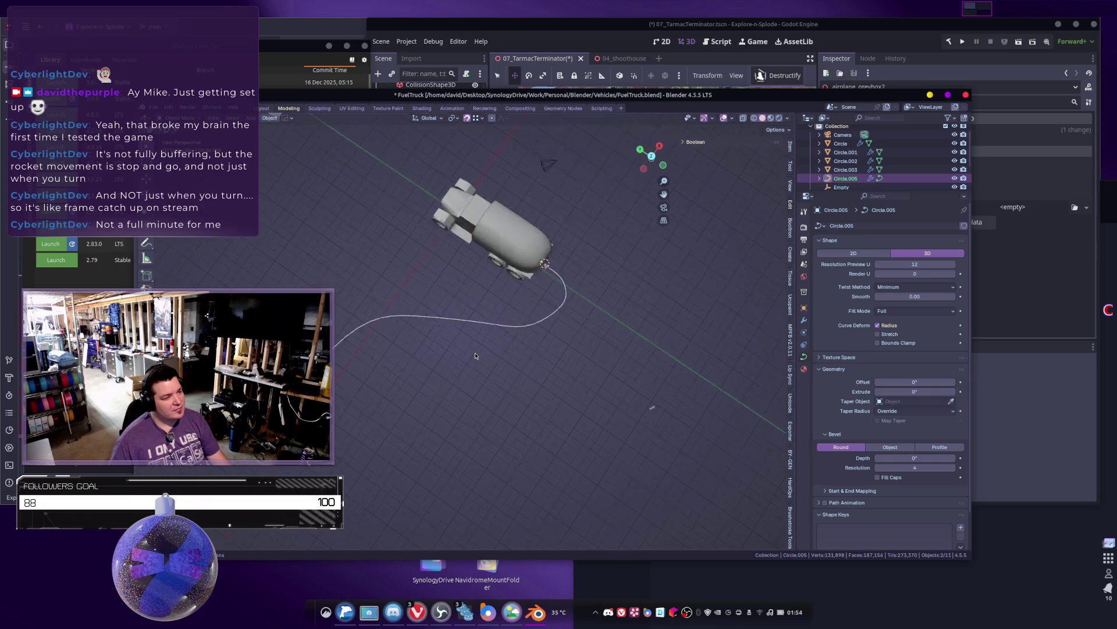
Step: Convert the hose curve to a mesh and back to a curve
middle_drag(458, 389, 509, 367)
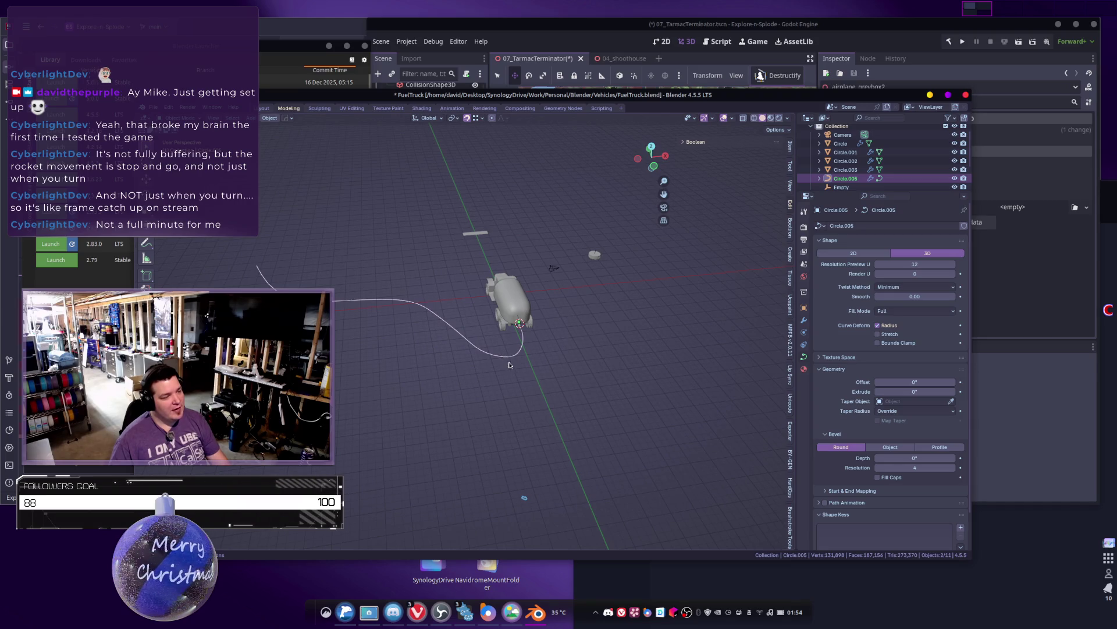
right_click(408, 344)
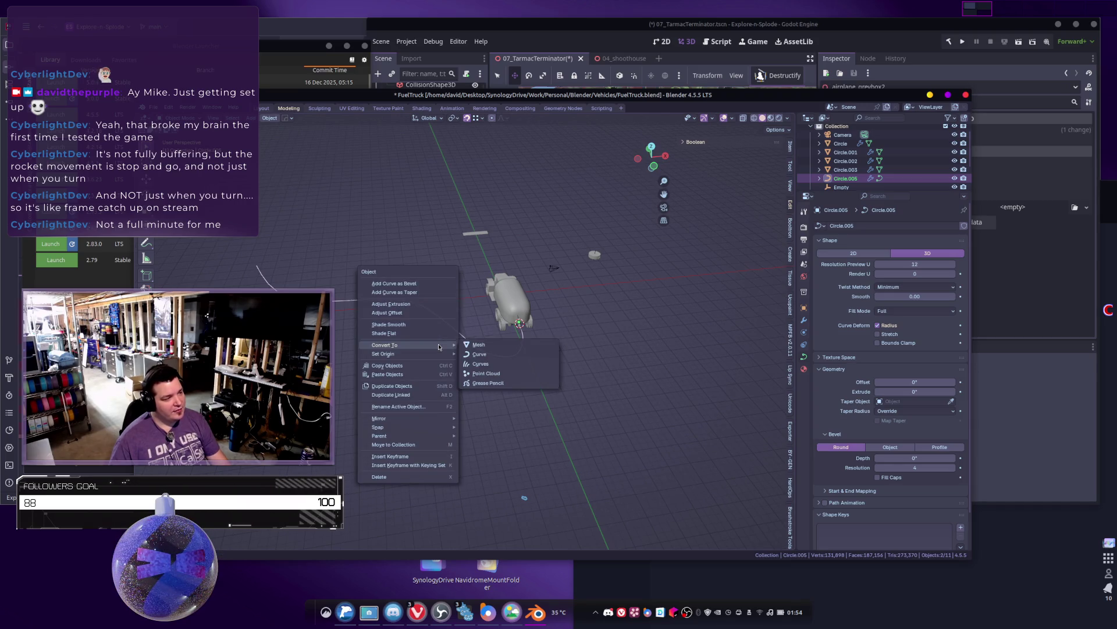
click(480, 345)
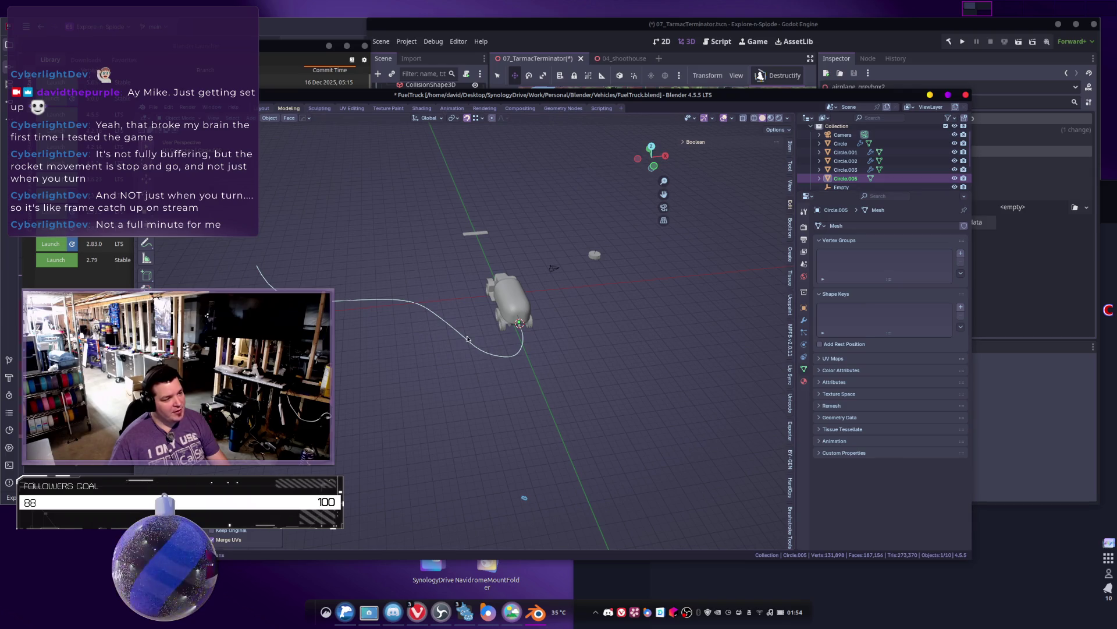
right_click(467, 339)
click(506, 345)
Step: Set the hose curve's Bevel Depth to 2.83 for a thick tube
scroll(562, 400, up, 3)
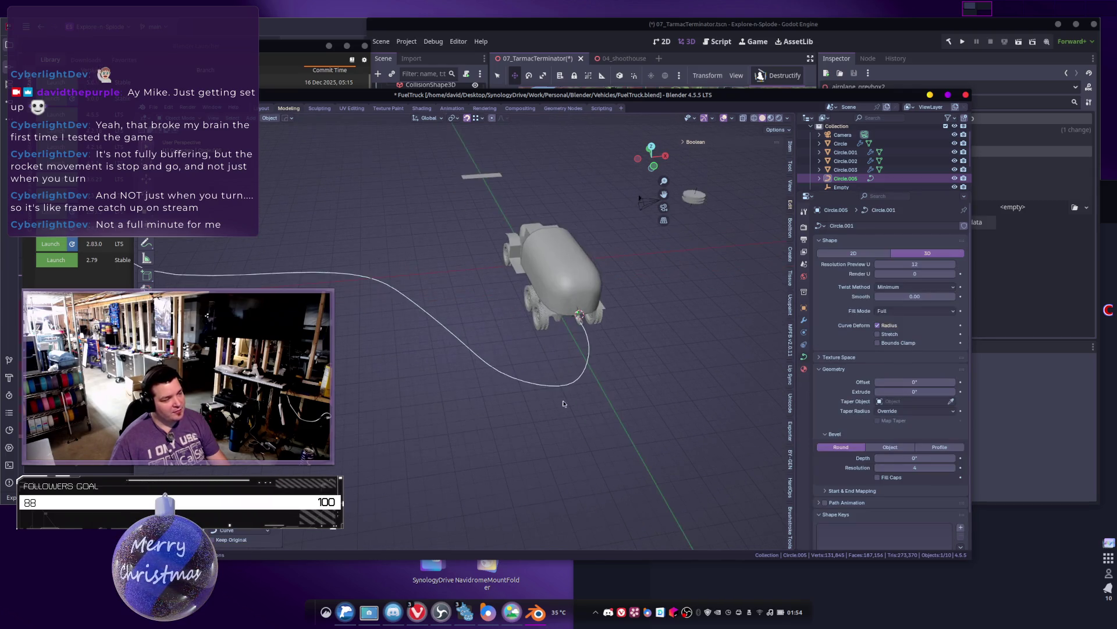
shift+middle_drag(562, 400, 522, 412)
shift+middle_drag(602, 371, 530, 378)
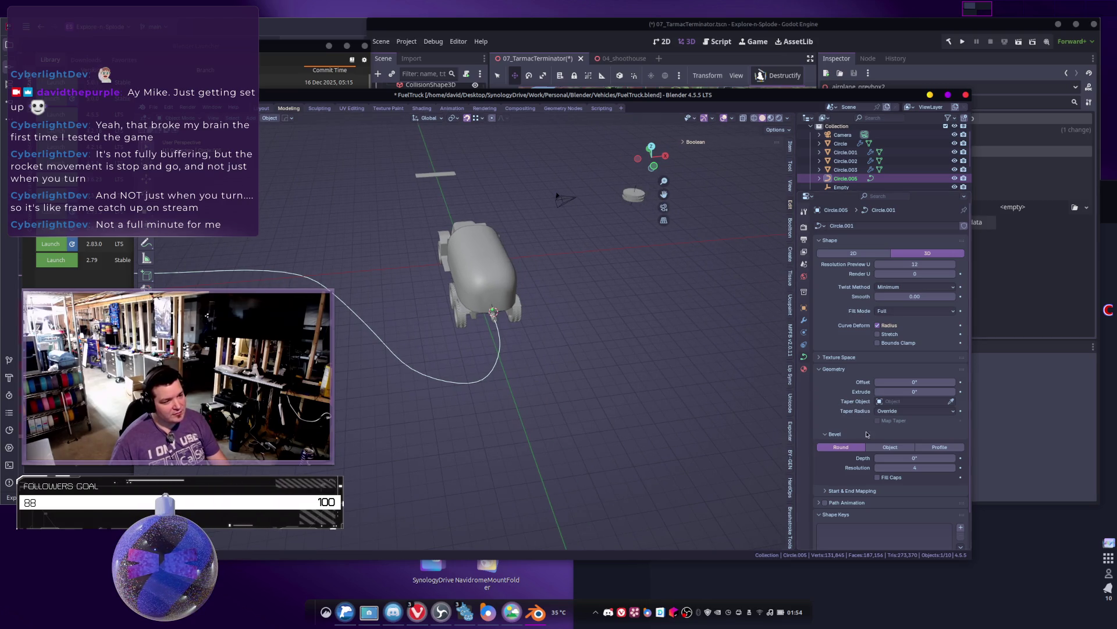
drag(894, 457, 901, 457)
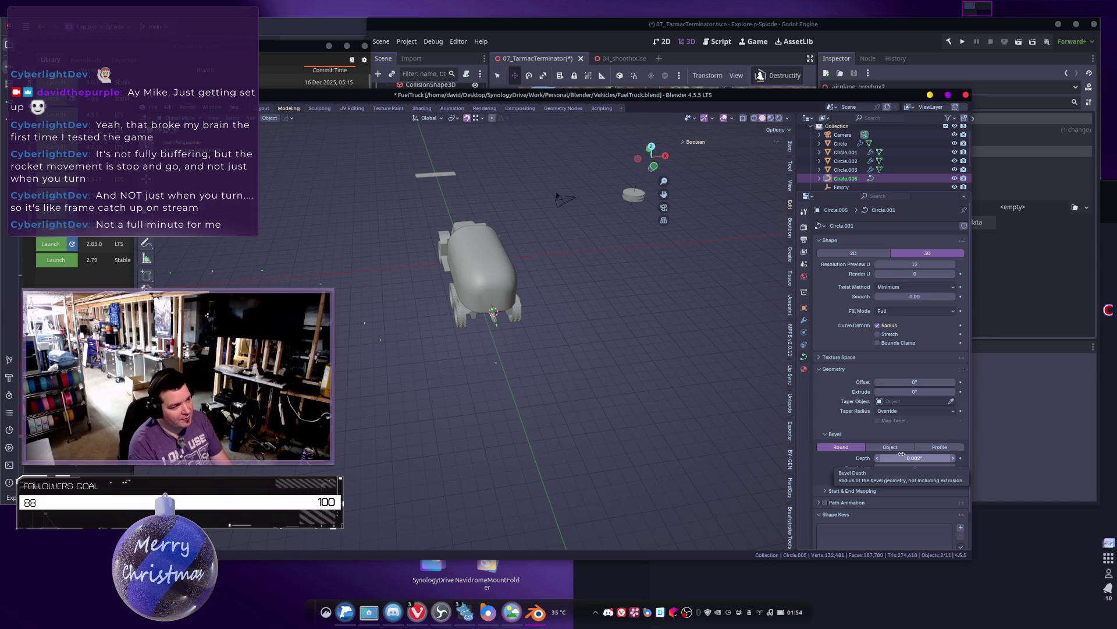
click(919, 459)
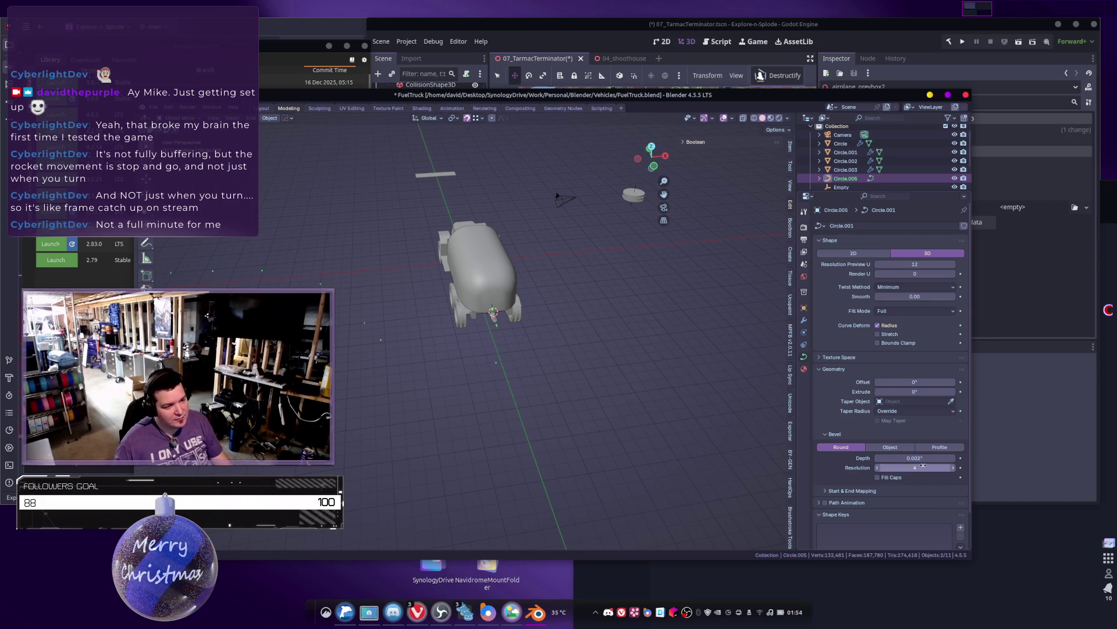
text(2.83)
key(Return)
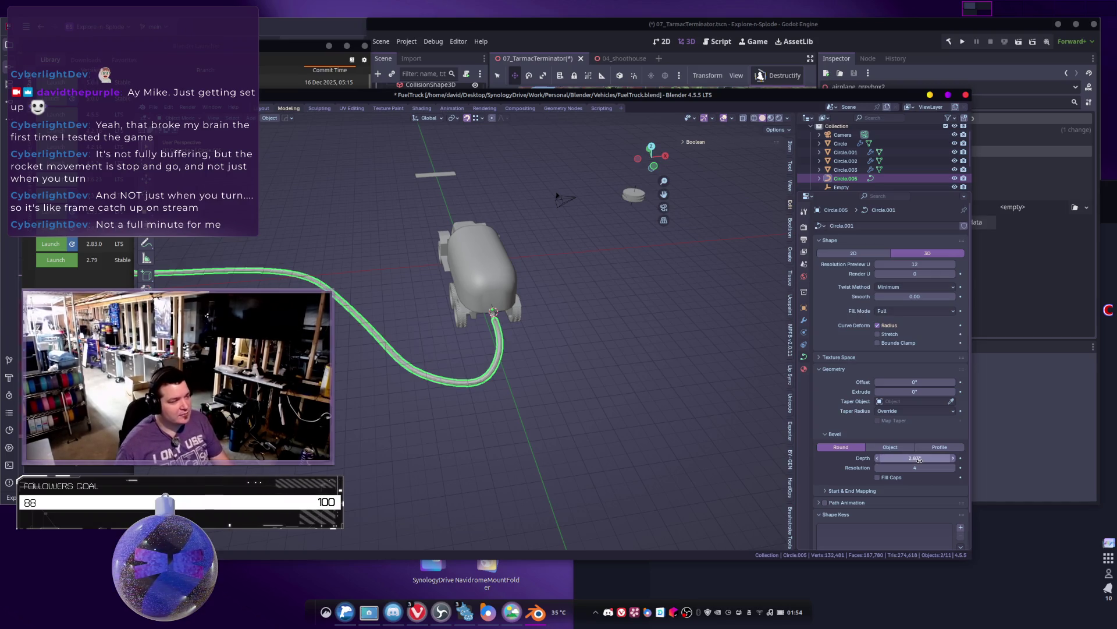
Step: Switch to Material Preview shading and show Circle.005's material settings
click(401, 400)
scroll(402, 399, down, 3)
mouse_move(373, 384)
middle_down()
mouse_move(402, 399)
mouse_move(349, 294)
mouse_move(454, 349)
mouse_move(519, 356)
mouse_move(333, 361)
mouse_move(419, 401)
mouse_move(474, 446)
mouse_move(518, 402)
middle_up()
scroll(454, 424, up, 3)
key(z)
click(519, 452)
mouse_move(519, 451)
middle_down()
mouse_move(425, 396)
mouse_move(488, 482)
mouse_move(486, 433)
mouse_move(500, 437)
middle_up()
click(426, 396)
click(802, 370)
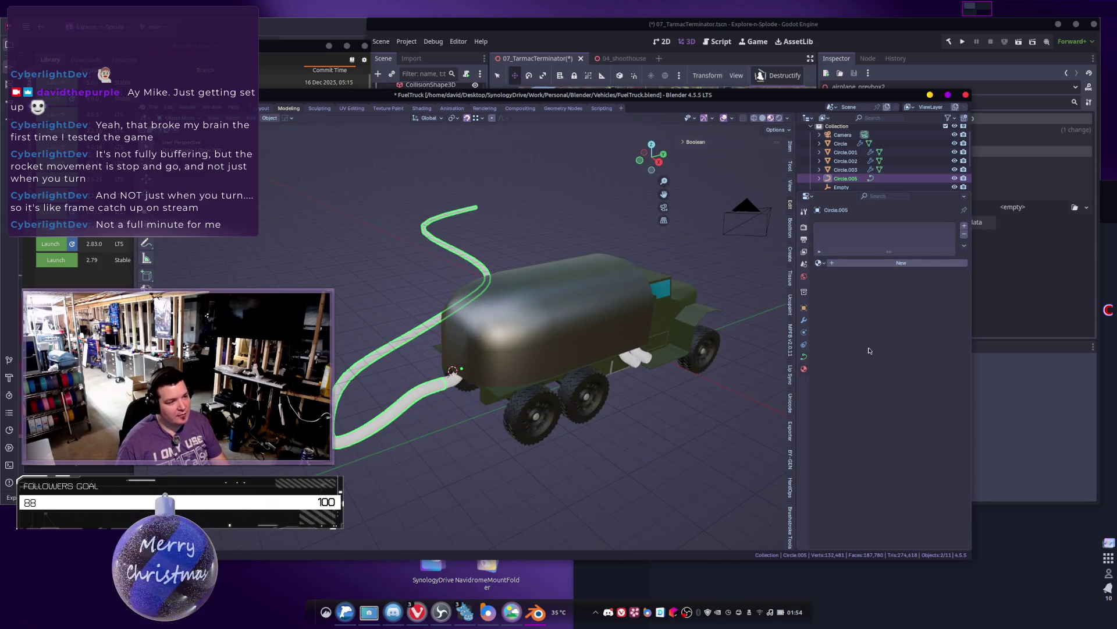
Step: Assign the existing Material.003 to the hose
click(819, 265)
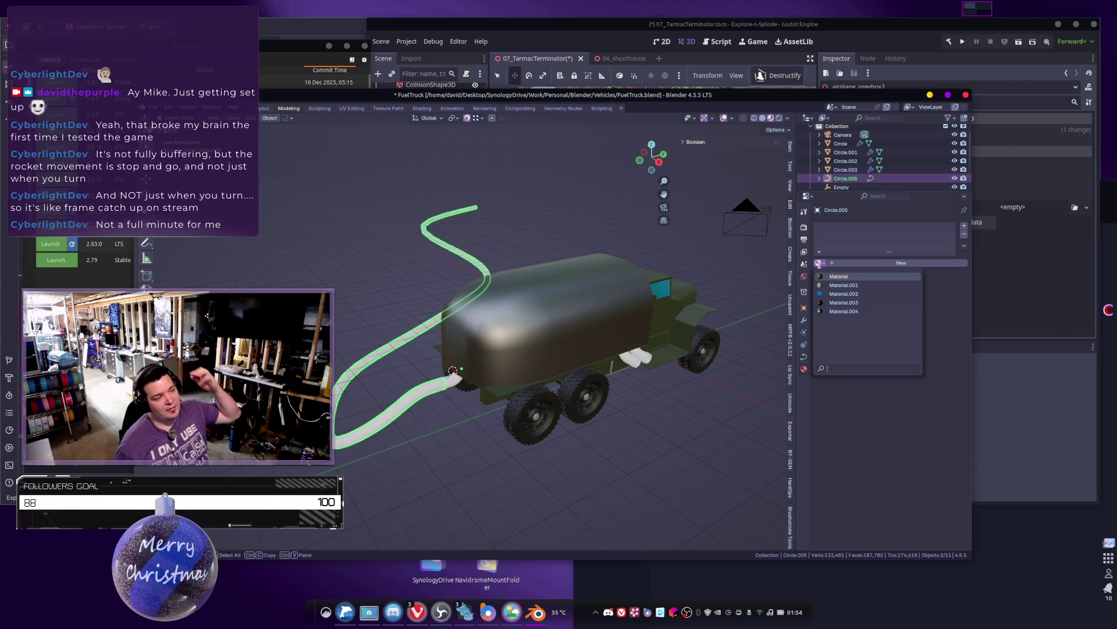
click(841, 302)
click(421, 468)
mouse_move(427, 472)
middle_down()
mouse_move(521, 466)
mouse_move(517, 455)
middle_up()
Step: Shade the hose smooth and bring up its material's Base Color picker
click(516, 452)
right_click(516, 449)
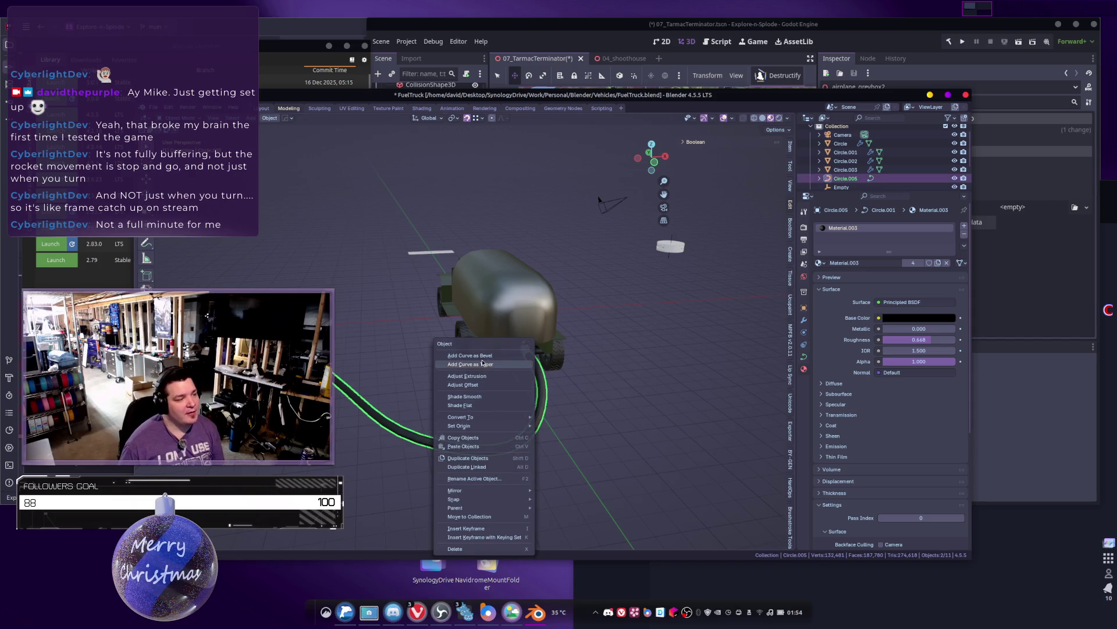
click(474, 395)
click(591, 434)
middle_drag(591, 433, 553, 429)
click(481, 396)
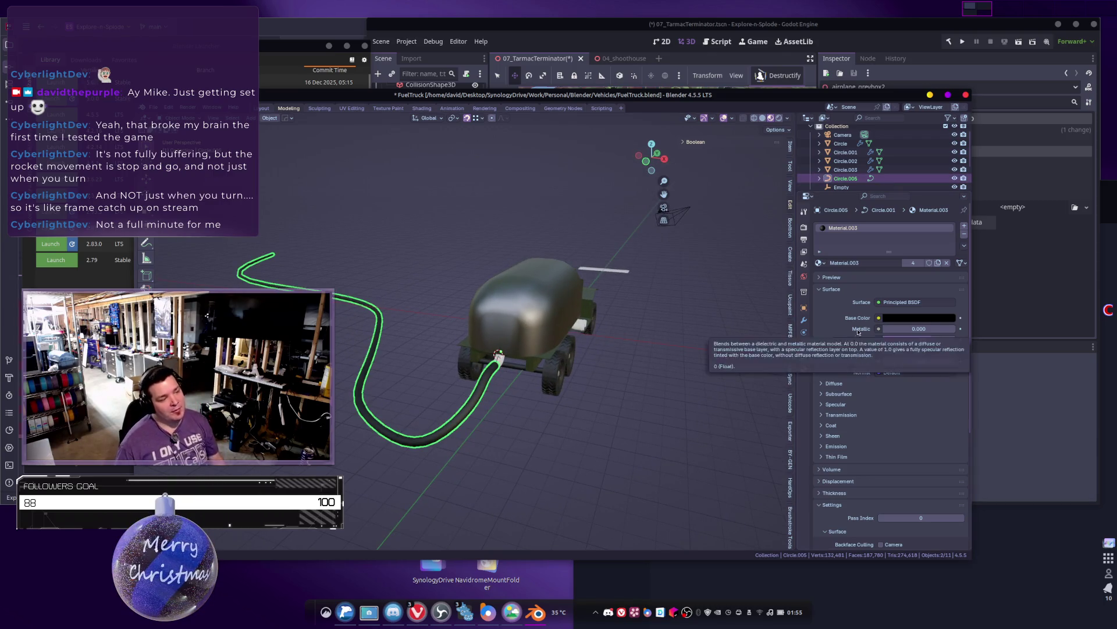
mouse_move(612, 418)
middle_down()
mouse_move(646, 417)
mouse_move(597, 409)
middle_up()
middle_drag(760, 315, 683, 384)
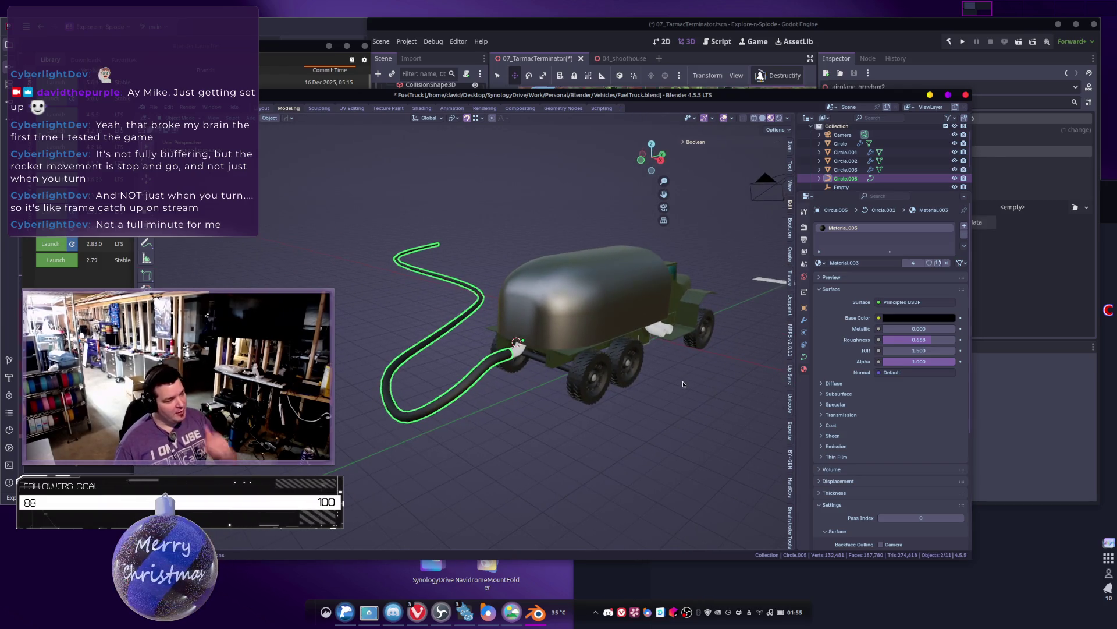
click(907, 317)
Step: Try a dark red-brown on the shared material, cancel it, and make Material.005 single-user for the hose
drag(949, 207, 949, 216)
click(898, 237)
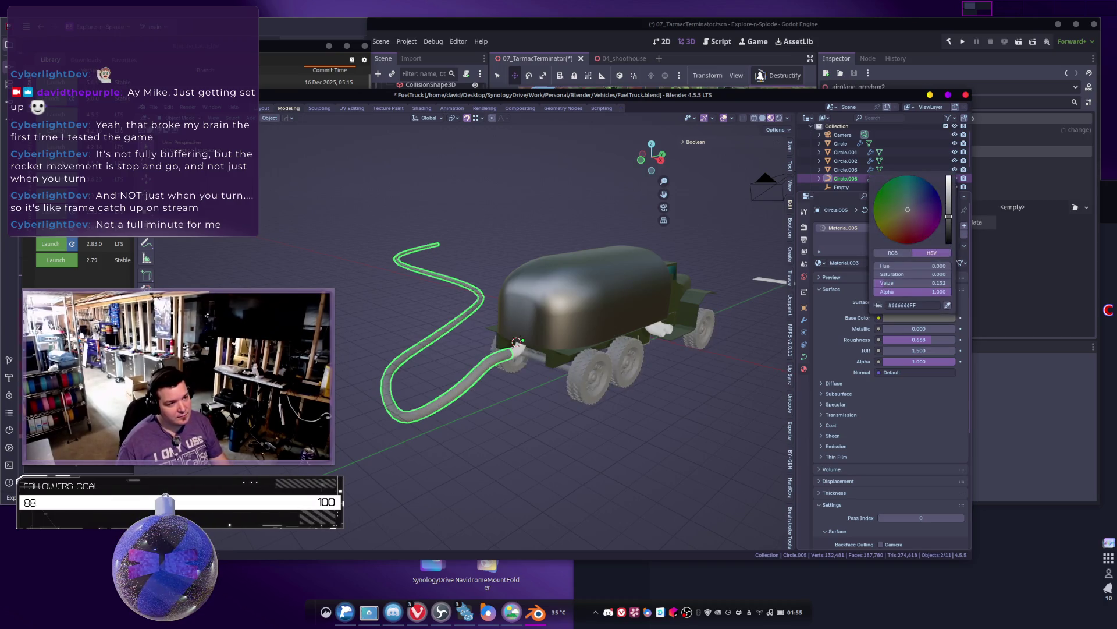
key(Escape)
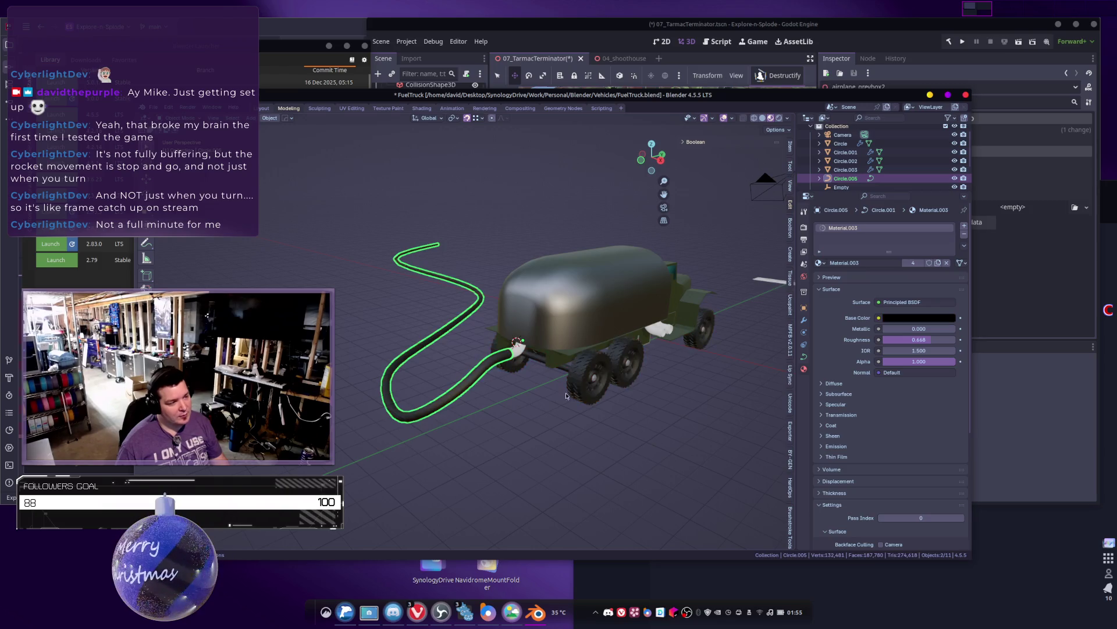
click(938, 263)
Step: Set Material.005's base colour to a deep red with saturation 0.8
click(930, 319)
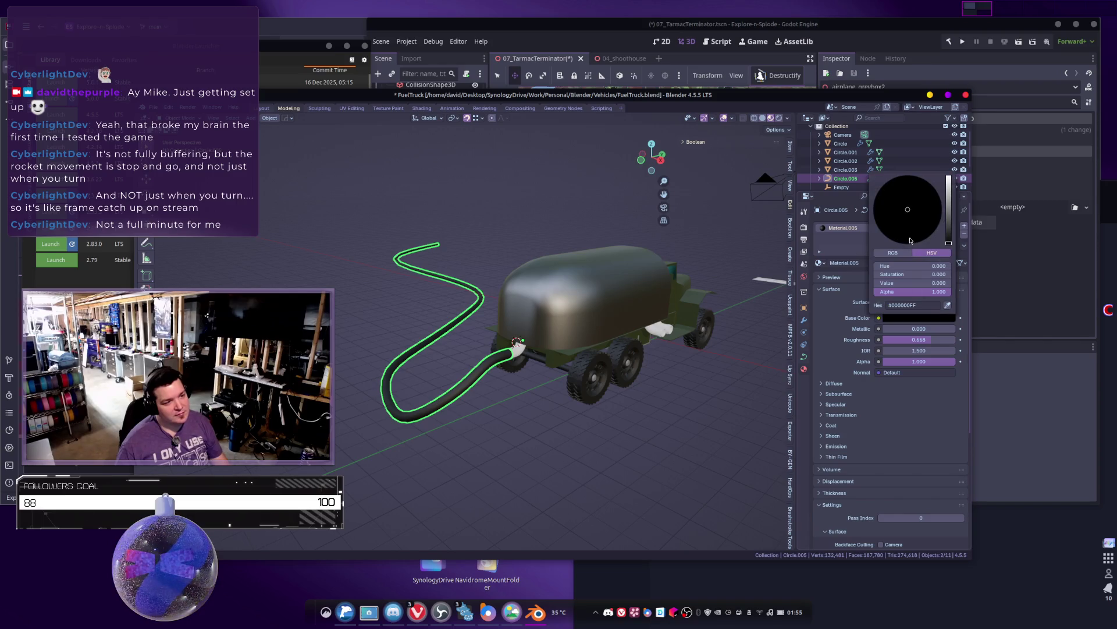
click(951, 220)
drag(890, 236, 901, 243)
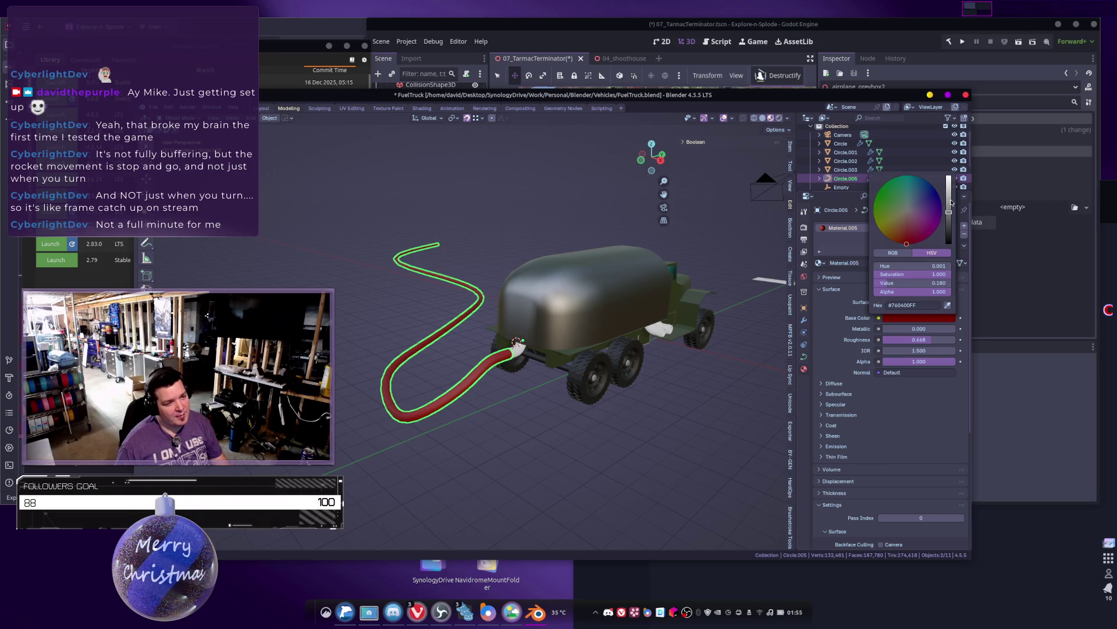
drag(952, 203, 949, 197)
click(933, 274)
text(0.8)
key(Return)
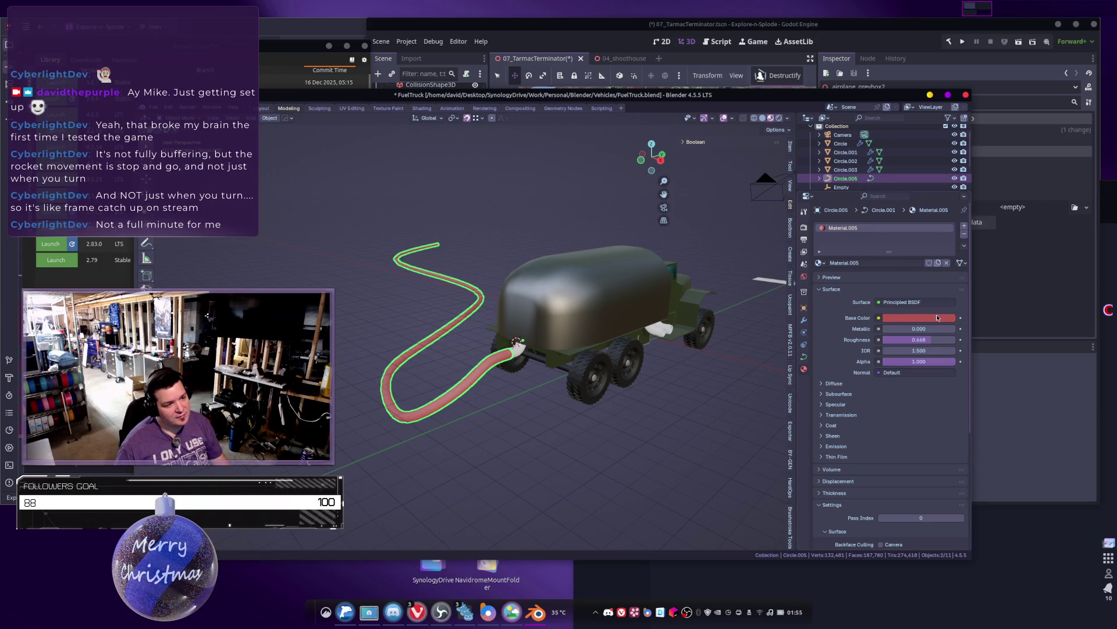
drag(951, 215, 948, 198)
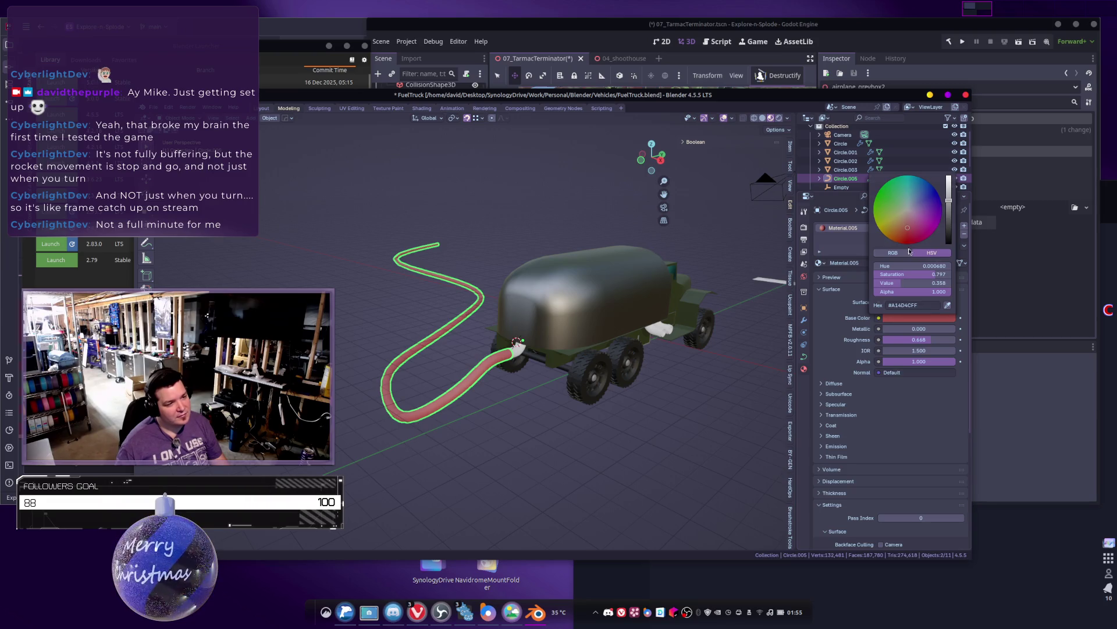
drag(907, 228, 908, 231)
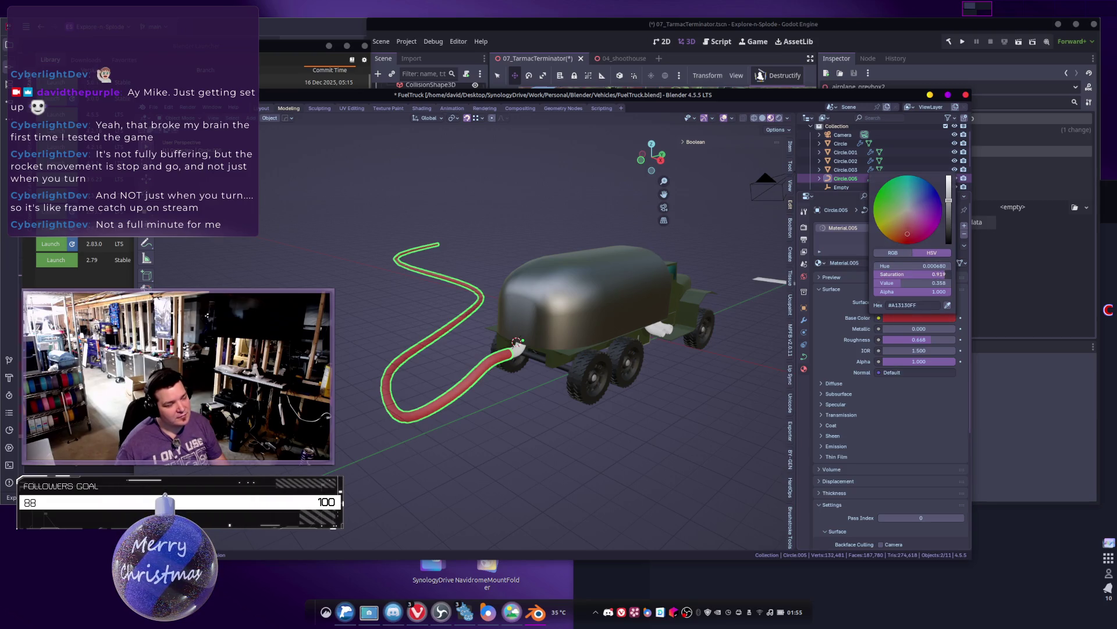
mouse_move(669, 326)
middle_down()
mouse_move(599, 373)
mouse_move(553, 446)
mouse_move(498, 460)
mouse_move(509, 429)
middle_up()
click(553, 445)
scroll(496, 460, up, 5)
Step: Give the hose elbow Circle.003 a new light-grey, strongly metallic material
click(496, 460)
scroll(496, 460, down, 3)
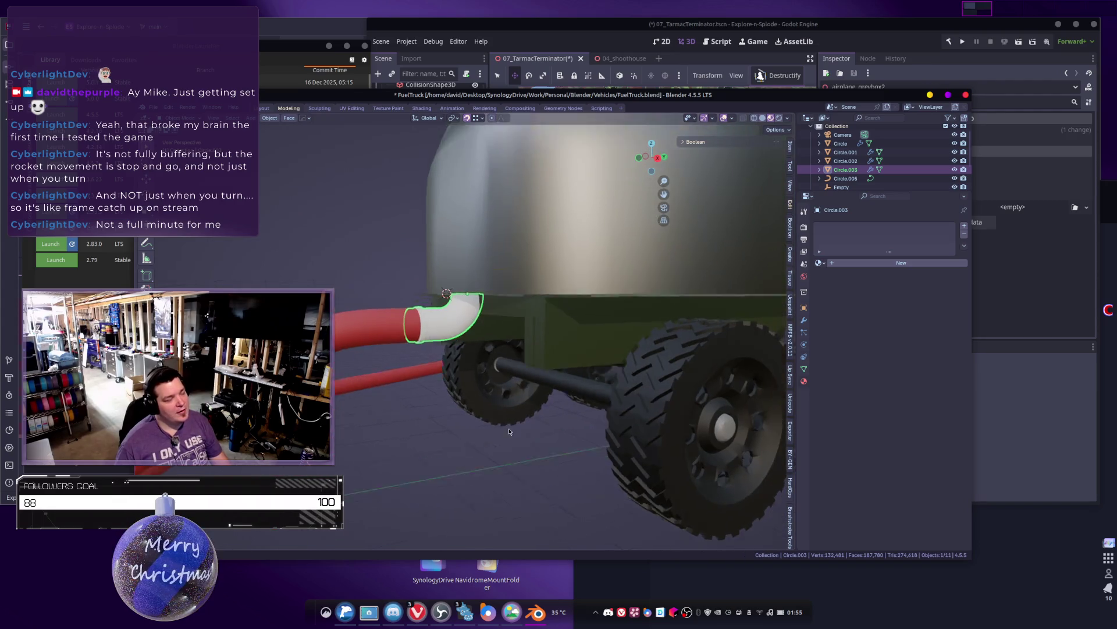
scroll(510, 427, up, 5)
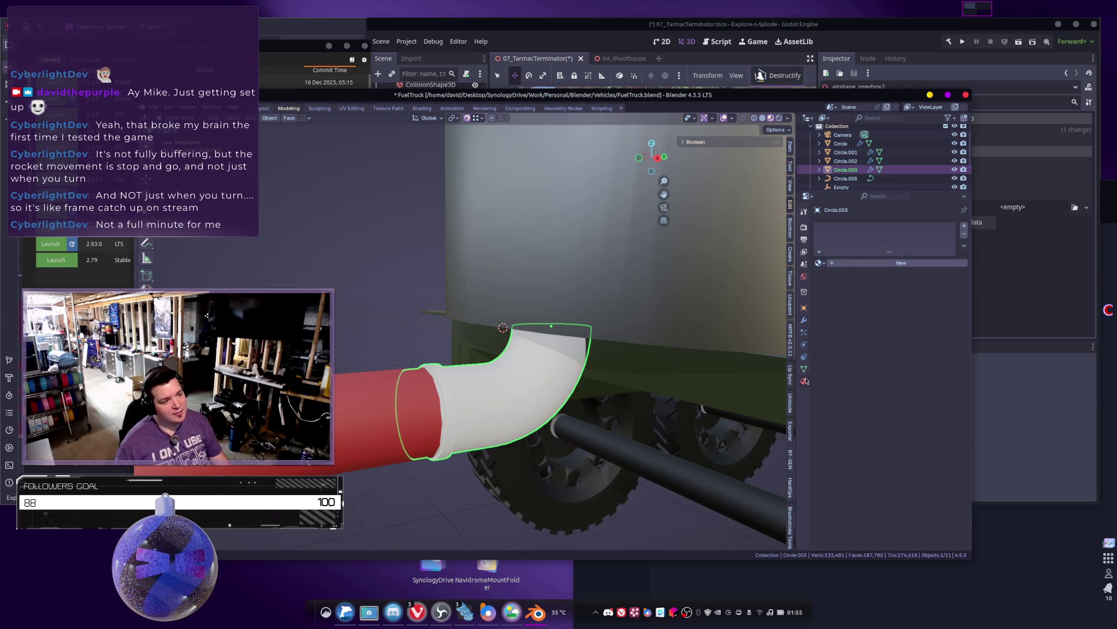
click(861, 263)
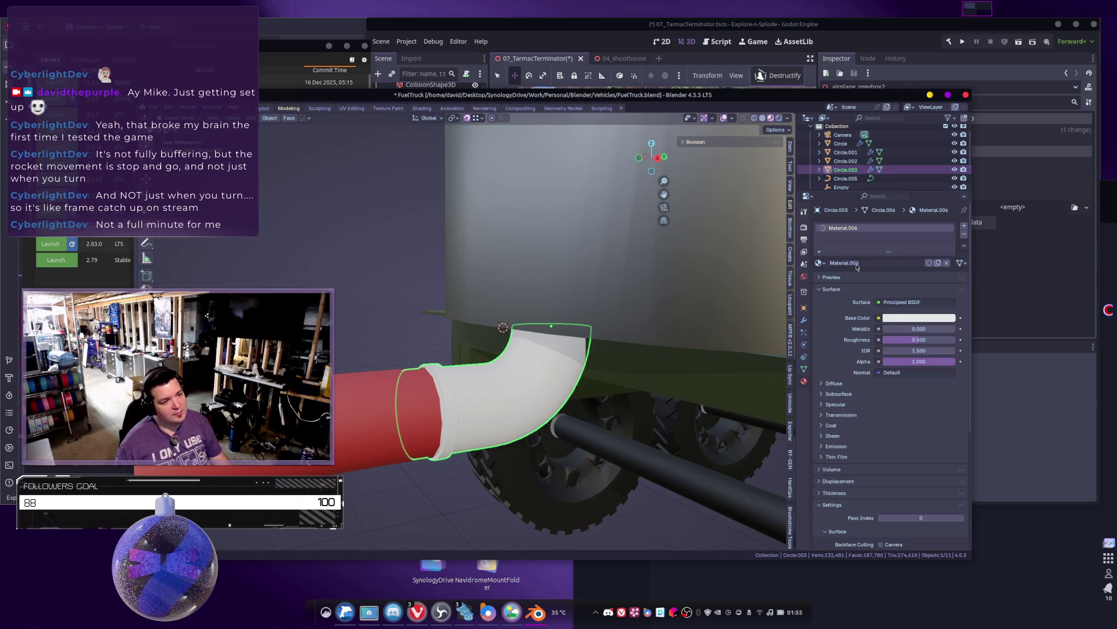
click(919, 318)
drag(949, 181, 949, 196)
mouse_move(906, 334)
mouse_down()
mouse_move(945, 329)
mouse_move(931, 339)
mouse_up()
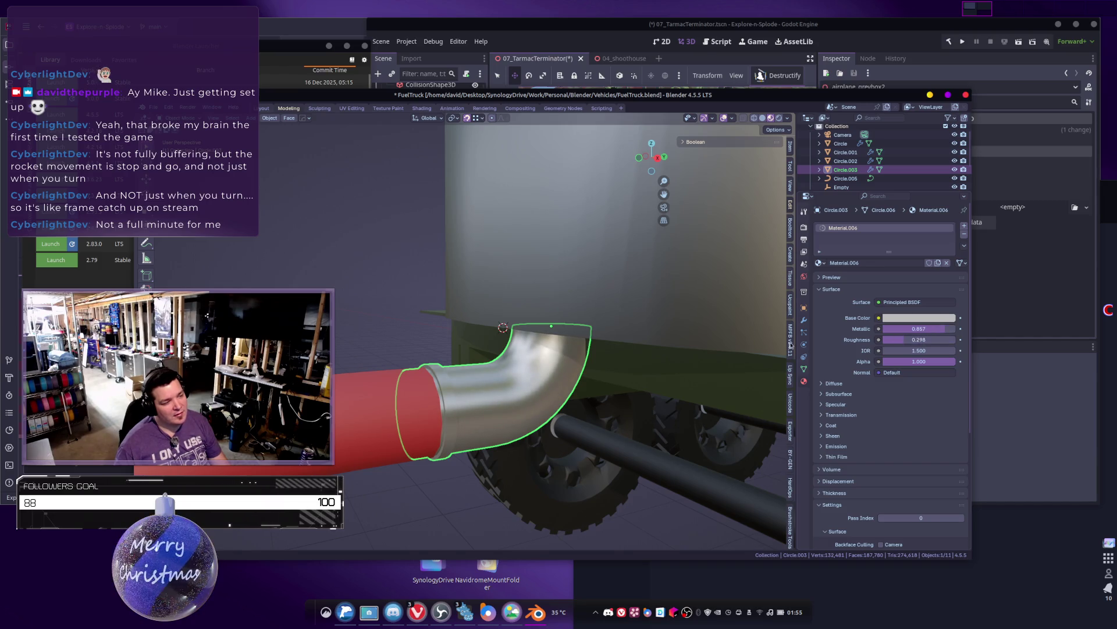
middle_drag(480, 392, 500, 400)
Step: Assign Material.001 through a new slot to a band of faces at the elbow's pipe joint
key(Tab)
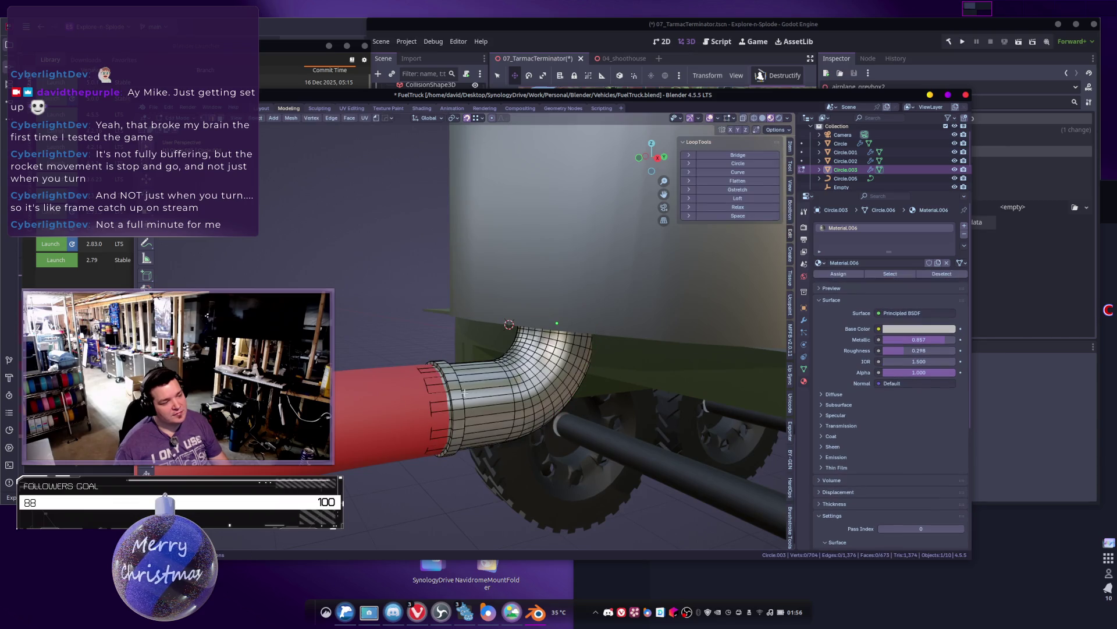
alt+click(455, 386)
key(ctrl+KP_Add)
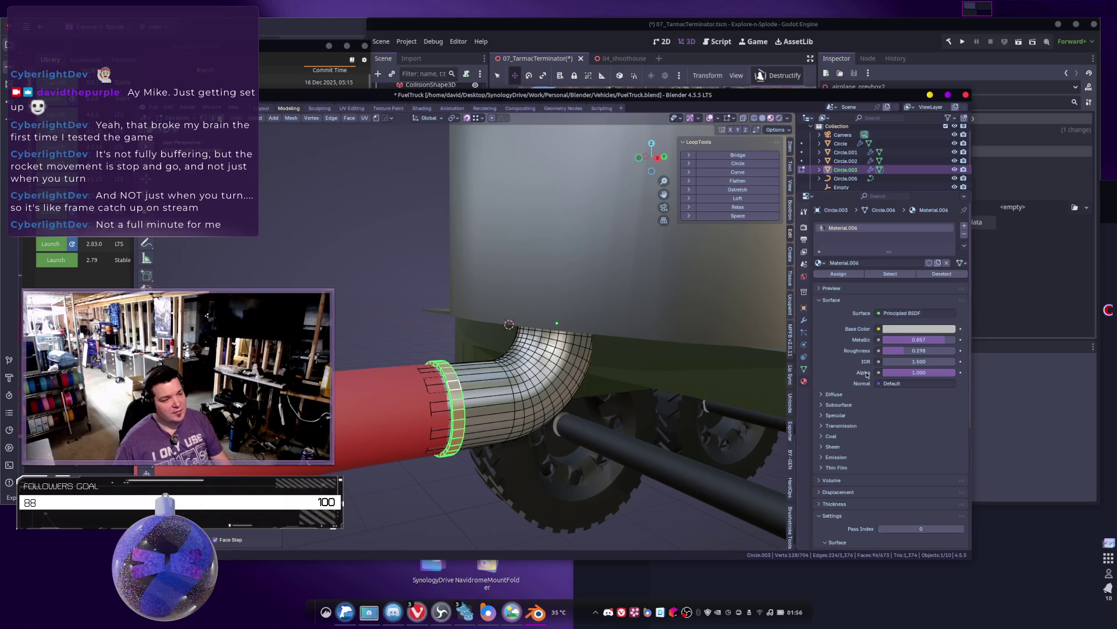
mouse_move(916, 330)
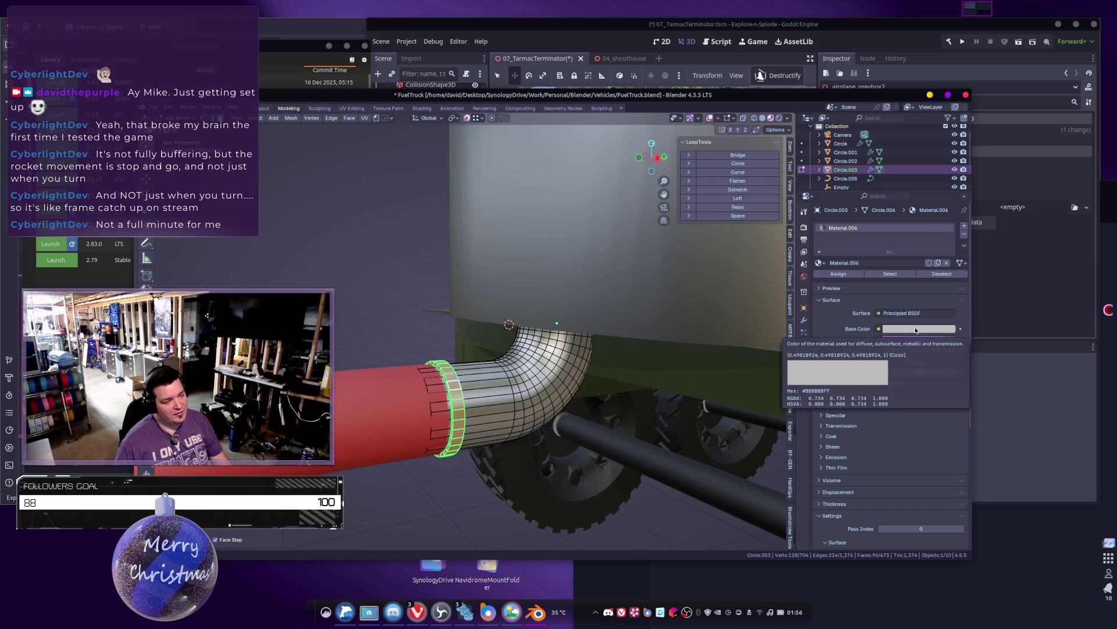
click(963, 225)
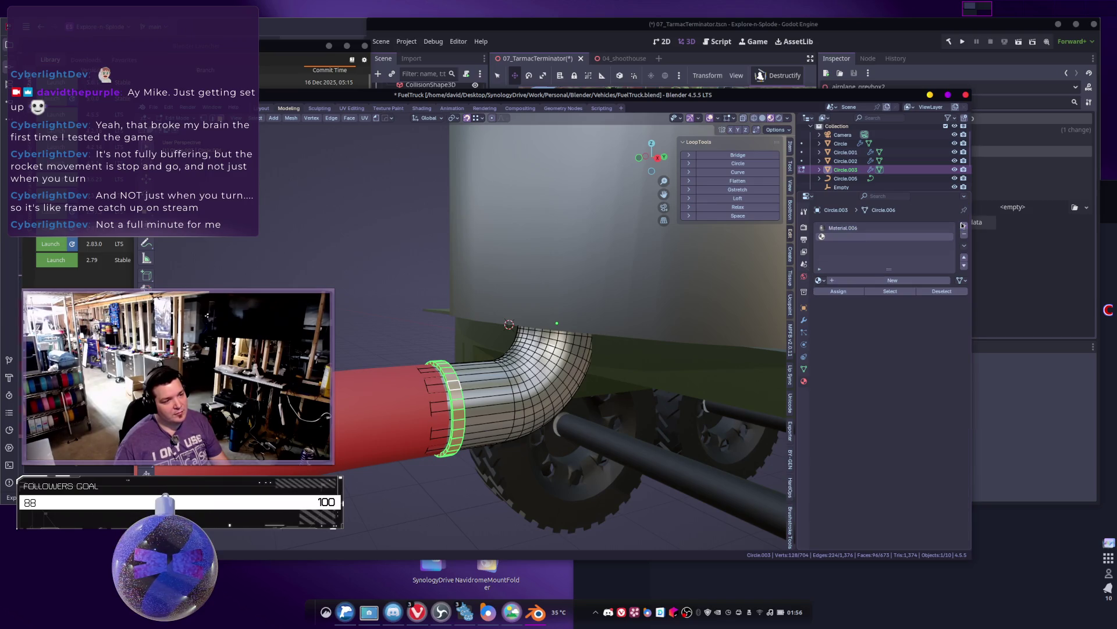
click(821, 280)
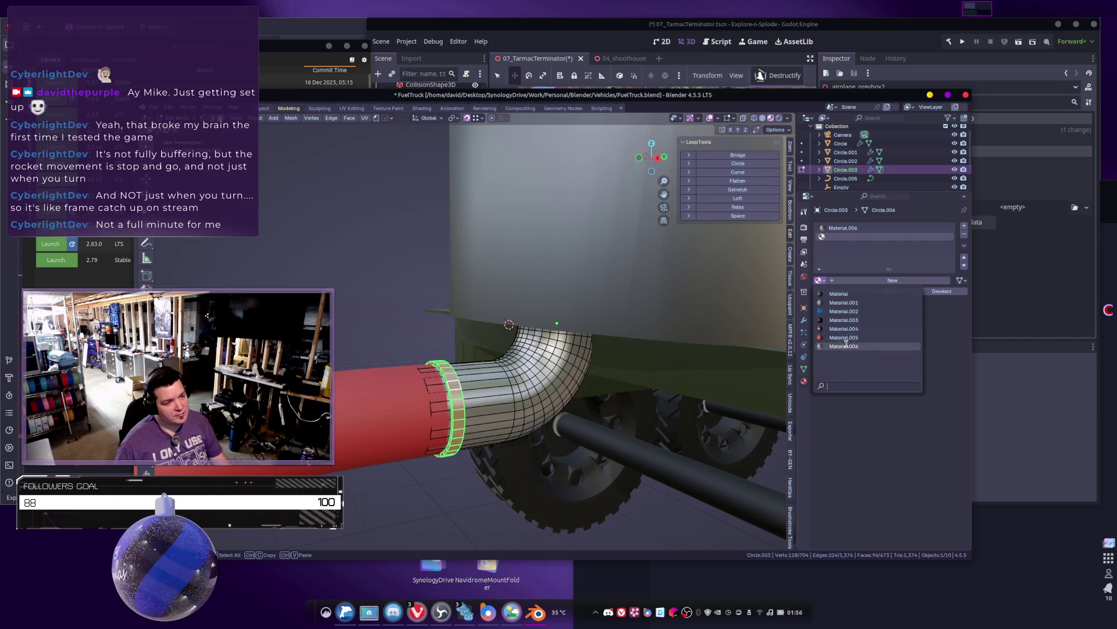
click(846, 302)
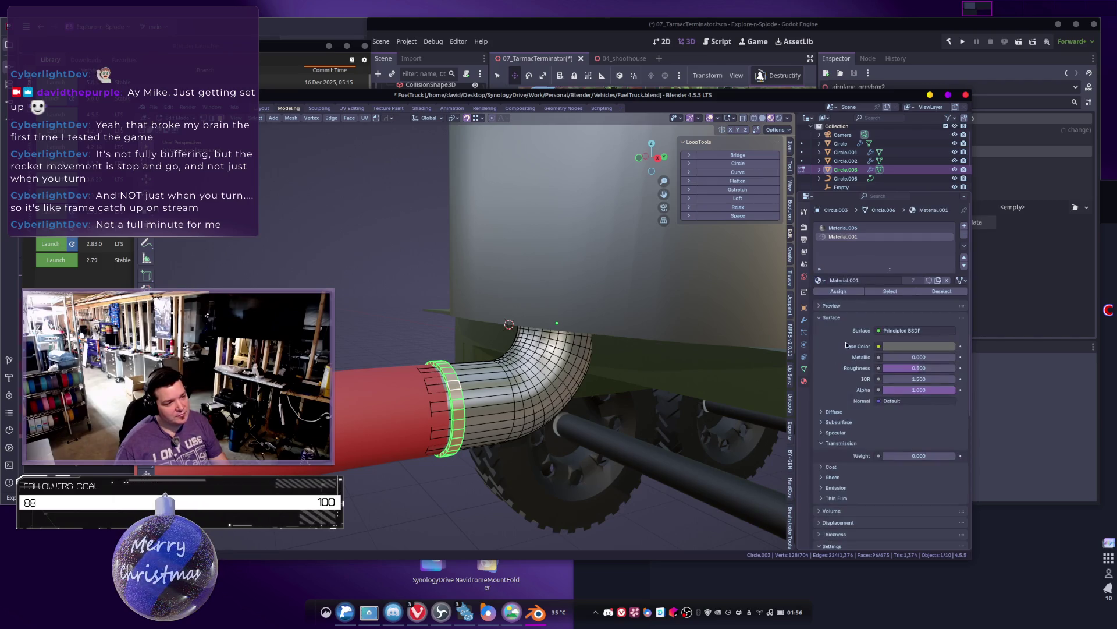
click(837, 294)
key(Tab)
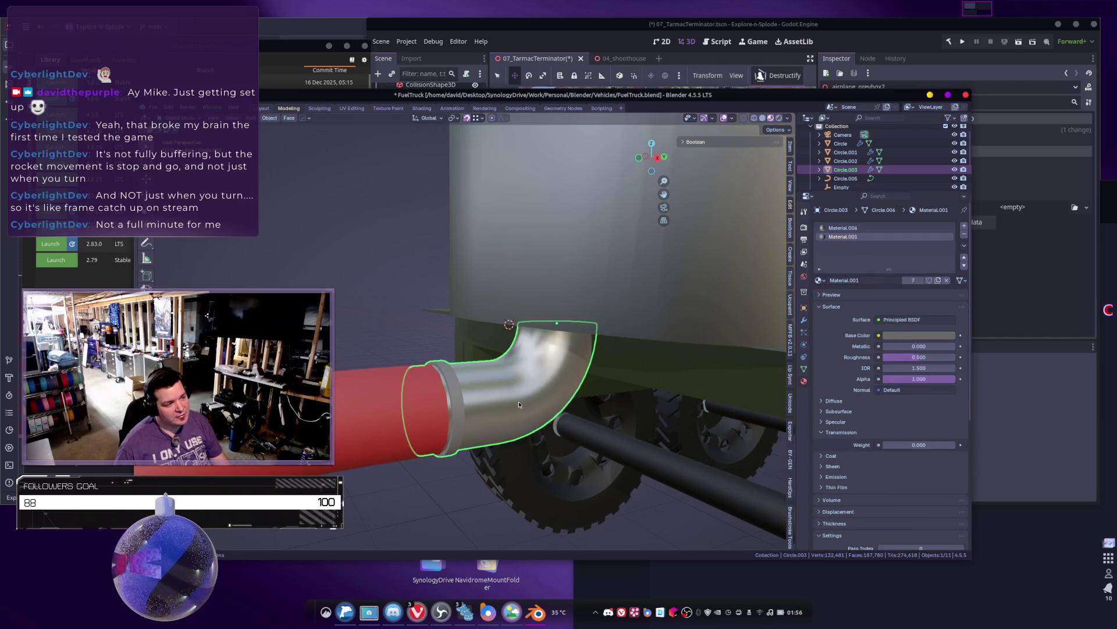
scroll(519, 410, down, 8)
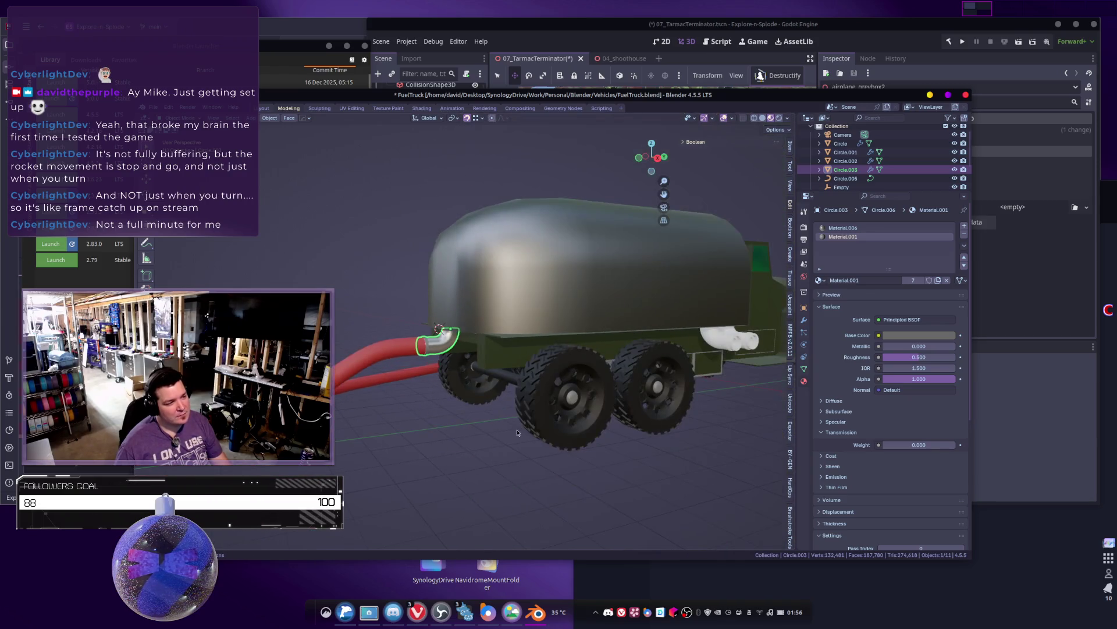
mouse_move(582, 431)
middle_down()
mouse_move(510, 445)
mouse_move(542, 393)
mouse_move(503, 416)
mouse_move(415, 381)
mouse_move(646, 319)
mouse_move(489, 377)
middle_up()
Step: Delete the old exhaust pieces Circle.001 and Circle.002
scroll(558, 434, down, 5)
scroll(547, 436, up, 6)
click(519, 403)
key(x)
Step: Make two linked duplicates of the remaining exhaust pipe
click(666, 319)
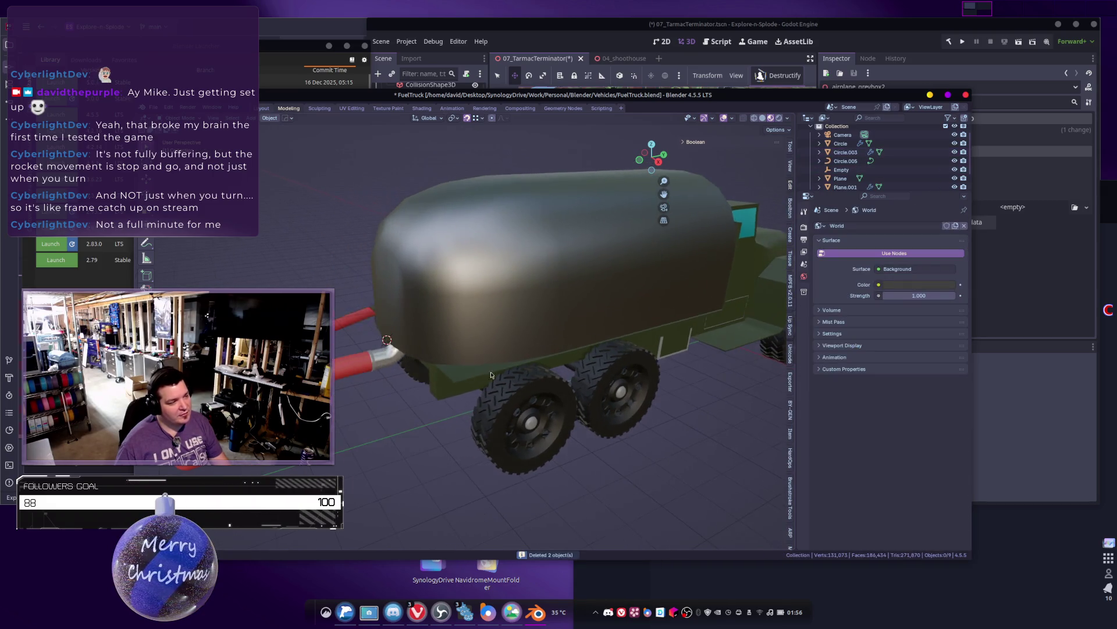
click(396, 352)
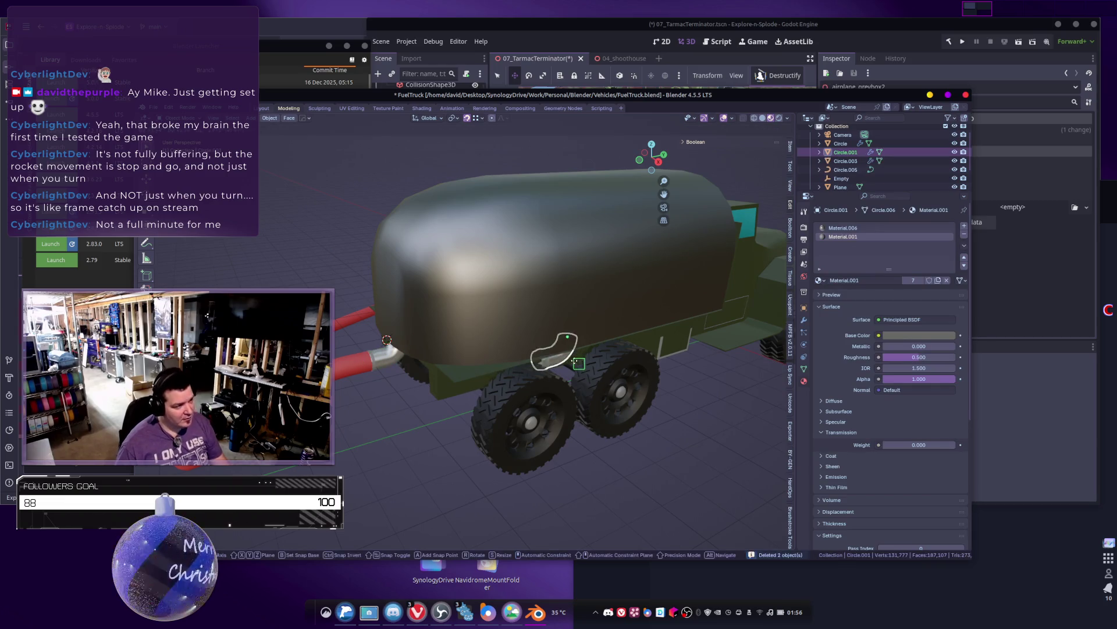
middle_drag(489, 377, 582, 381)
key(alt+d)
click(597, 388)
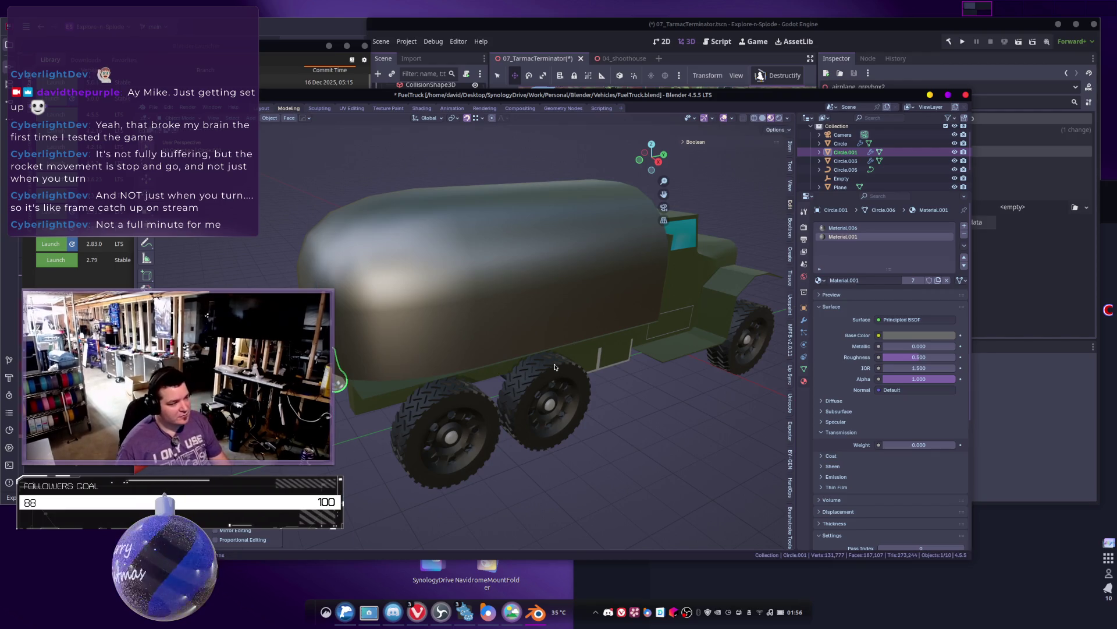
key(alt+d)
right_click(459, 347)
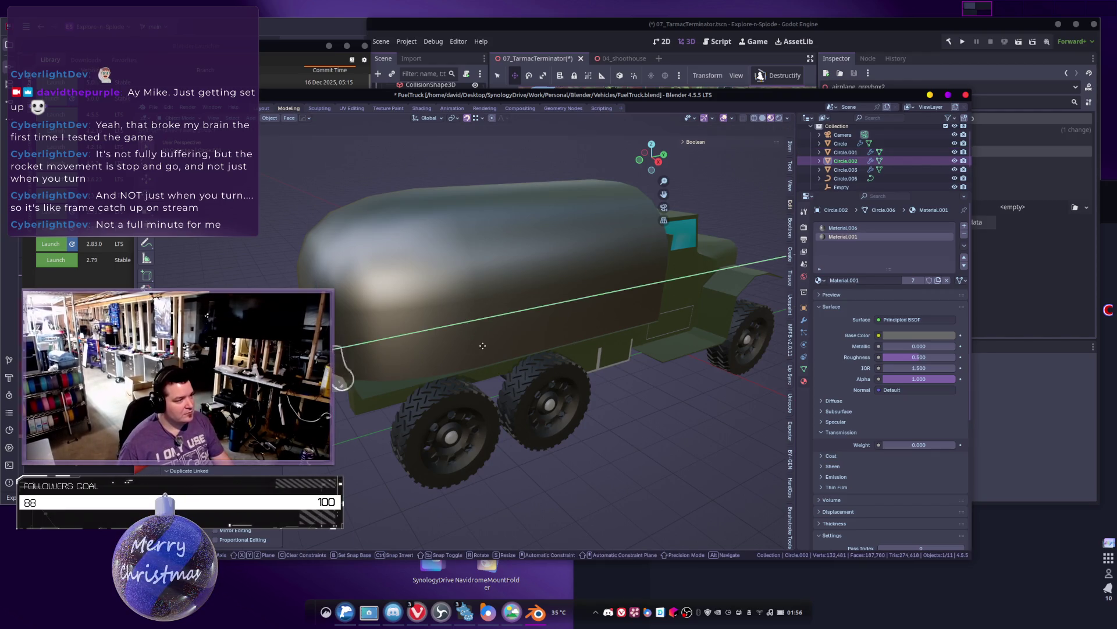
Step: Slide the exhaust copies along the X axis to sit just behind the cab
shift+click(359, 387)
shift+middle_drag(359, 388, 323, 389)
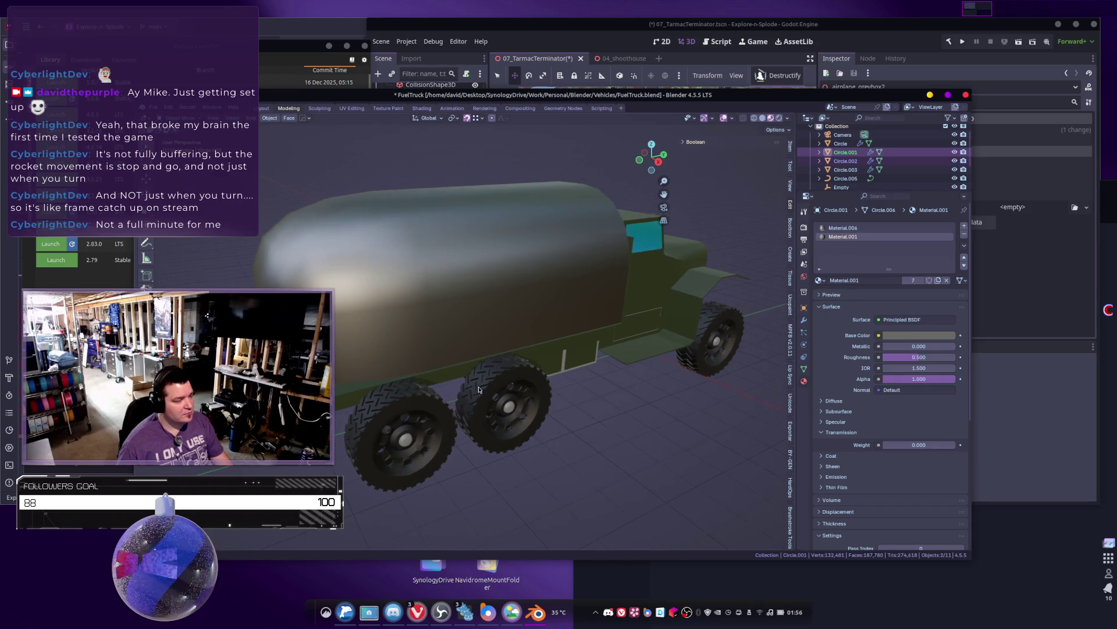
key(g)
key(x)
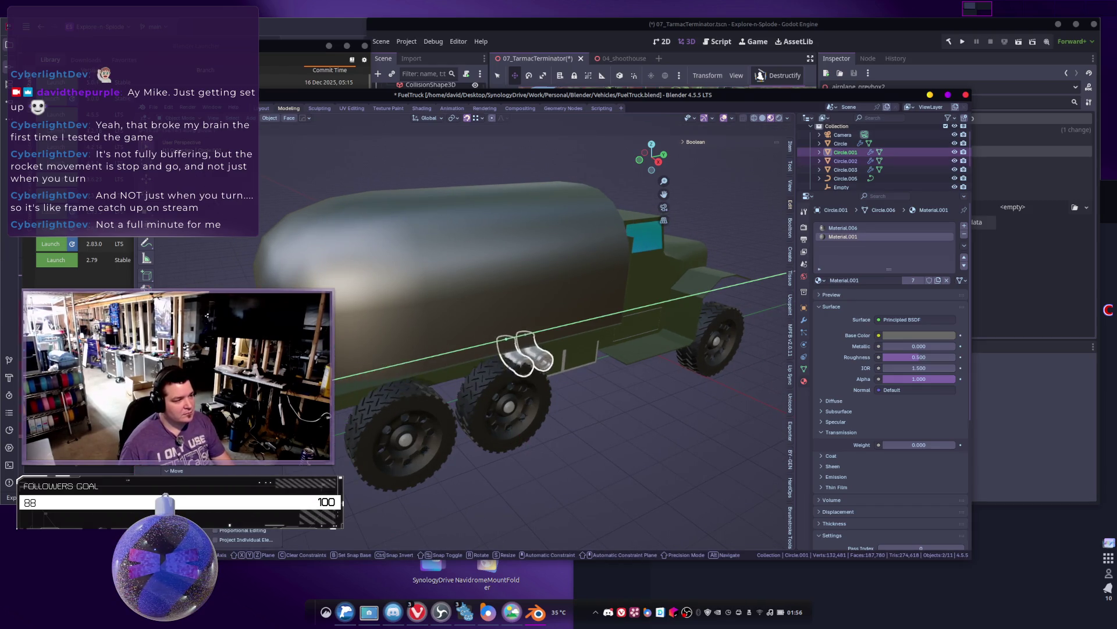
key(Return)
middle_drag(424, 180, 397, 181)
mouse_move(513, 158)
middle_down()
mouse_move(456, 235)
mouse_move(530, 243)
mouse_move(373, 285)
mouse_move(364, 312)
mouse_move(436, 337)
mouse_move(447, 314)
mouse_move(490, 377)
mouse_move(451, 299)
mouse_move(548, 305)
mouse_move(505, 342)
mouse_move(505, 328)
middle_up()
click(336, 297)
scroll(449, 316, down, 3)
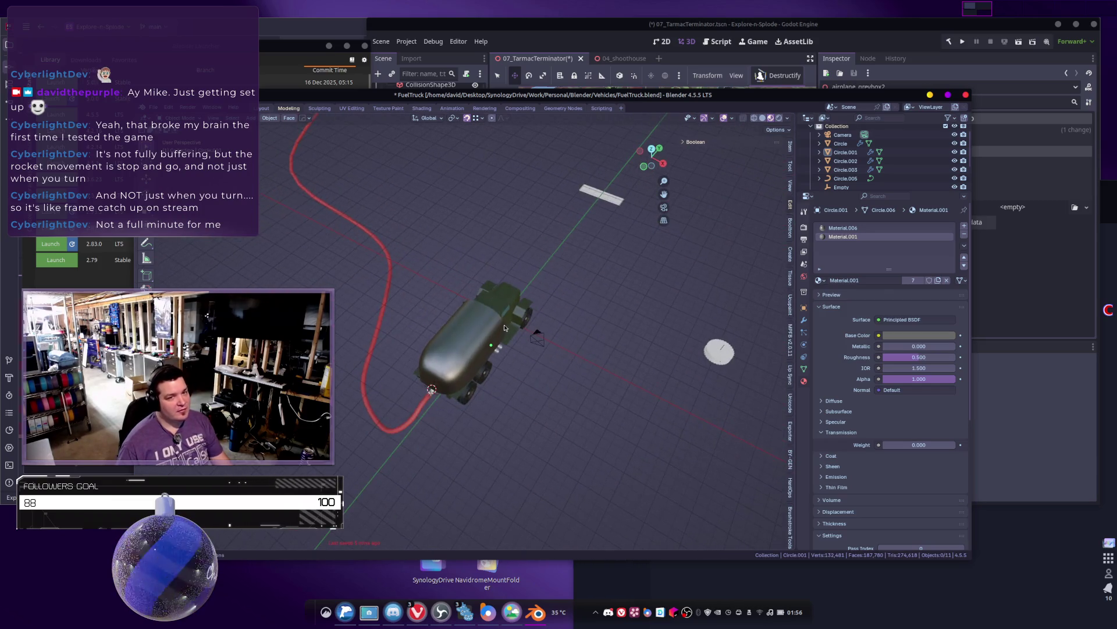
scroll(505, 328, up, 5)
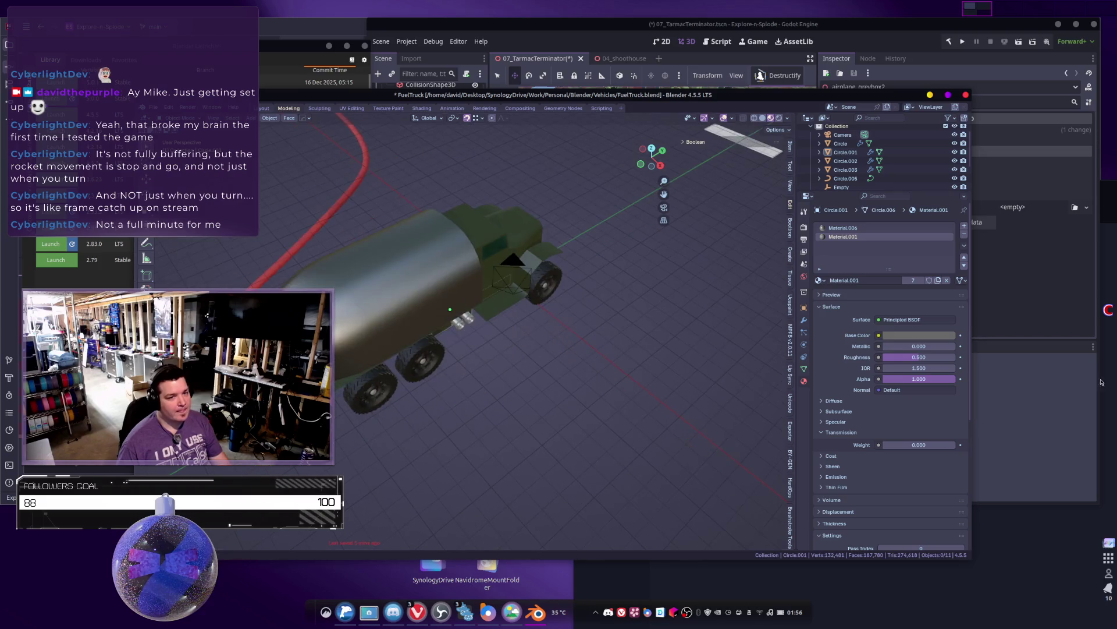
Step: Bevel the fuel tank's front edge loop into a multi-segment rounded band
middle_drag(487, 335, 420, 309)
click(421, 309)
key(Tab)
scroll(421, 307, up, 2)
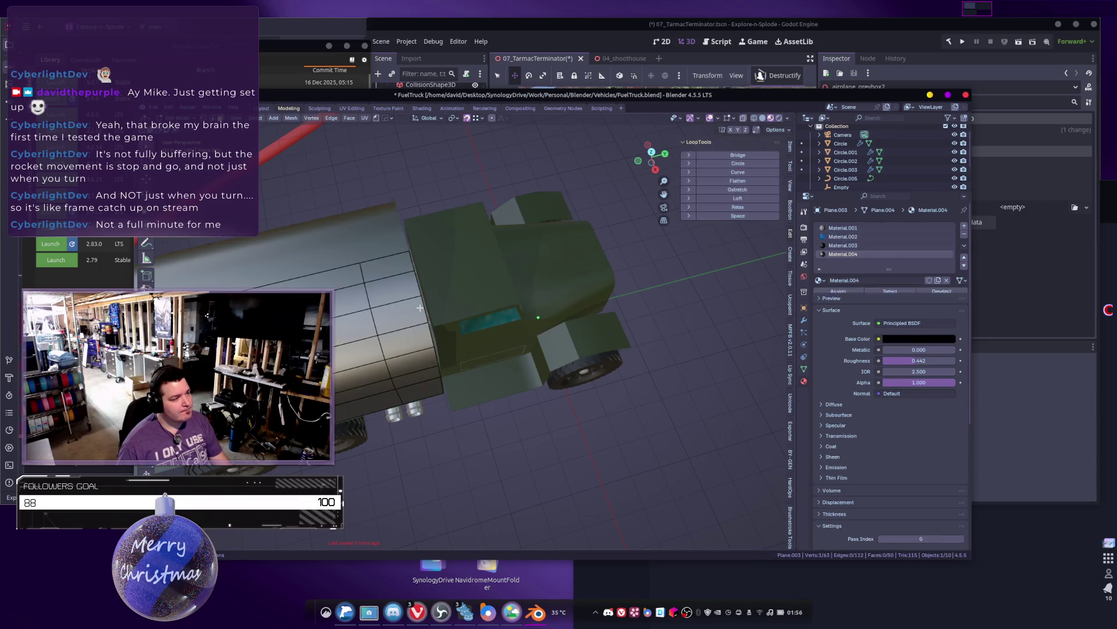
alt+click(430, 300)
middle_drag(429, 300, 441, 342)
scroll(440, 342, up, 6)
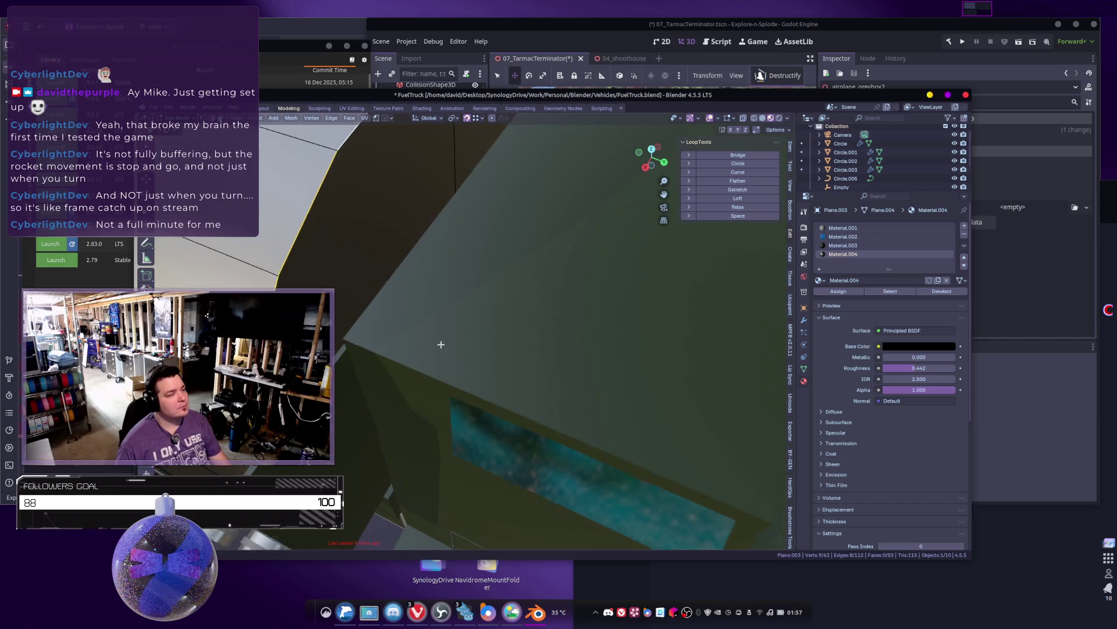
scroll(440, 342, down, 5)
key(ctrl+b)
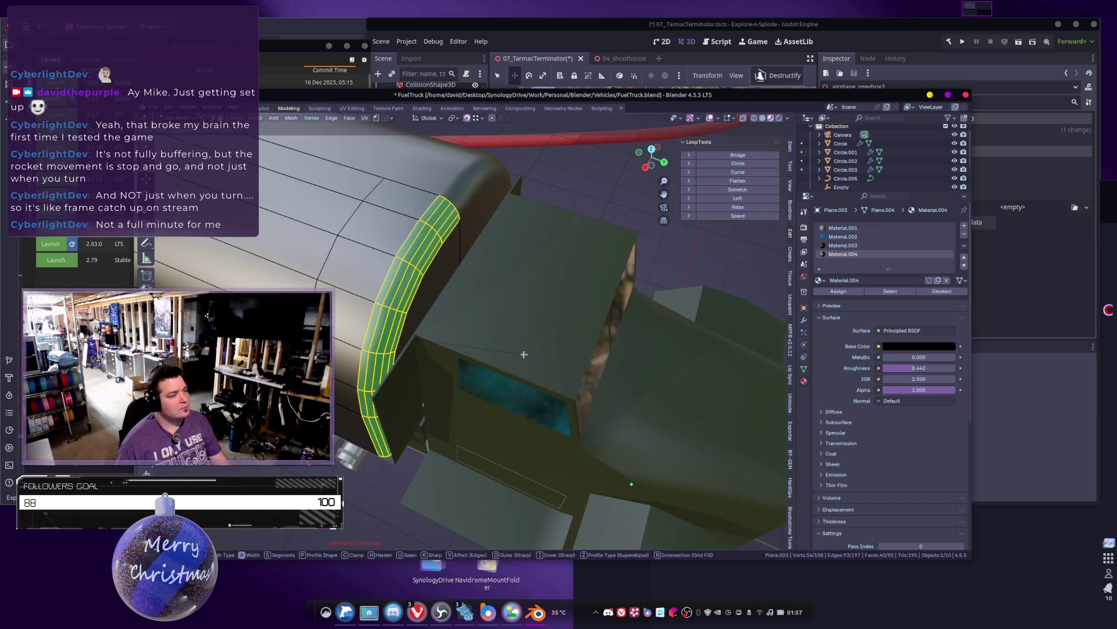
click(525, 354)
key(Tab)
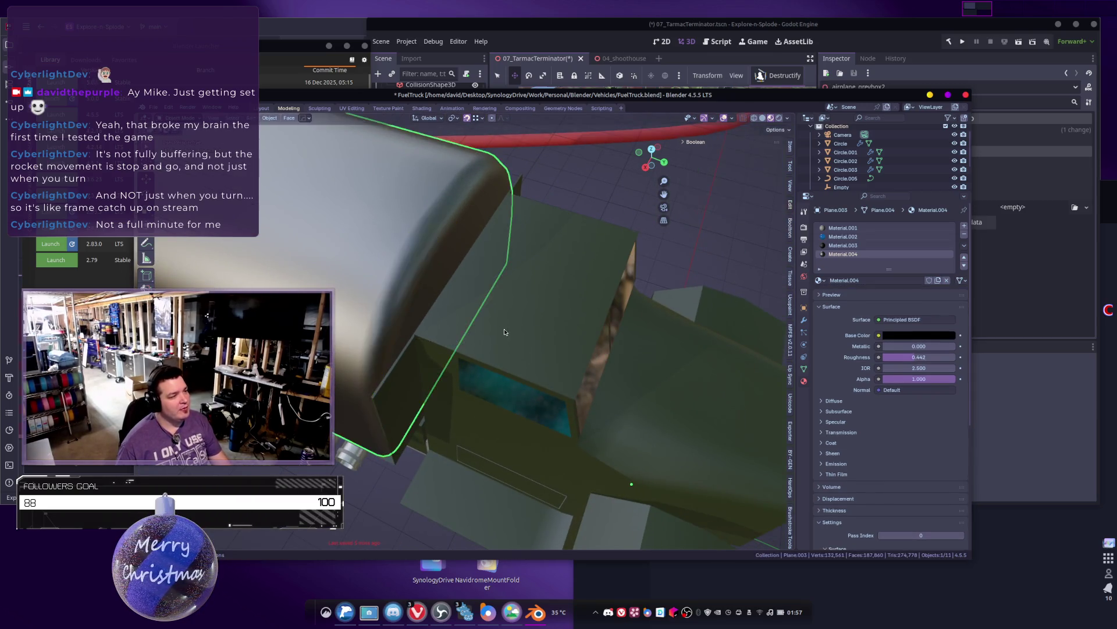
scroll(525, 354, down, 5)
mouse_move(526, 354)
middle_down()
mouse_move(476, 372)
mouse_move(499, 337)
middle_up()
Step: Select the red hose and all the truck parts together
middle_drag(393, 275, 425, 270)
click(425, 270)
mouse_move(362, 259)
mouse_down()
mouse_move(597, 414)
mouse_move(678, 432)
mouse_up()
middle_drag(543, 359, 565, 361)
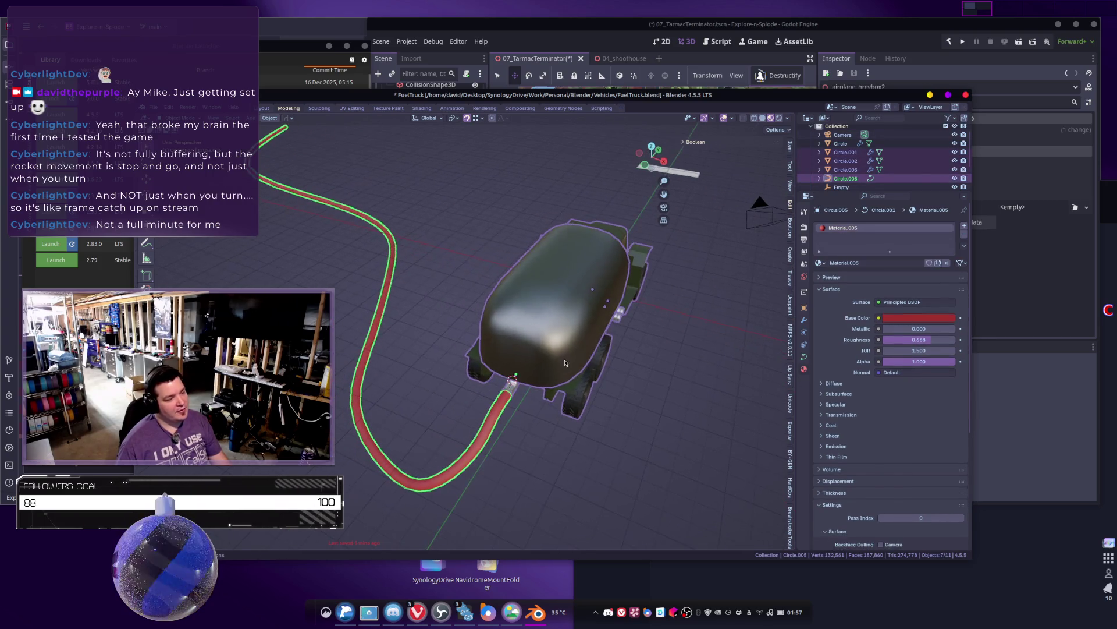
Step: Duplicate the selected truck parts and place the copy at the hose curve's end
scroll(660, 372, down, 3)
key(shift+d)
click(507, 347)
key(g)
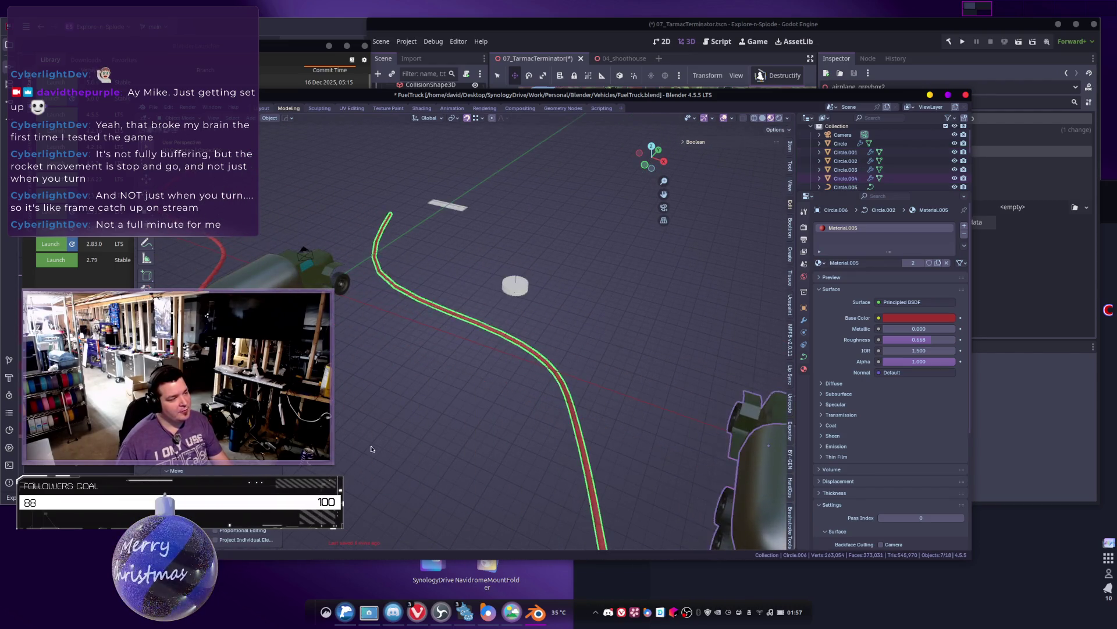
click(414, 389)
mouse_move(414, 389)
middle_down()
mouse_move(609, 408)
mouse_move(579, 402)
middle_up()
Step: Save the file, convert the hose curve to mesh, and join the parts into Circle.006
key(ctrl+s)
right_click(579, 401)
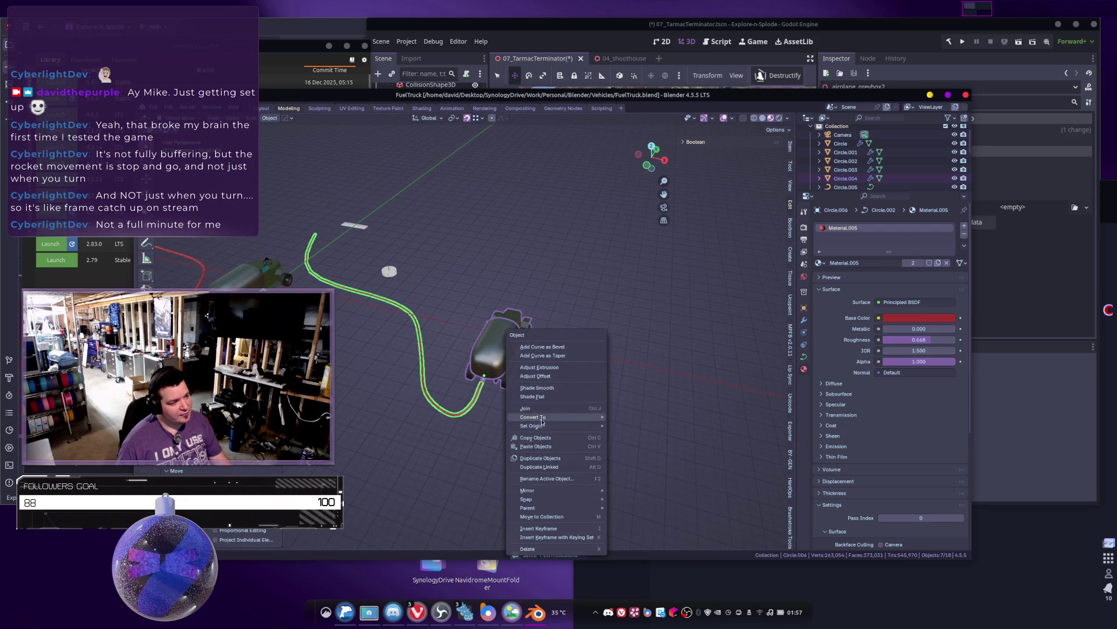
mouse_move(542, 419)
click(626, 417)
right_click(621, 401)
mouse_move(621, 401)
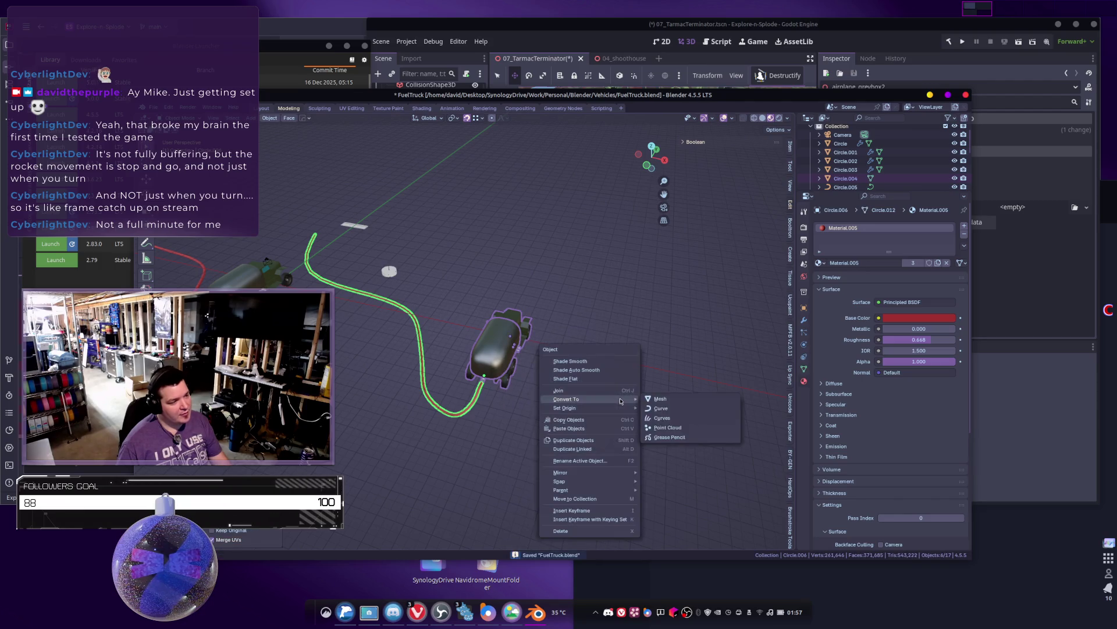
click(582, 390)
middle_drag(501, 397, 702, 394)
Step: Put the merged truck Circle.006 into Edit Mode, view it from behind, and show its modifiers
scroll(546, 399, up, 5)
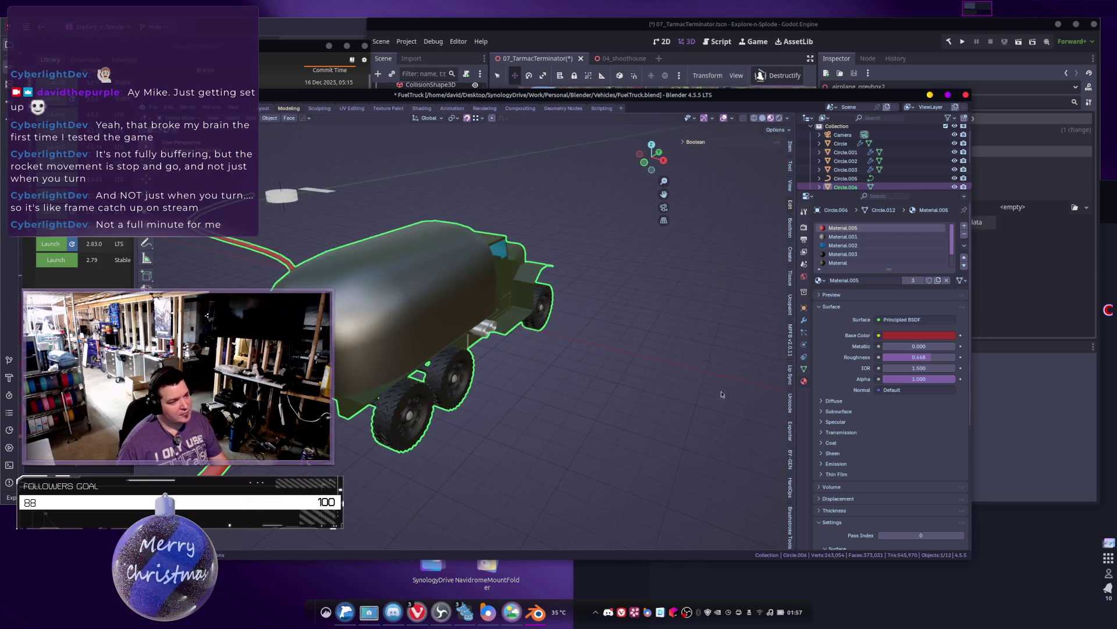
key(Tab)
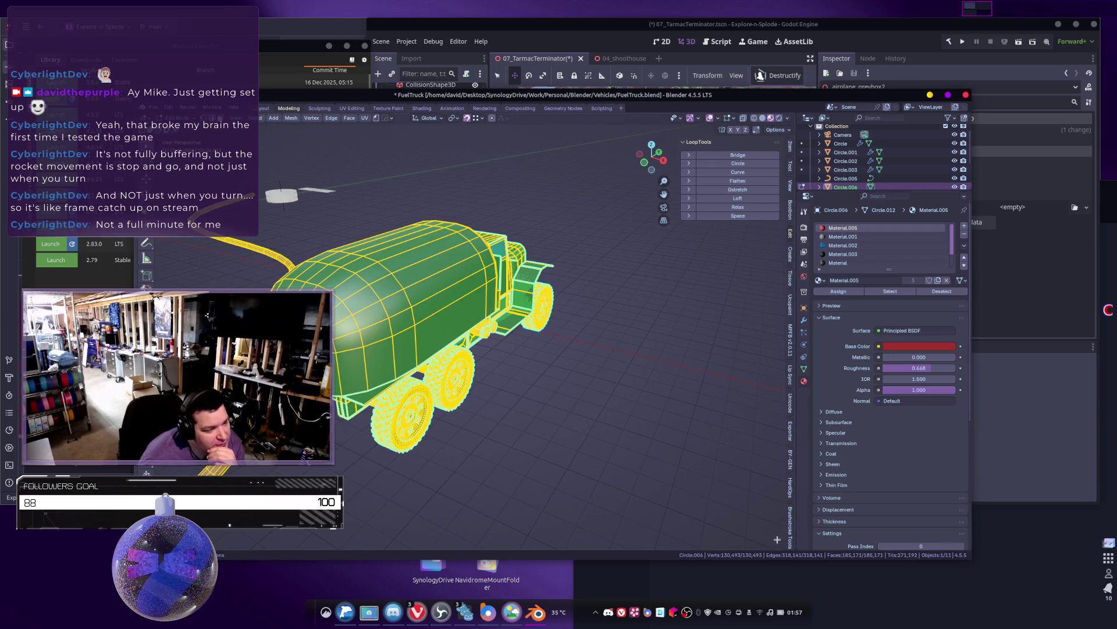
mouse_move(453, 388)
middle_down()
mouse_move(539, 407)
mouse_move(555, 425)
mouse_move(582, 408)
mouse_move(574, 389)
middle_up()
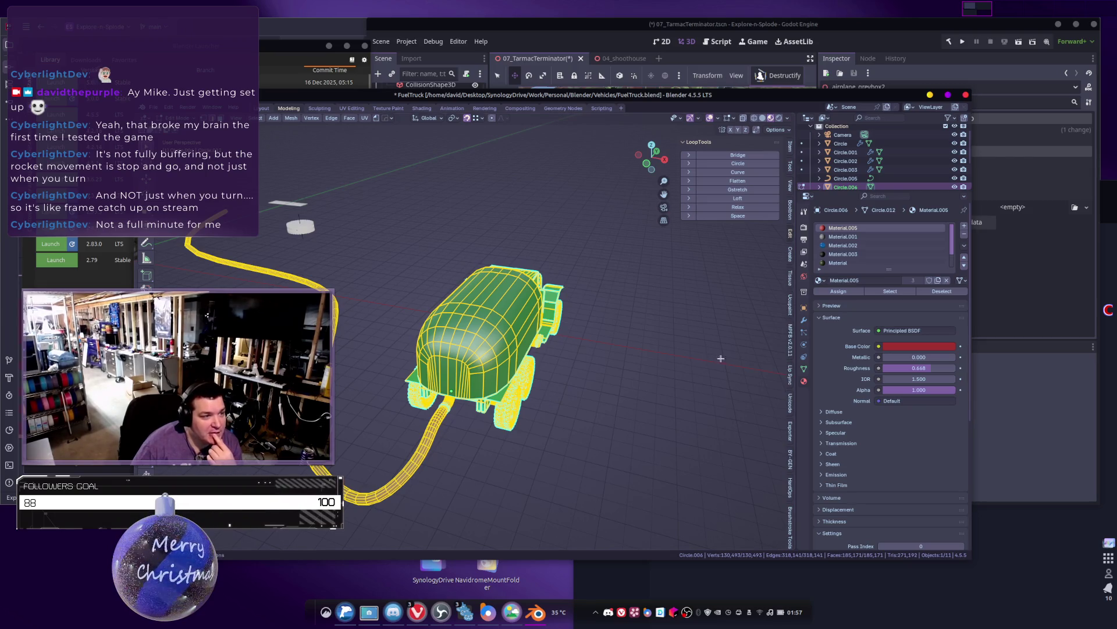
click(803, 321)
Step: Preview a 0.2-ratio Decimate modifier on the truck, inspect the result, then delete the modifier
click(905, 225)
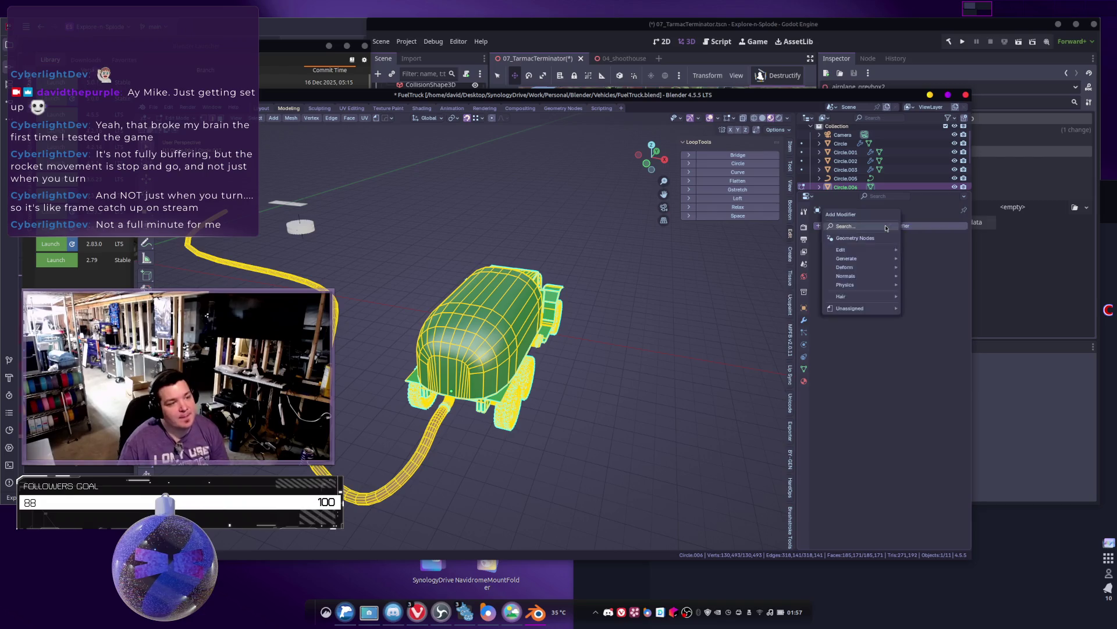
text(de)
click(804, 244)
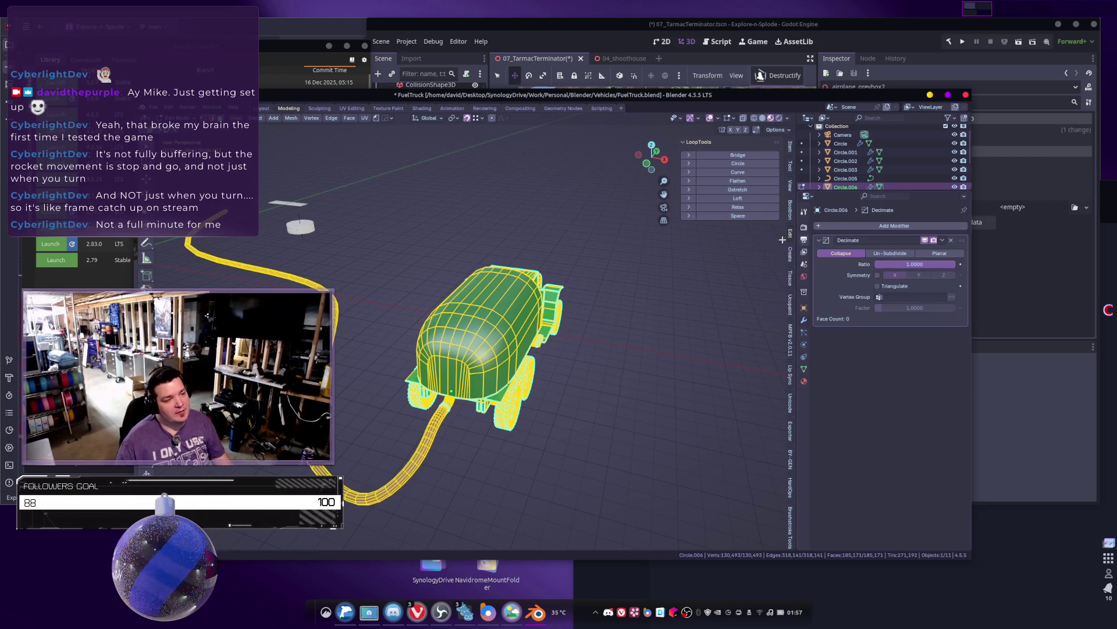
key(Tab)
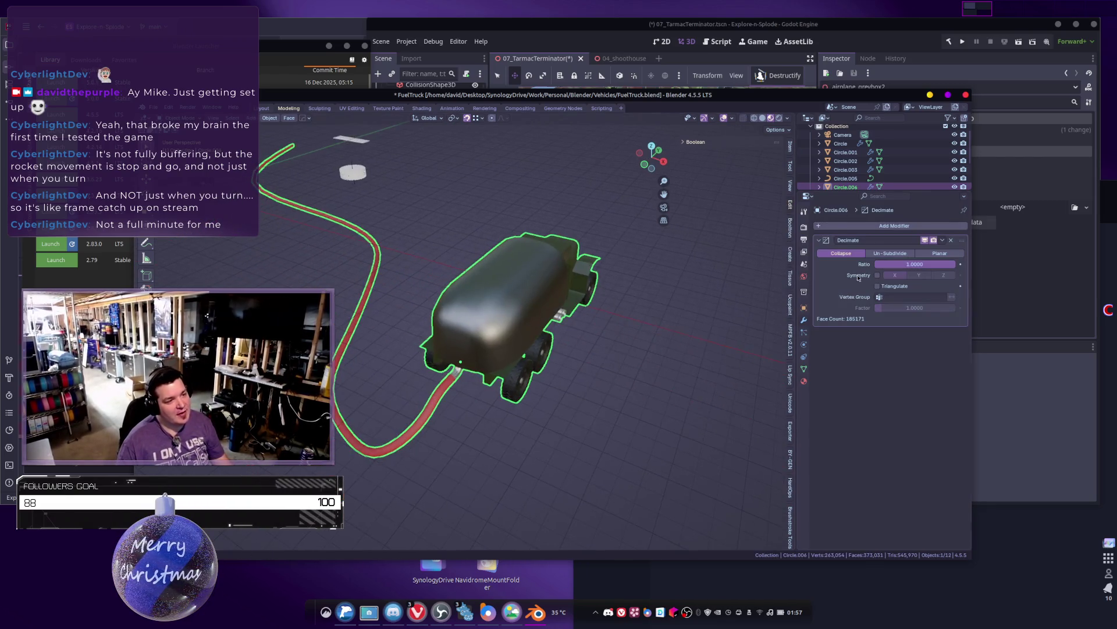
click(912, 264)
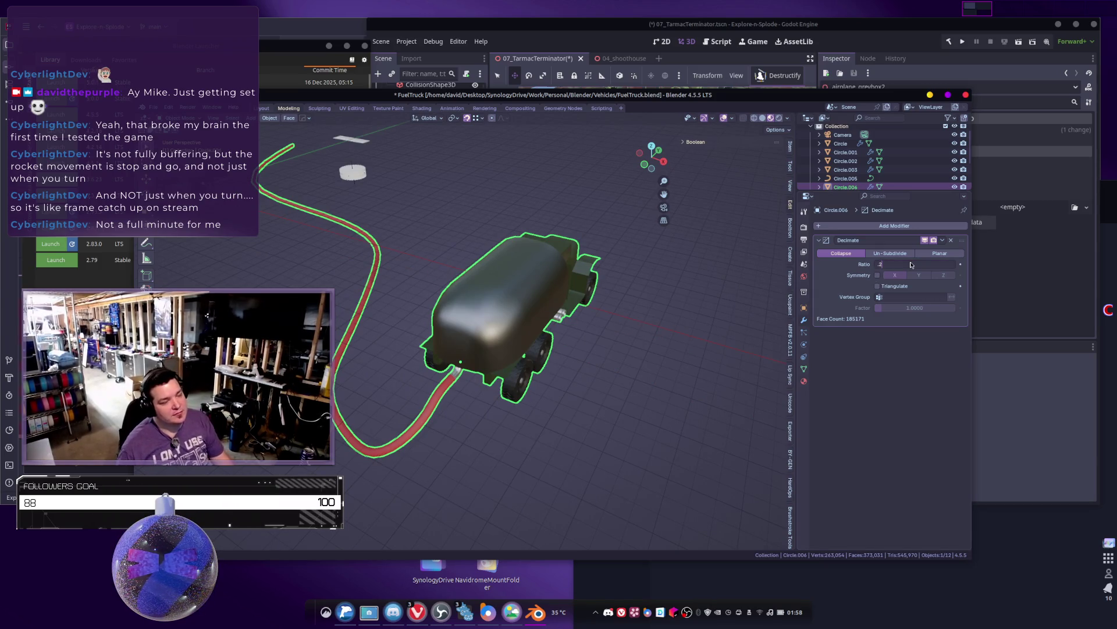
key(Return)
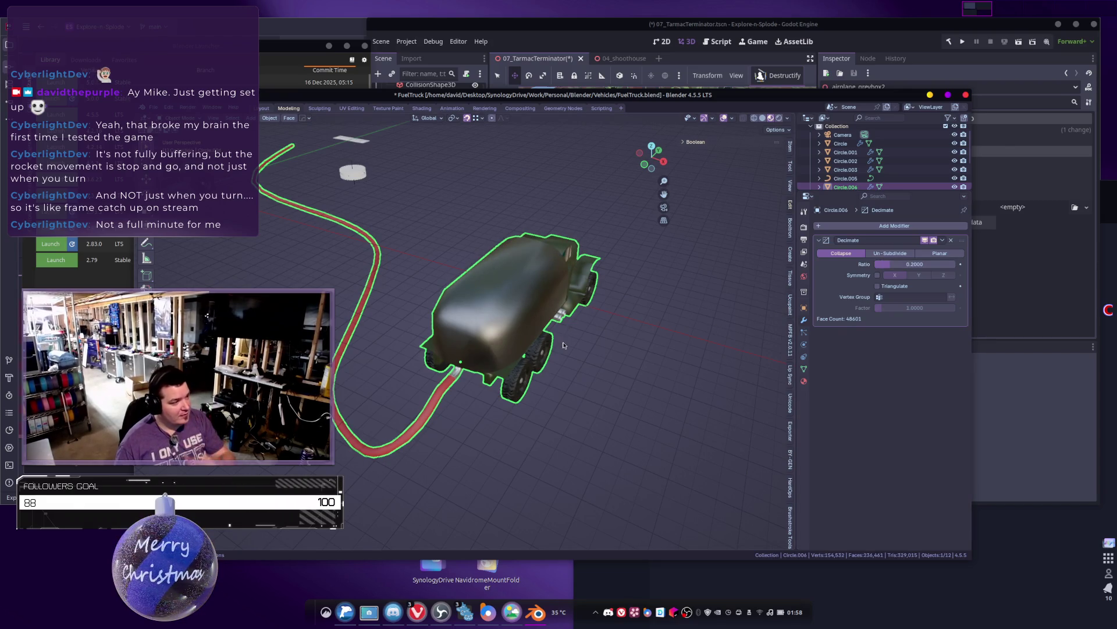
mouse_move(566, 333)
middle_down()
mouse_move(539, 357)
mouse_move(490, 371)
mouse_move(502, 302)
mouse_move(483, 328)
middle_up()
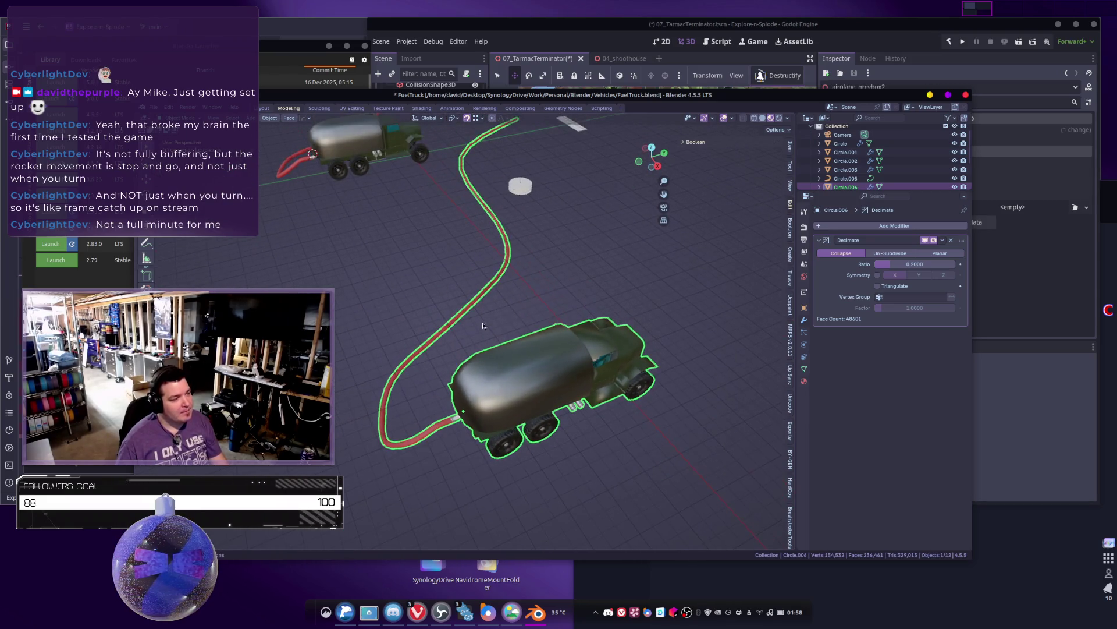
middle_drag(429, 291, 537, 315)
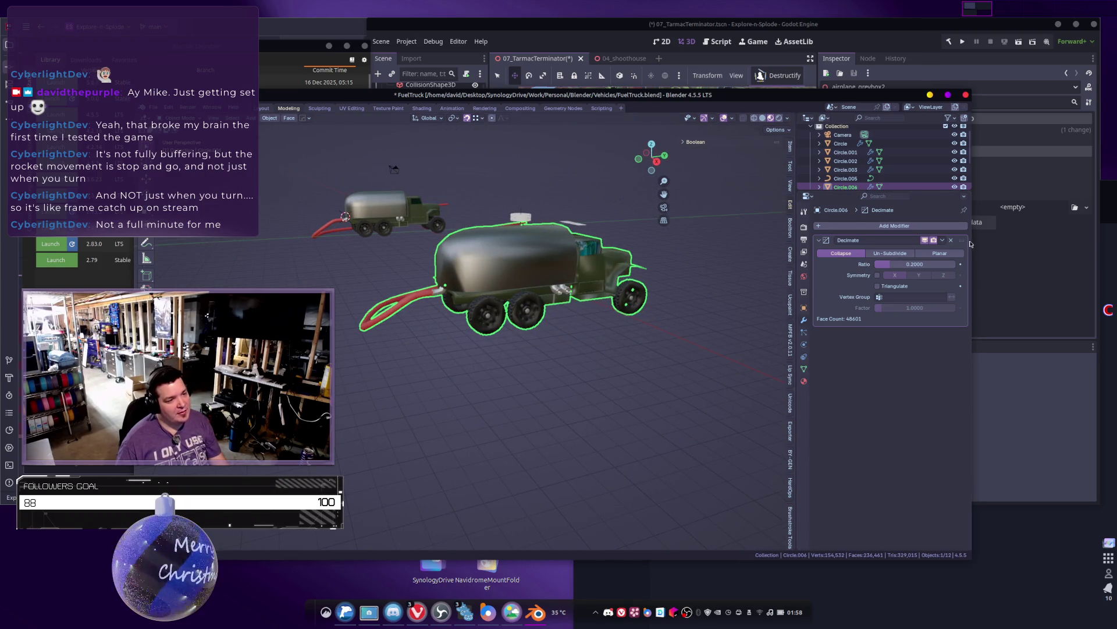
click(951, 241)
mouse_move(582, 303)
middle_down()
mouse_move(636, 307)
mouse_move(503, 348)
middle_up()
Step: In Edit Mode, select the linked geometry of both rear wheels and the front wheel
key(Tab)
scroll(611, 313, up, 5)
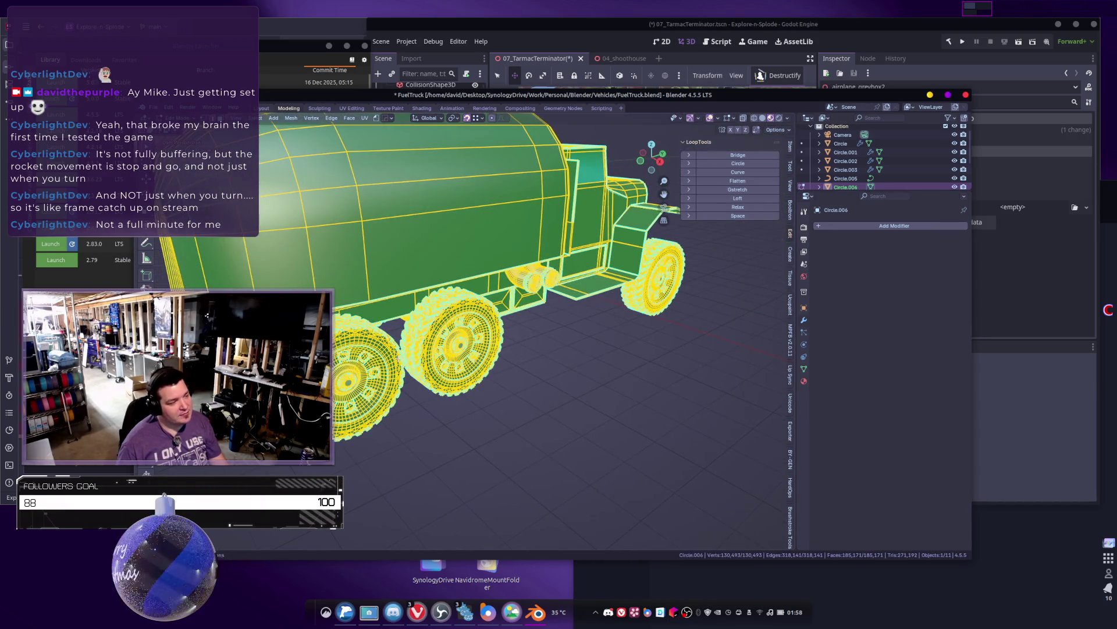
click(428, 378)
middle_drag(427, 378, 471, 386)
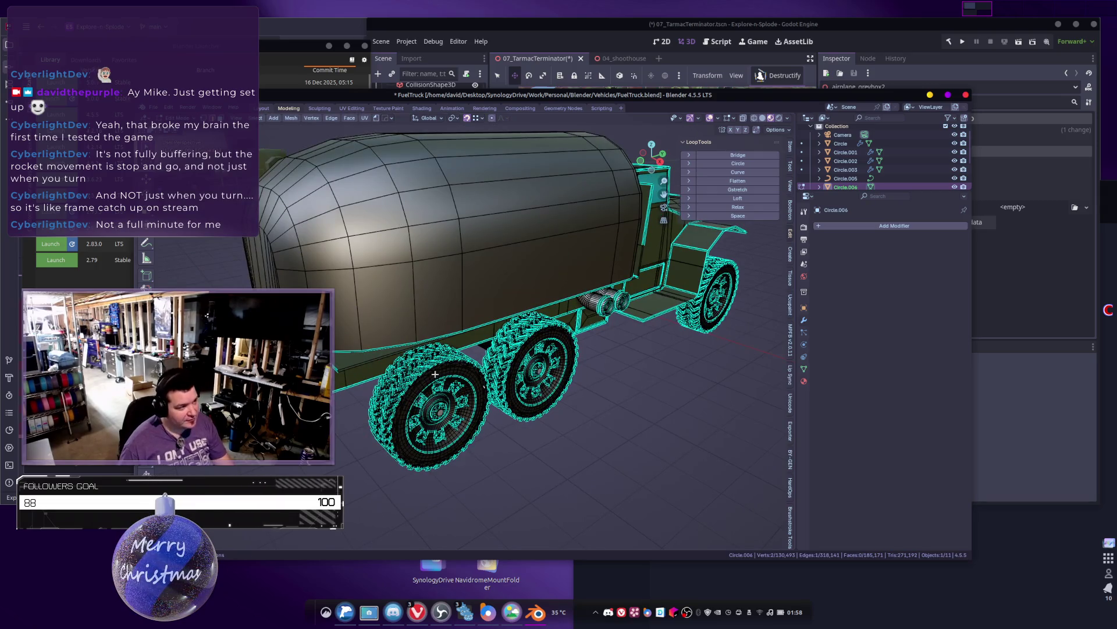
key(l)
key(l)
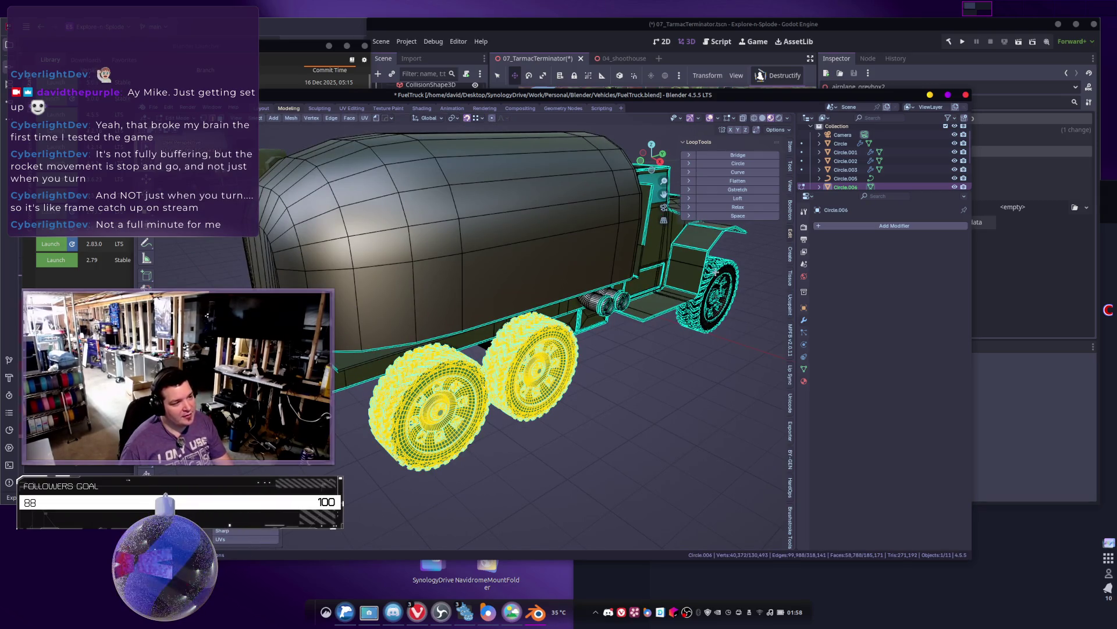
key(l)
middle_drag(714, 273, 673, 371)
key(l)
key(l)
key(l)
middle_drag(593, 297, 488, 273)
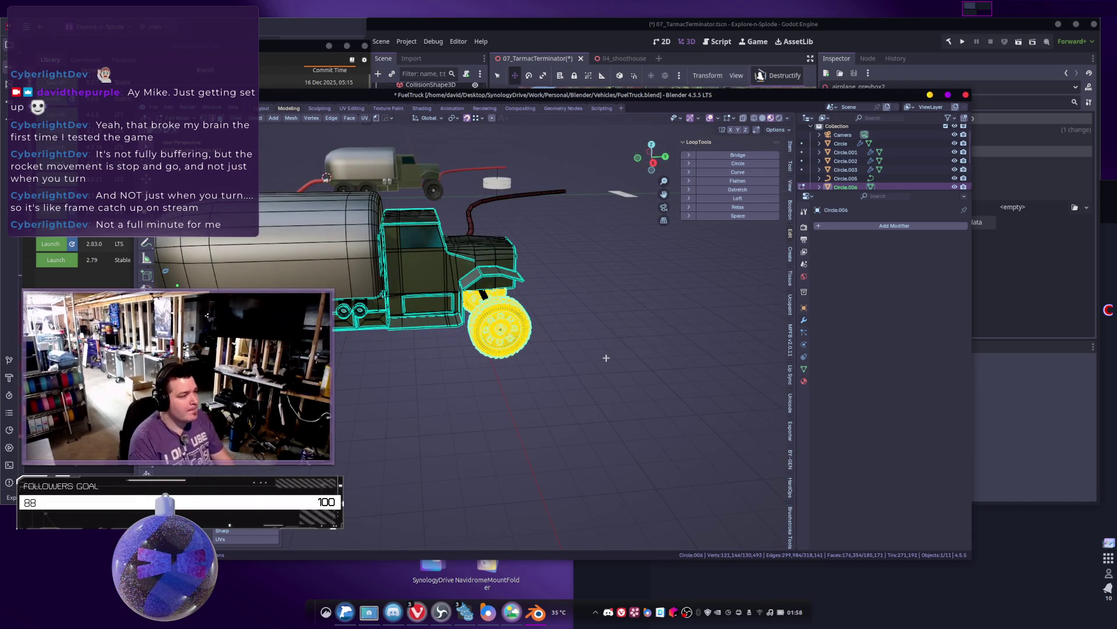
Step: Separate the selected wheels into their own object, Circle.004, and frame it
key(p)
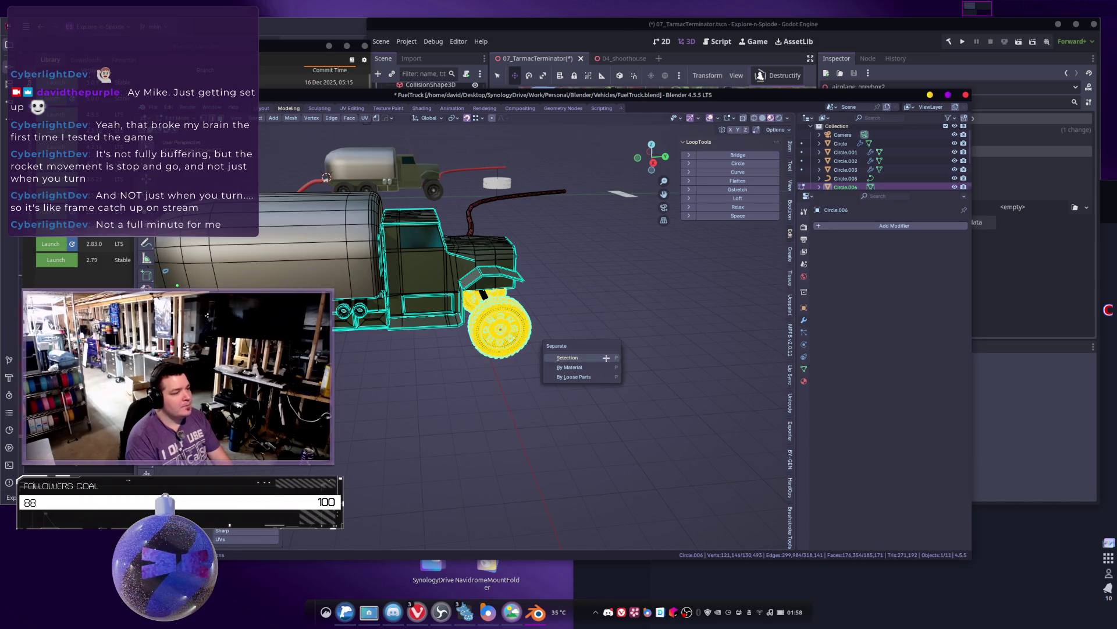
click(606, 358)
key(Tab)
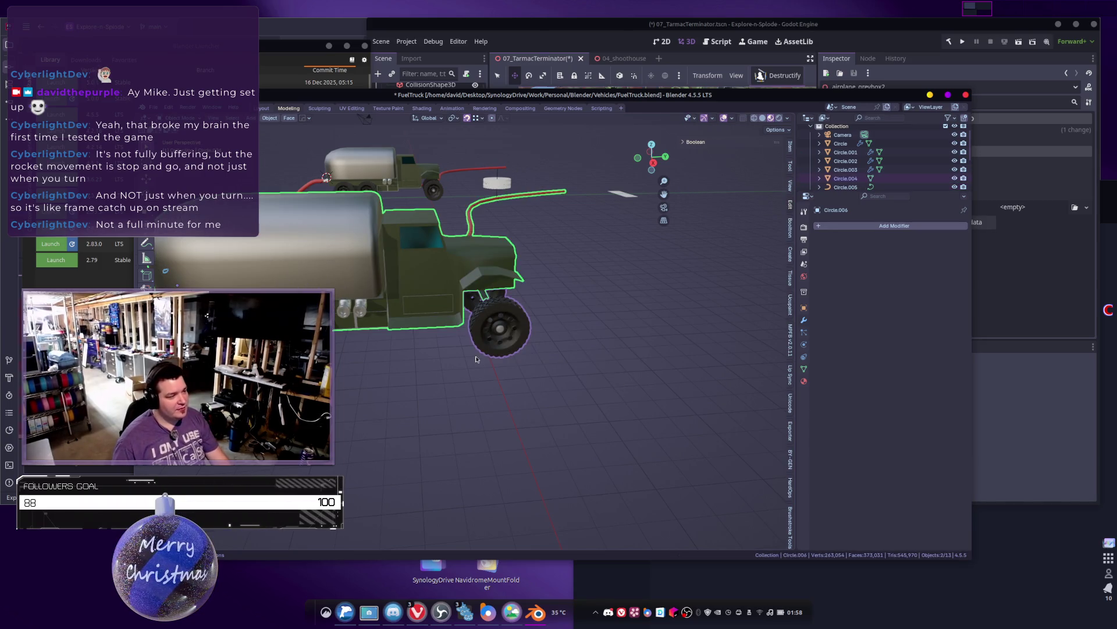
click(482, 349)
key(KP_Decimal)
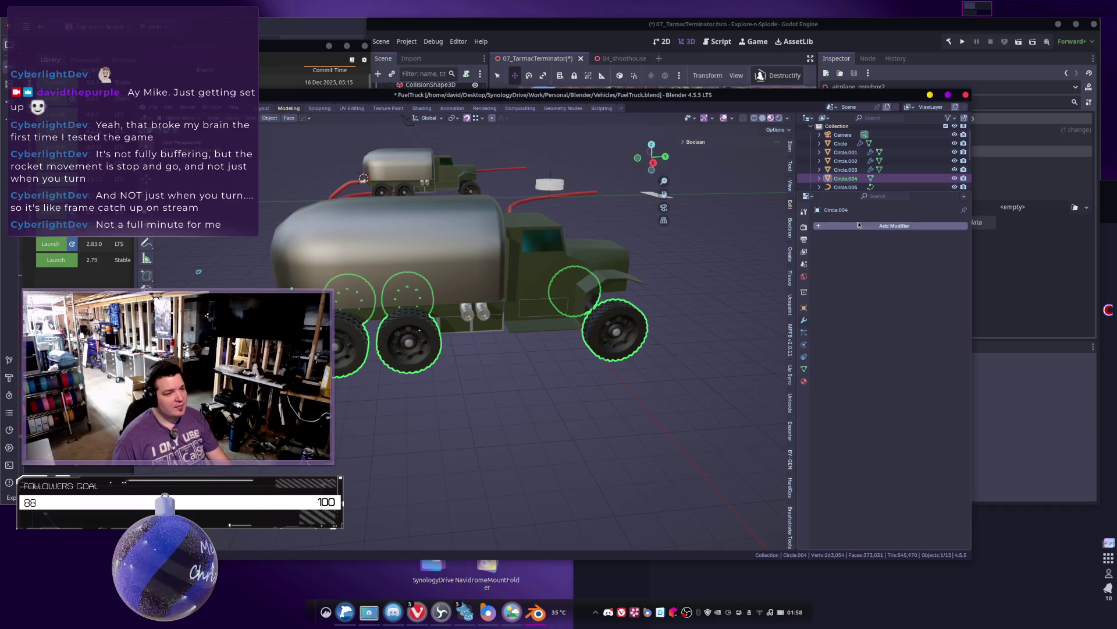
Step: Add a Decimate modifier with ratio 0.2 to the wheels object Circle.004
click(859, 225)
click(809, 241)
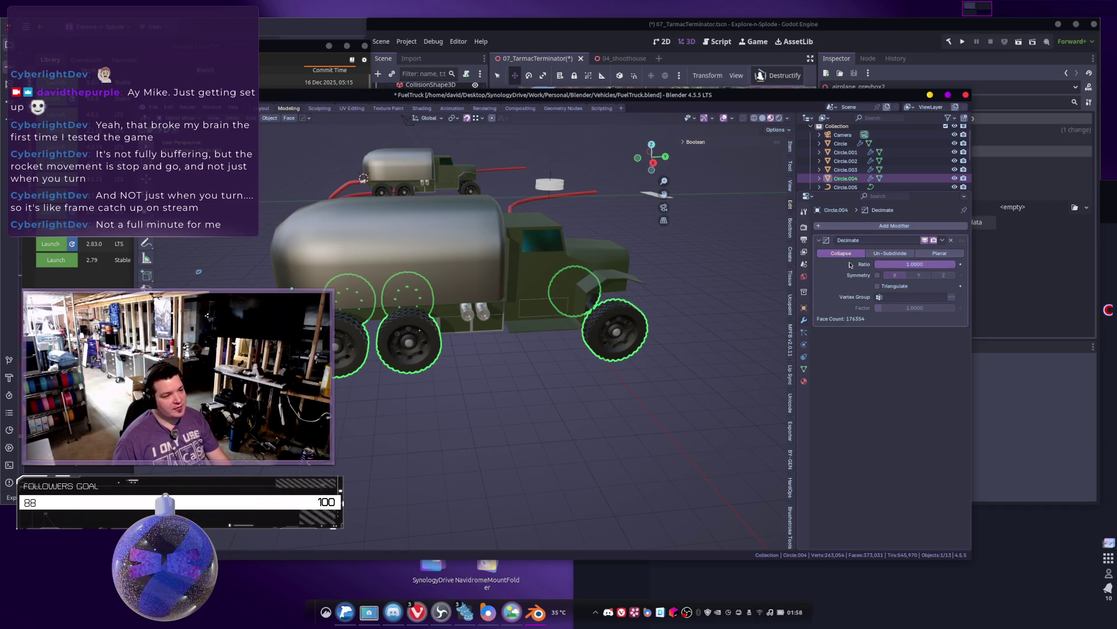
click(893, 265)
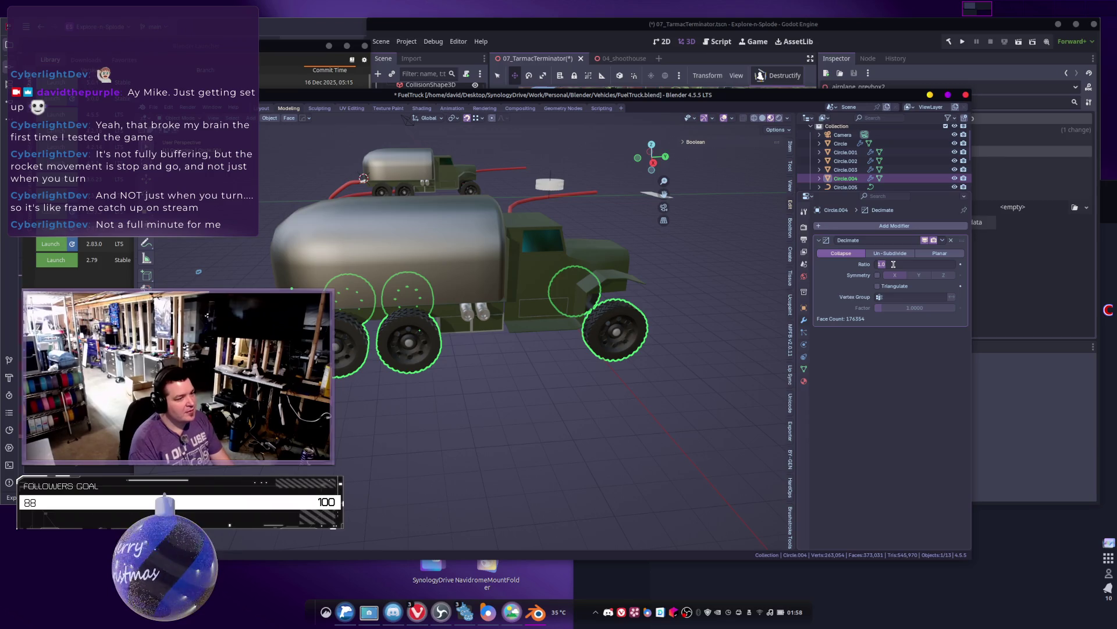
text(.2)
key(Return)
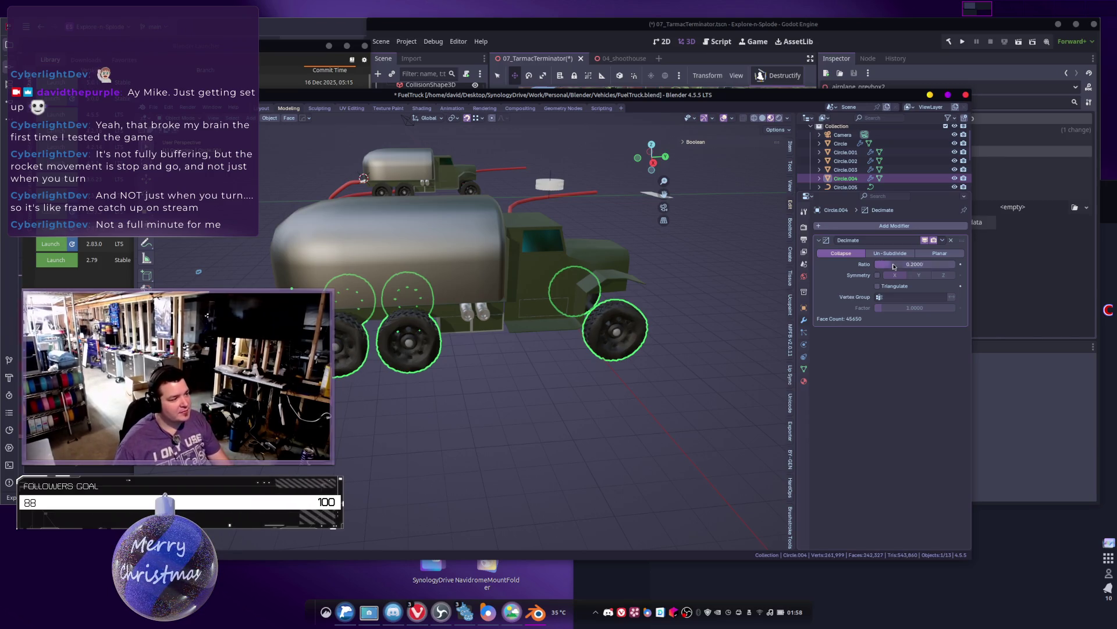
scroll(664, 361, up, 5)
scroll(664, 361, down, 2)
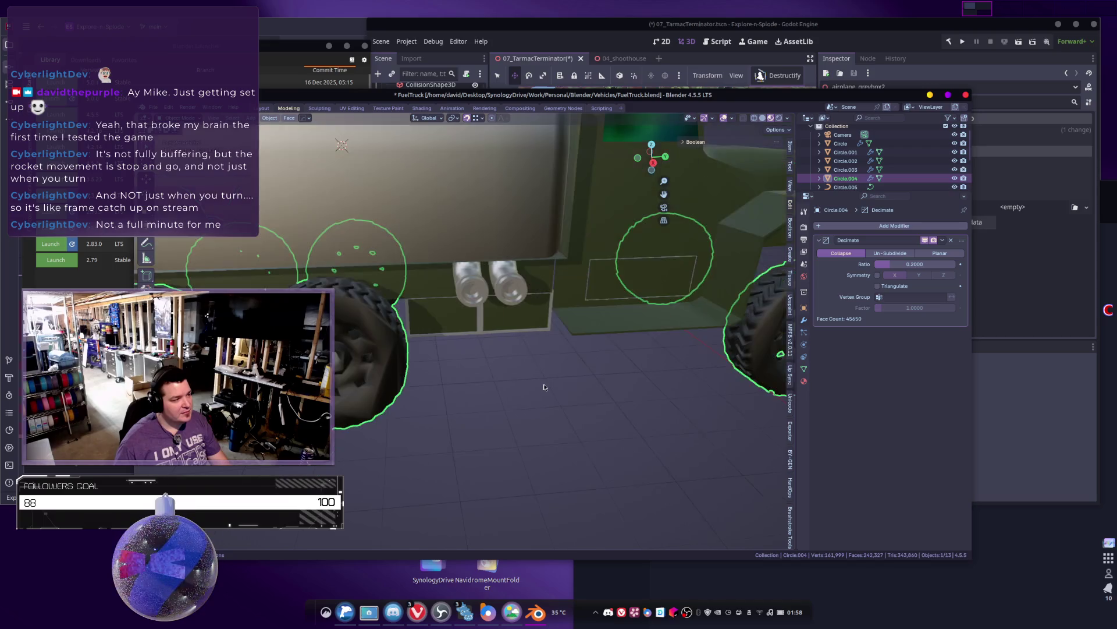
scroll(716, 296, up, 2)
Step: Add a Smooth by Angle modifier at 30° below the wheels' Decimate
click(872, 228)
text(s)
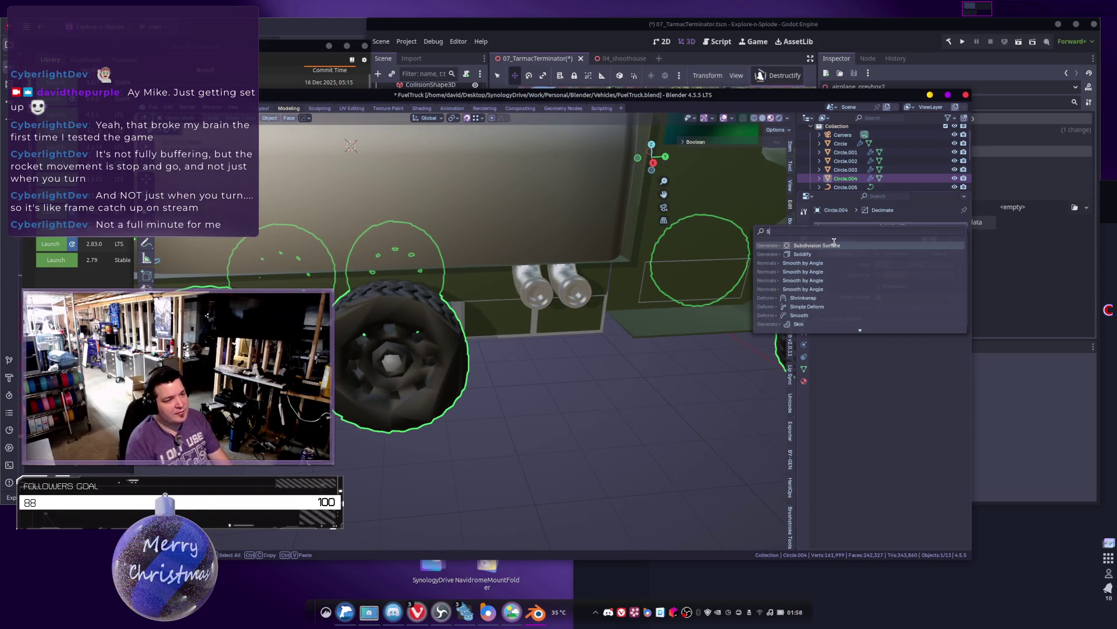
key(BackSpace)
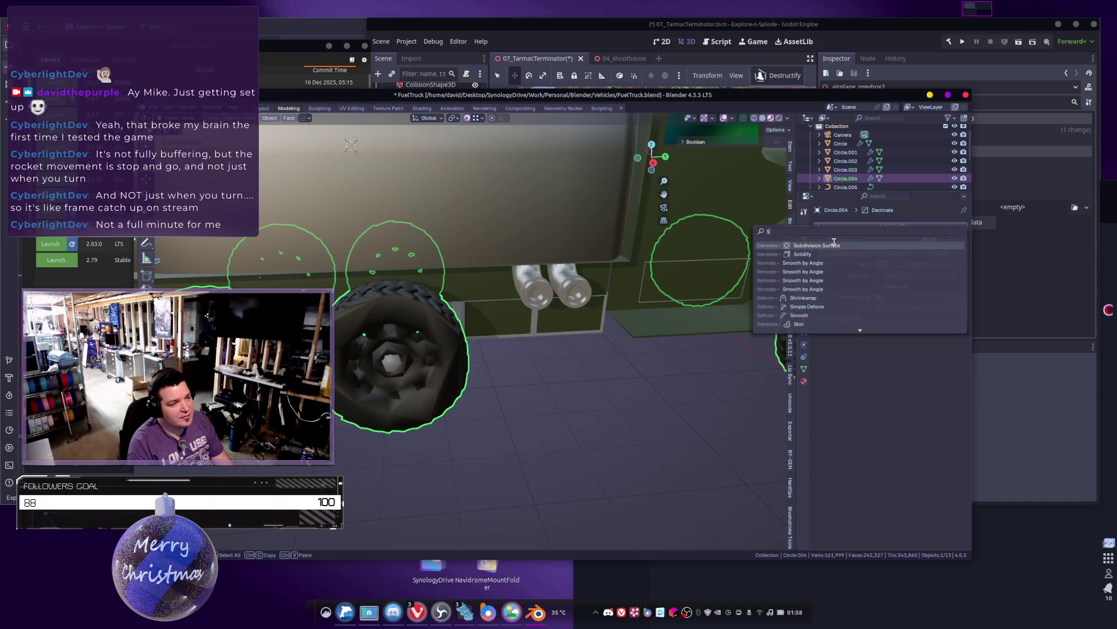
text(smoo)
key(Down)
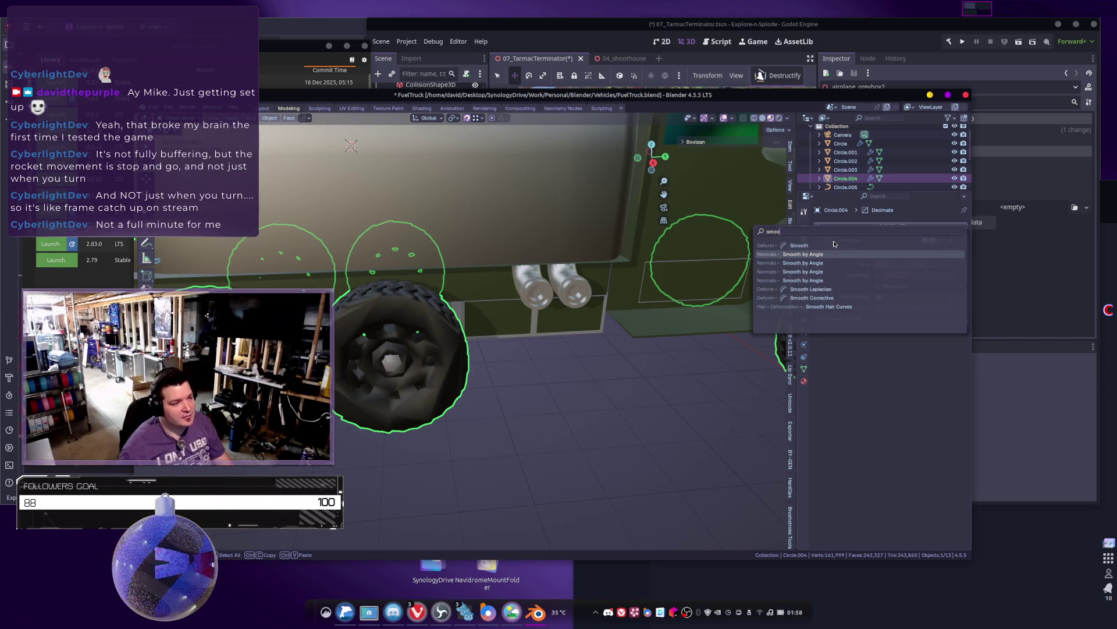
key(Return)
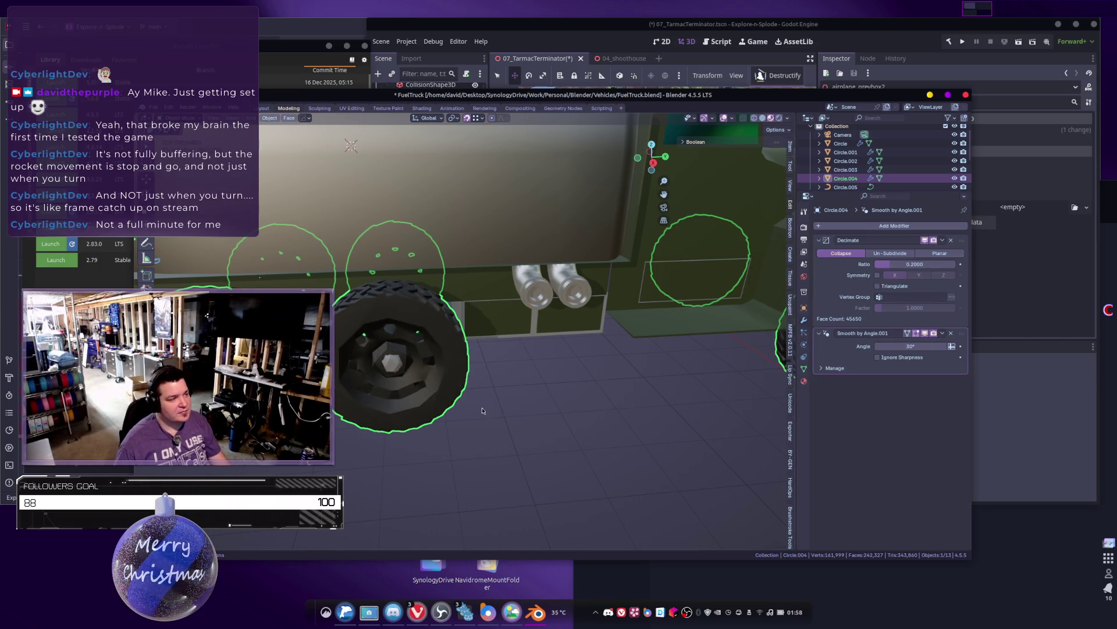
key(KP_Decimal)
key(Tab)
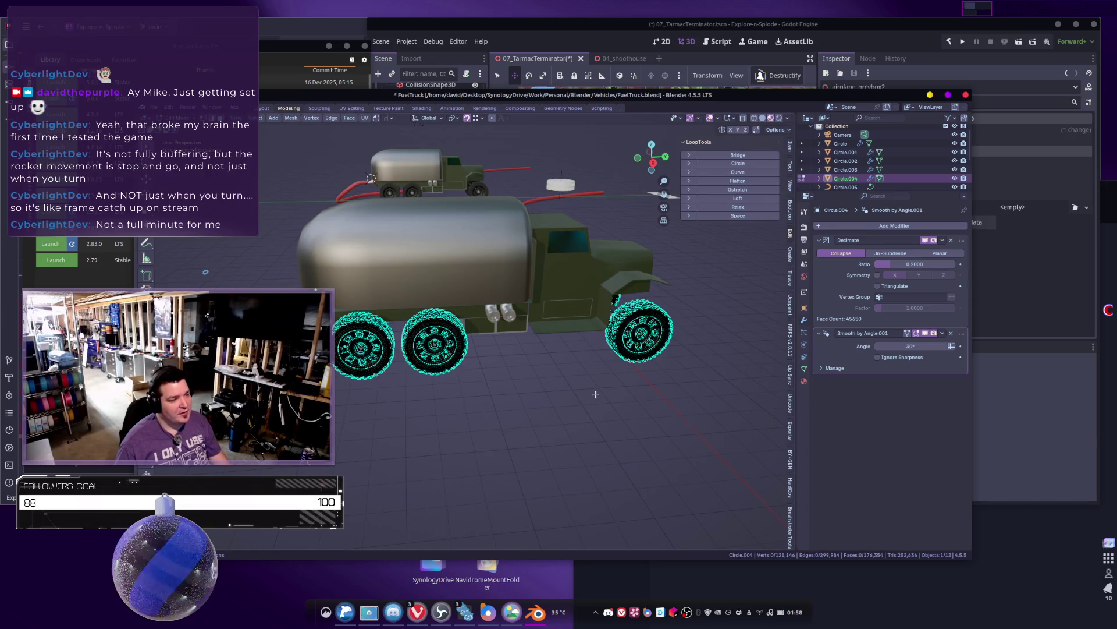
scroll(576, 399, up, 5)
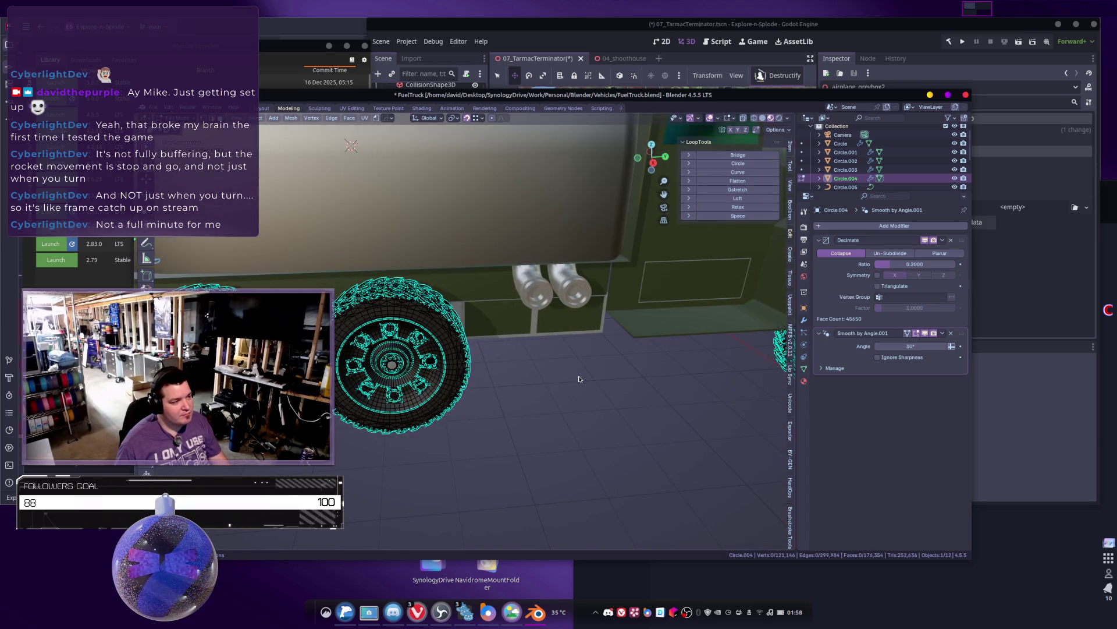
key(Tab)
click(585, 401)
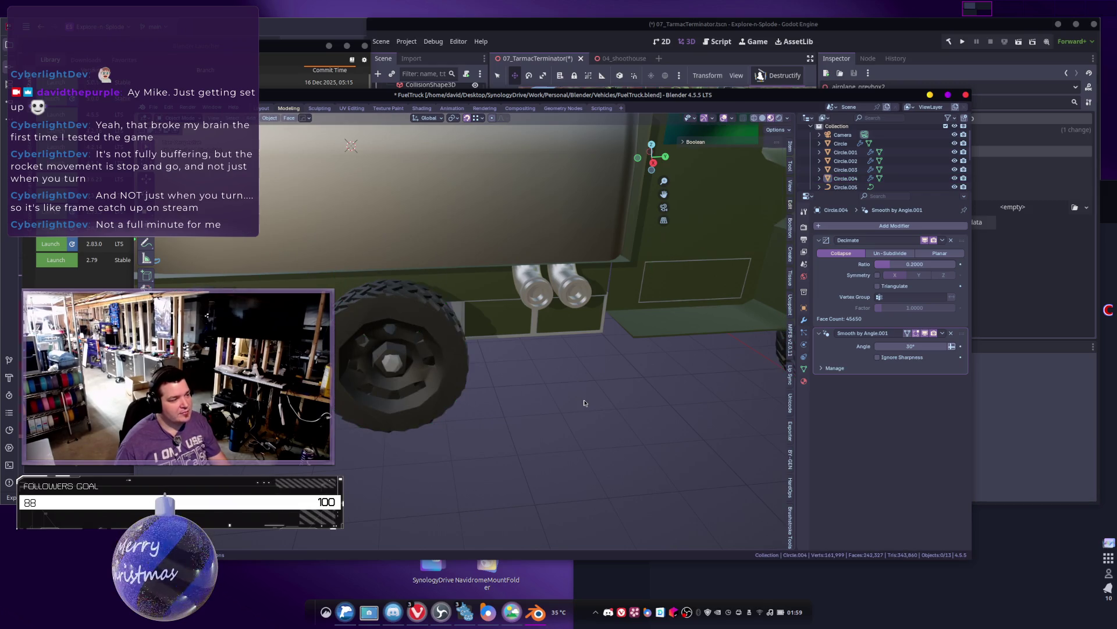
scroll(577, 401, down, 6)
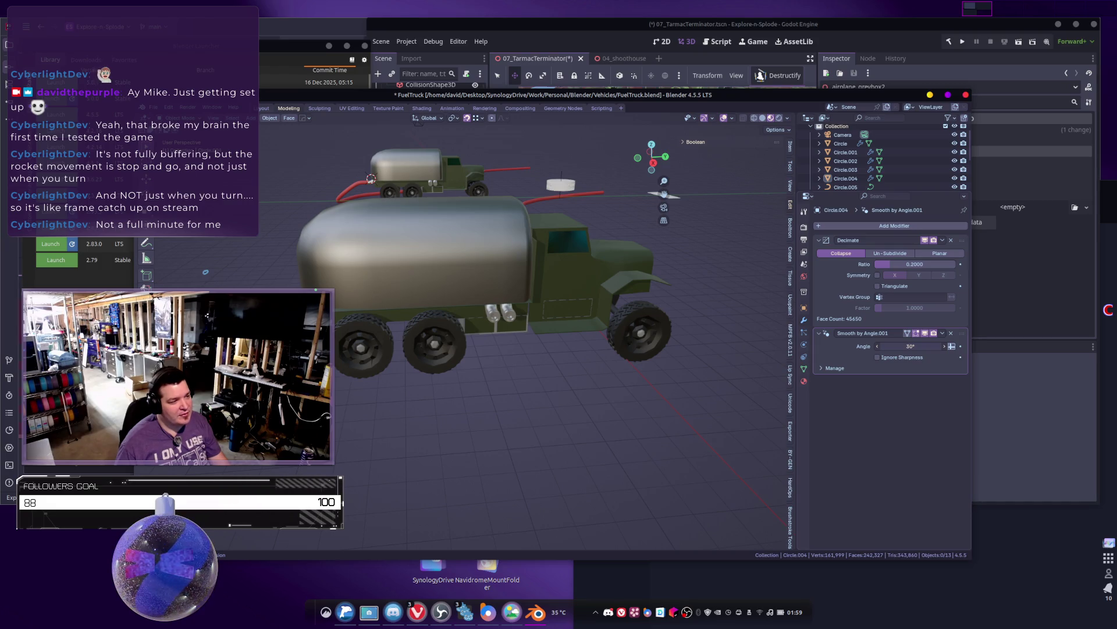
Step: Raise the wheels' Smooth by Angle angle from 30° to 60°
mouse_move(911, 346)
mouse_down()
mouse_move(906, 337)
mouse_move(923, 343)
mouse_up()
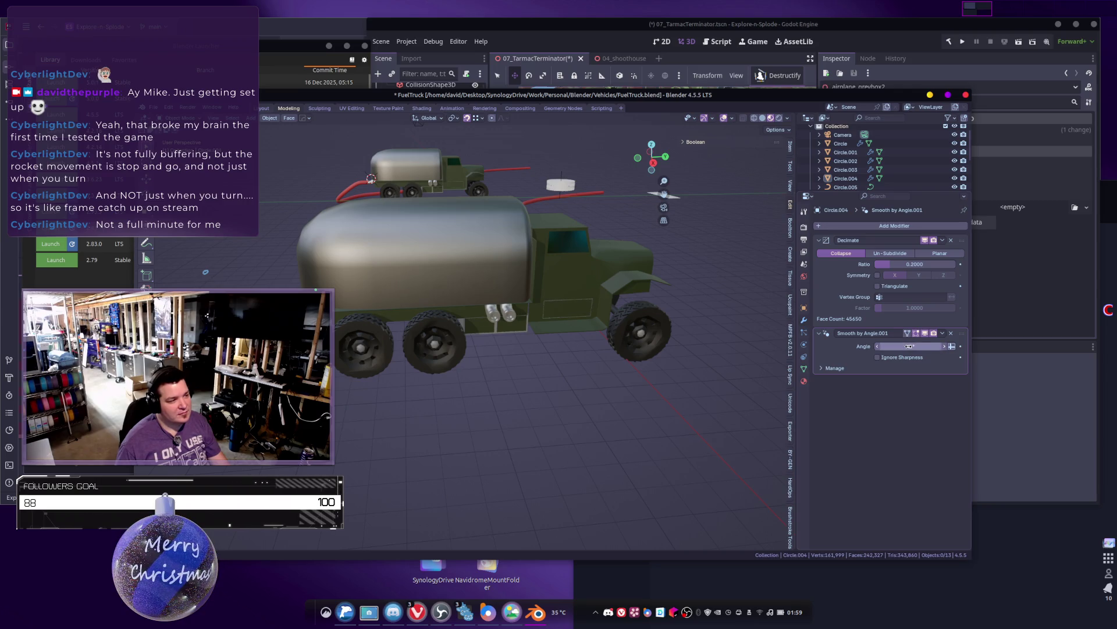
click(924, 341)
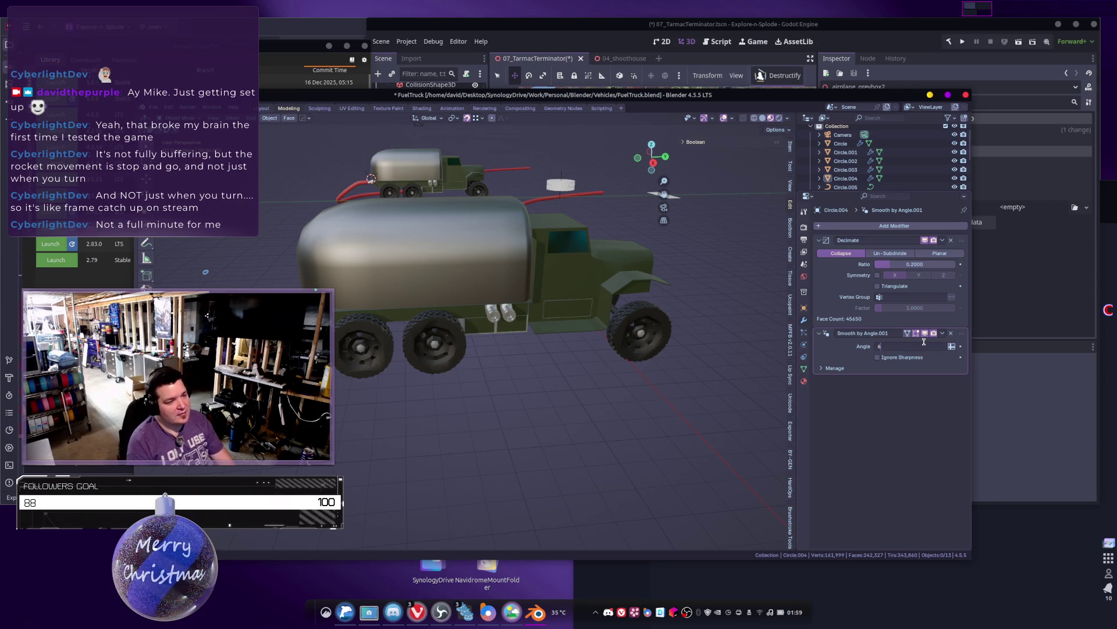
text(6)
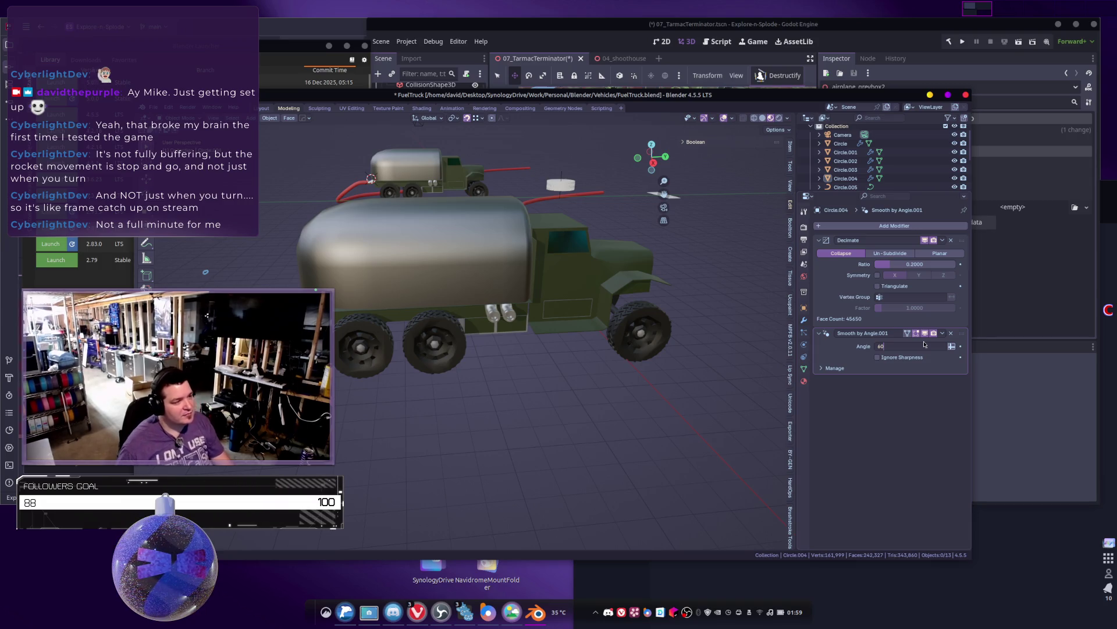
key(Return)
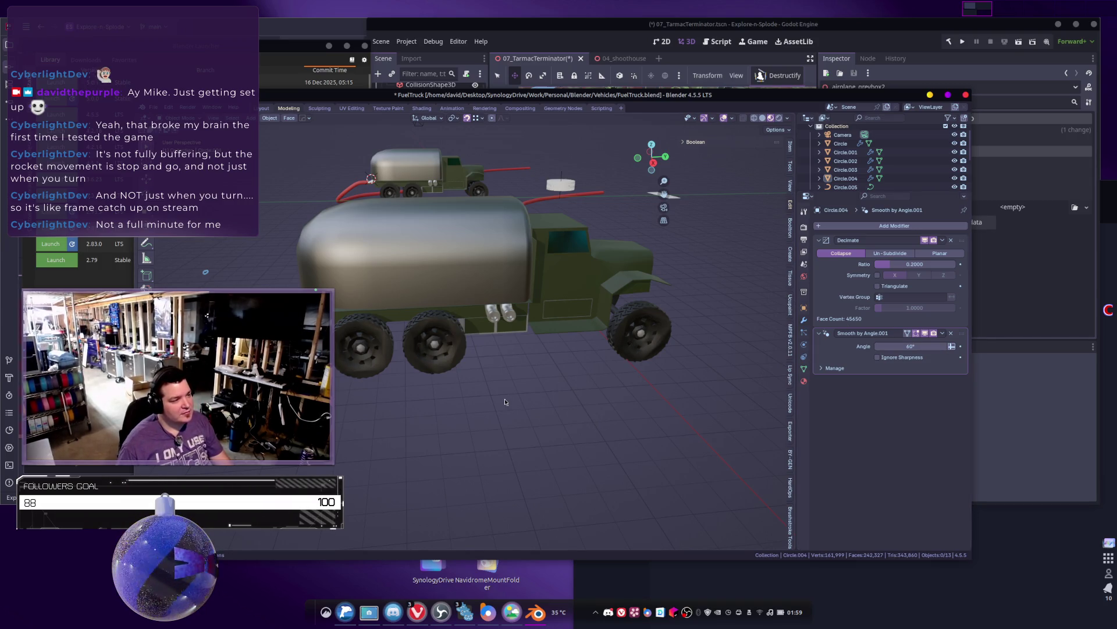
mouse_move(505, 402)
middle_down()
mouse_move(567, 437)
mouse_move(576, 397)
mouse_move(599, 405)
mouse_move(574, 389)
mouse_move(585, 393)
mouse_move(556, 397)
middle_up()
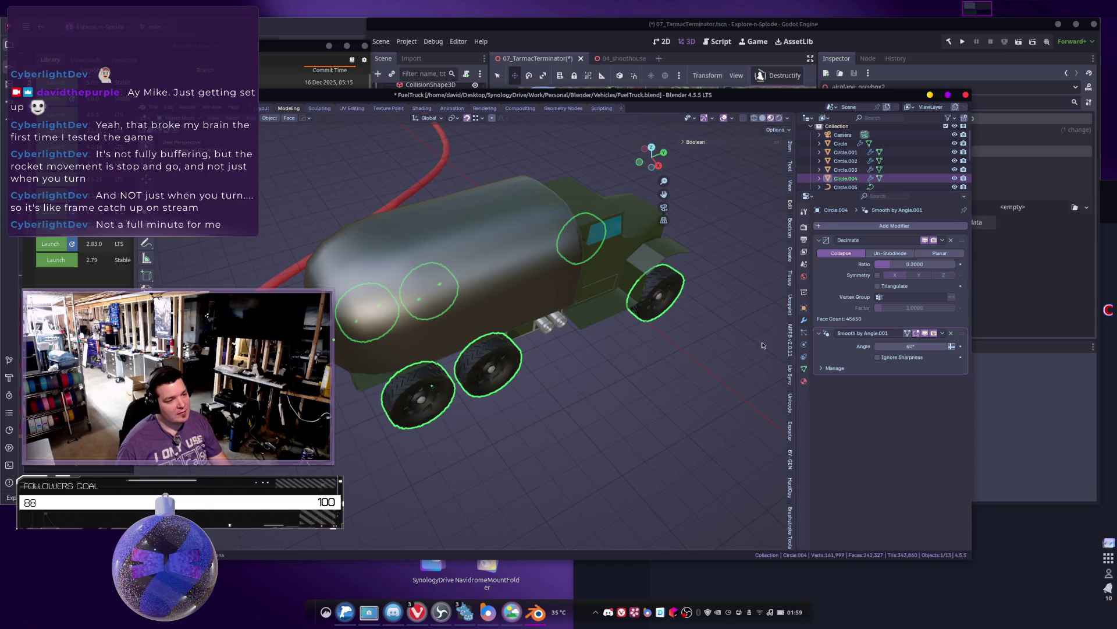
middle_drag(652, 341, 581, 305)
scroll(581, 304, up, 8)
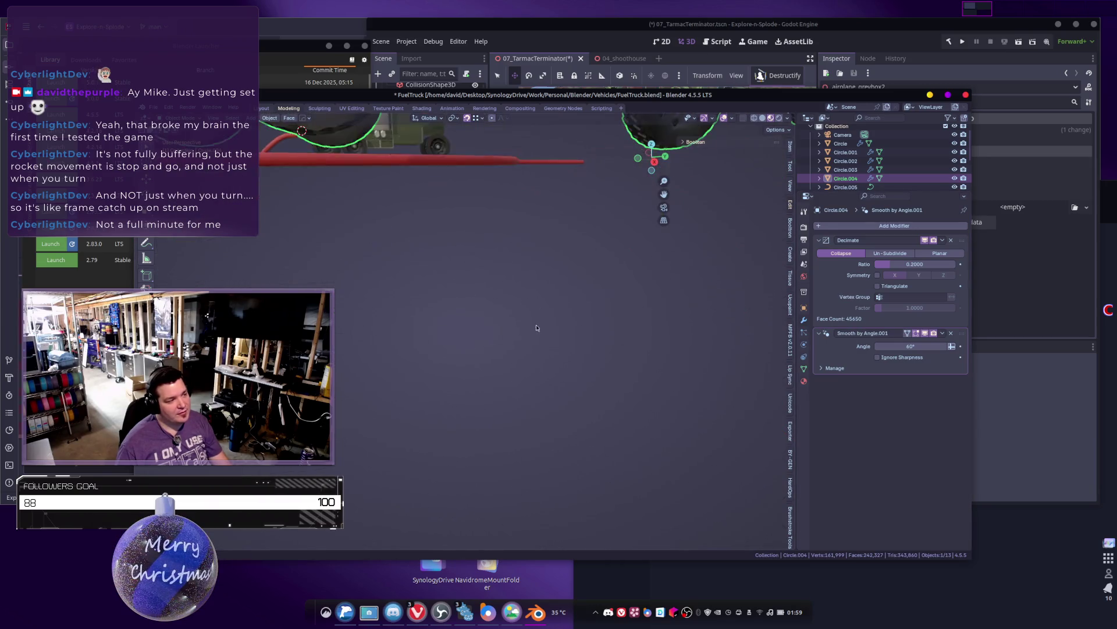
scroll(602, 378, down, 3)
key(shift+z)
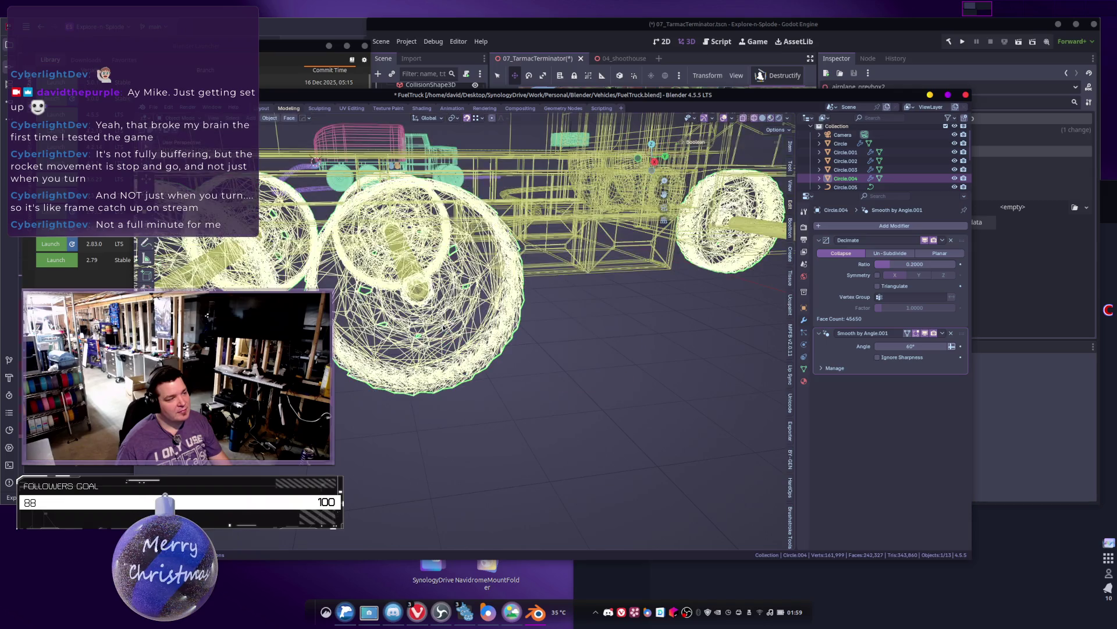
scroll(550, 338, down, 2)
key(shift+z)
scroll(550, 338, up, 5)
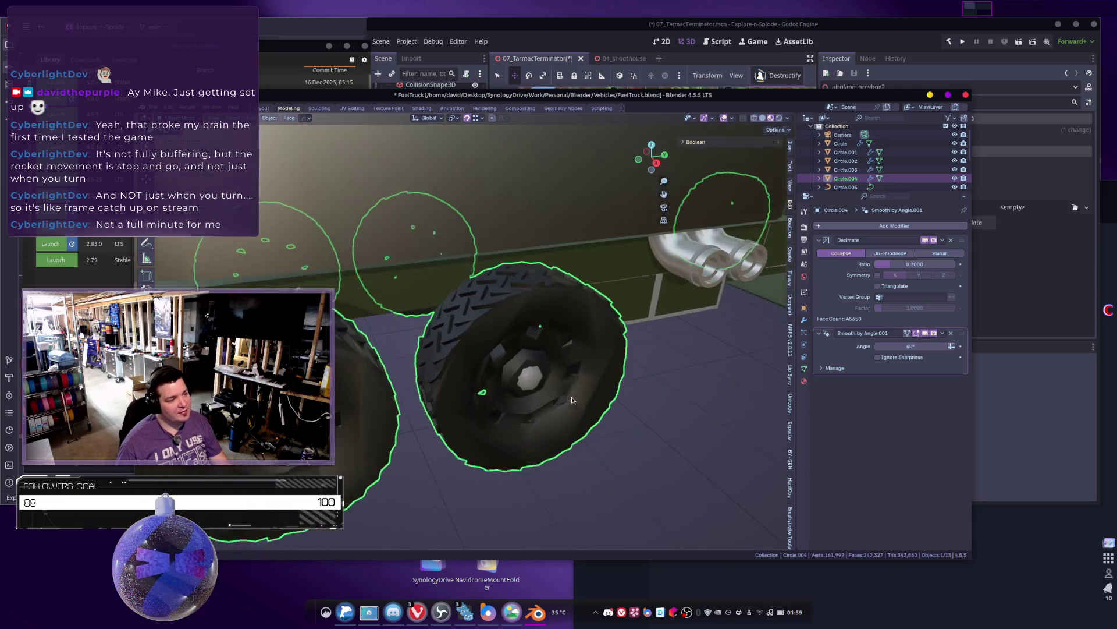
click(907, 271)
click(908, 266)
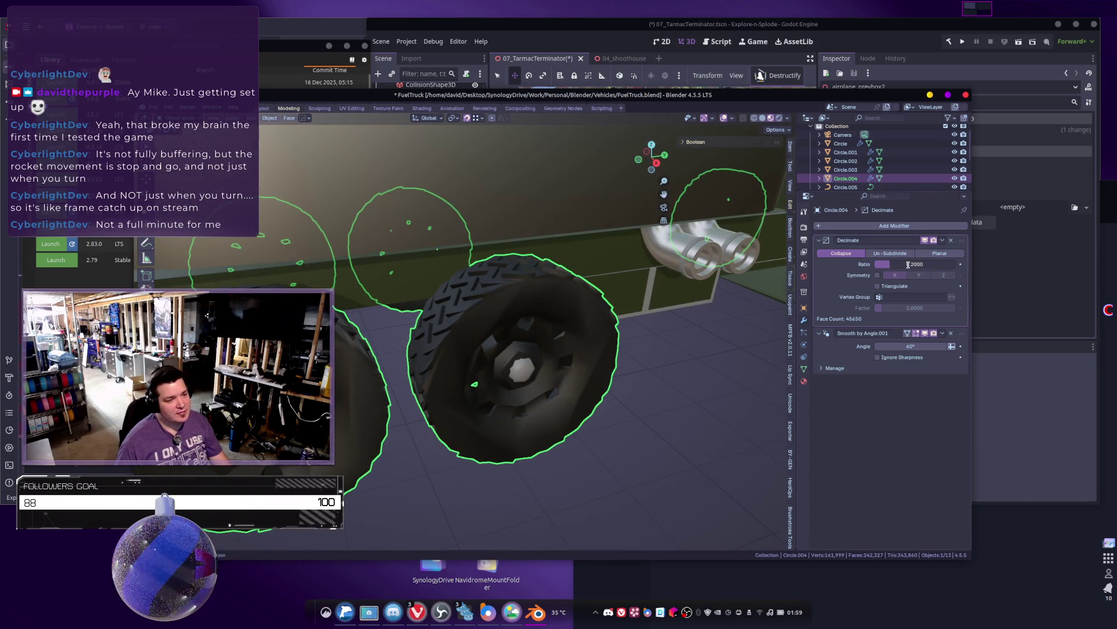
text(.1)
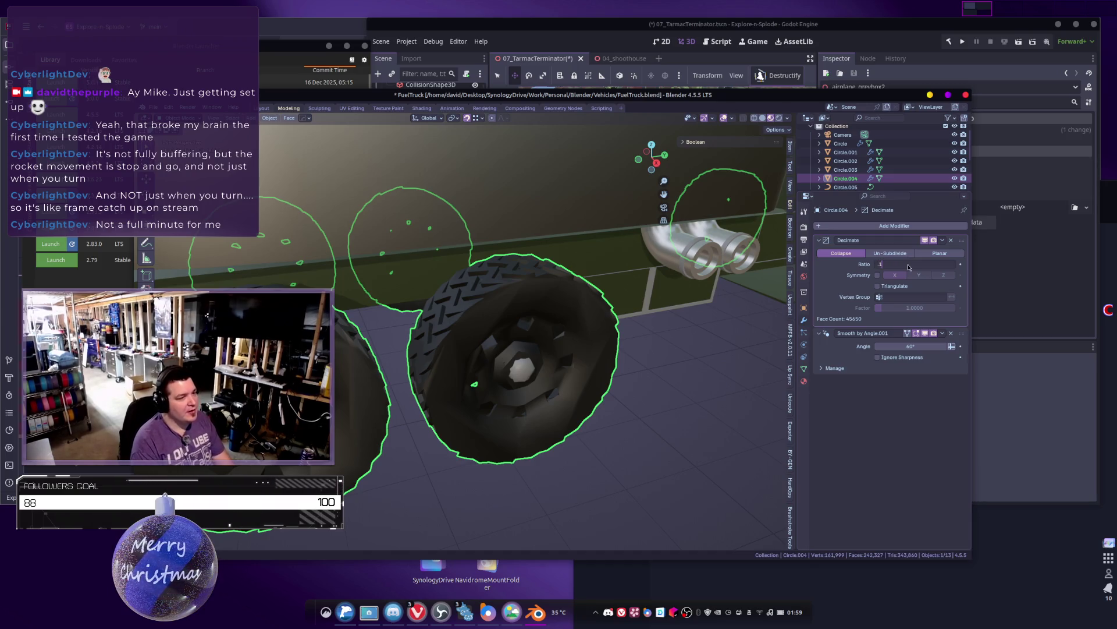
key(Return)
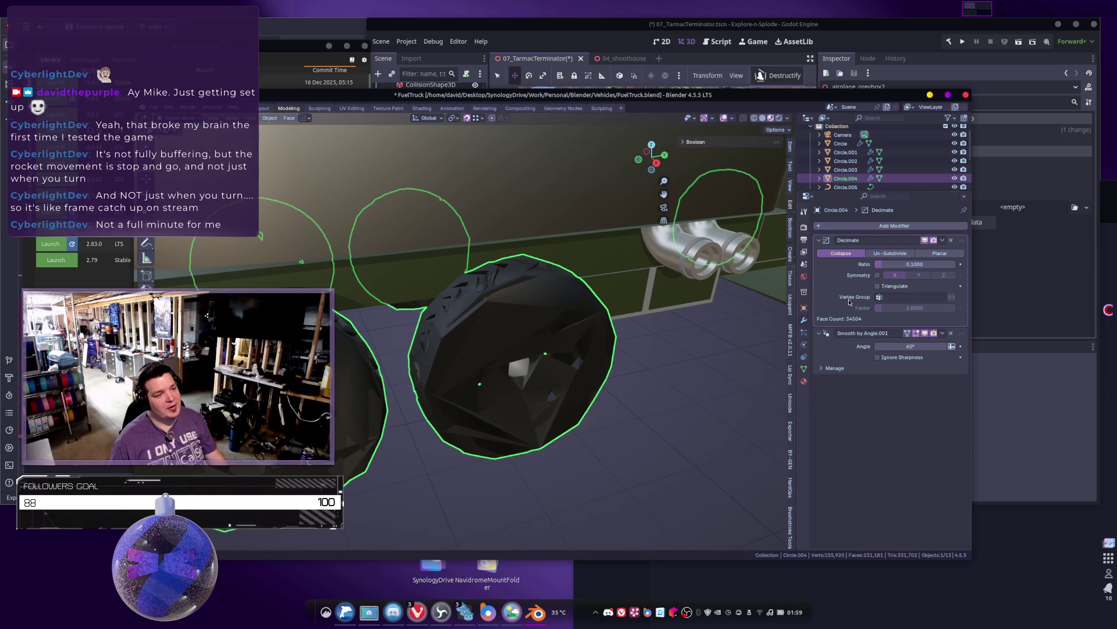
key(ctrl+z)
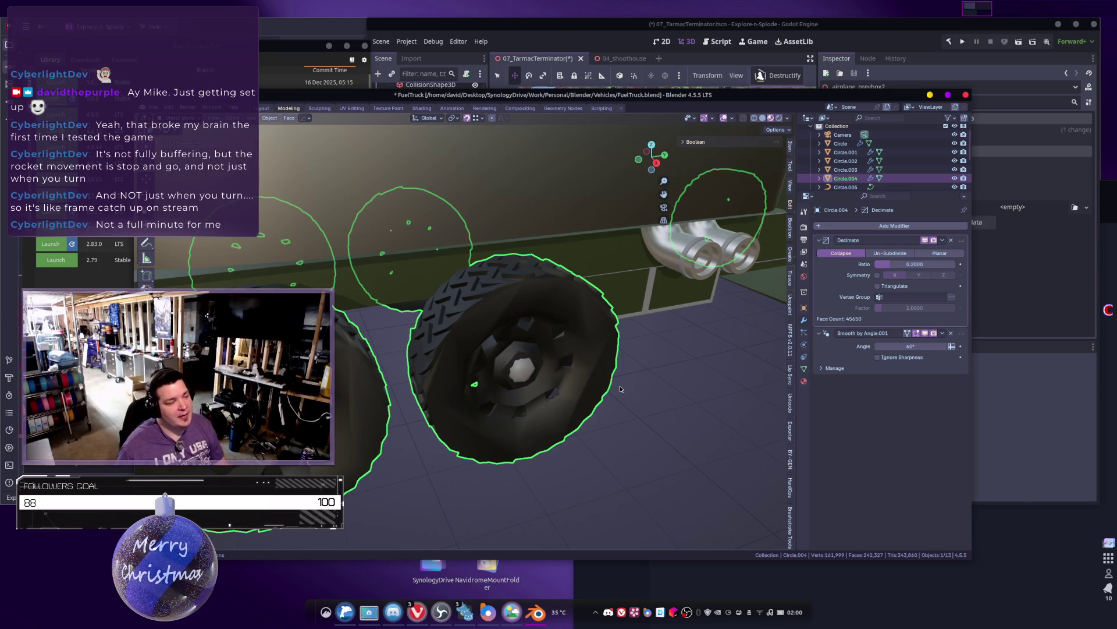
scroll(640, 387, down, 2)
shift+middle_drag(639, 387, 610, 400)
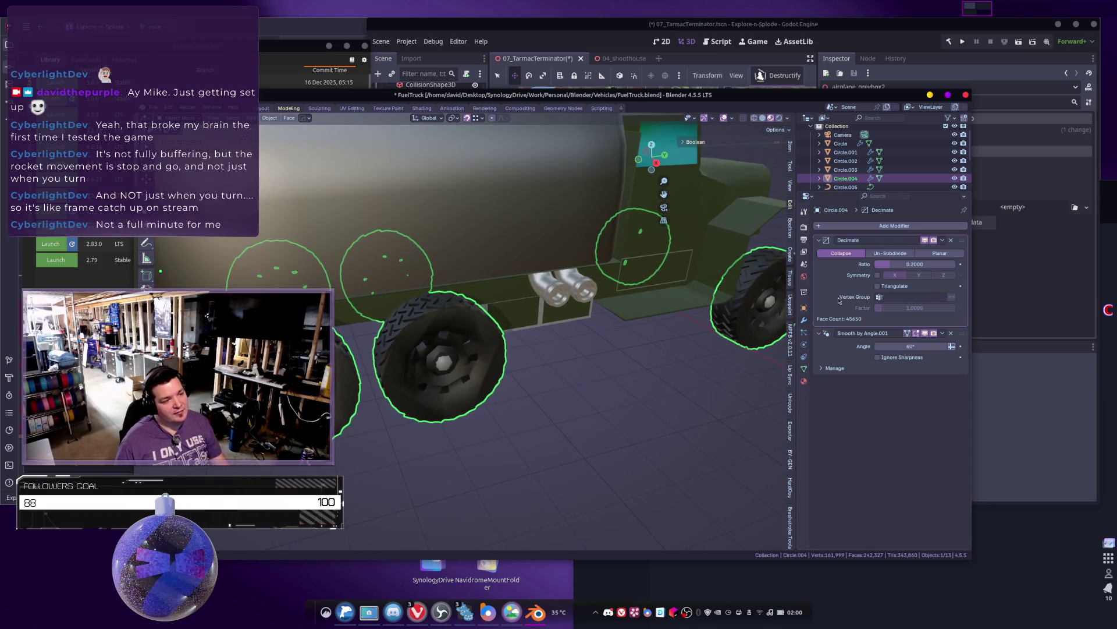
mouse_move(613, 305)
shift+middle_down()
mouse_move(623, 307)
mouse_move(593, 353)
mouse_move(483, 385)
mouse_move(522, 358)
shift+middle_up()
scroll(630, 344, up, 3)
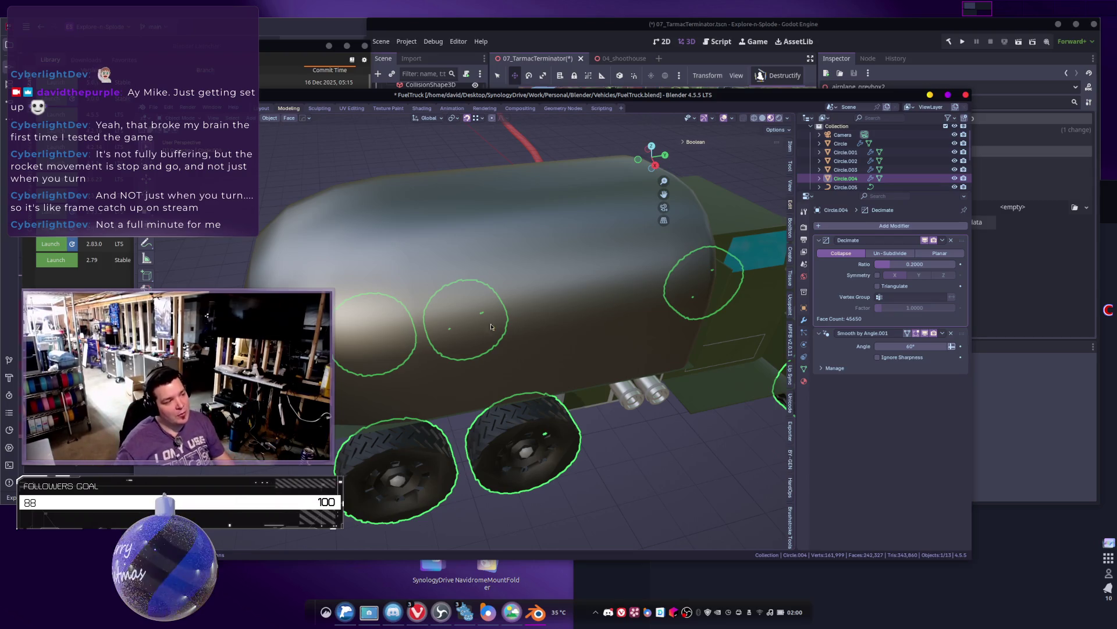
scroll(497, 334, down, 6)
scroll(547, 344, up, 8)
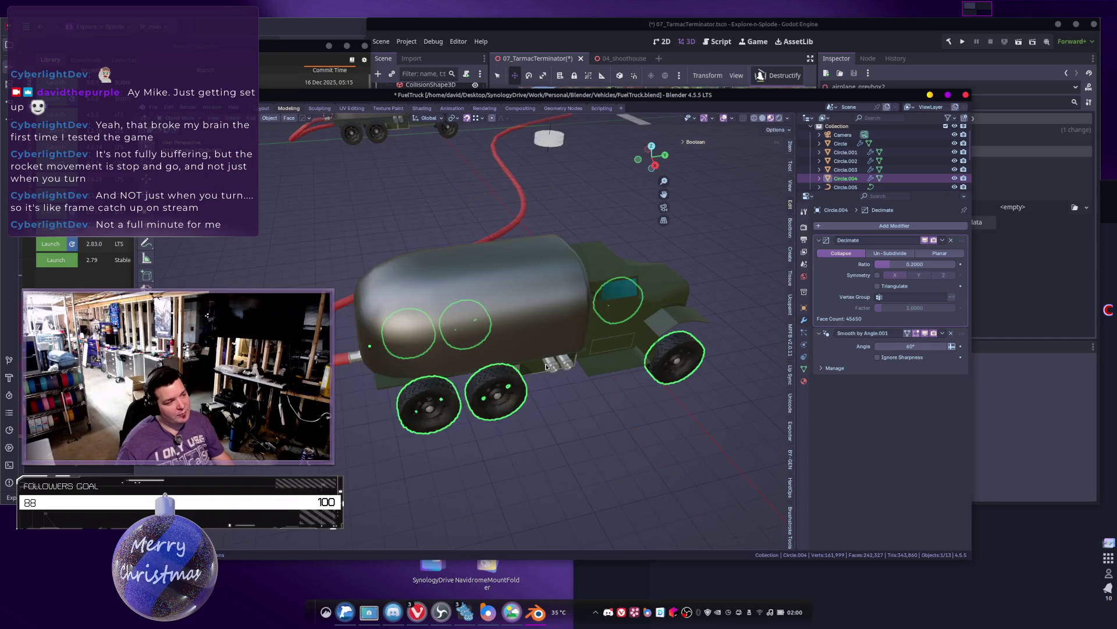
scroll(524, 344, down, 3)
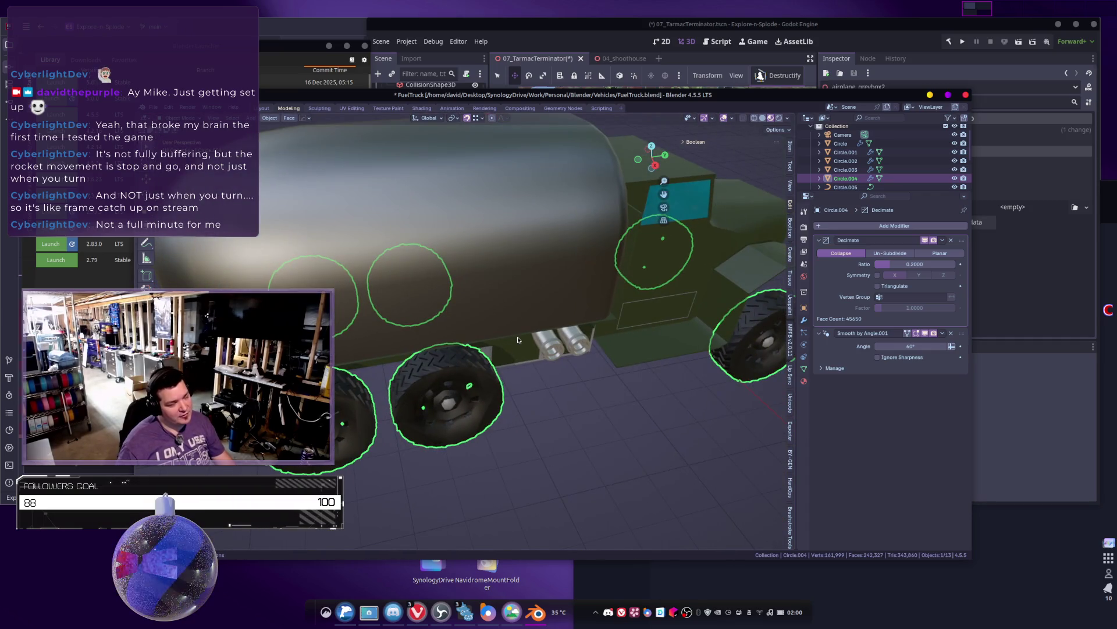
scroll(514, 344, down, 5)
mouse_move(514, 344)
middle_down()
mouse_move(575, 412)
mouse_move(602, 396)
mouse_move(508, 333)
middle_up()
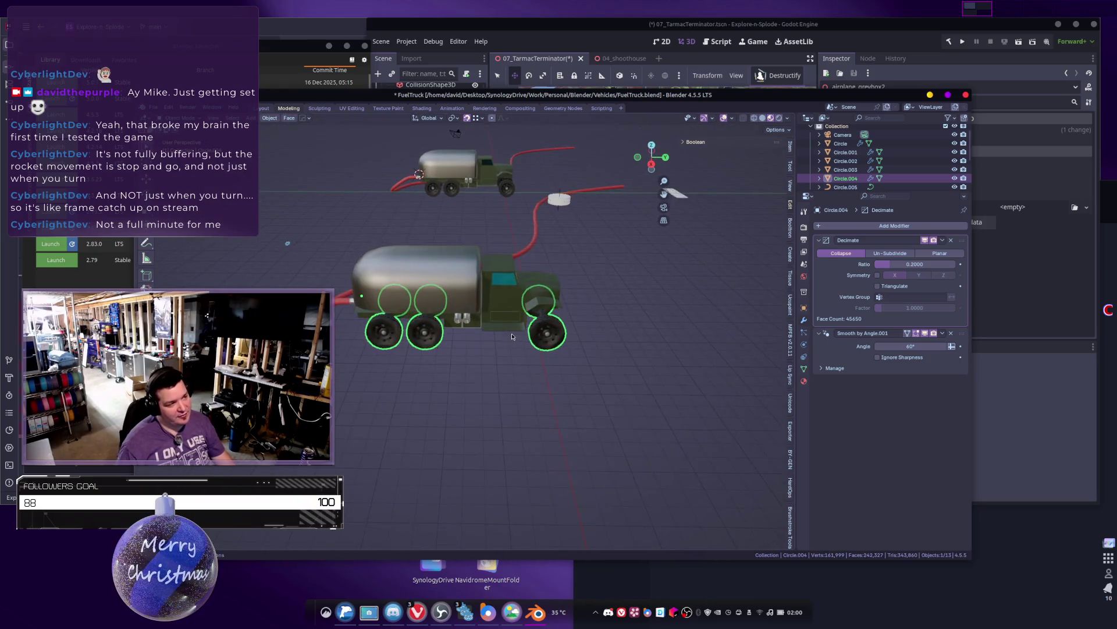
scroll(524, 358, up, 6)
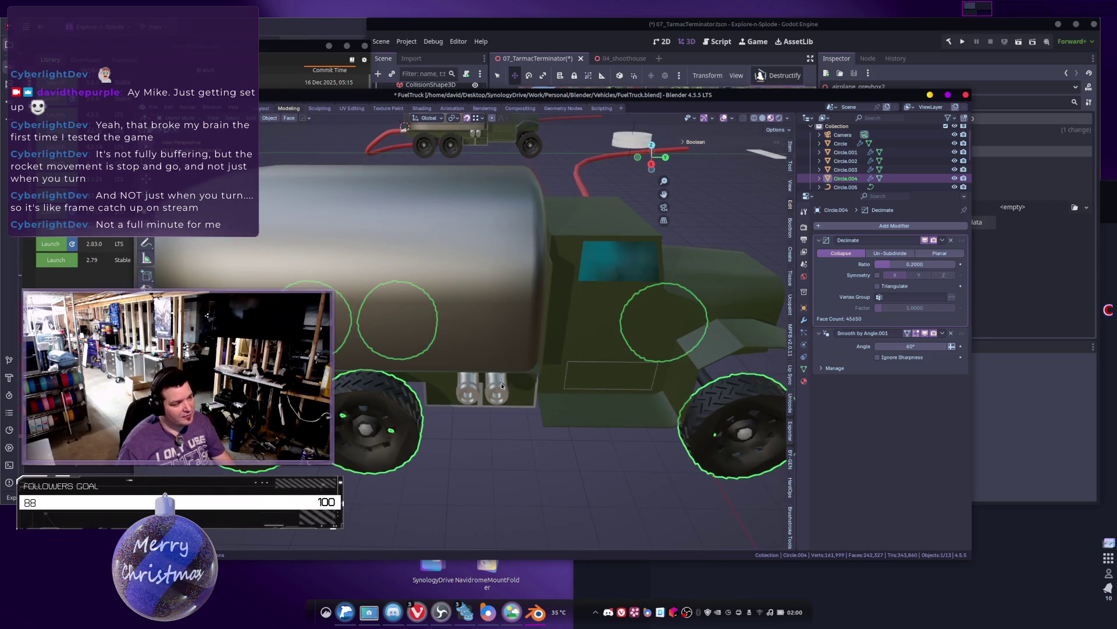
click(500, 400)
key(shift+z)
Step: In Edit Mode on the truck body, pick an axle edge and select its connected geometry
mouse_move(499, 400)
middle_down()
mouse_move(472, 397)
mouse_move(488, 435)
middle_up()
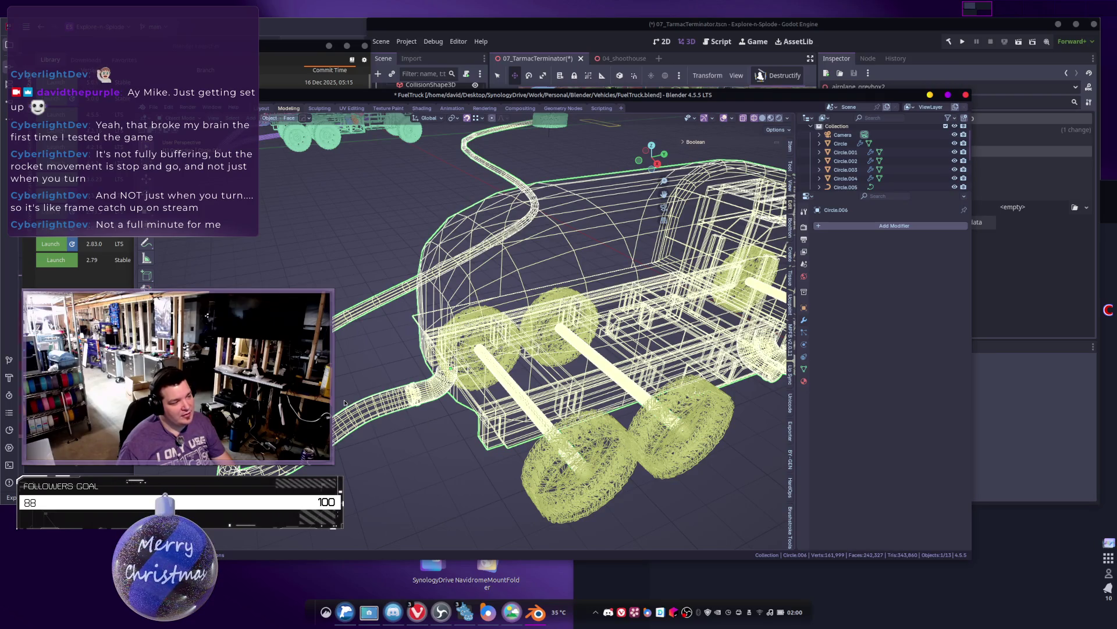
scroll(543, 404, up, 8)
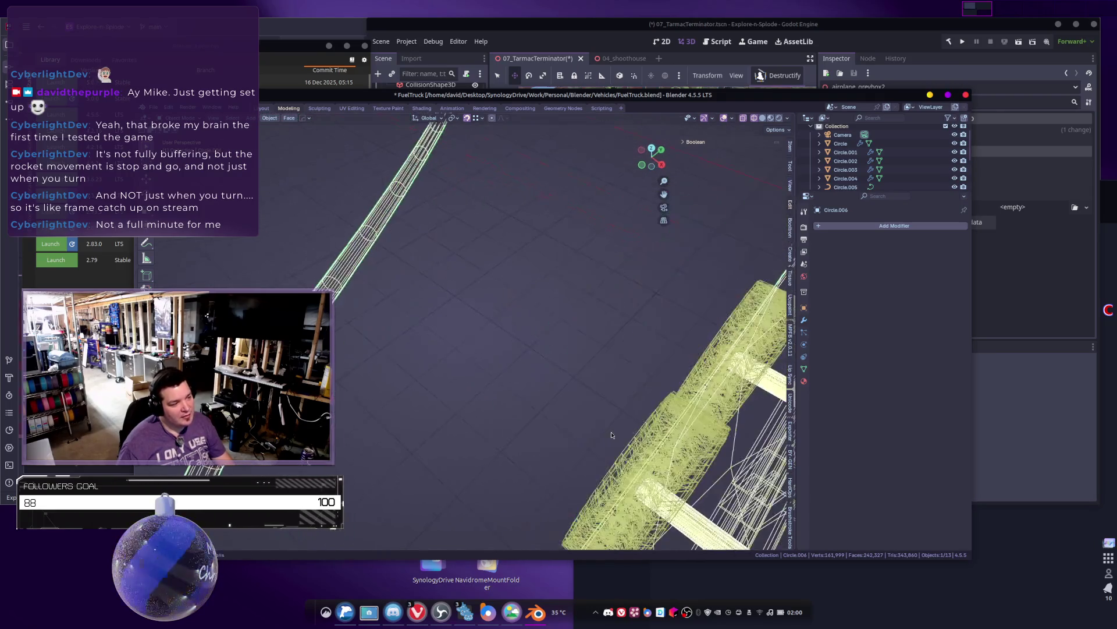
middle_drag(485, 322, 382, 278)
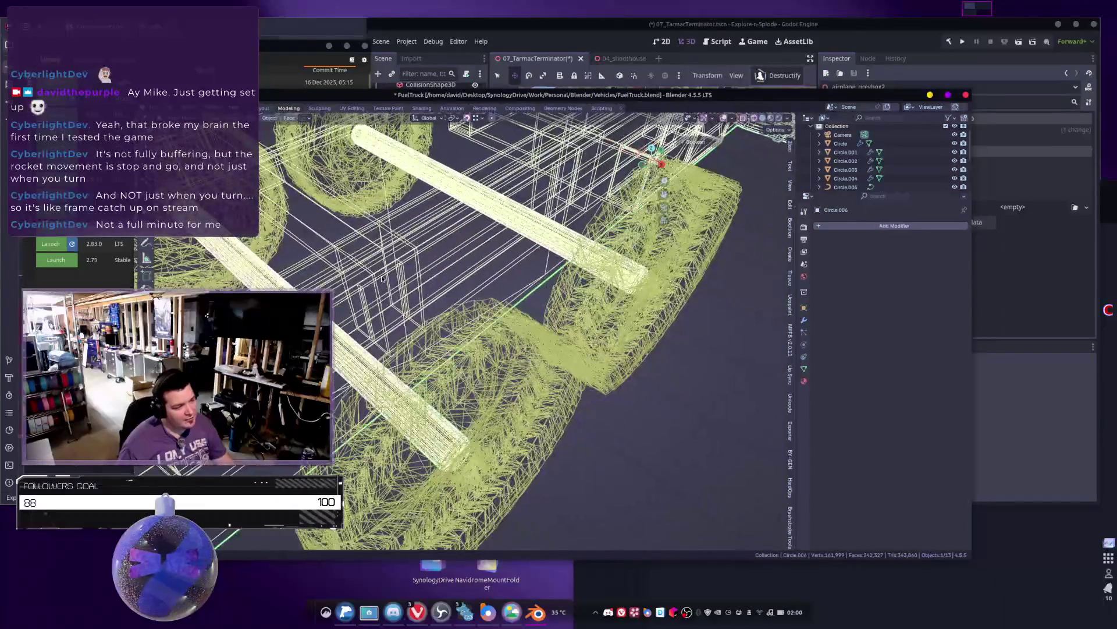
mouse_move(493, 328)
middle_down()
mouse_move(473, 341)
mouse_move(525, 325)
mouse_move(553, 346)
middle_up()
middle_drag(479, 399, 533, 291)
key(Tab)
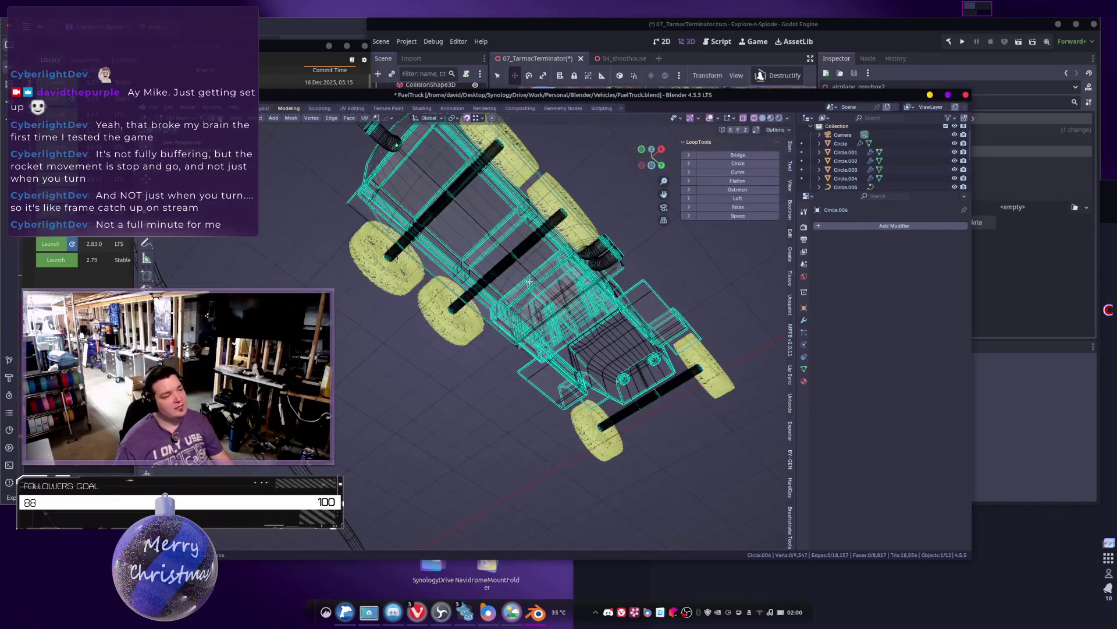
middle_drag(515, 248, 501, 295)
click(440, 249)
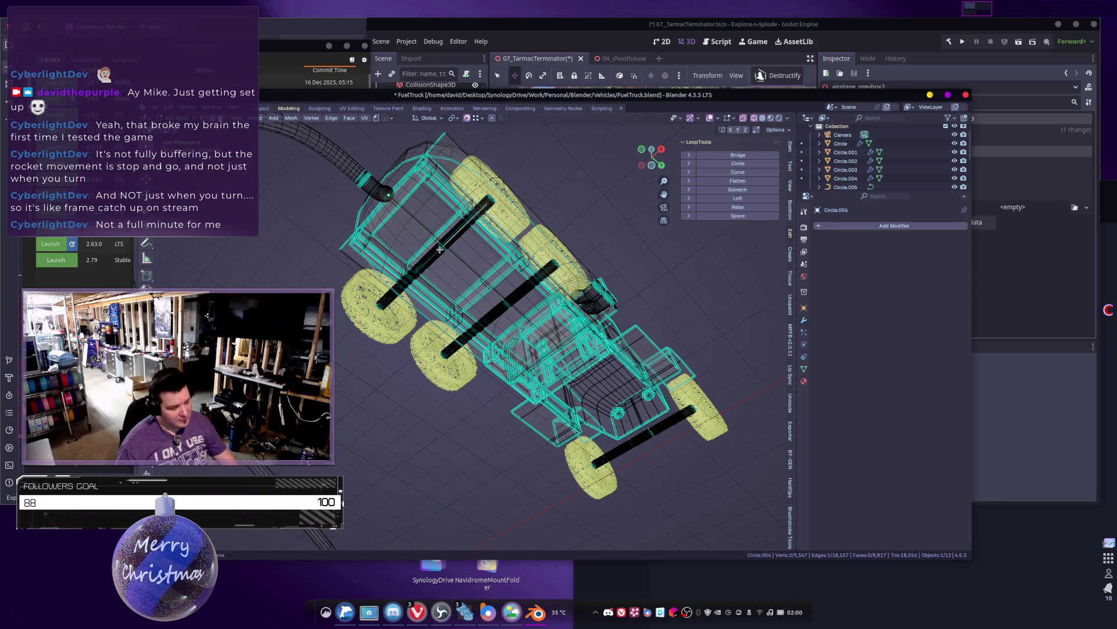
key(l)
key(l)
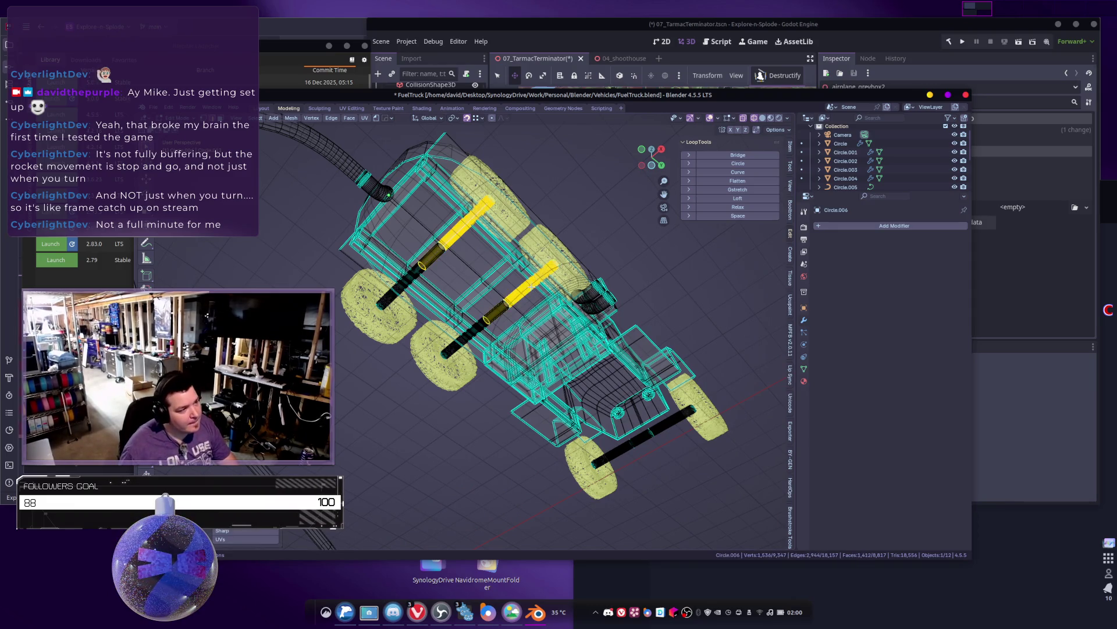
key(l)
Step: Correct the linked selection so exactly both axle cylinders are selected
mouse_move(672, 420)
middle_down()
mouse_move(599, 343)
mouse_move(580, 251)
mouse_move(578, 296)
mouse_move(600, 316)
middle_up()
key(Tab)
key(Tab)
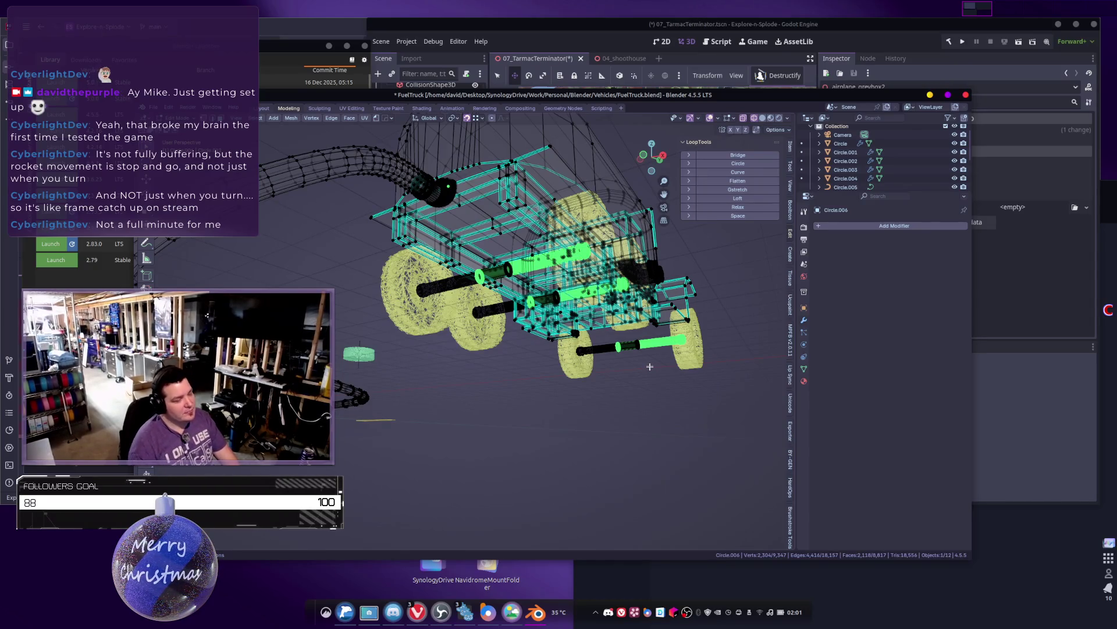
key(l)
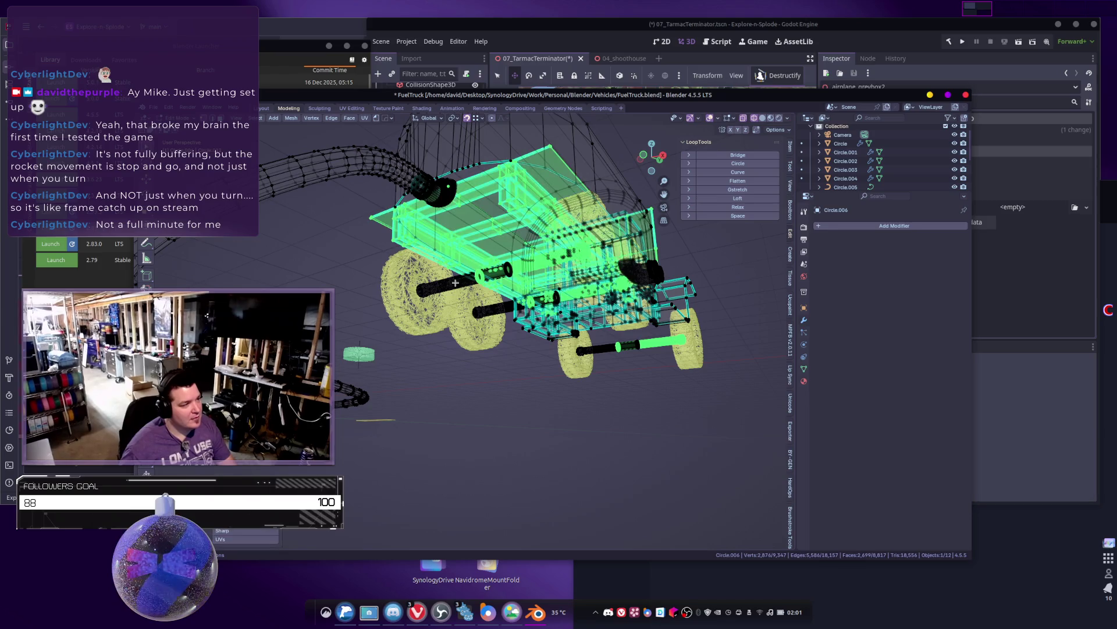
mouse_move(458, 283)
middle_down()
mouse_move(564, 318)
mouse_move(529, 317)
mouse_move(484, 354)
mouse_move(459, 317)
middle_up()
key(ctrl+z)
scroll(530, 317, up, 5)
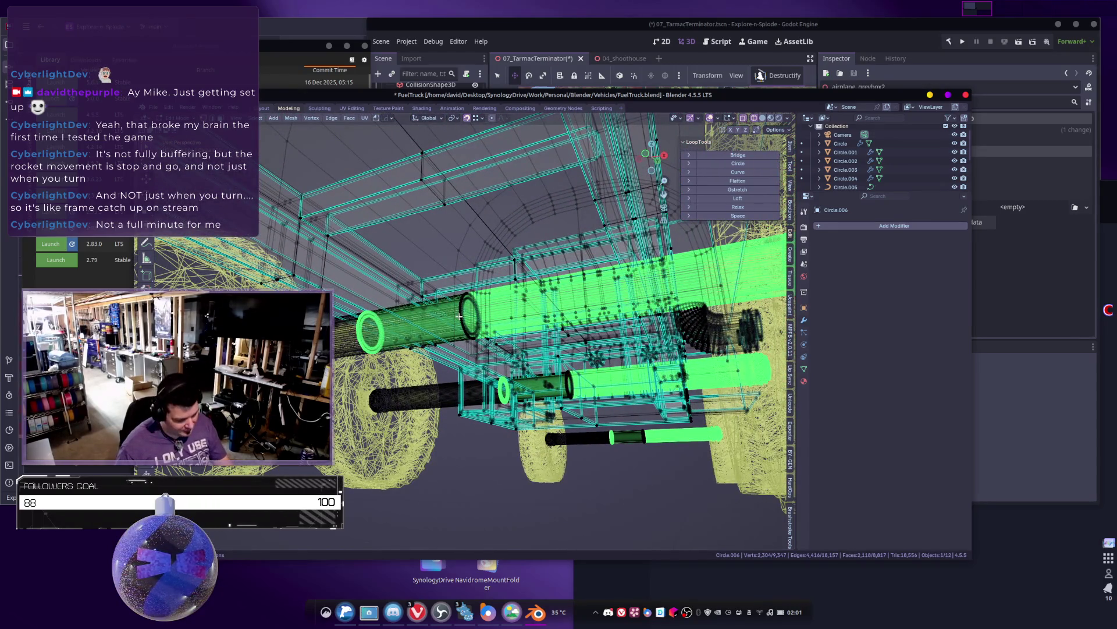
key(l)
key(l)
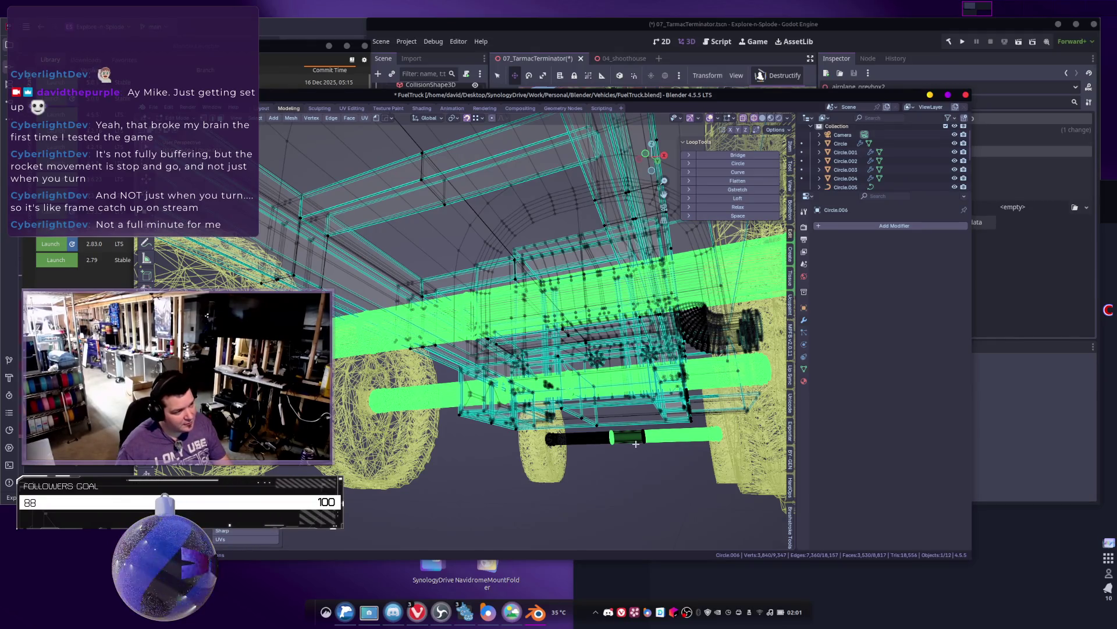
key(l)
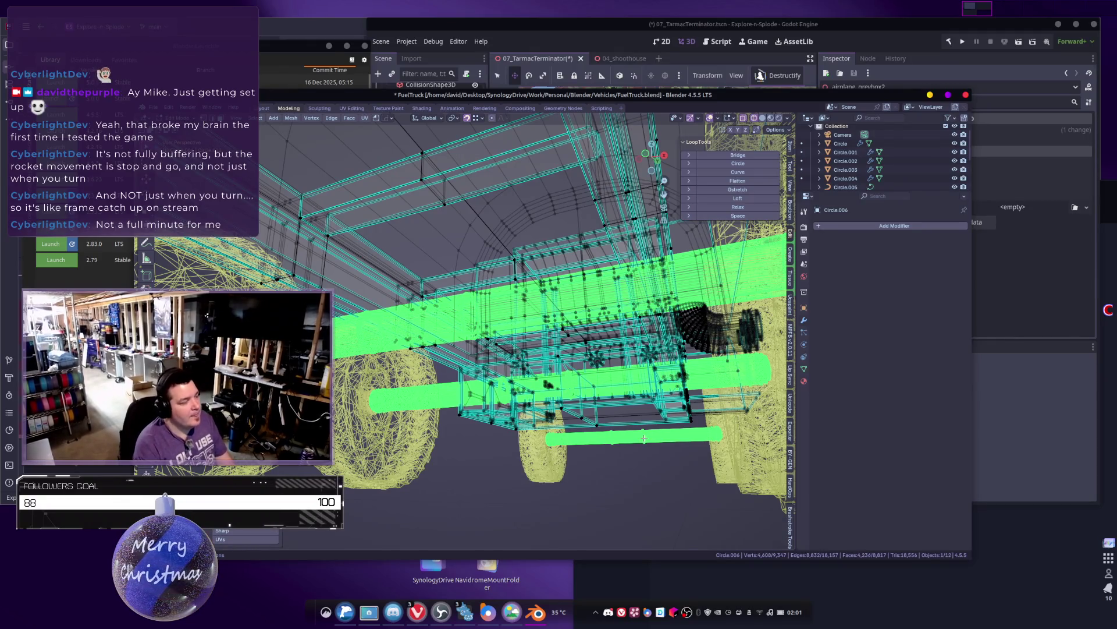
Step: Separate the selected cylinders into new object Circle.007 and enter its Edit Mode
key(p)
click(644, 439)
key(Tab)
mouse_move(644, 440)
middle_down()
mouse_move(602, 405)
mouse_move(558, 404)
middle_up()
click(603, 402)
key(Tab)
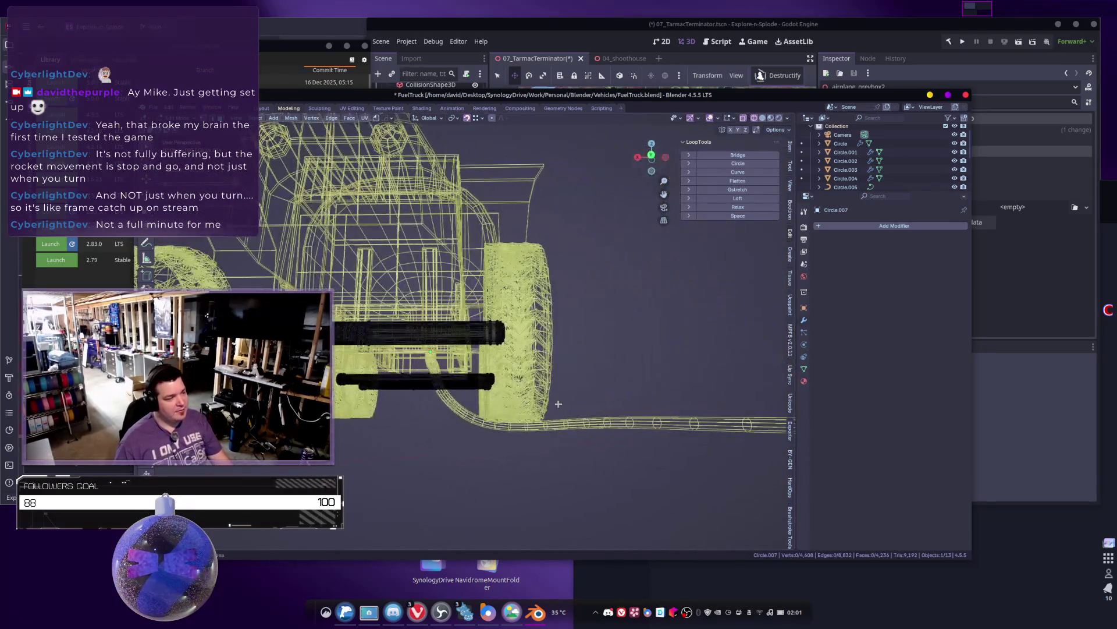
Step: Isolate the cylinders in local view with wireframe shading and box-select a loop across them
key(KP_Divide)
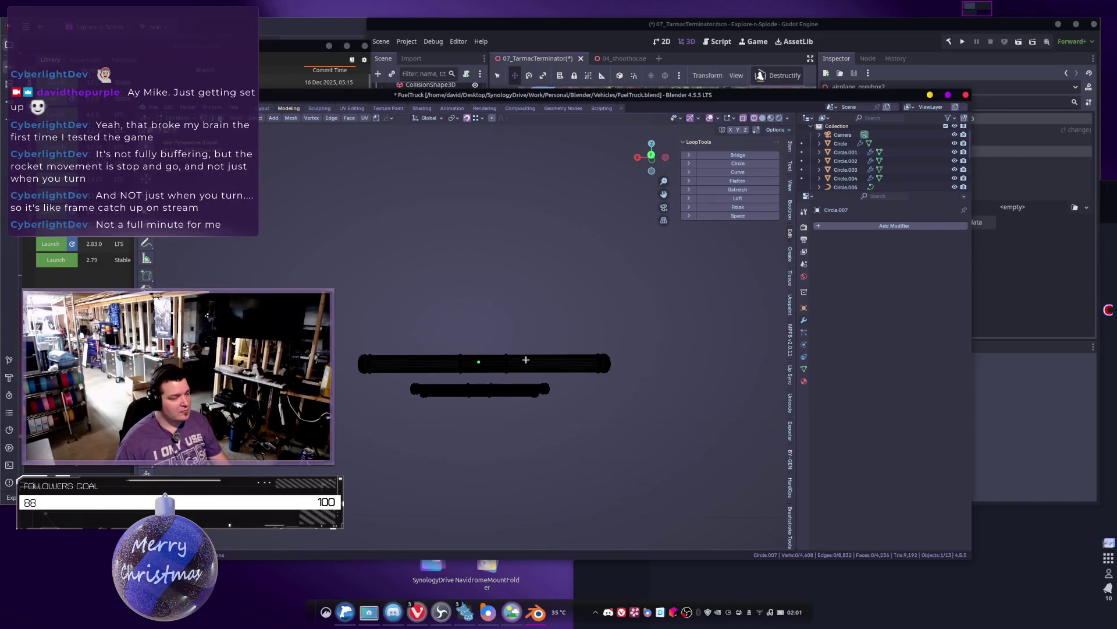
key(z)
click(459, 368)
middle_drag(460, 368, 501, 291)
drag(463, 231, 500, 420)
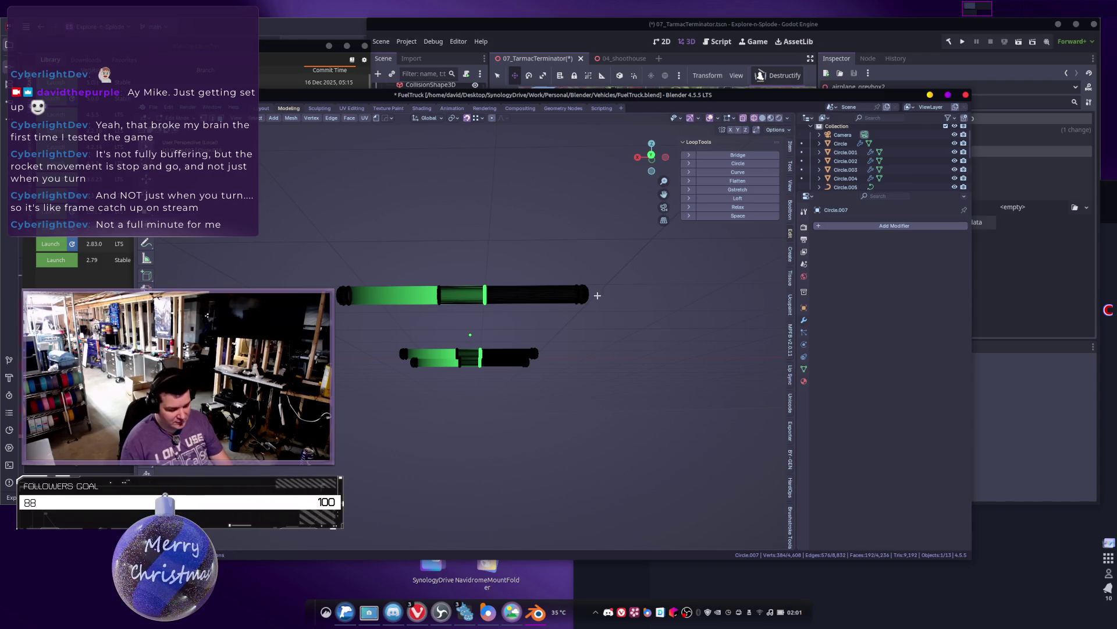
key(ctrl+KP_Add)
key(ctrl+KP_Add)
key(ctrl+KP_Add)
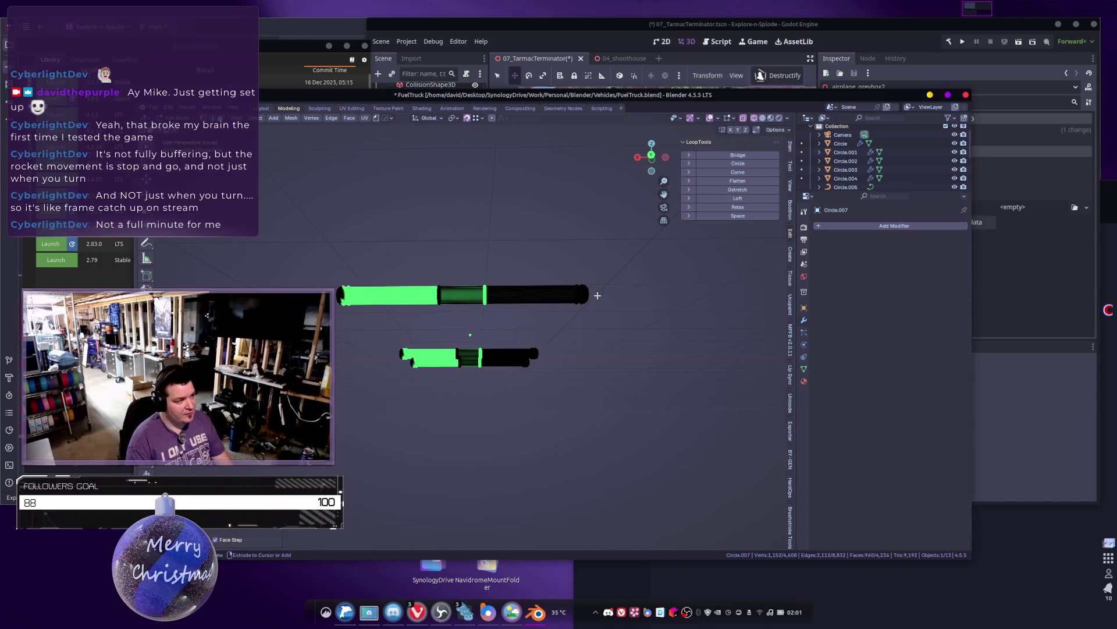
key(ctrl+KP_Add)
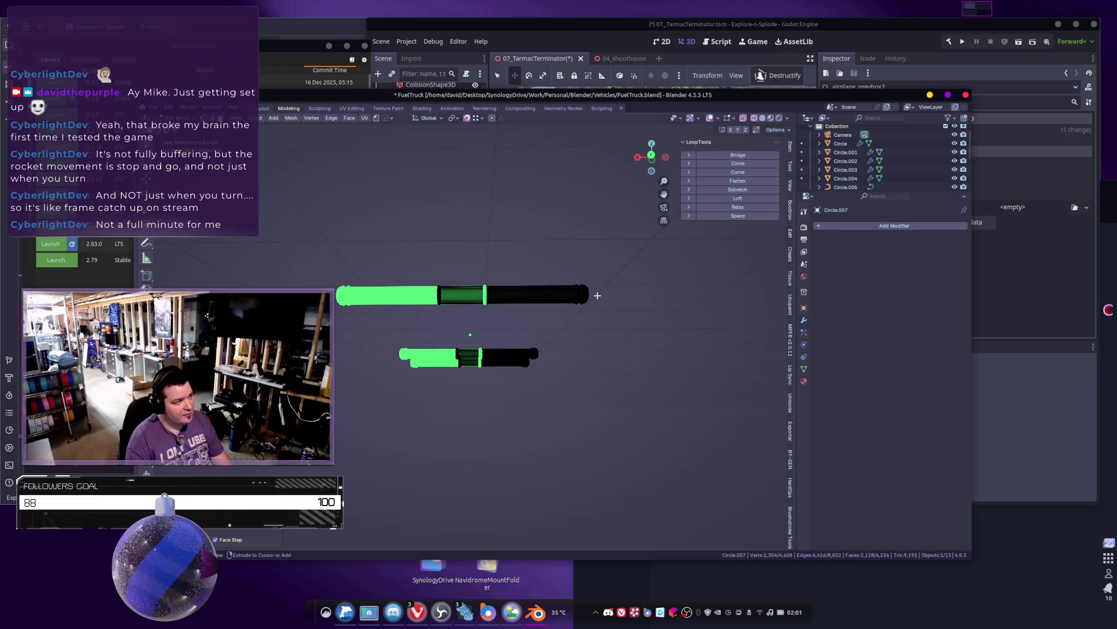
Step: Reselect the middle sections, growing and shrinking the faces so the end caps stay unselected
drag(409, 207, 506, 430)
mouse_move(437, 262)
mouse_down()
mouse_move(482, 370)
mouse_move(497, 362)
mouse_up()
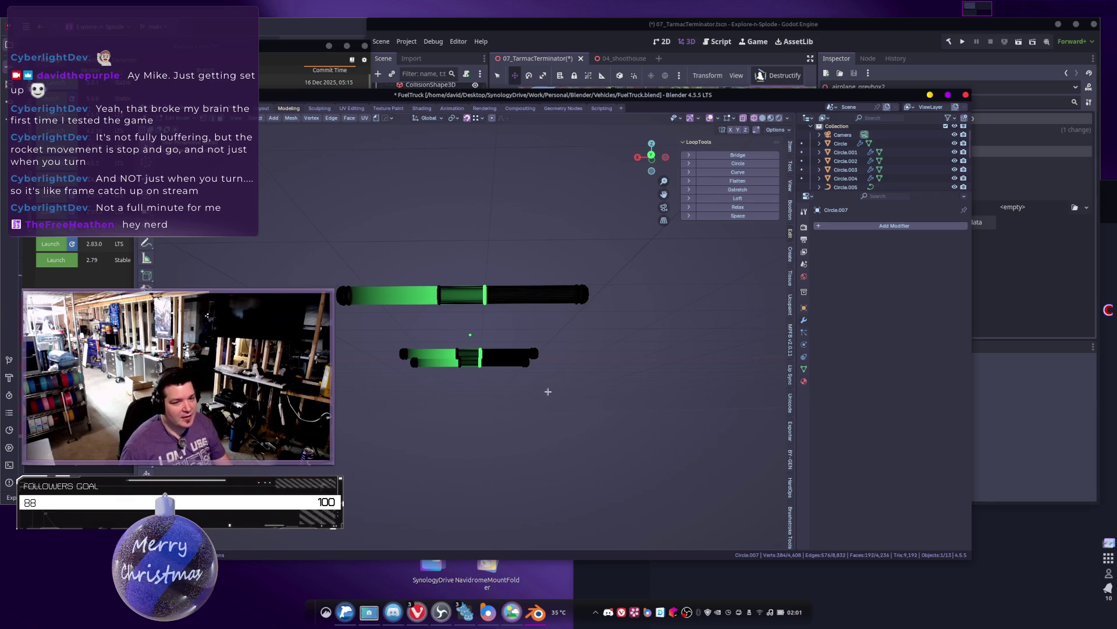
shift+middle_drag(550, 397, 553, 403)
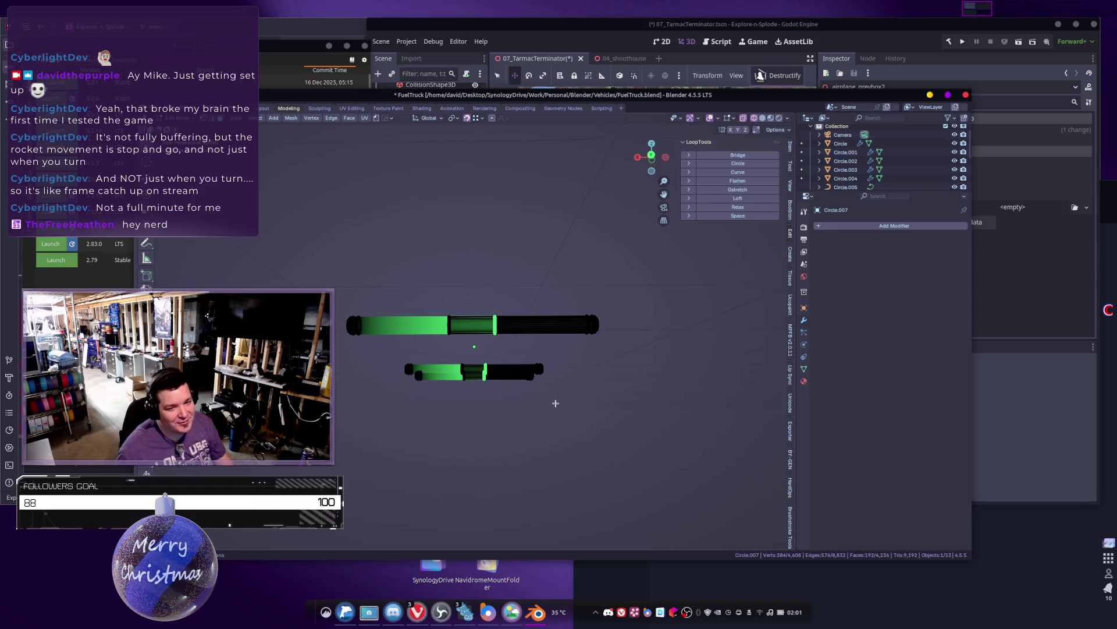
key(ctrl+KP_Add)
key(ctrl+KP_Add)
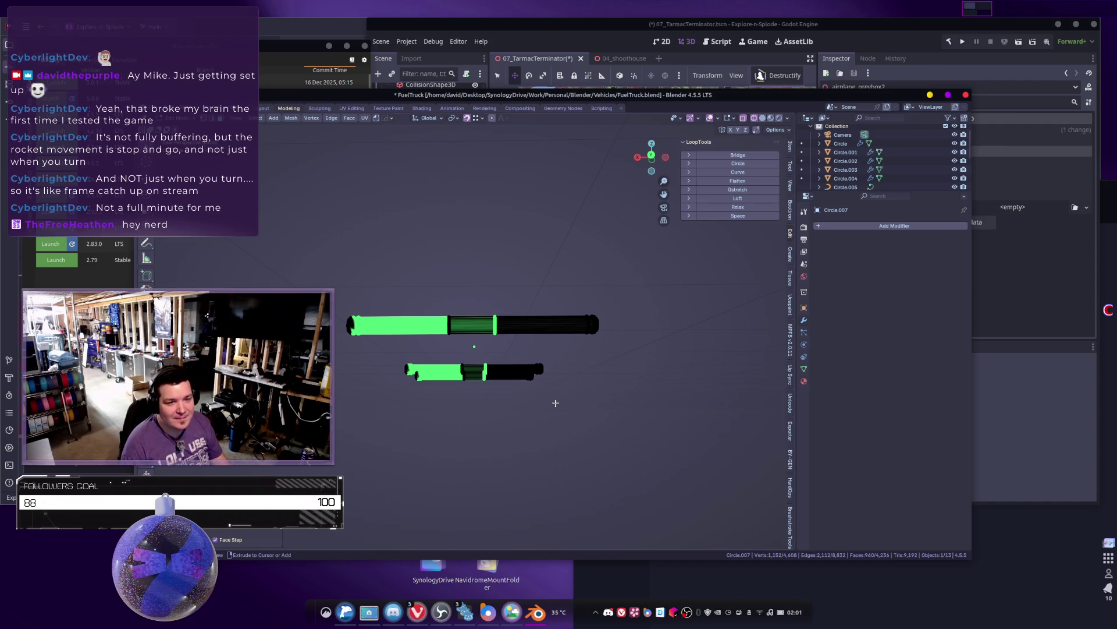
key(ctrl+KP_Add)
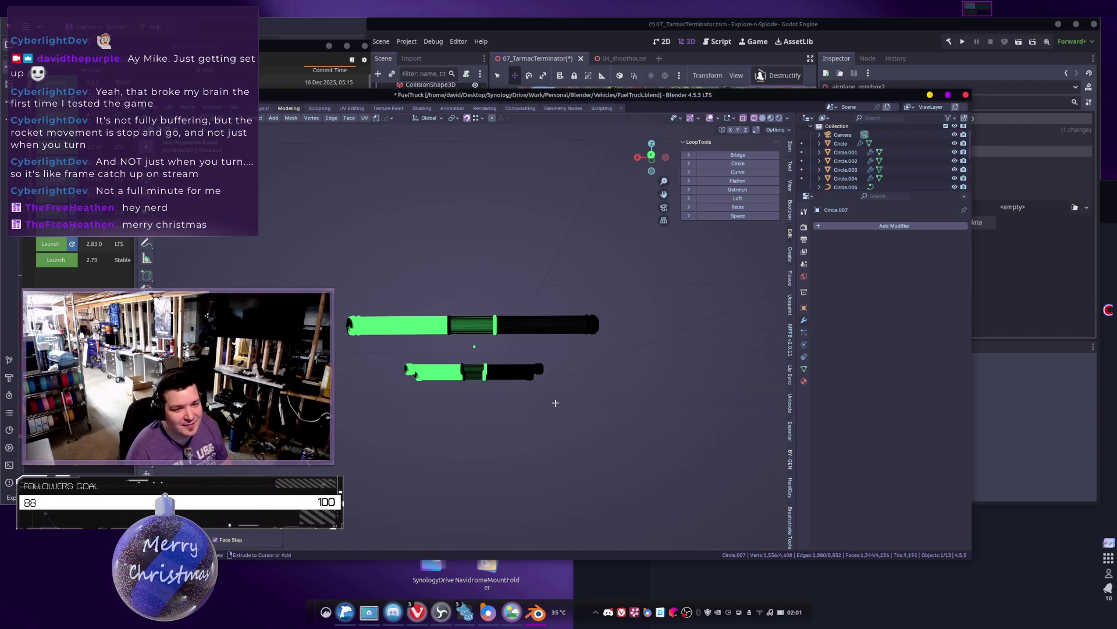
key(ctrl+KP_Subtract)
mouse_move(556, 403)
middle_down()
mouse_move(474, 352)
mouse_move(452, 366)
mouse_move(434, 317)
mouse_move(496, 312)
mouse_move(422, 319)
middle_up()
key(ctrl+KP_Subtract)
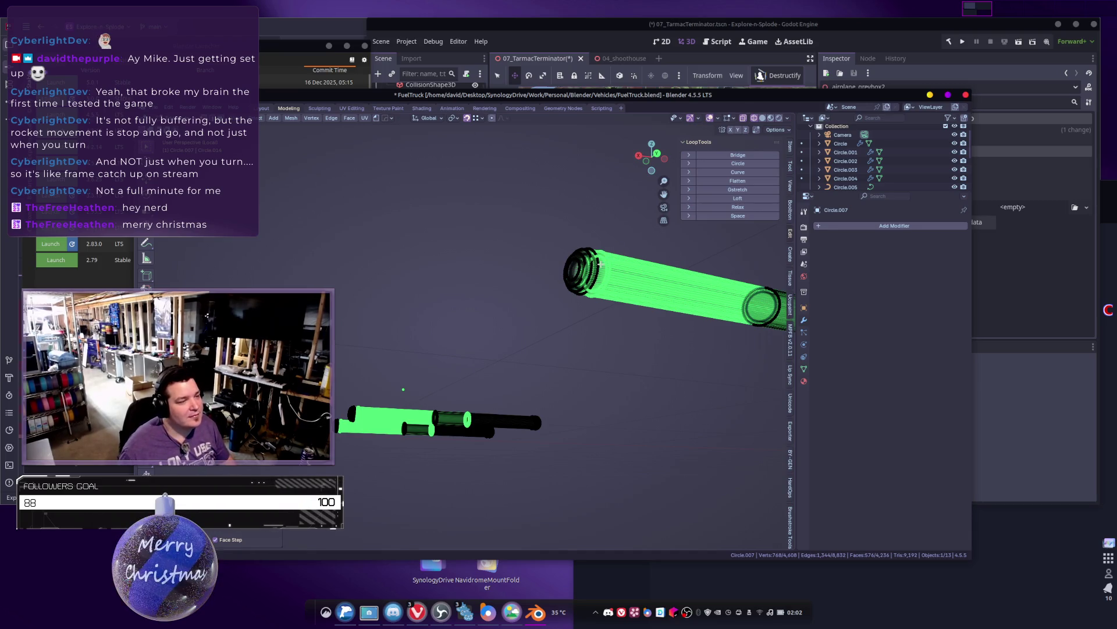
middle_drag(611, 268, 599, 283)
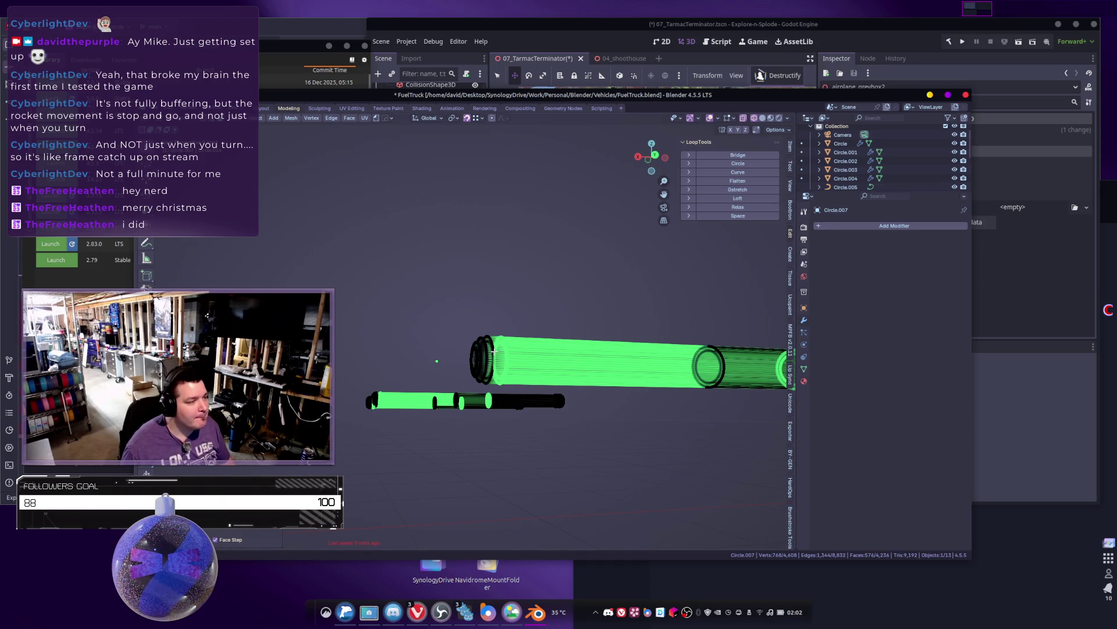
Step: Delete the selected vertices of the larger cylinder's middle body
mouse_move(493, 352)
middle_down()
mouse_move(491, 368)
mouse_move(524, 338)
mouse_move(574, 324)
middle_up()
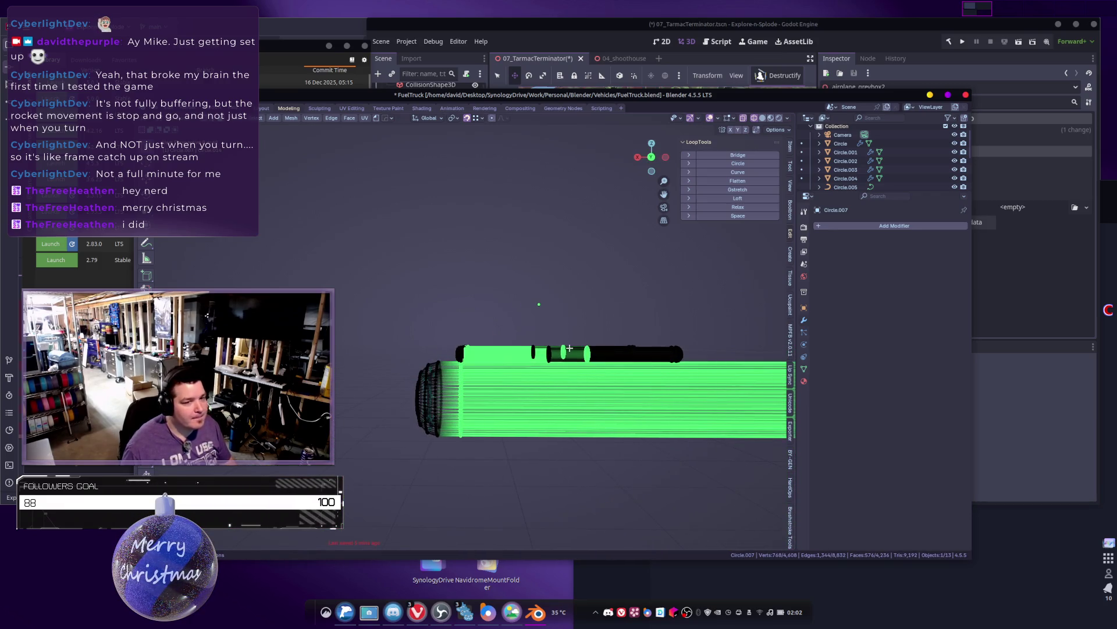
mouse_move(616, 401)
middle_down()
mouse_move(512, 398)
mouse_move(527, 395)
mouse_move(512, 392)
mouse_move(529, 373)
mouse_move(522, 387)
mouse_move(545, 390)
middle_up()
key(x)
click(512, 402)
Step: Select two ring edge loops, grow between them, and delete the ring faces
alt+click(506, 362)
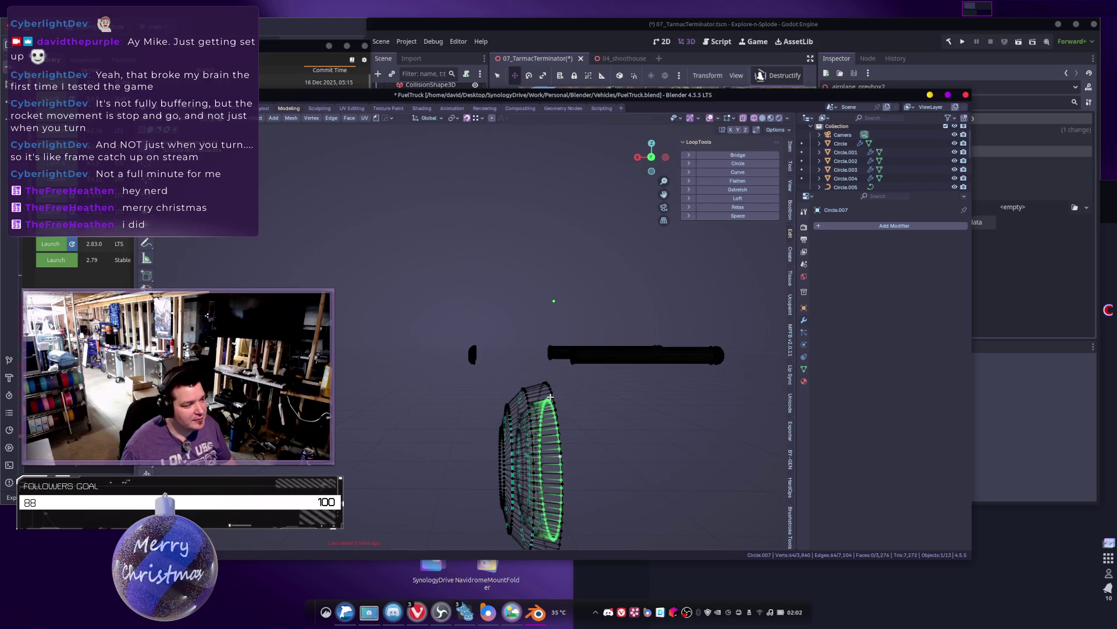
alt+shift+click(554, 395)
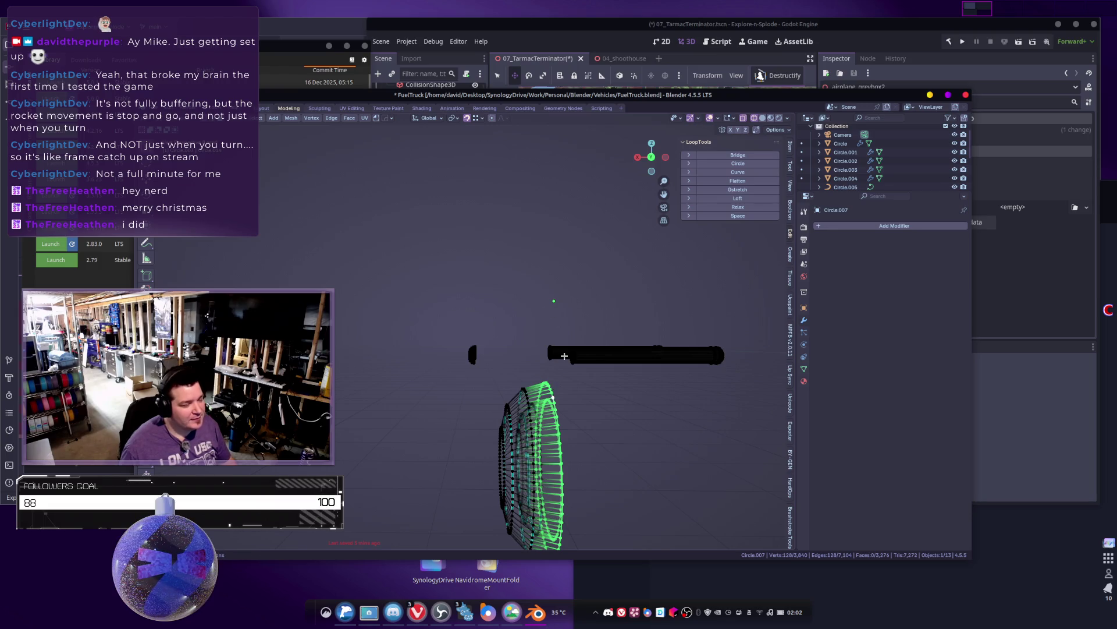
key(ctrl+KP_Add)
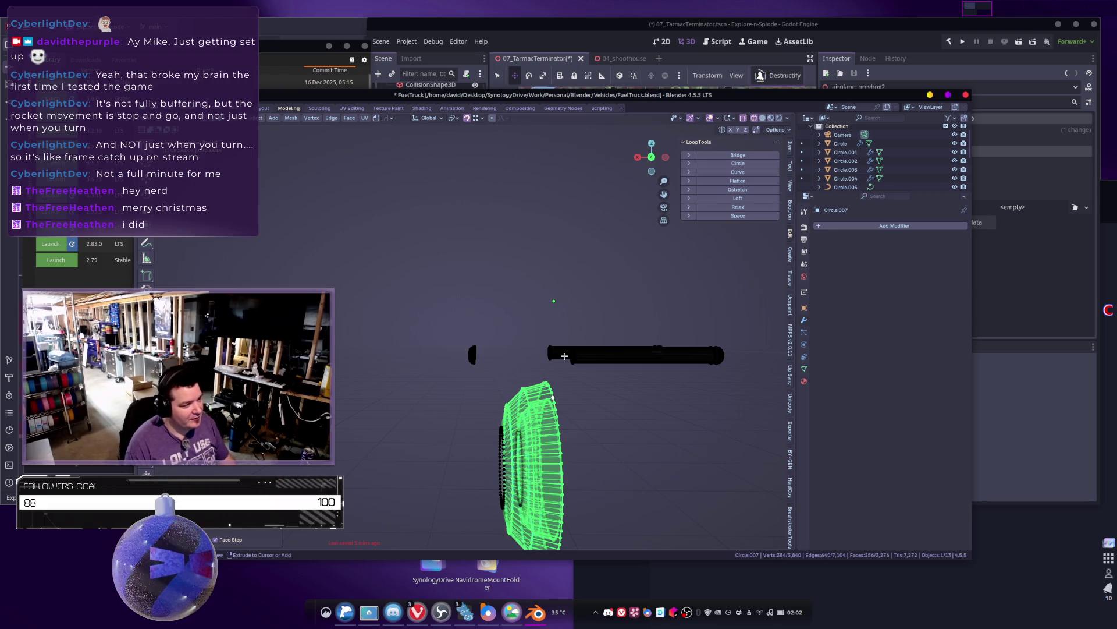
key(x)
click(564, 355)
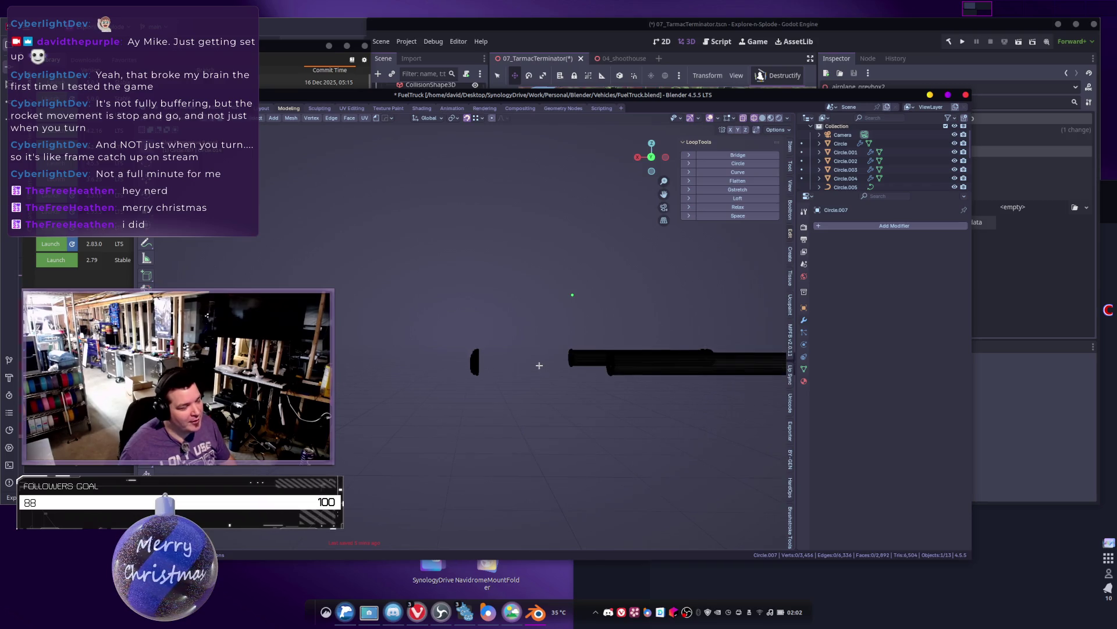
Step: Select the right-hand ring, then open the shared MakerWorld model link in the browser
middle_drag(536, 372, 493, 408)
click(393, 407)
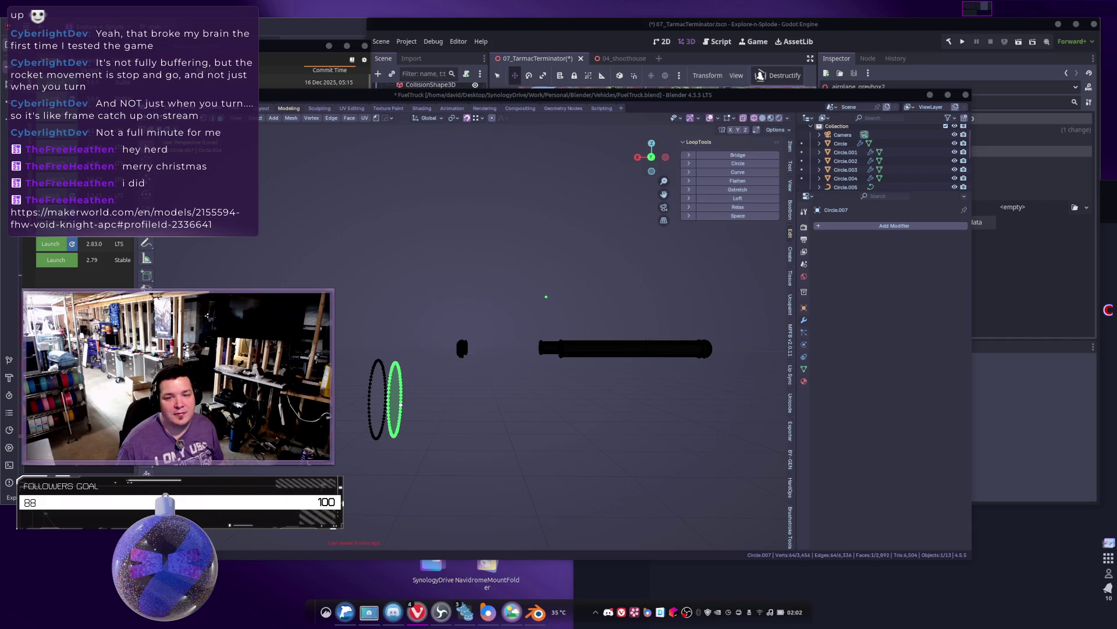
click(416, 611)
mouse_move(693, 49)
mouse_down()
mouse_move(668, 31)
mouse_move(599, 101)
mouse_up()
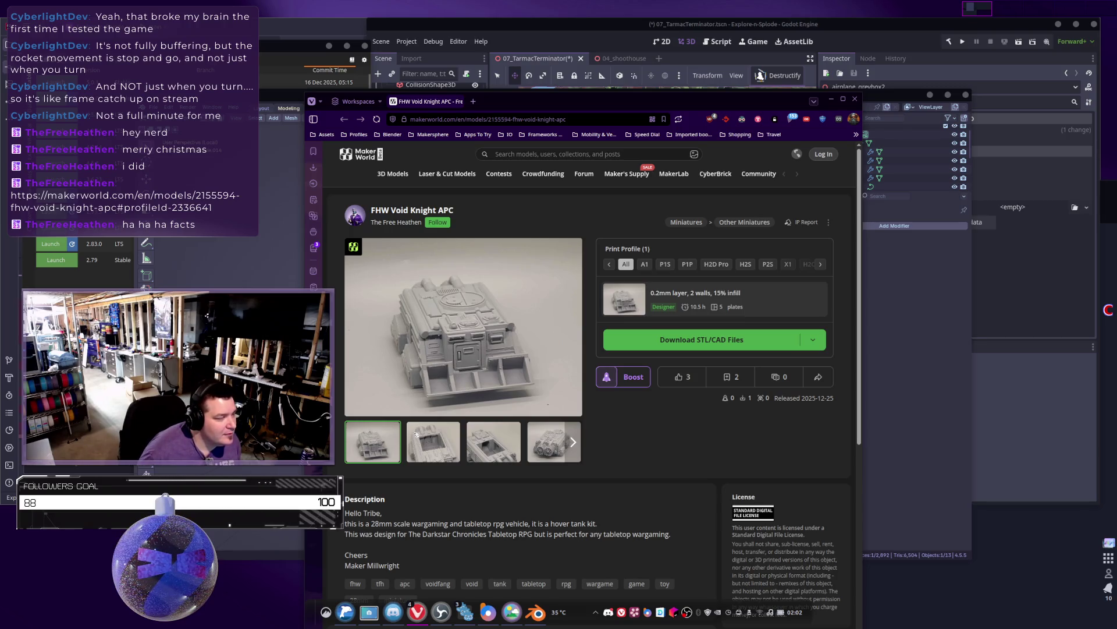
Step: View the FHW Void Knight APC photos full-size, browsing hatch, engine, side and three-quarter views
scroll(416, 434, down, 1)
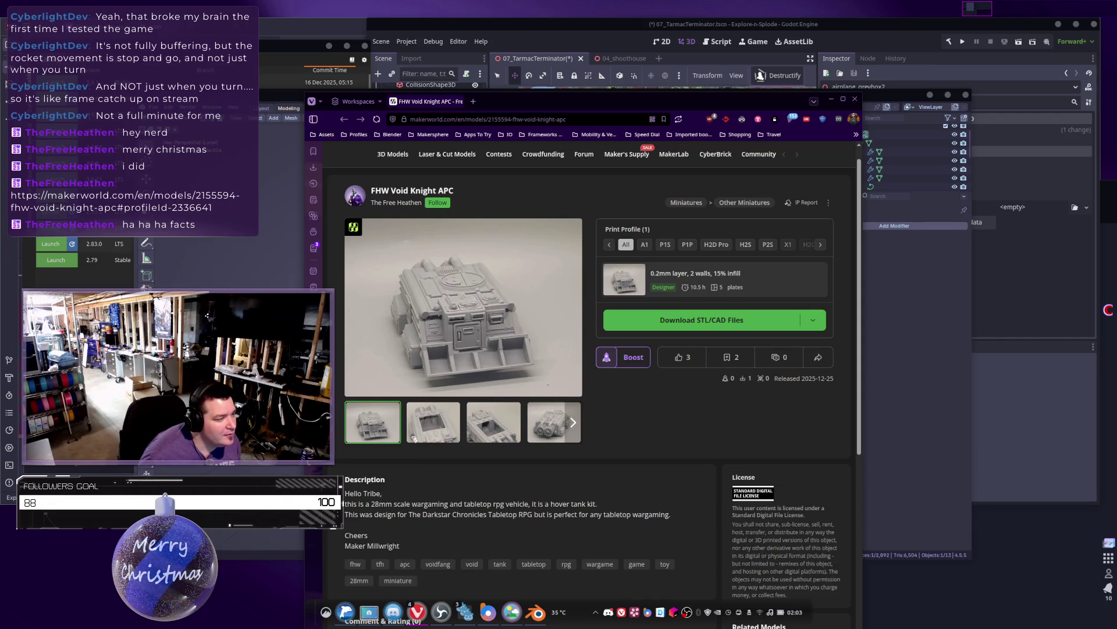
click(479, 351)
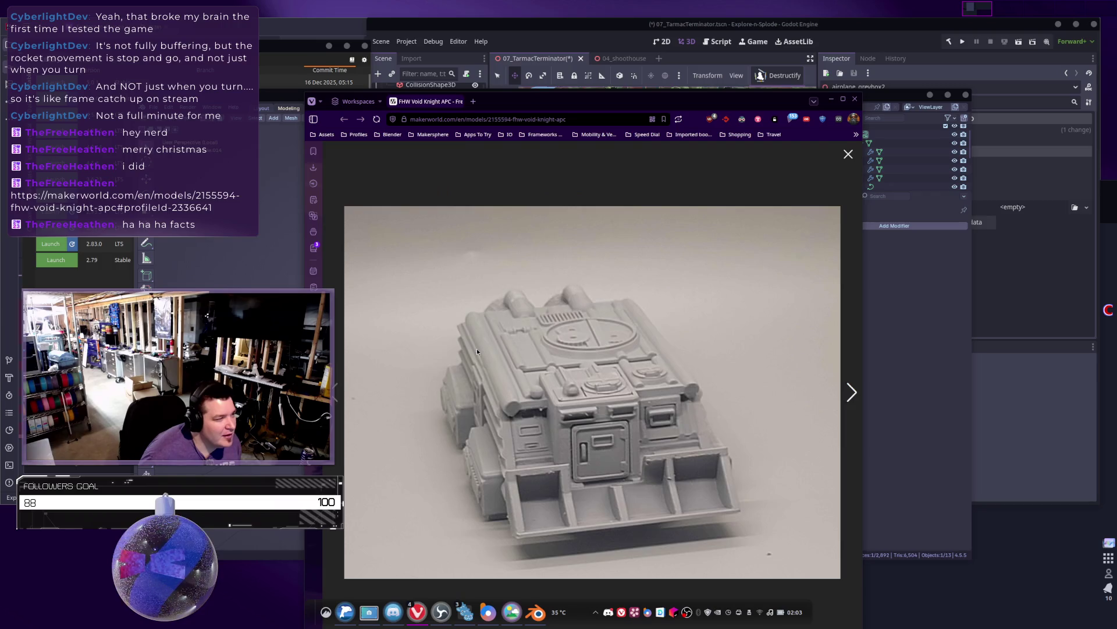
click(854, 392)
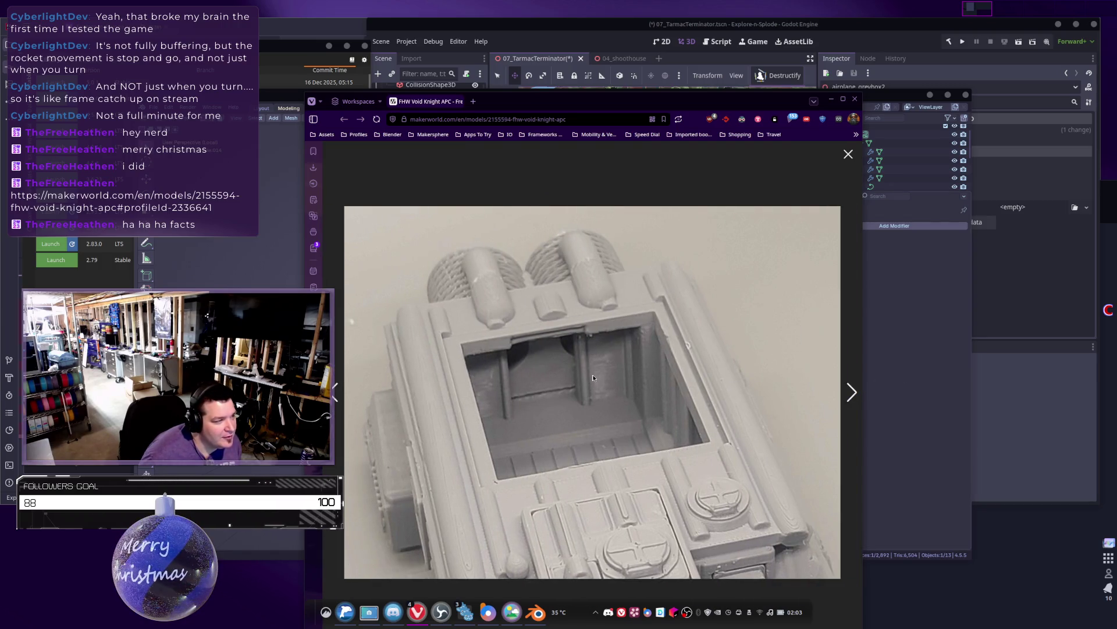
click(853, 392)
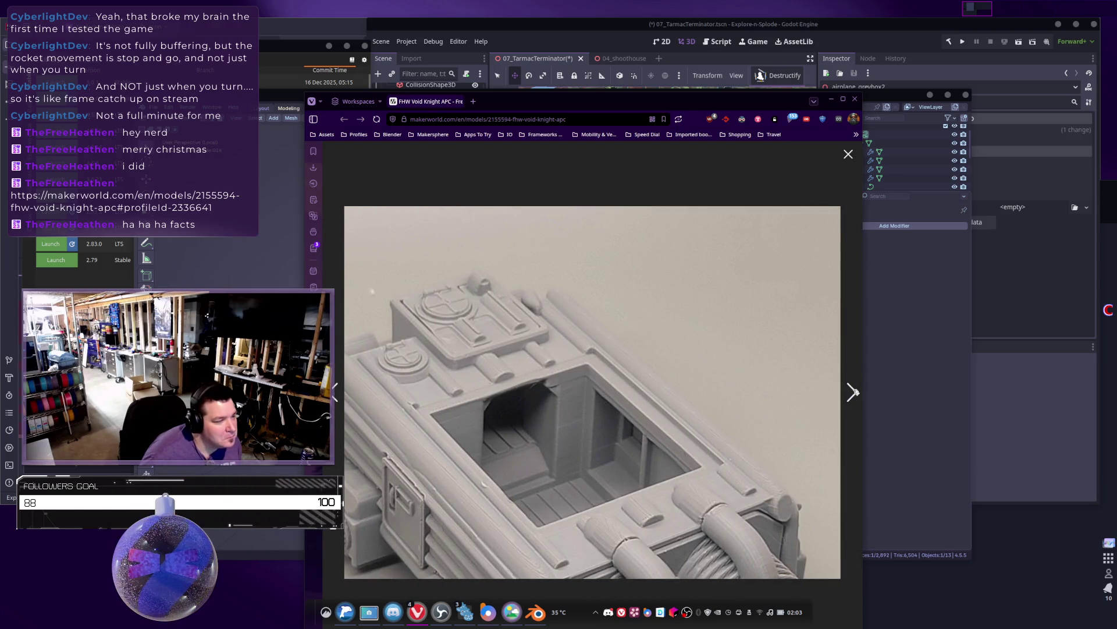
click(853, 392)
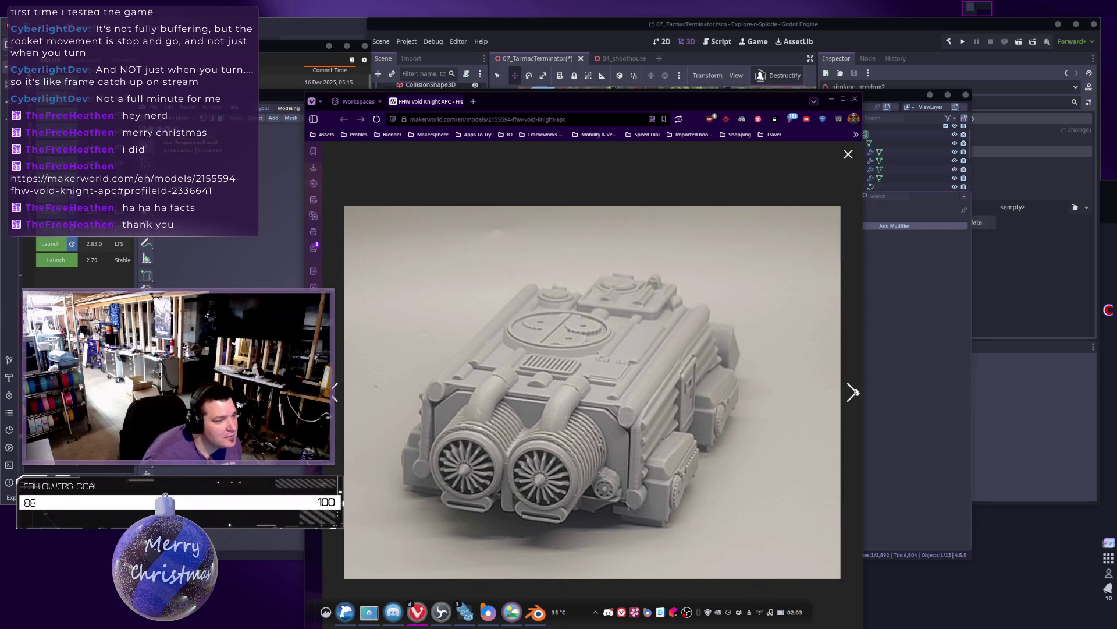
click(854, 392)
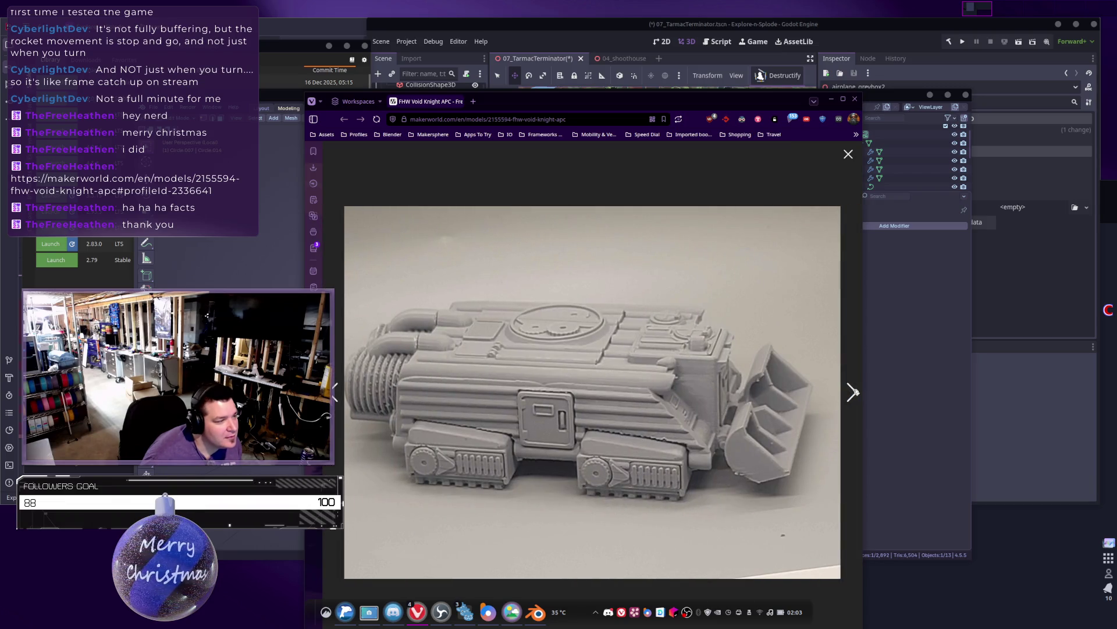
click(854, 391)
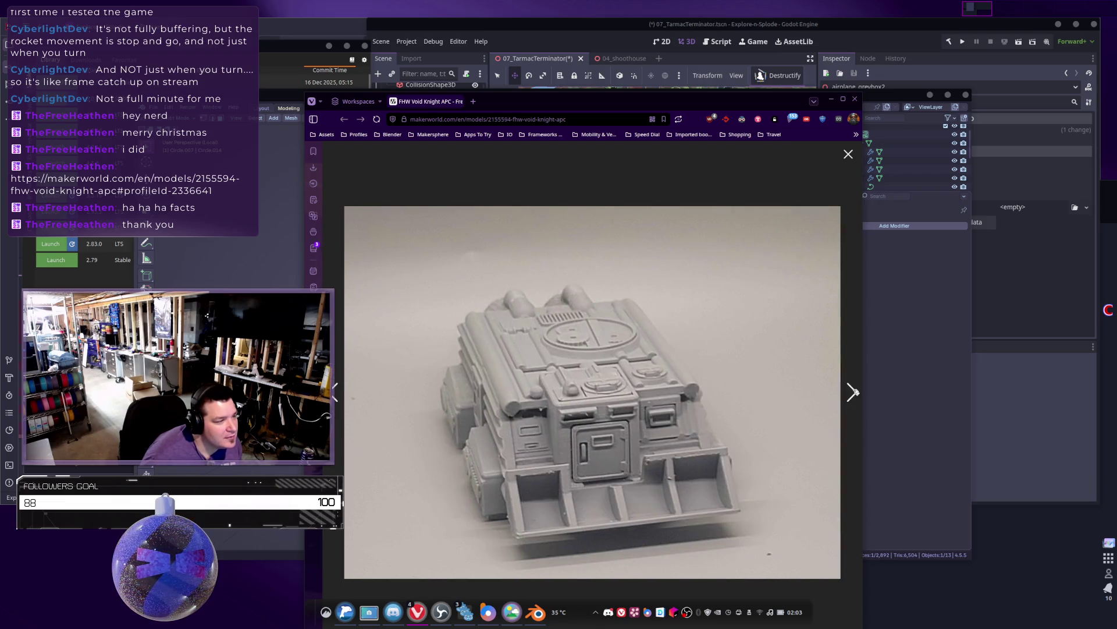